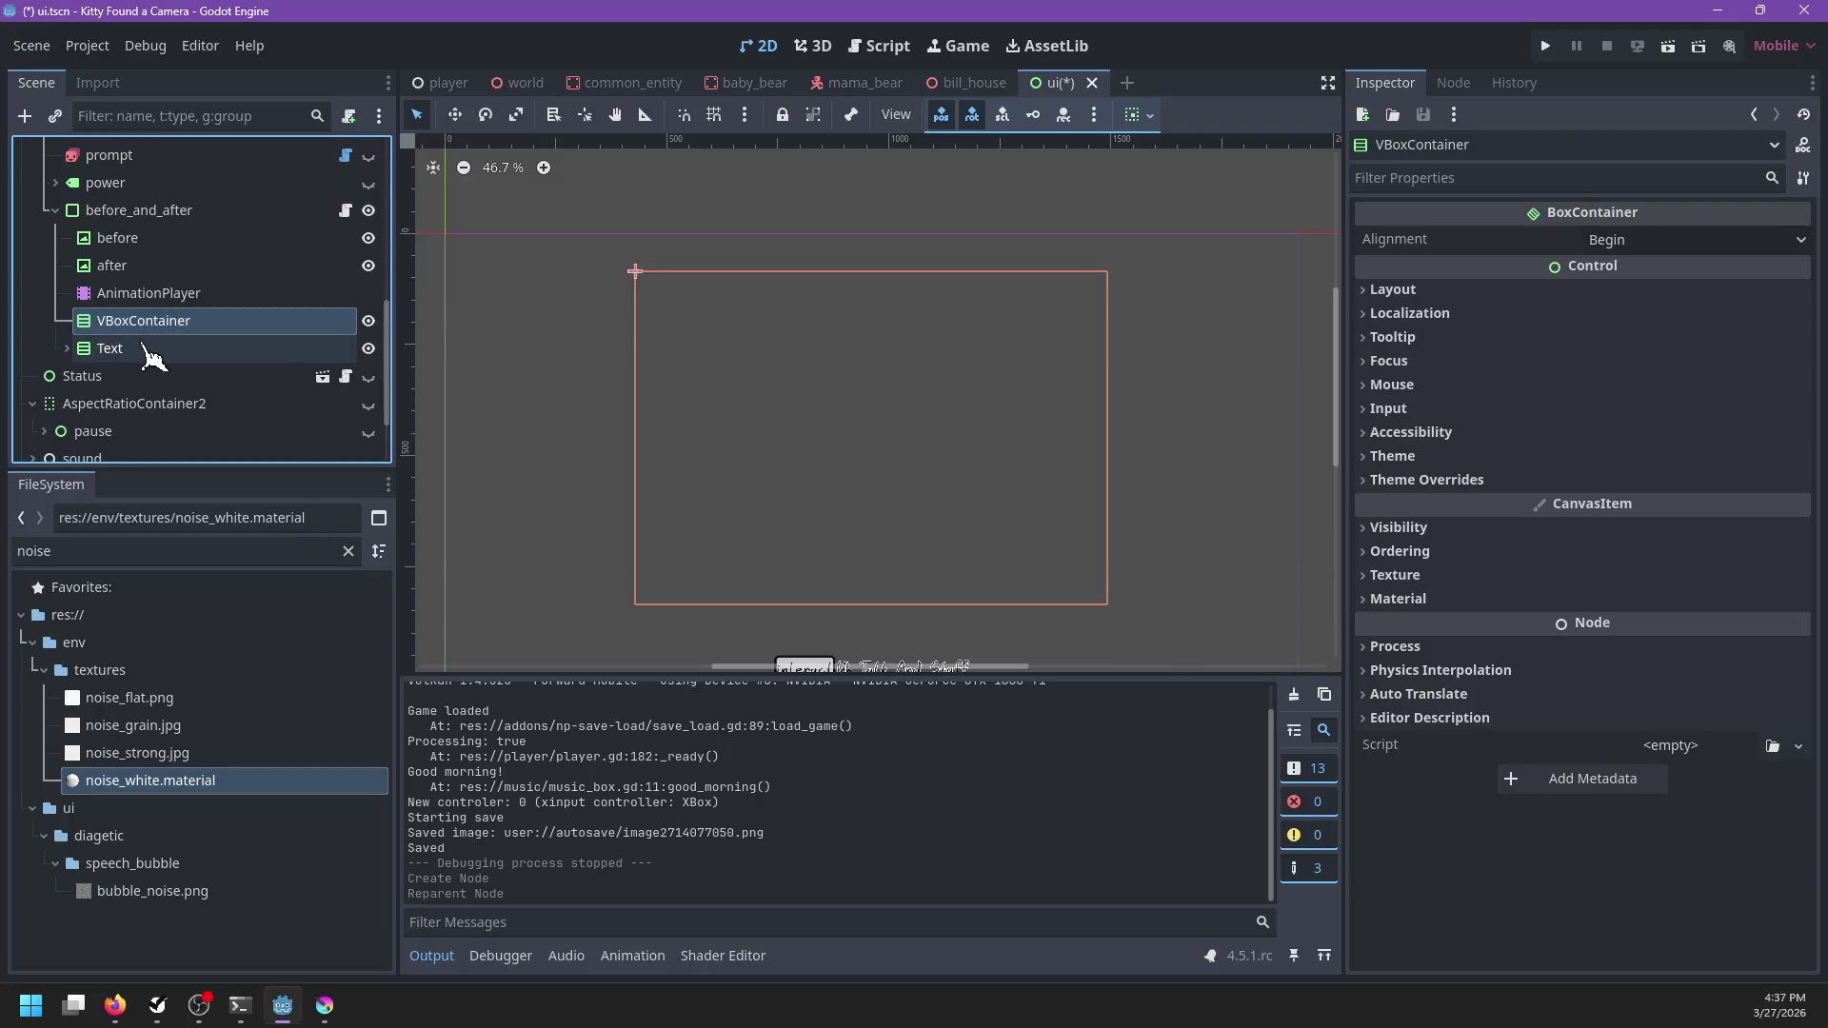
Remove VBoxContainer so Text sits directly under before_and_after, then open before_and_after.gd
key(Delete)
key(Return)
click(133, 321)
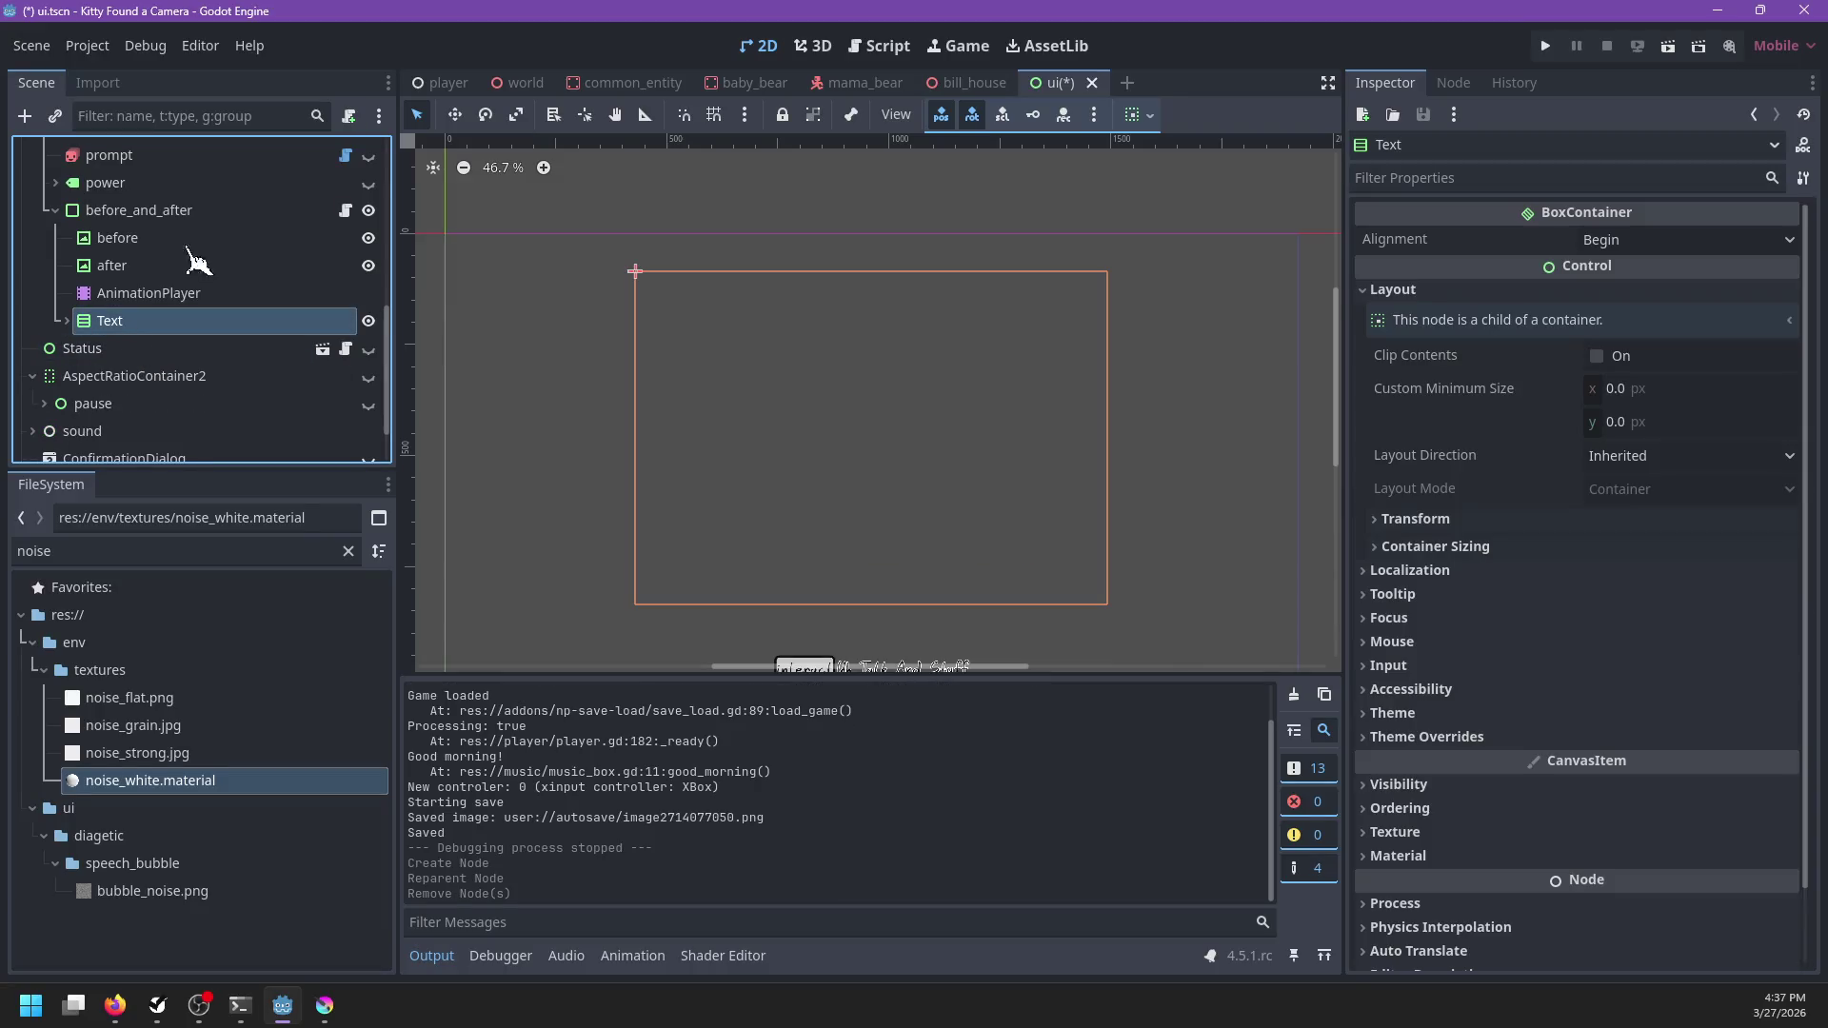
click(314, 214)
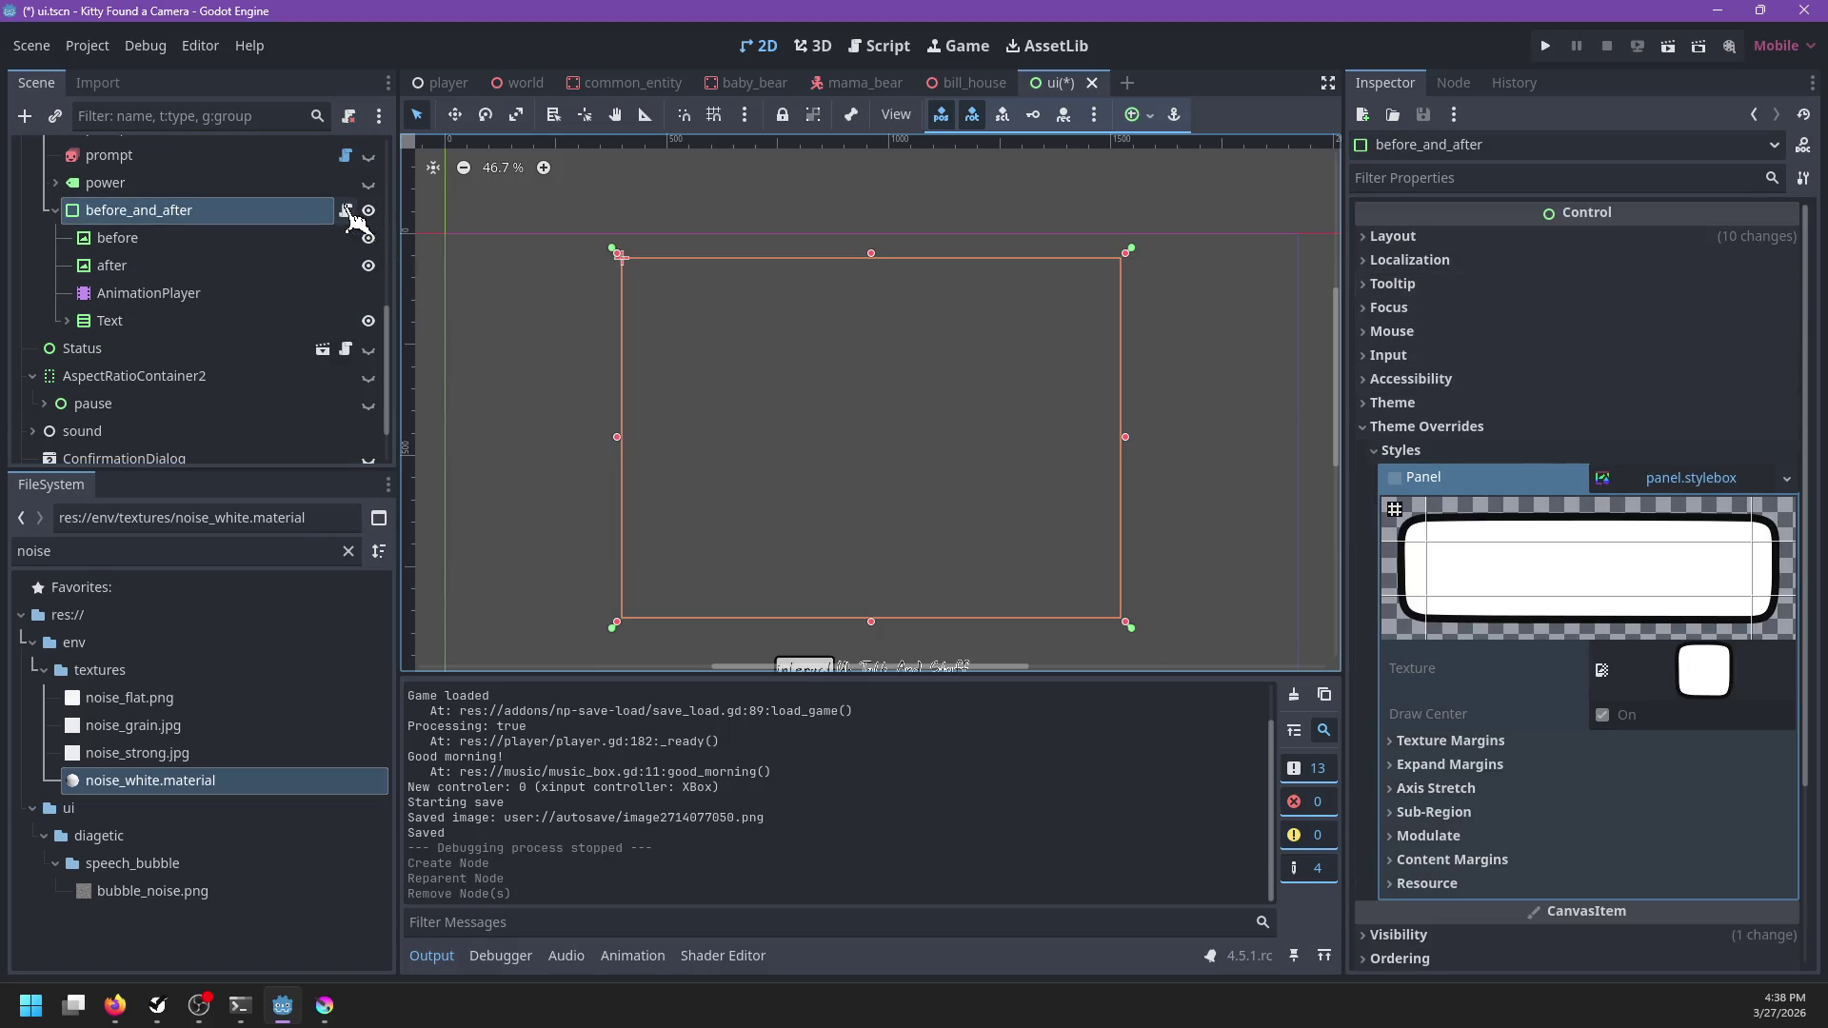
click(346, 211)
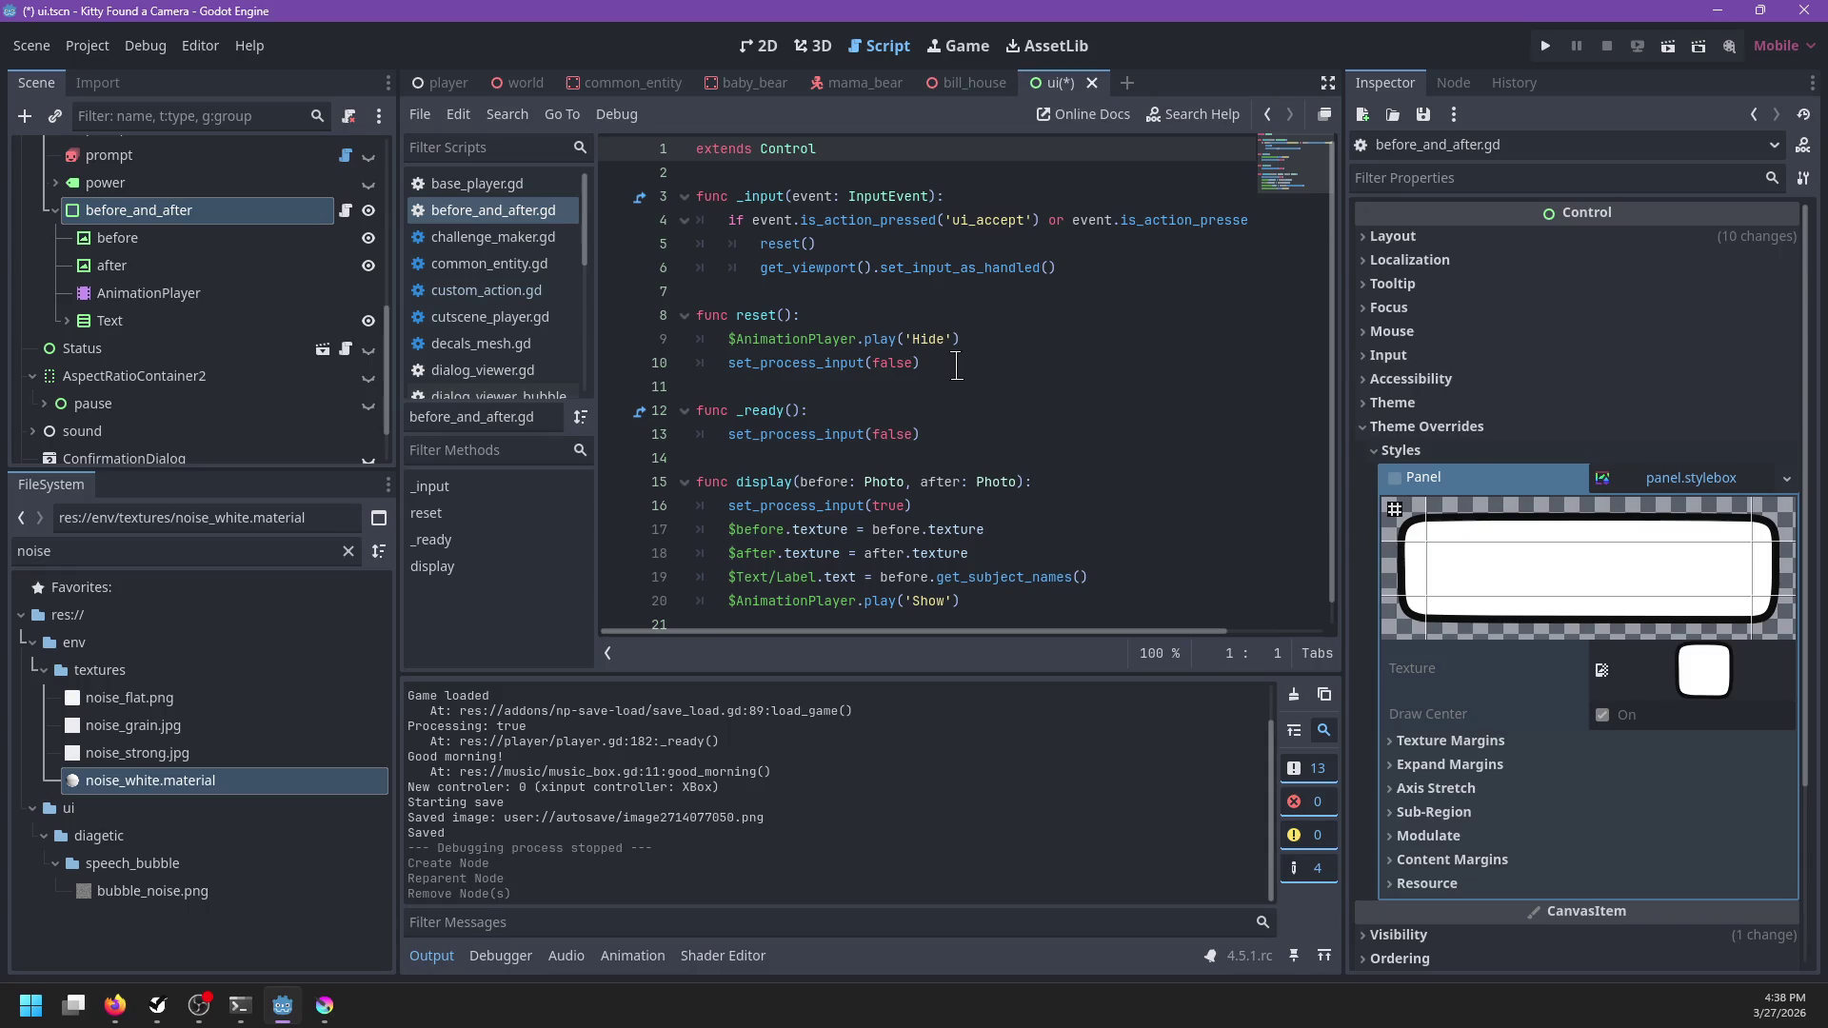
Change the texture paths on lines 17 and 18 to $Text/before and $Text/before/after
scroll(799, 391, down, 1)
click(741, 506)
text(Text/)
key(Down)
key(Left)
key(Left)
key(Left)
text(Text/befpre/)
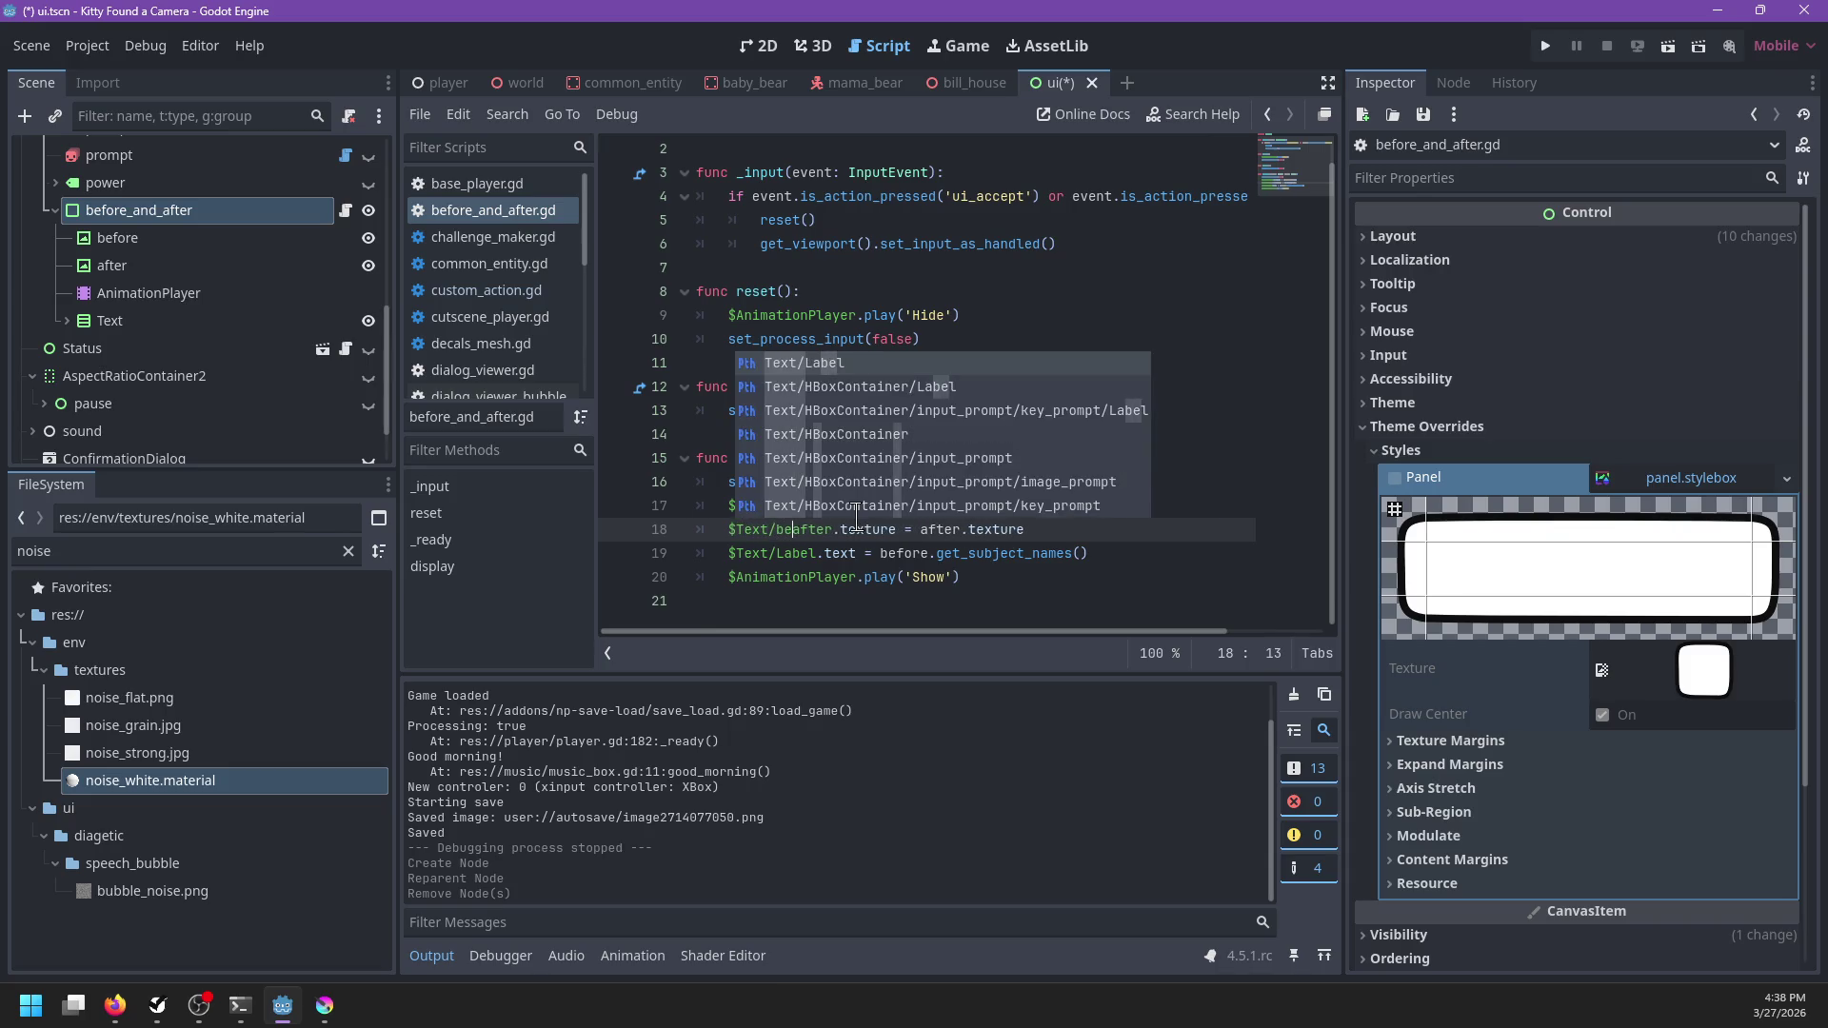
key(BackSpace)
key(BackSpace)
key(BackSpace)
text(ore.)
key(BackSpace)
text(/)
Save the script and select the AnimationPlayer node
click(990, 457)
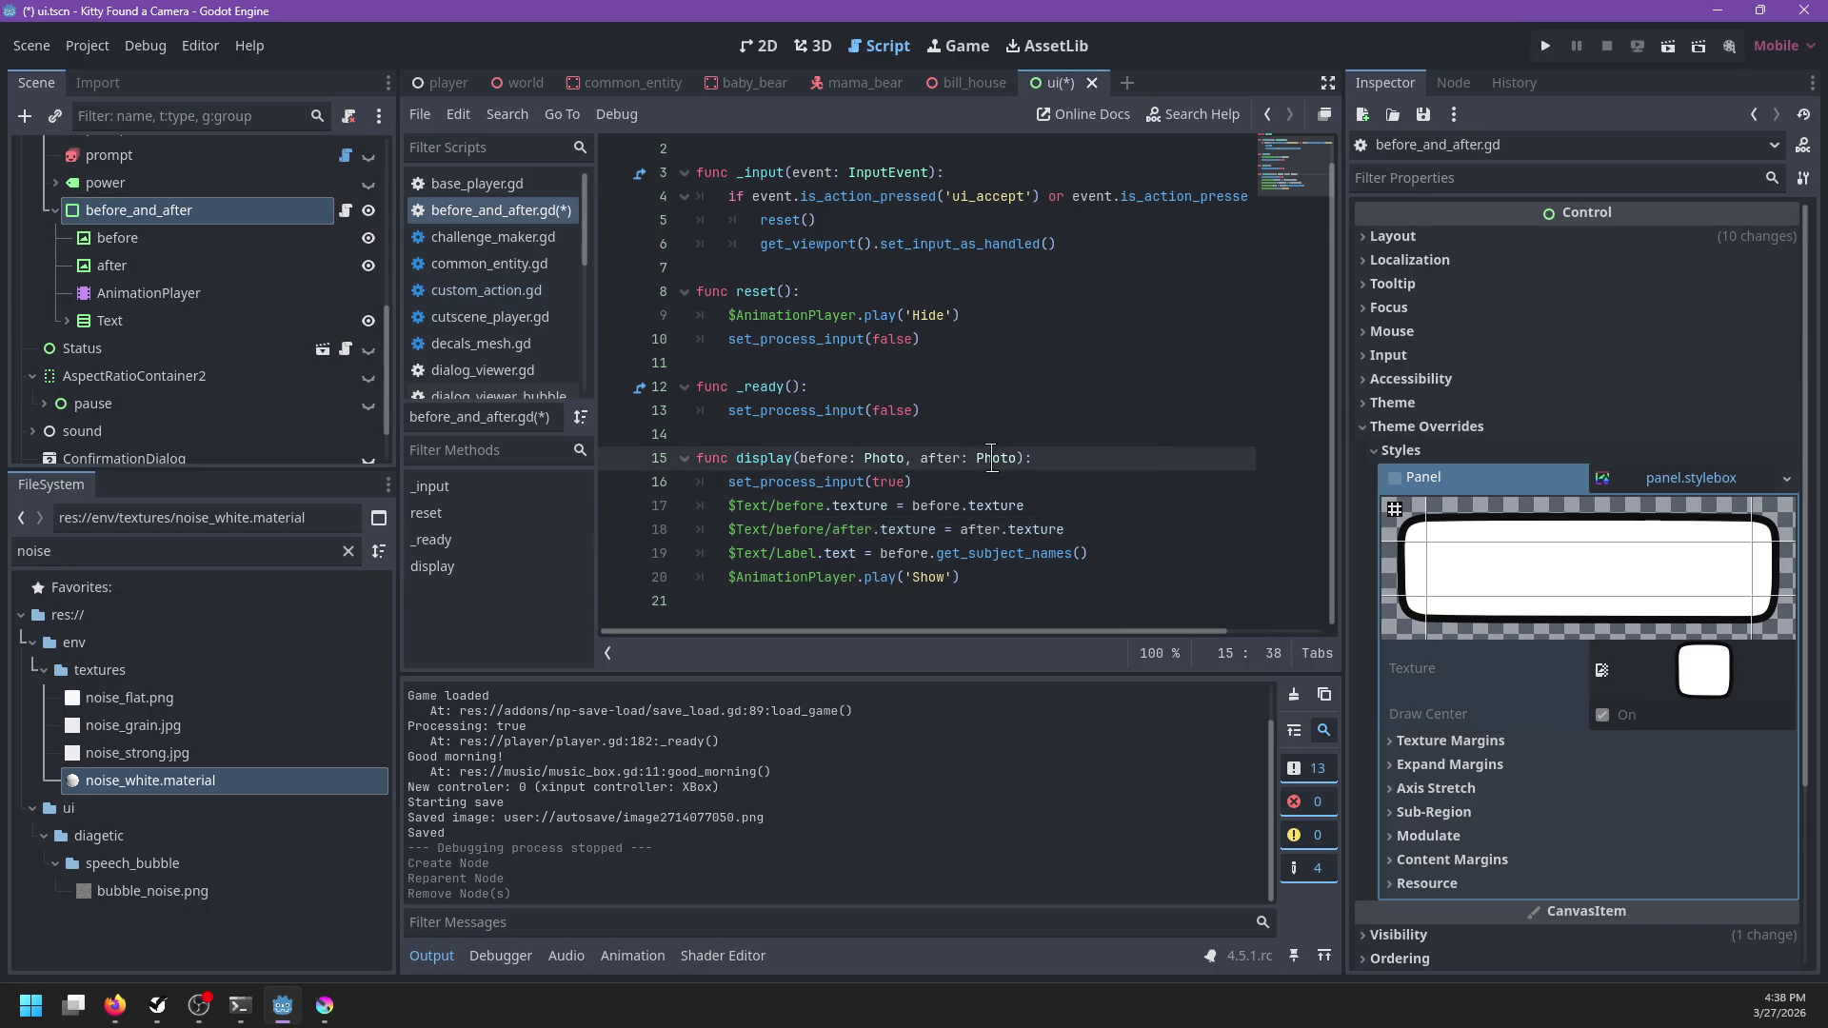
key(ctrl+s)
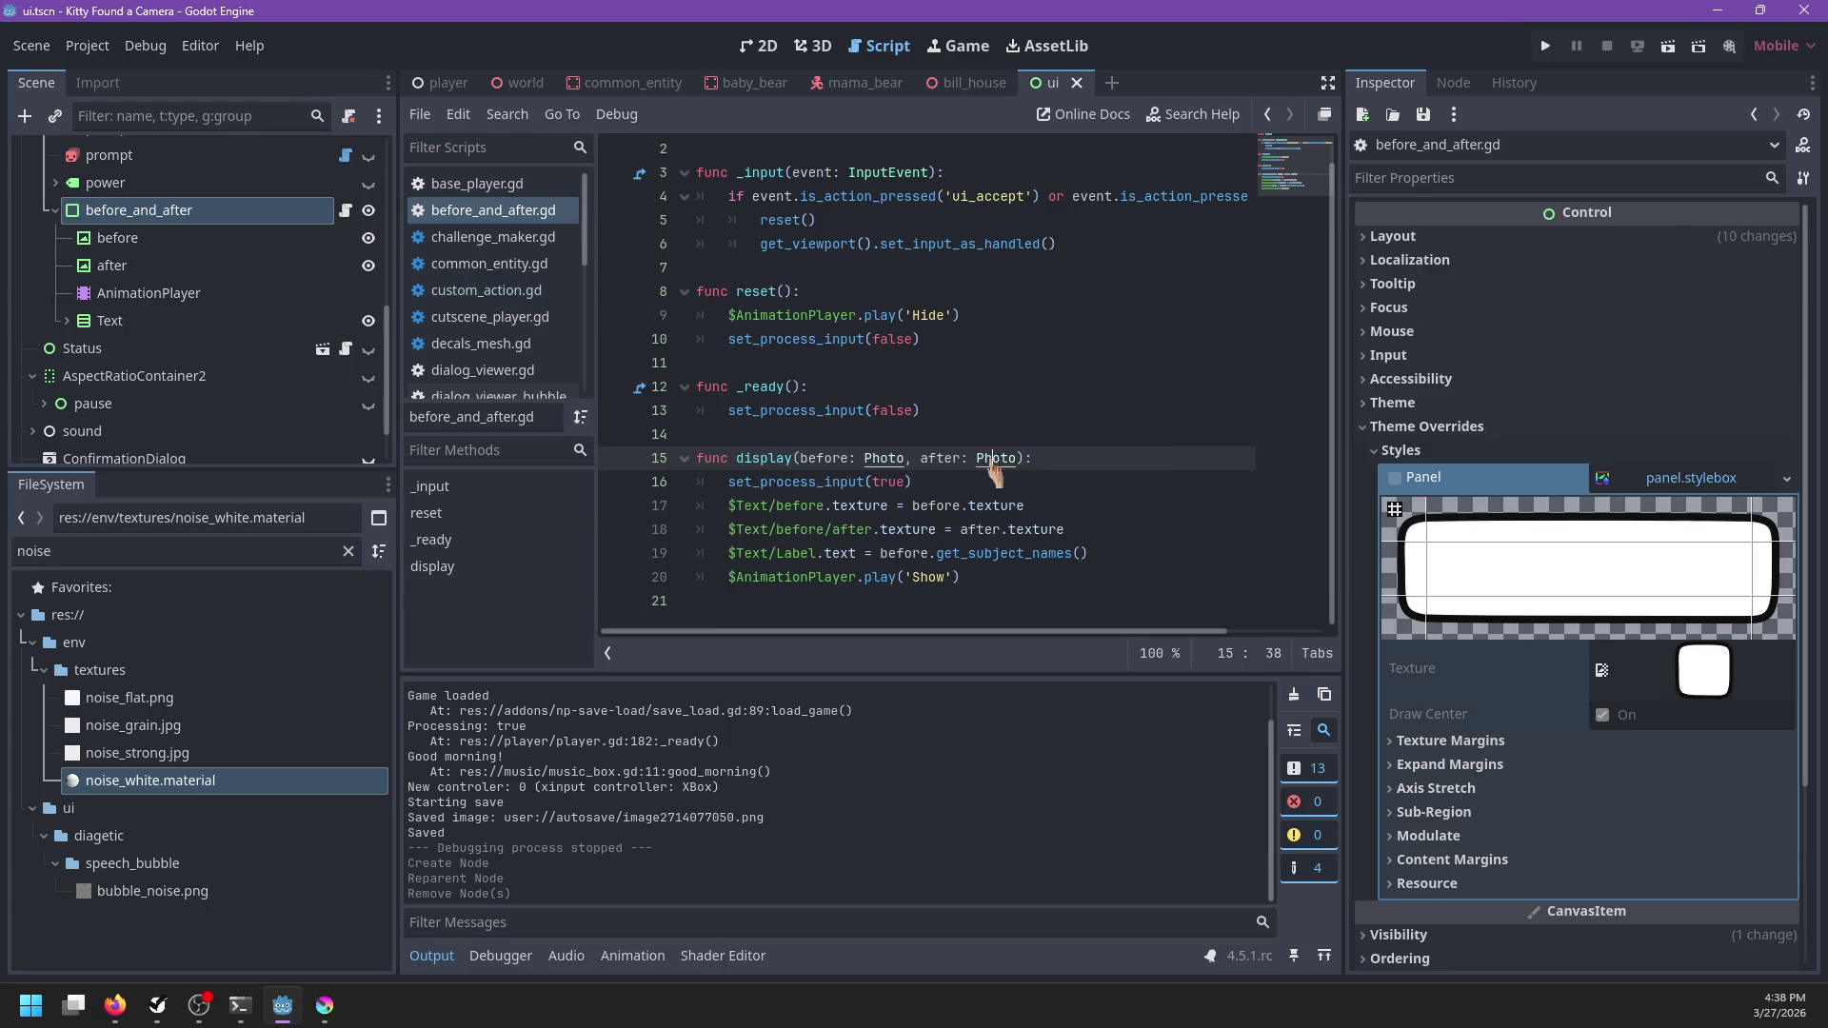
click(180, 293)
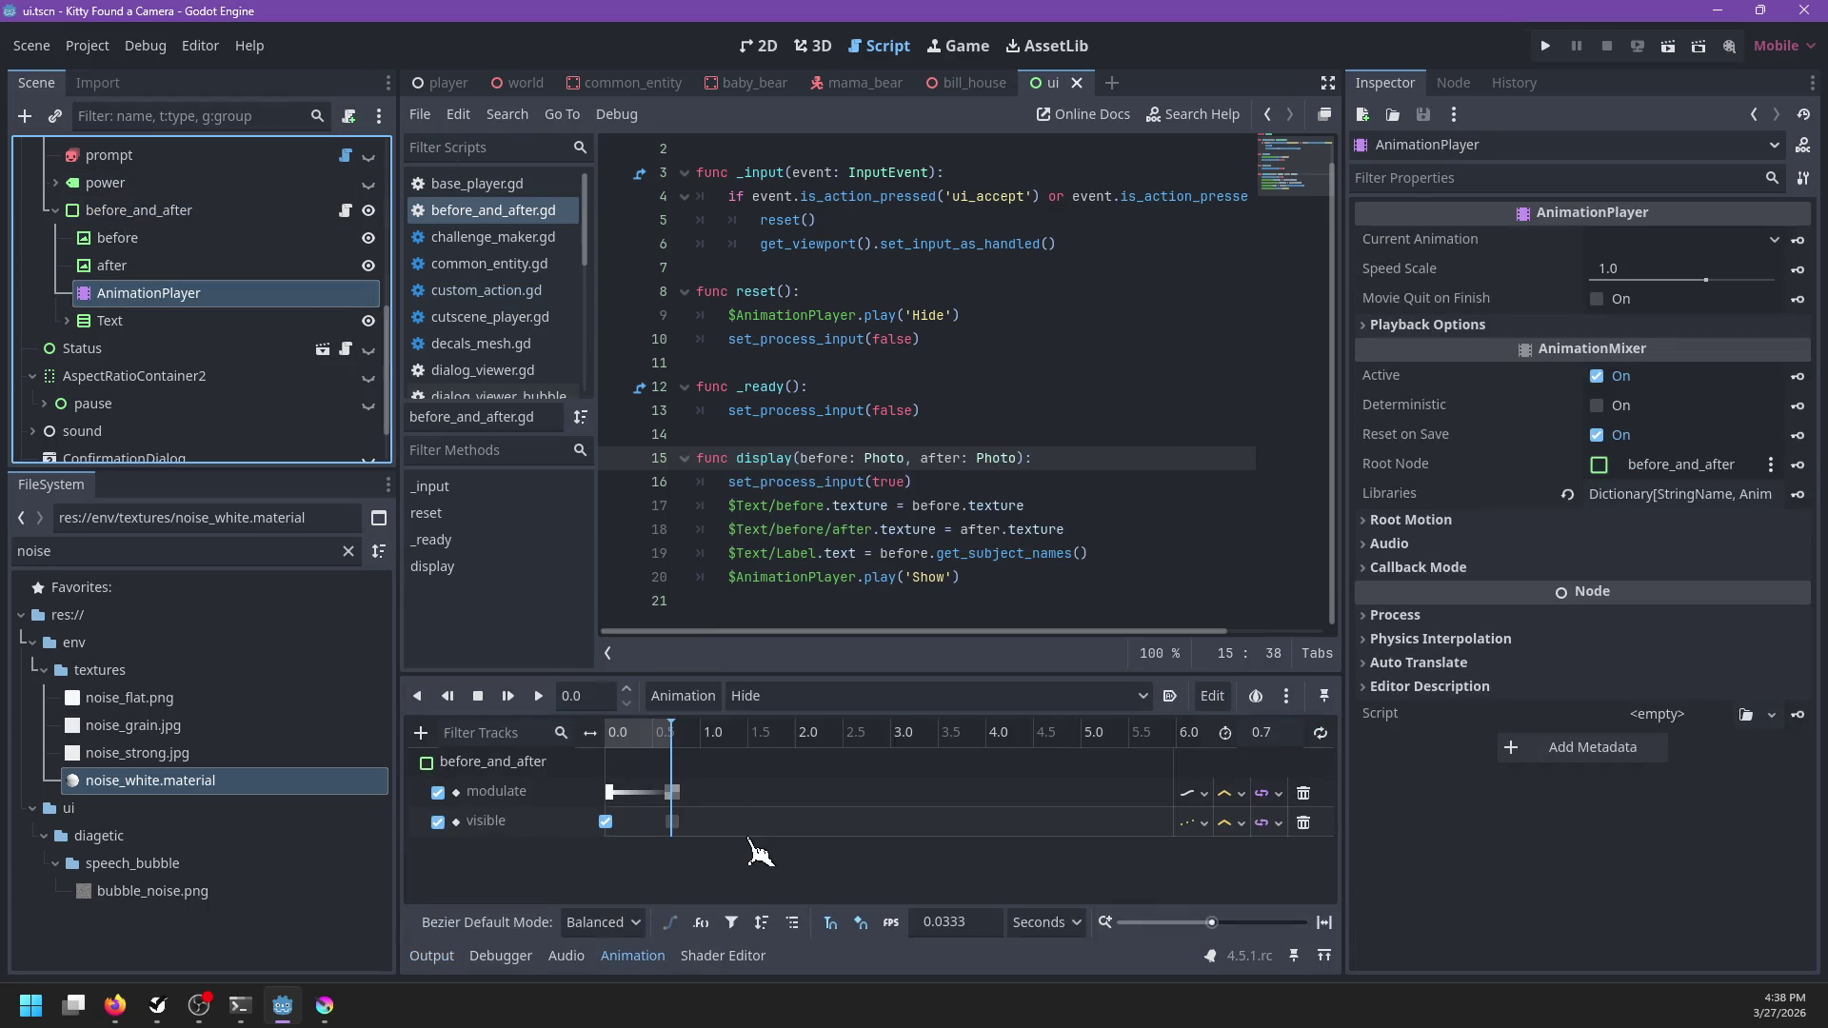
Load the Show animation and review its visible and modulate tracks for before_and_after and after
click(814, 46)
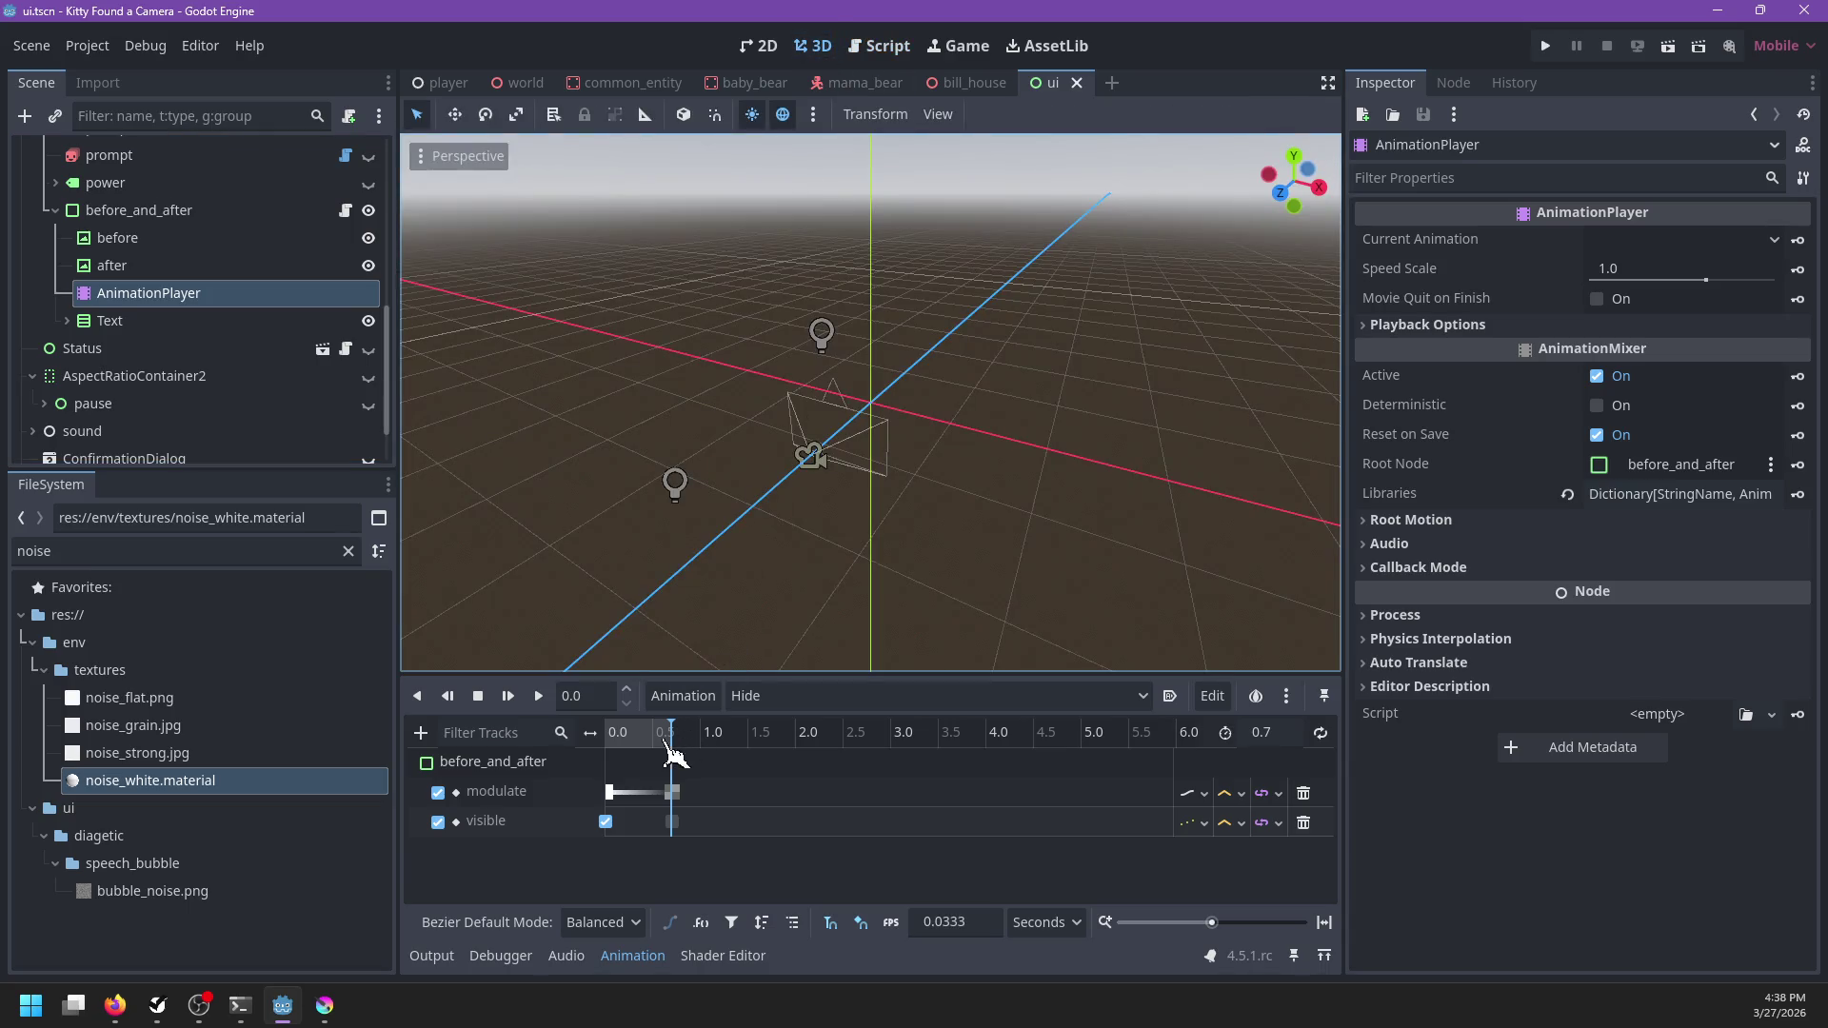
click(761, 696)
click(772, 768)
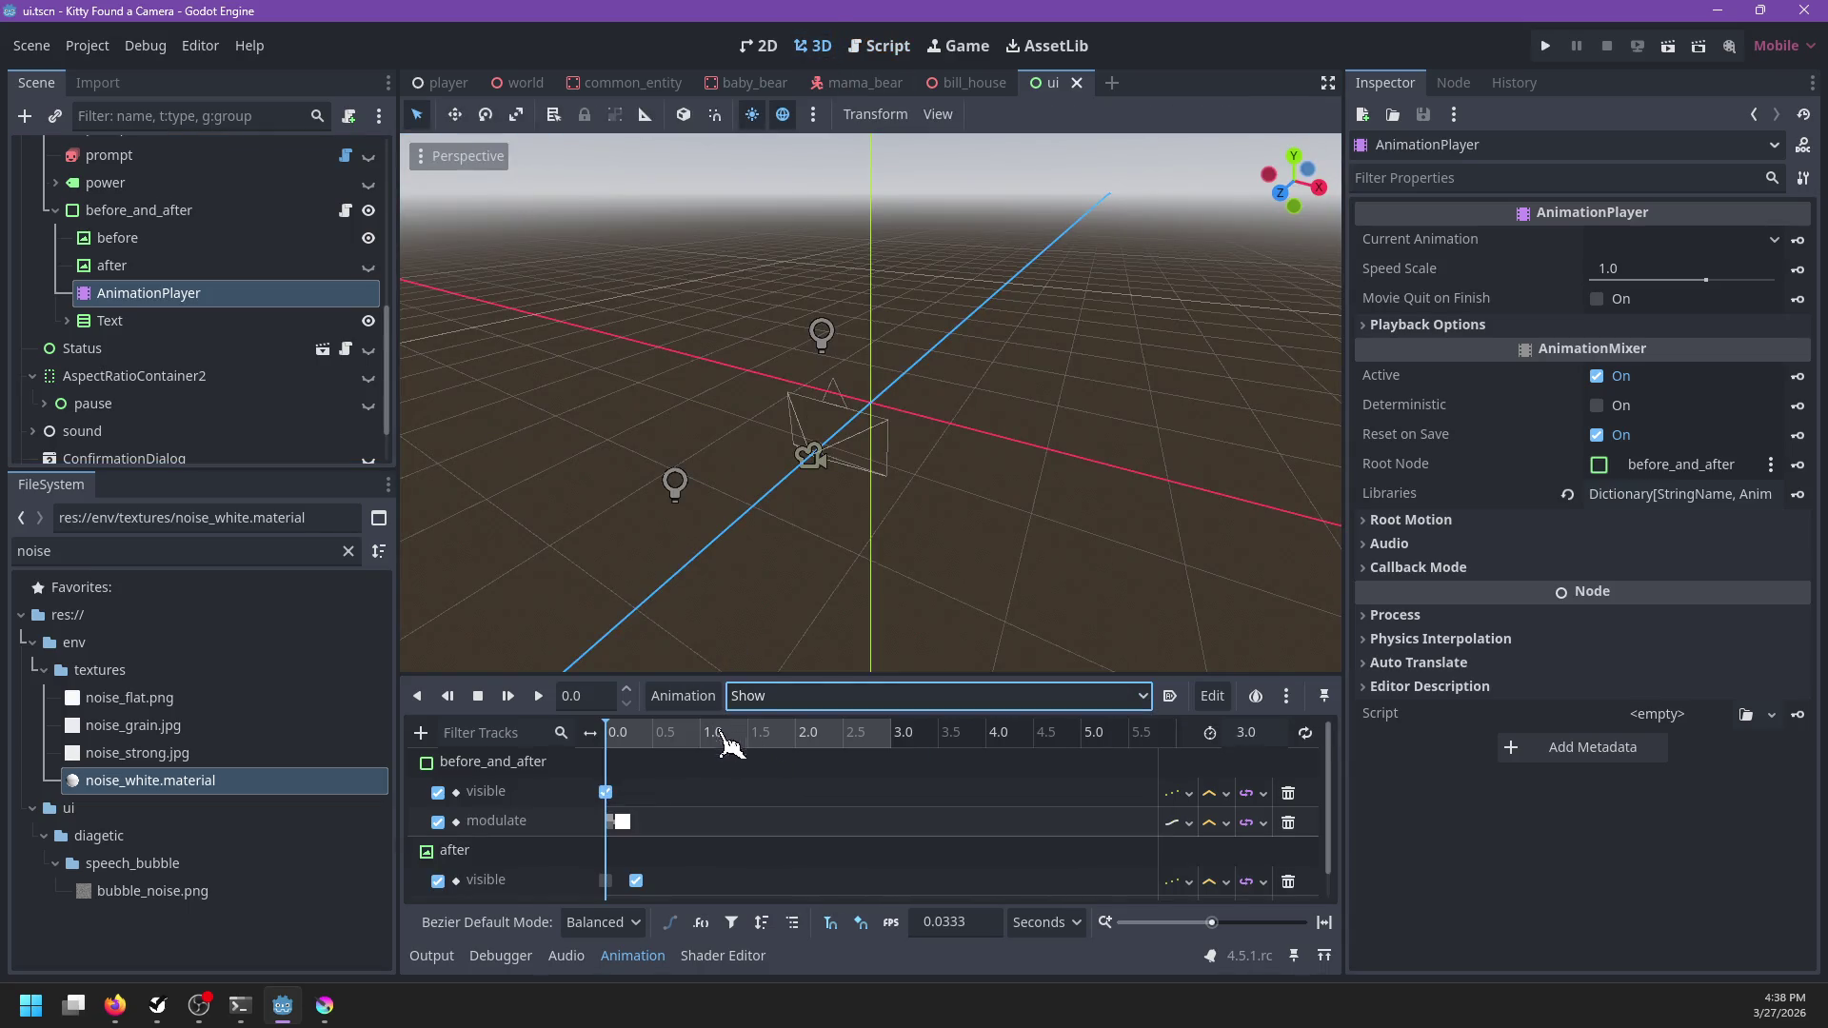
scroll(712, 798, down, 1)
scroll(712, 798, up, 1)
scroll(529, 817, down, 1)
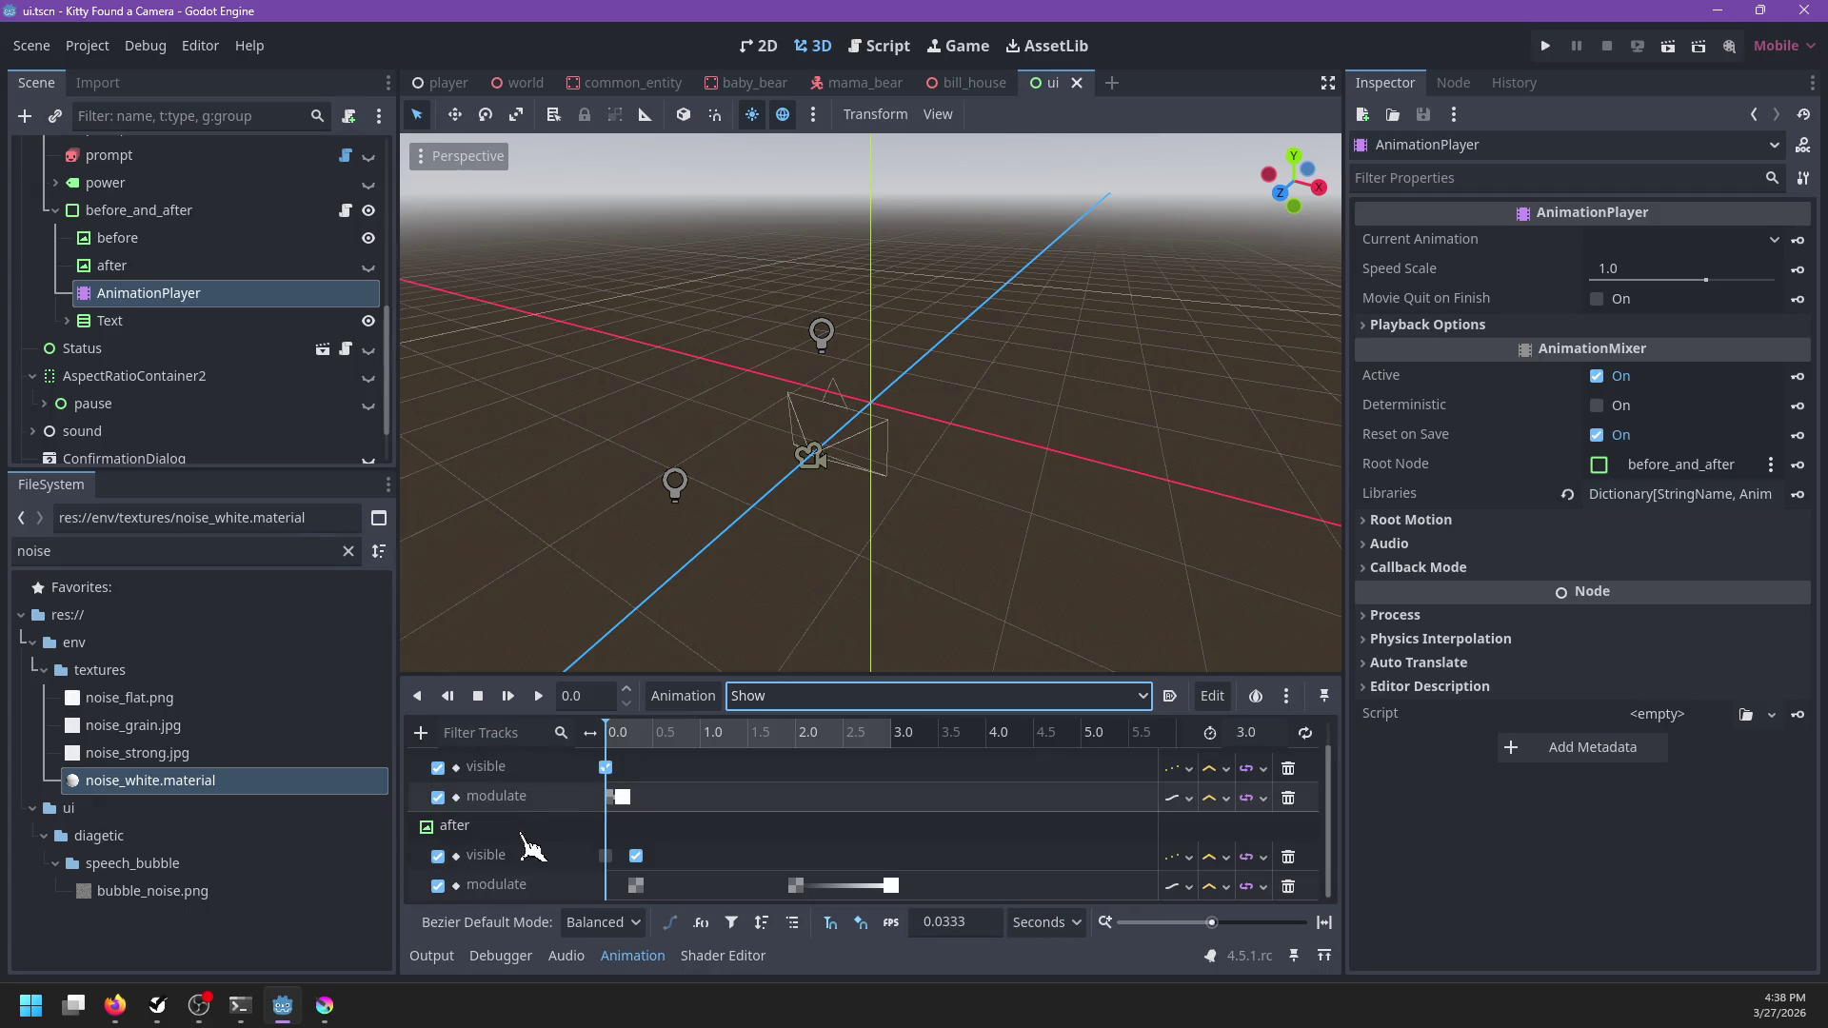
scroll(723, 851, up, 1)
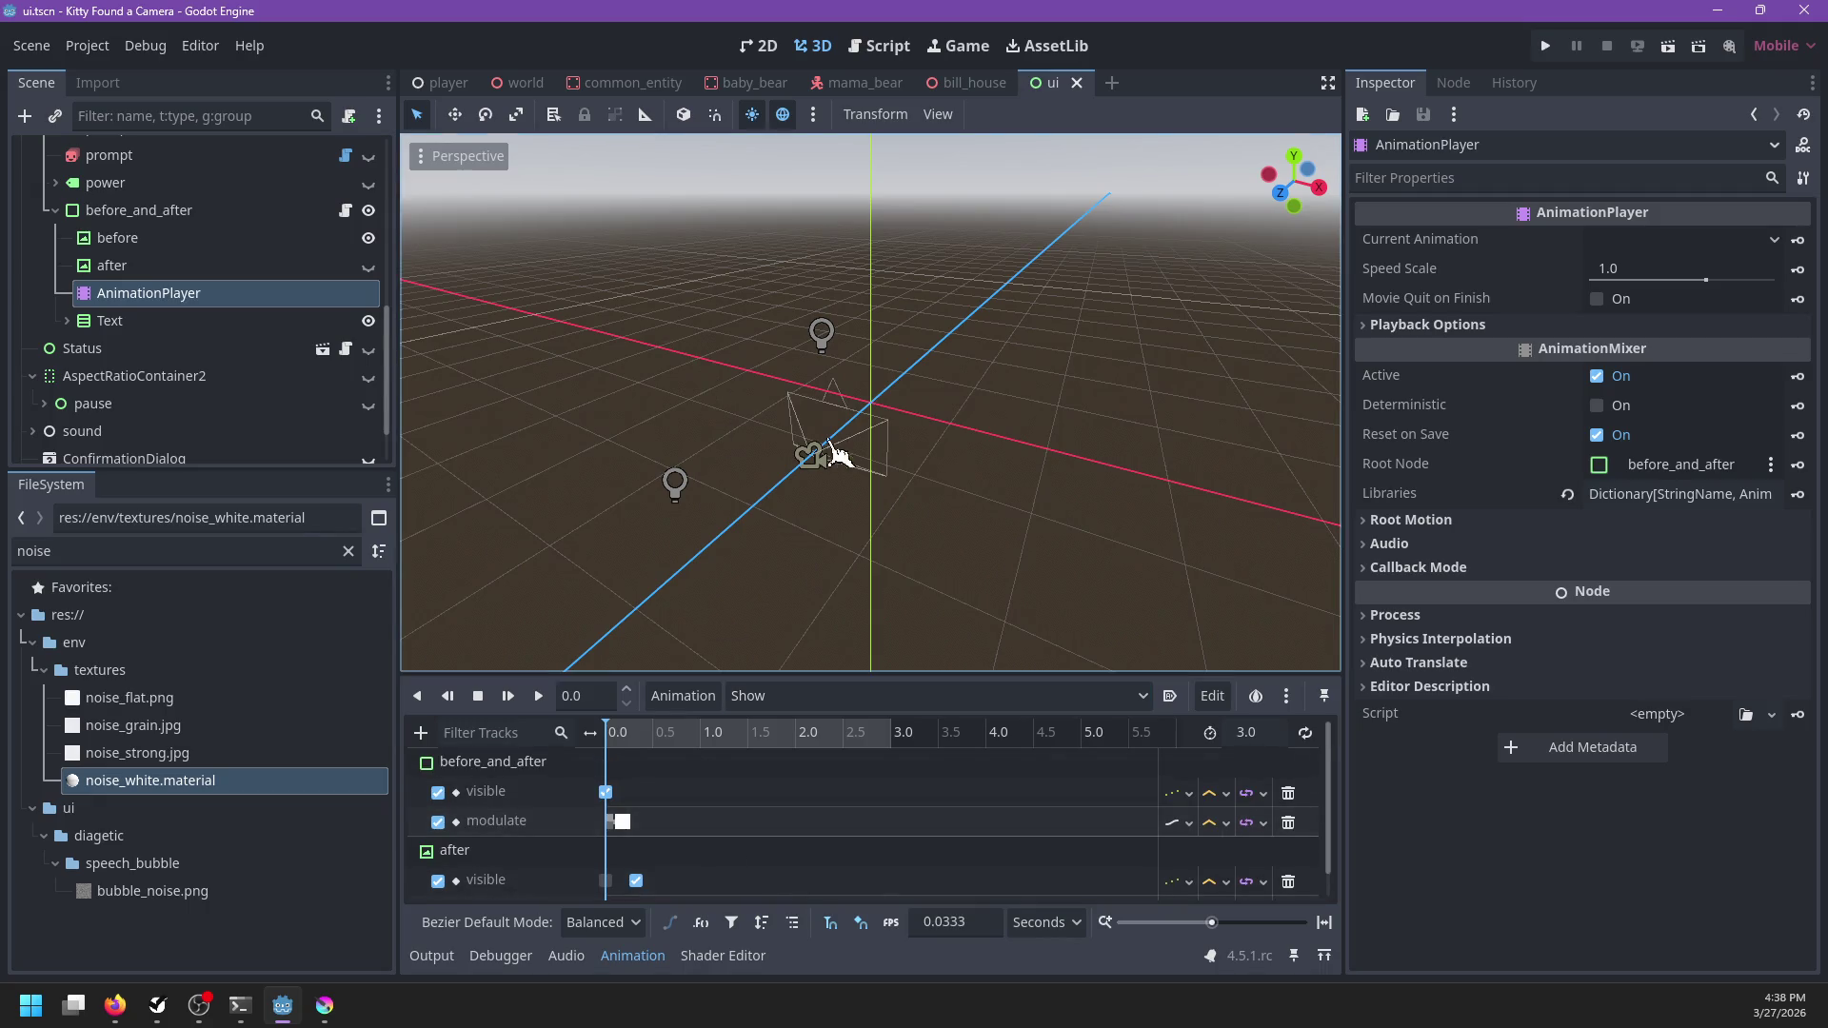
click(761, 46)
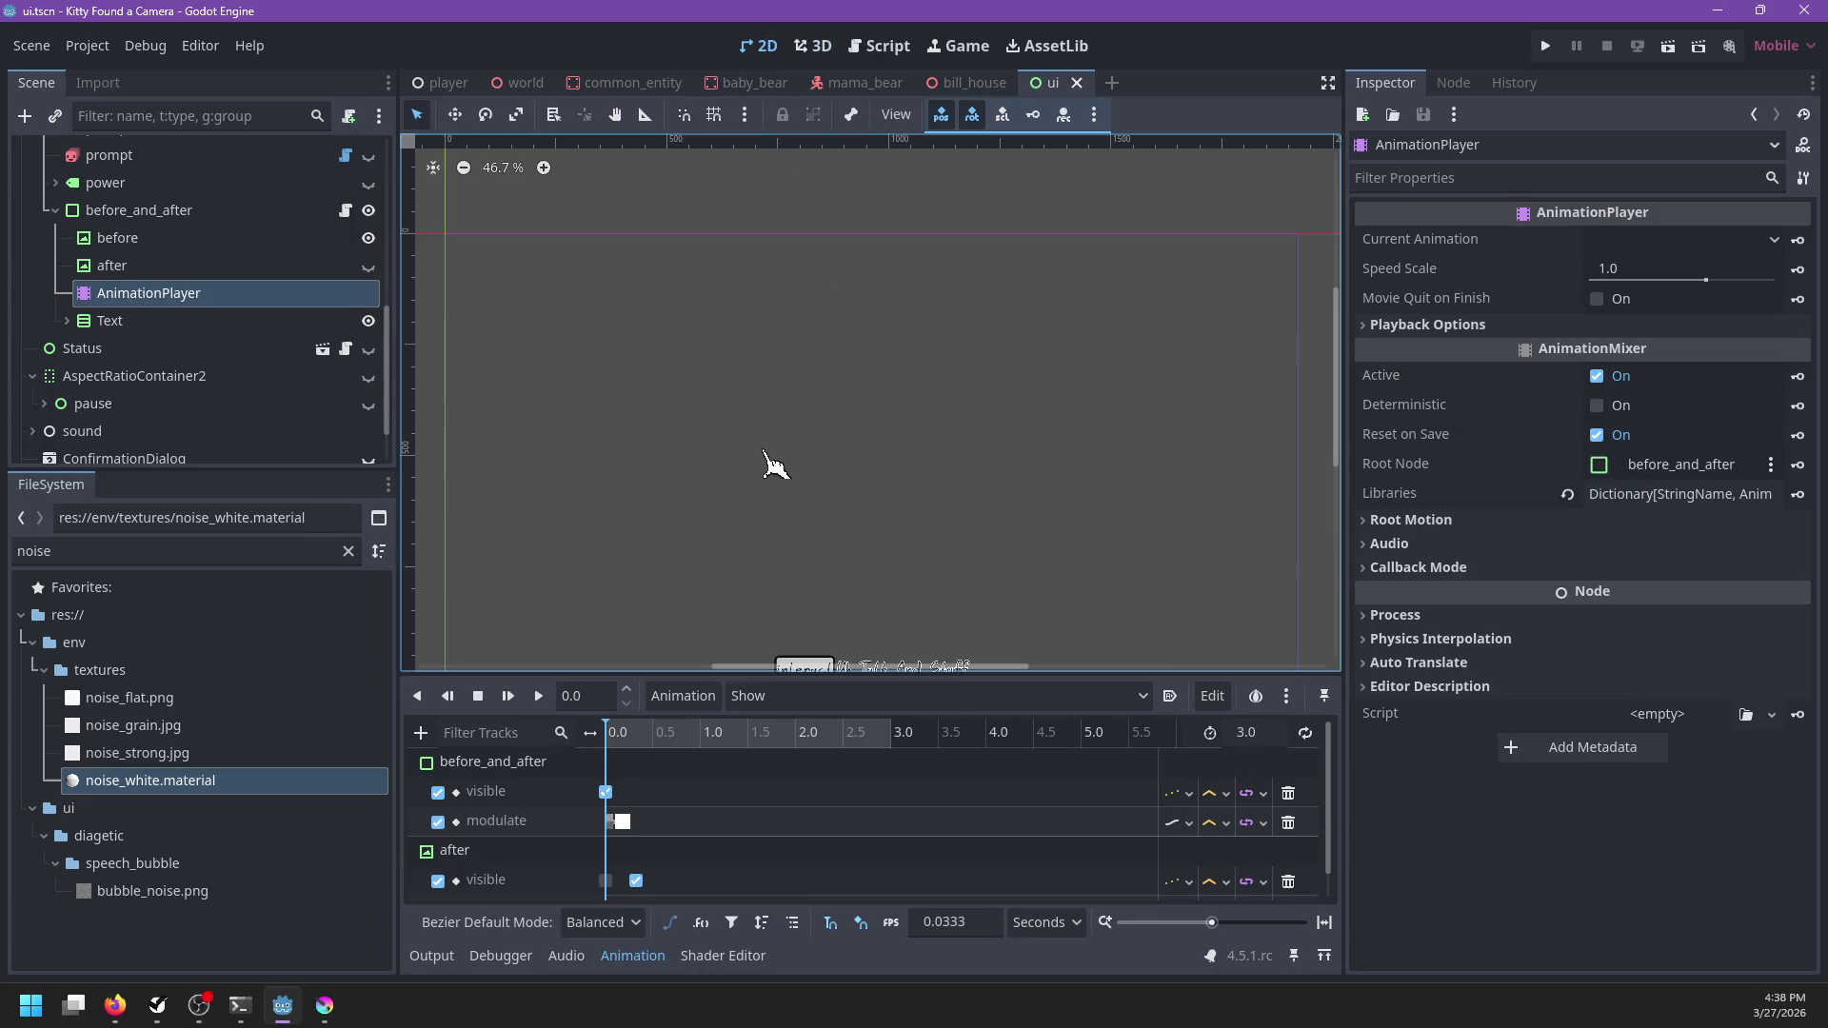
Nest after inside before, move before under Text, and delete the leftover Control node
click(112, 266)
mouse_move(115, 238)
mouse_down()
mouse_move(166, 307)
mouse_move(144, 324)
mouse_up()
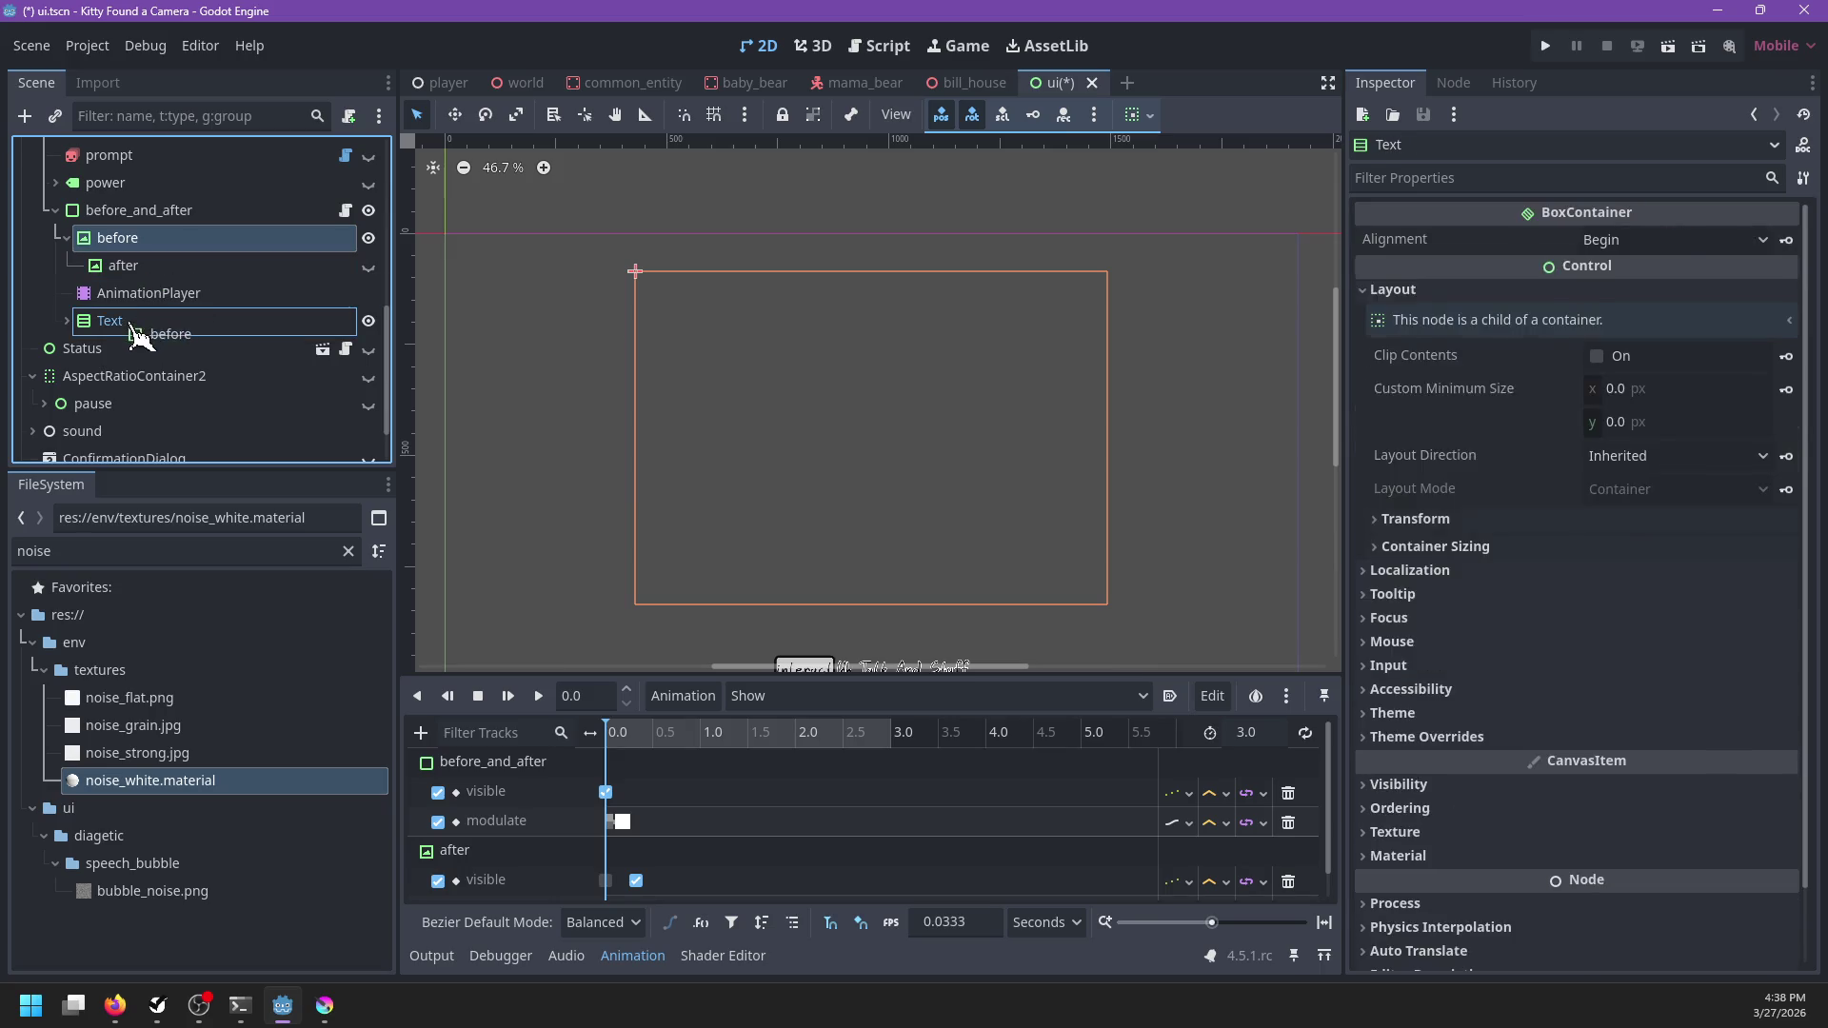
drag(141, 442, 145, 320)
click(153, 379)
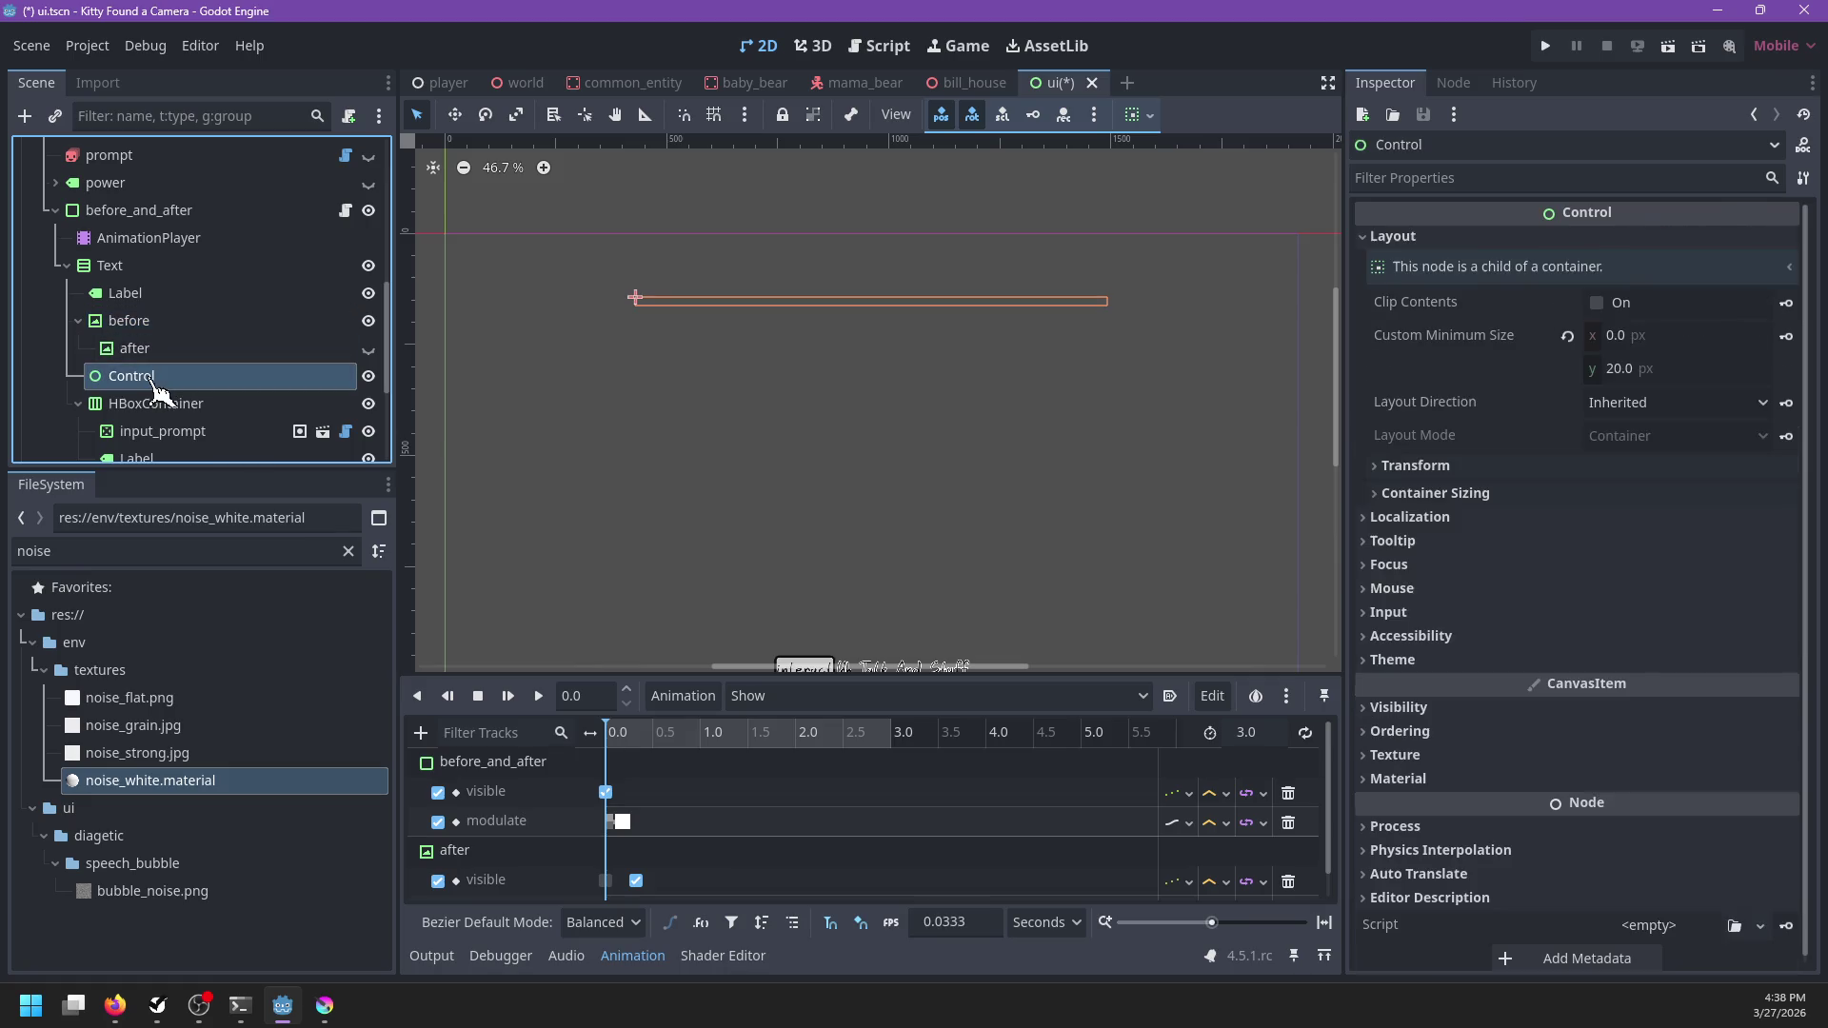
key(Delete)
key(Return)
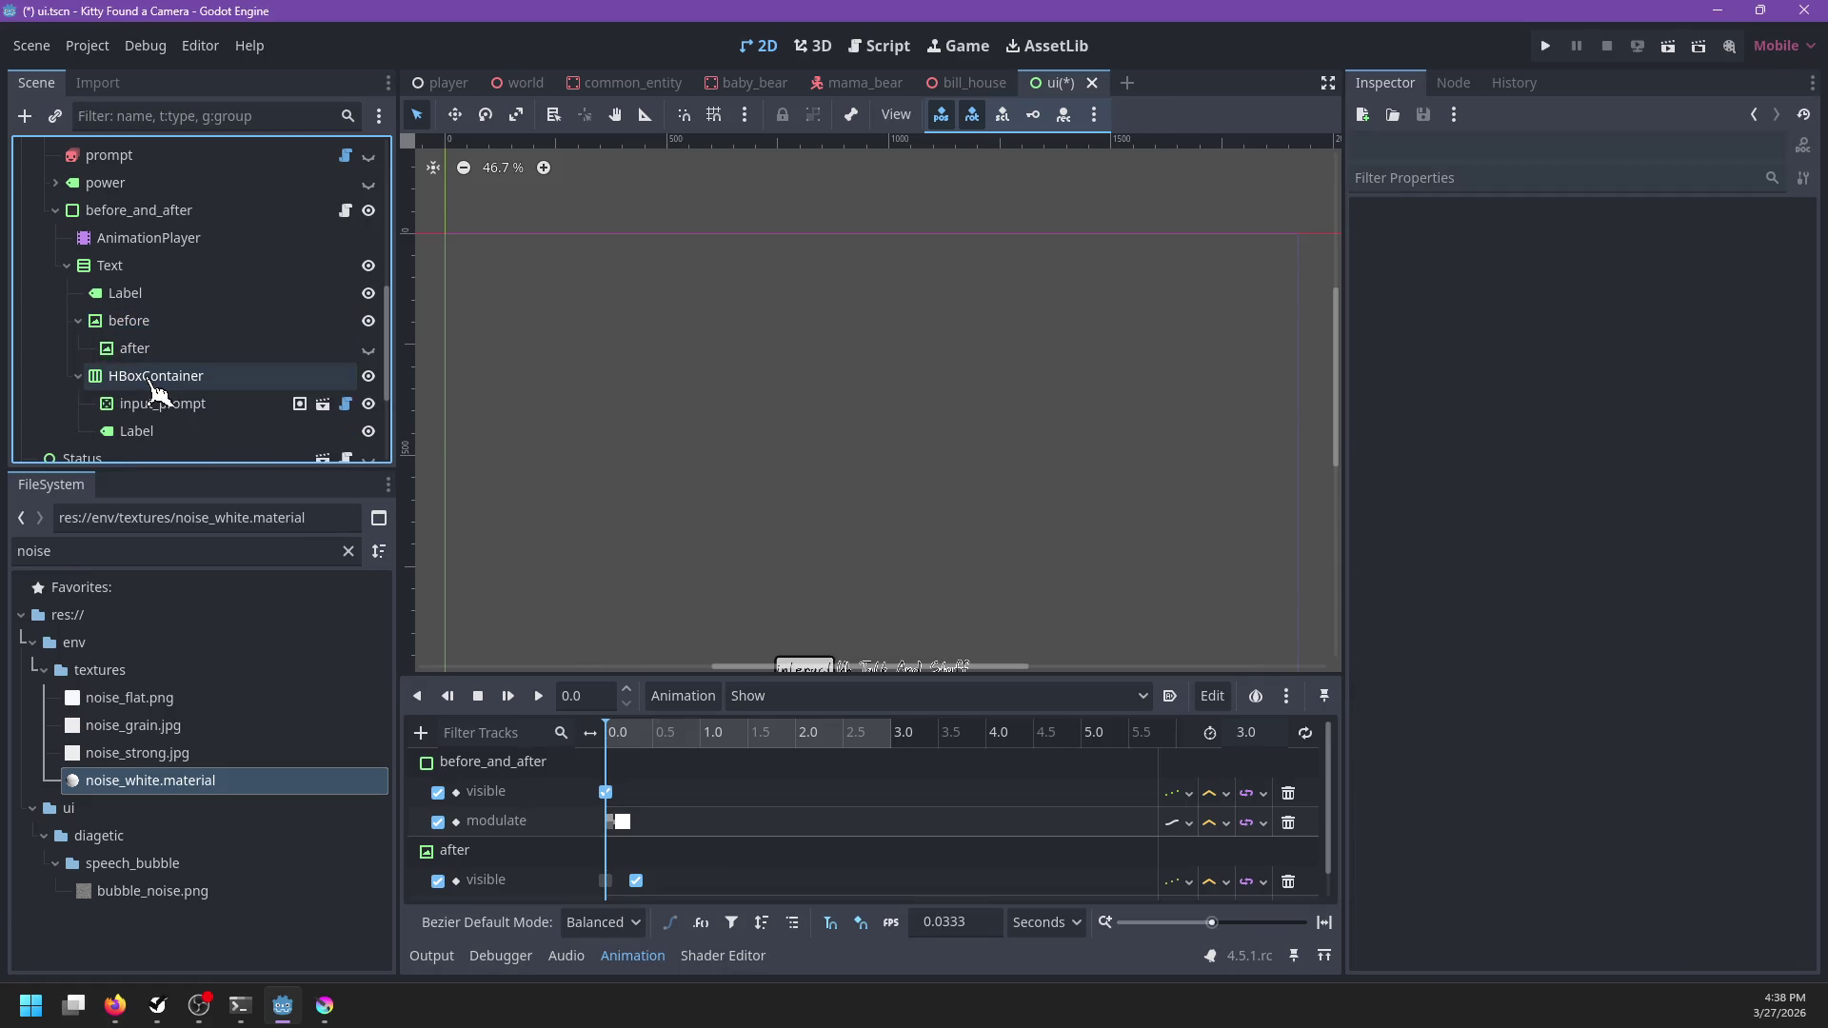
Turn on Vertical Expand in the before node's container sizing
click(143, 349)
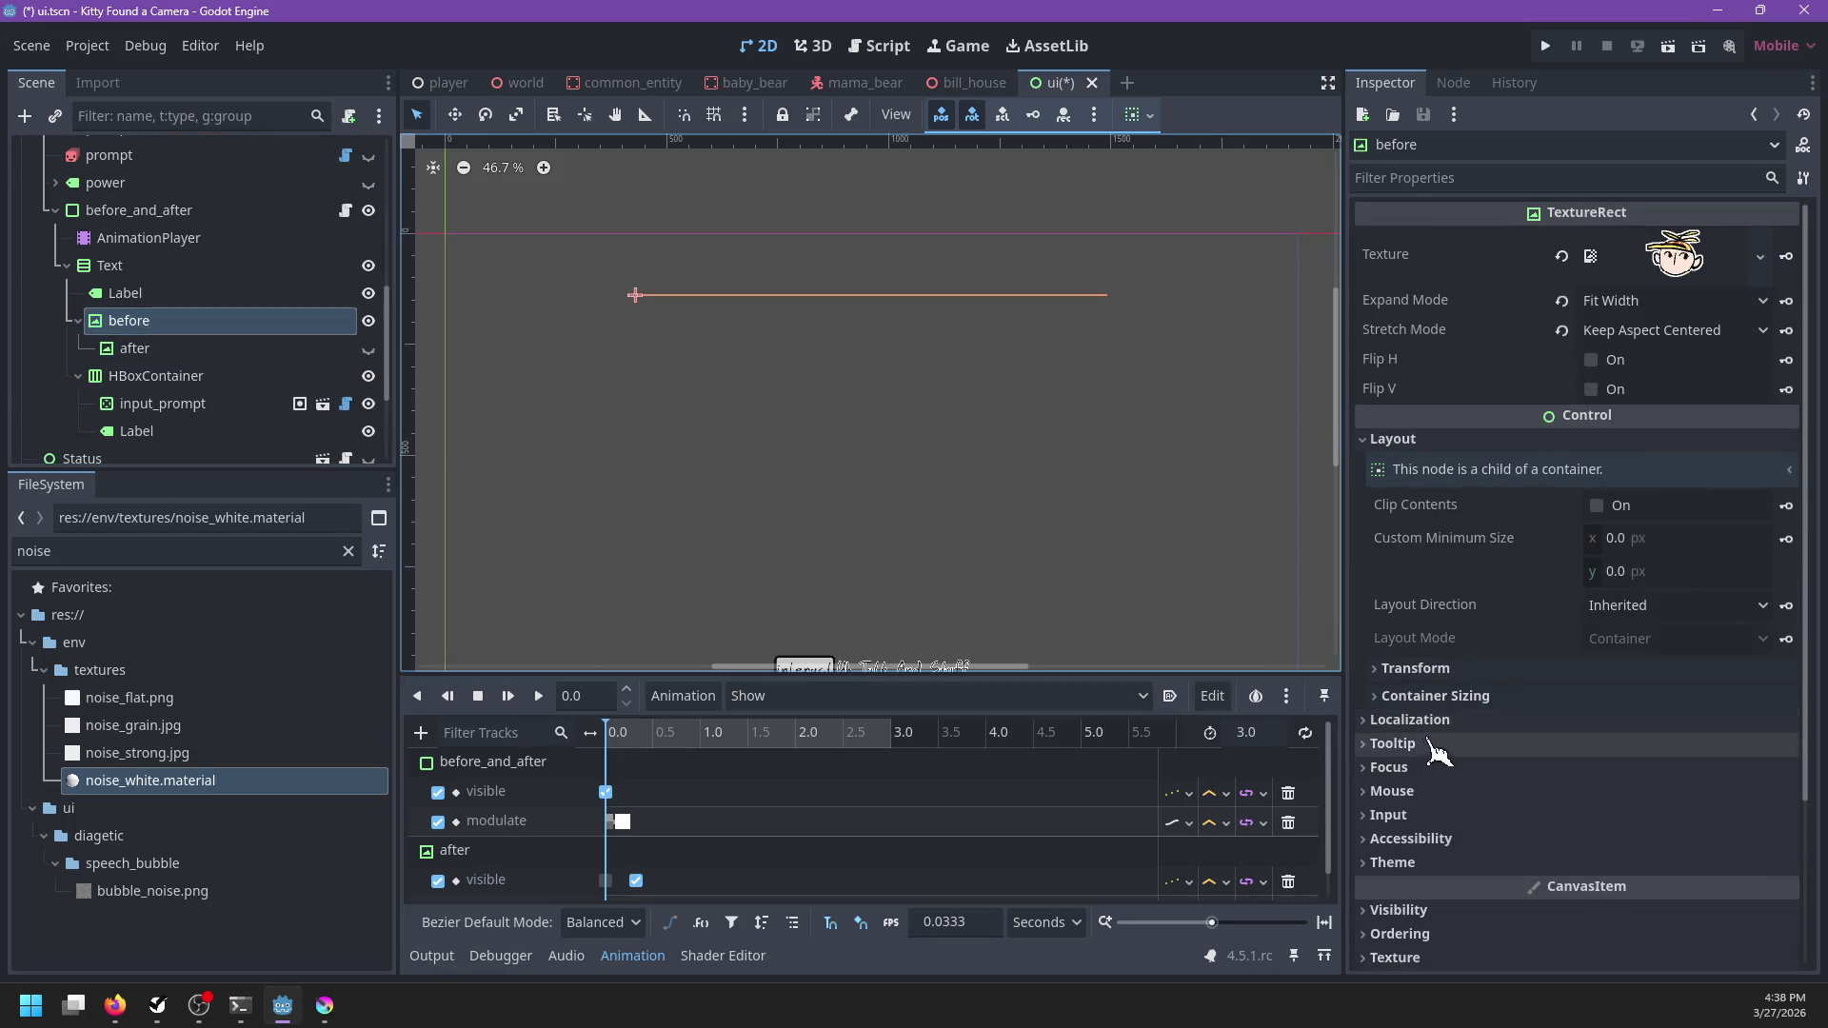
scroll(1457, 724, down, 2)
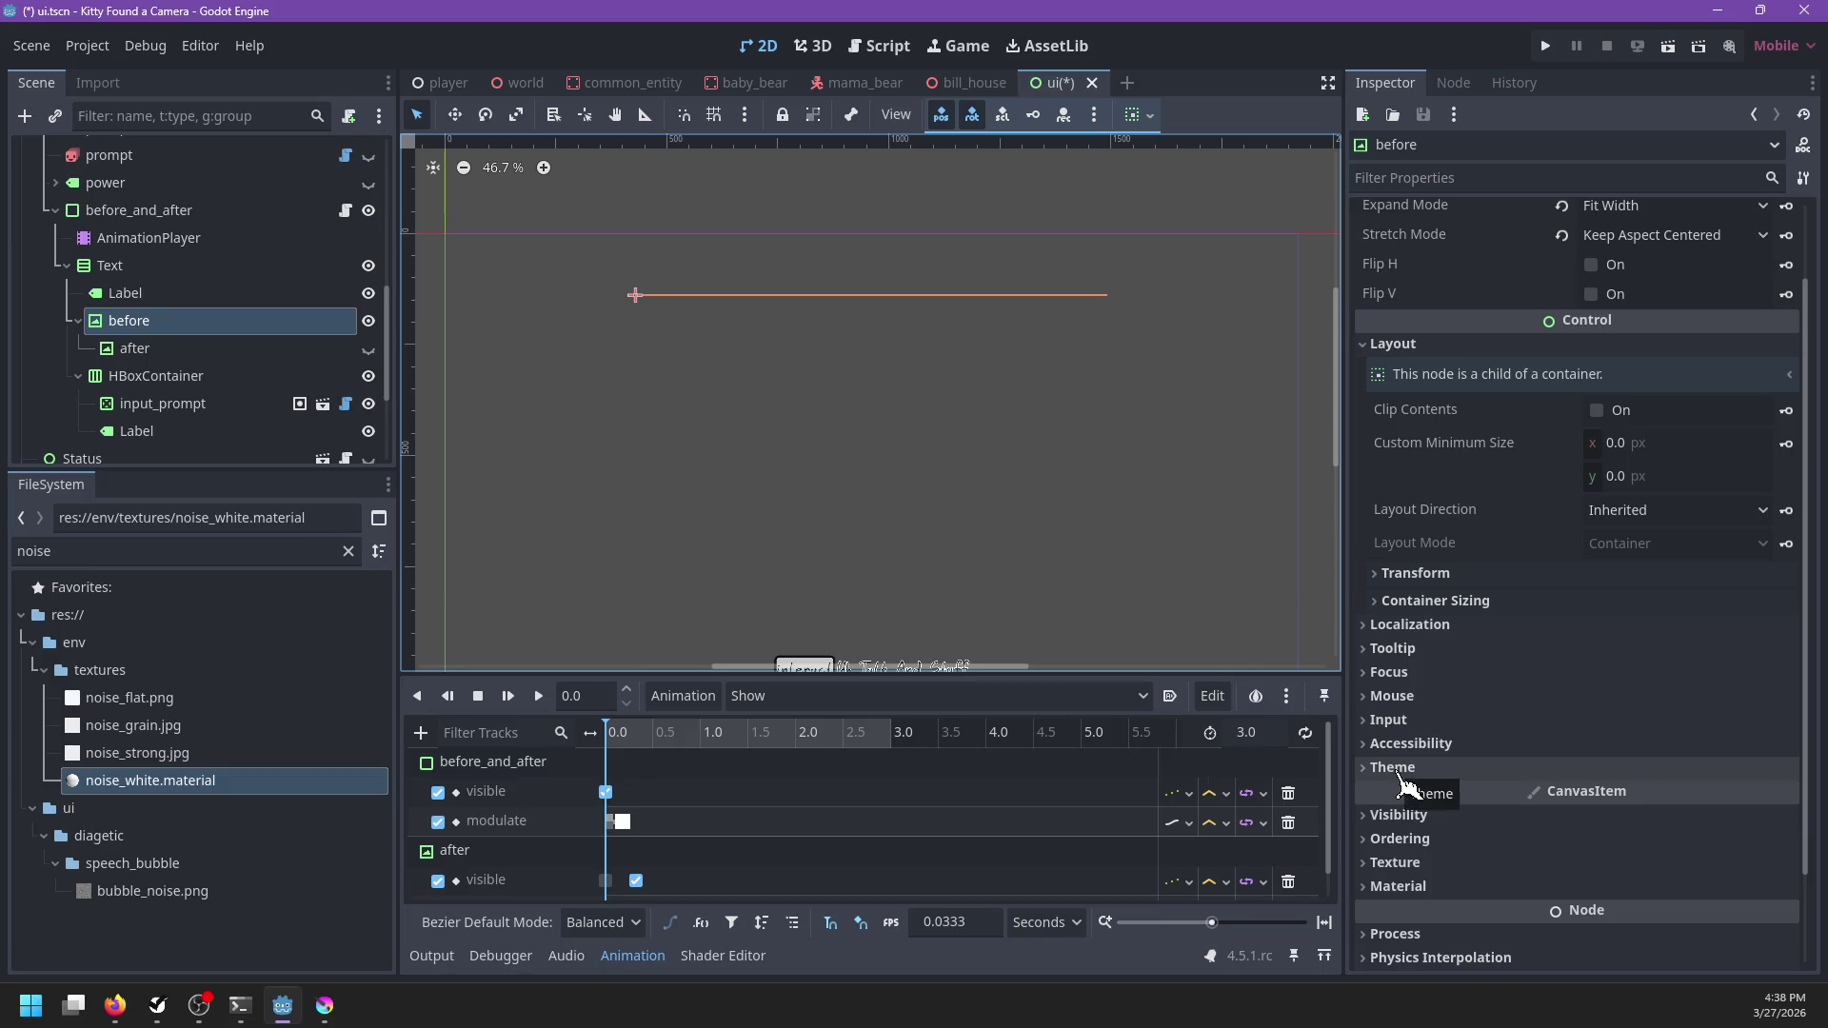
click(1434, 574)
click(1433, 576)
click(1422, 603)
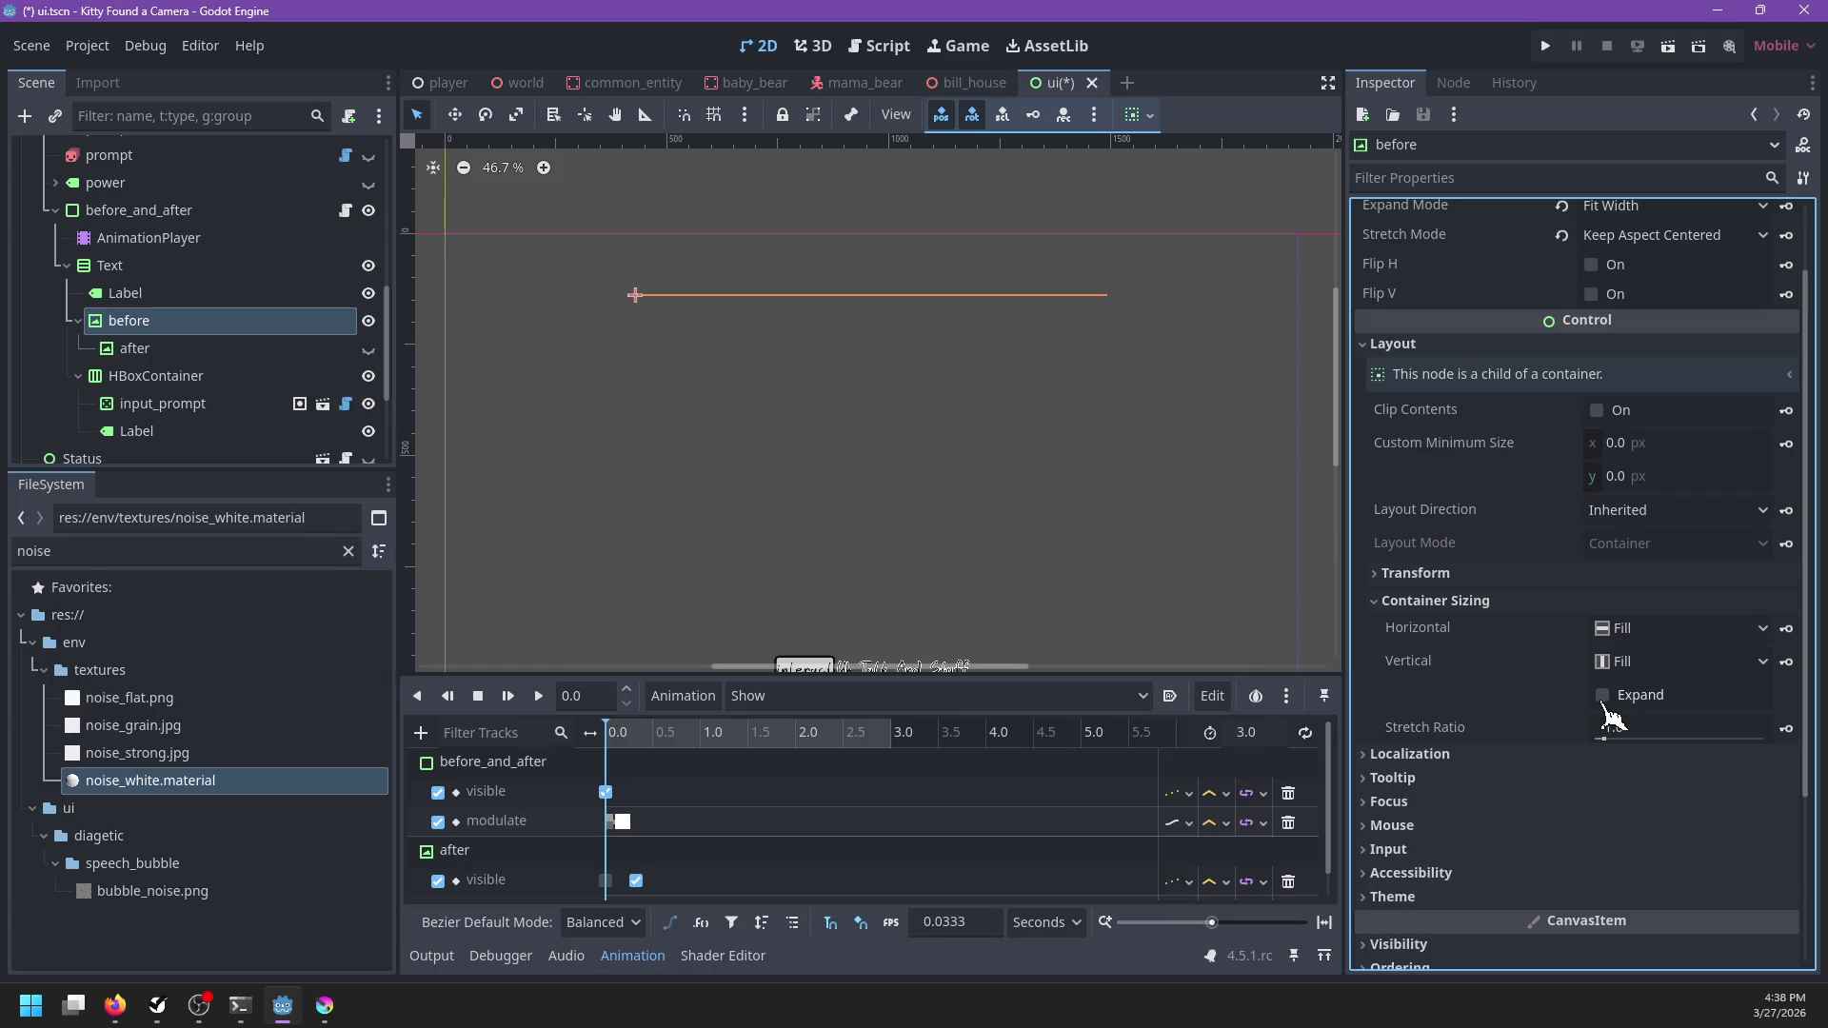
click(1603, 699)
Set the after node's anchor preset to Full Rect and make it visible
click(189, 350)
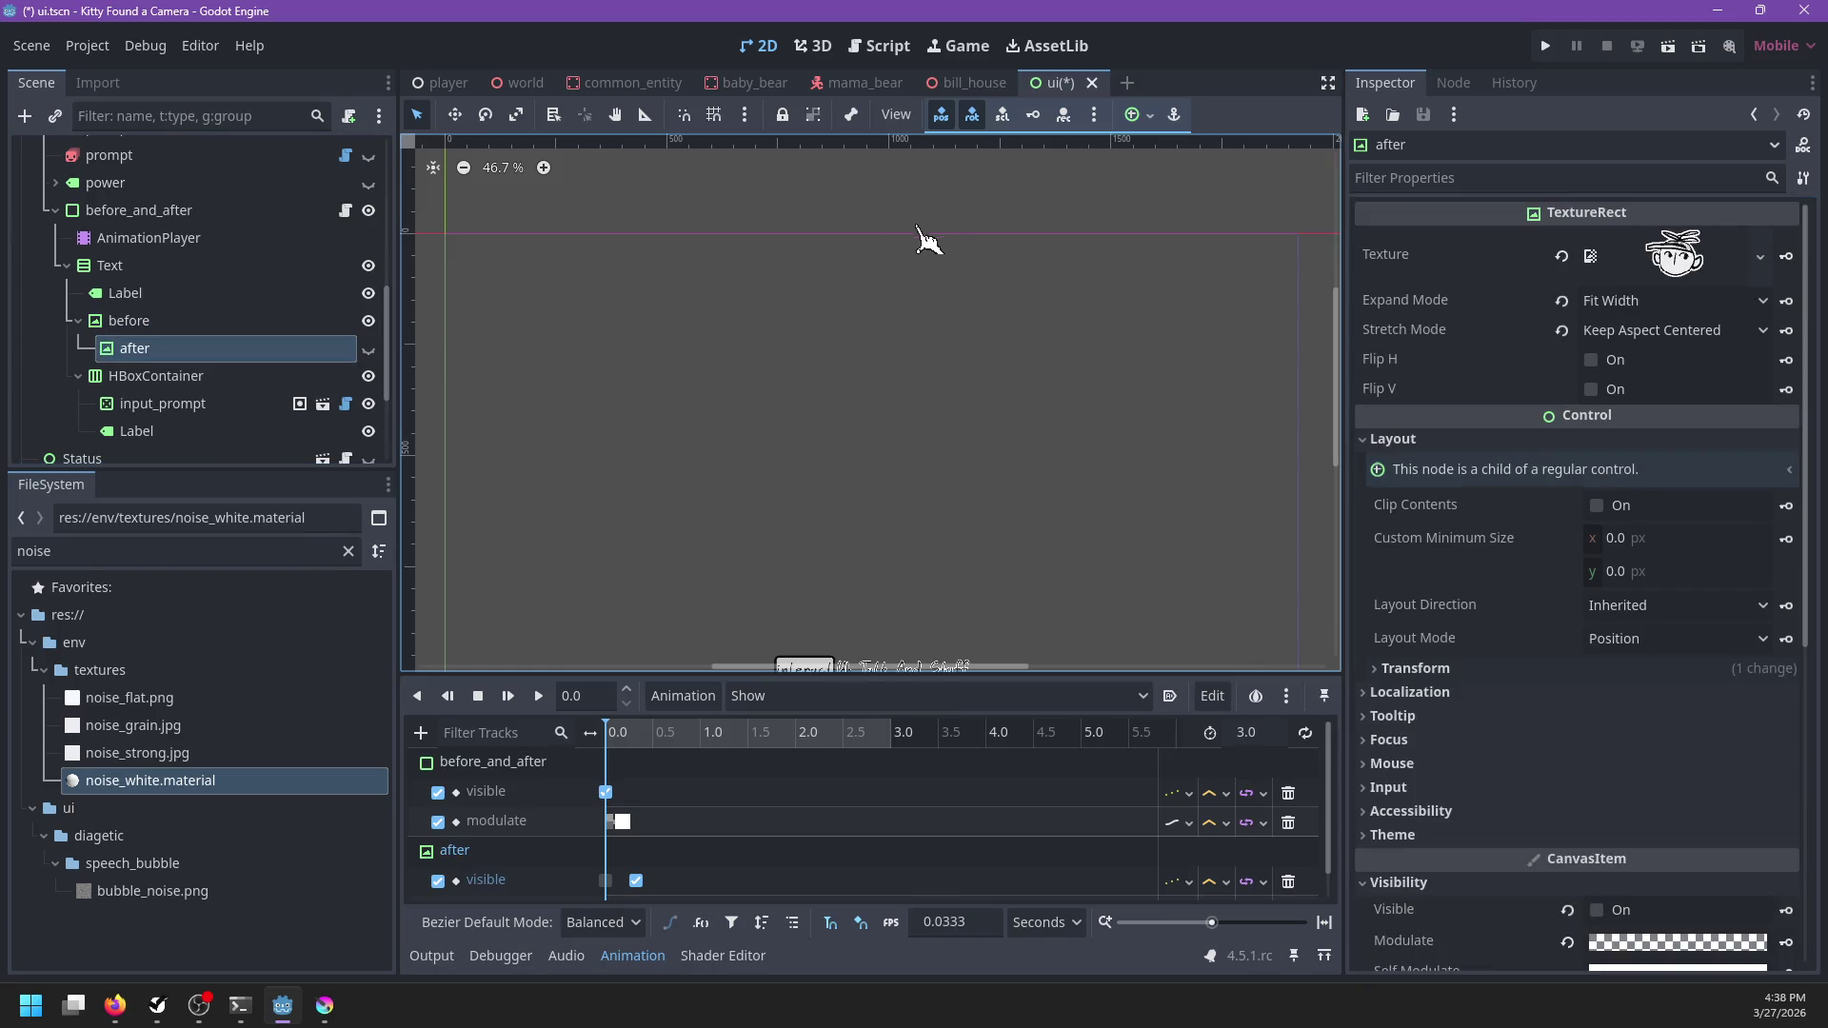
click(1132, 117)
click(1247, 290)
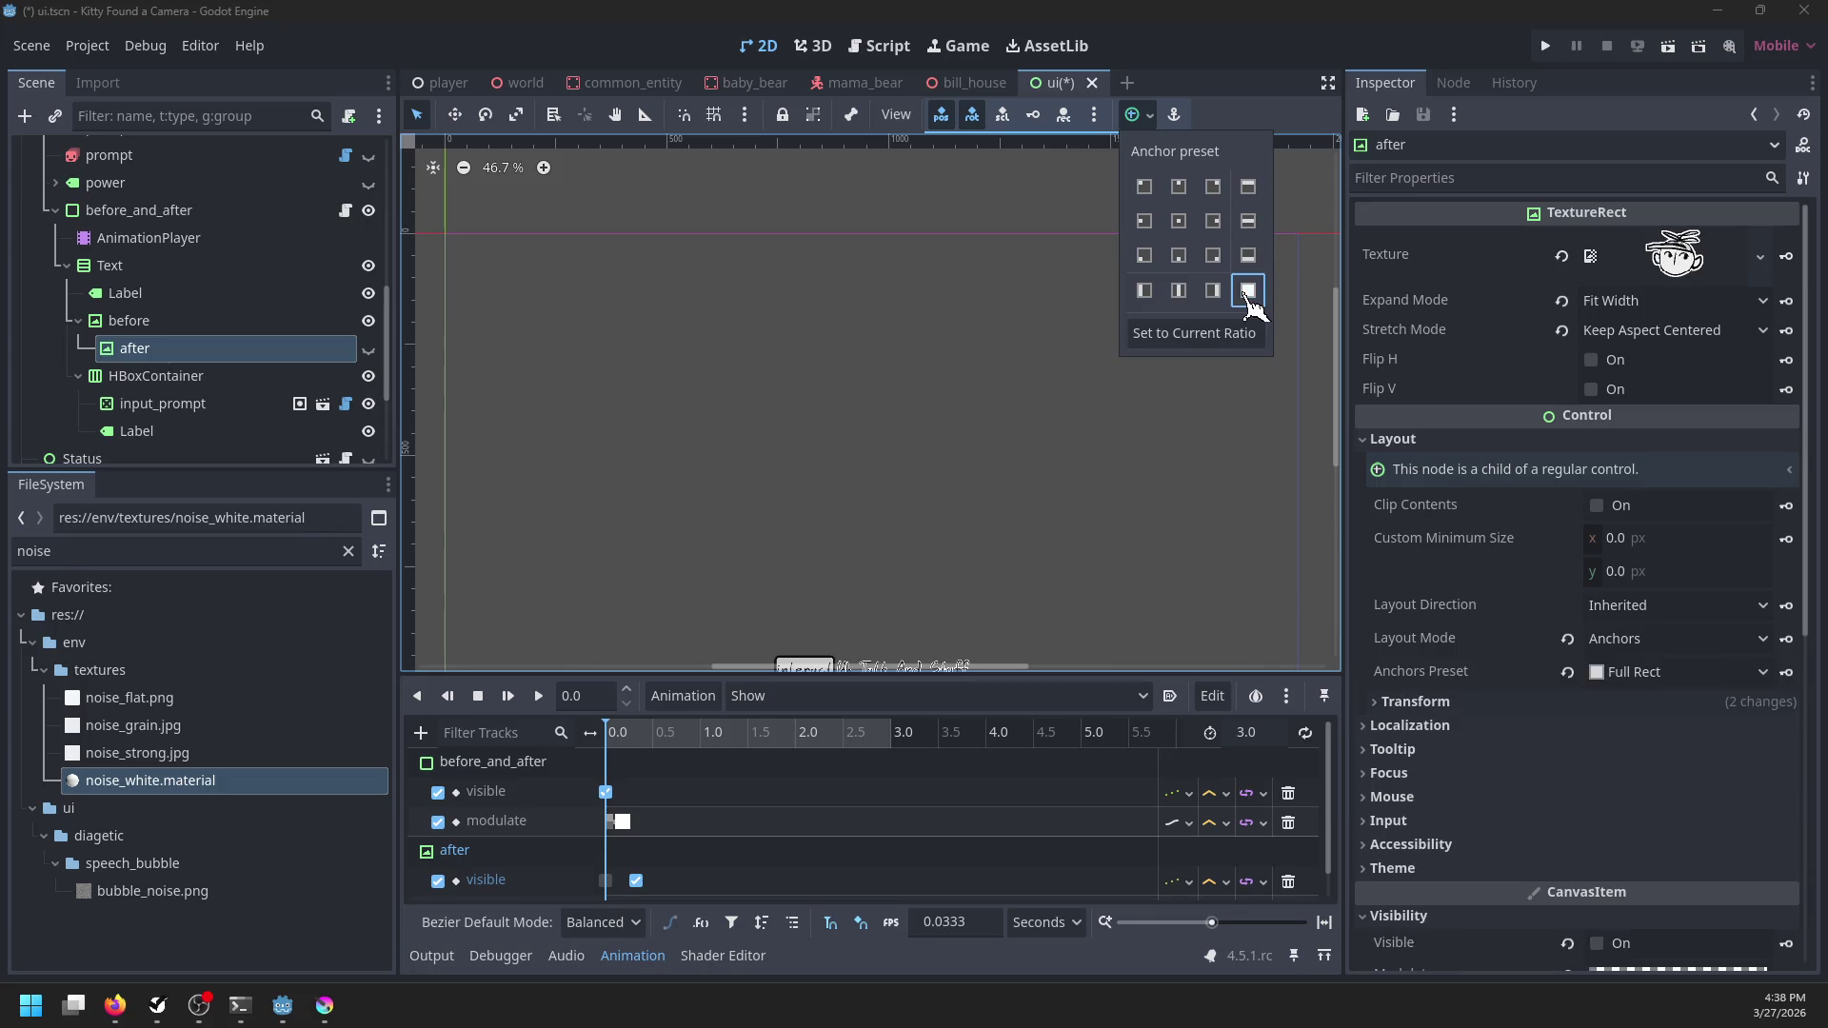
click(368, 348)
click(368, 349)
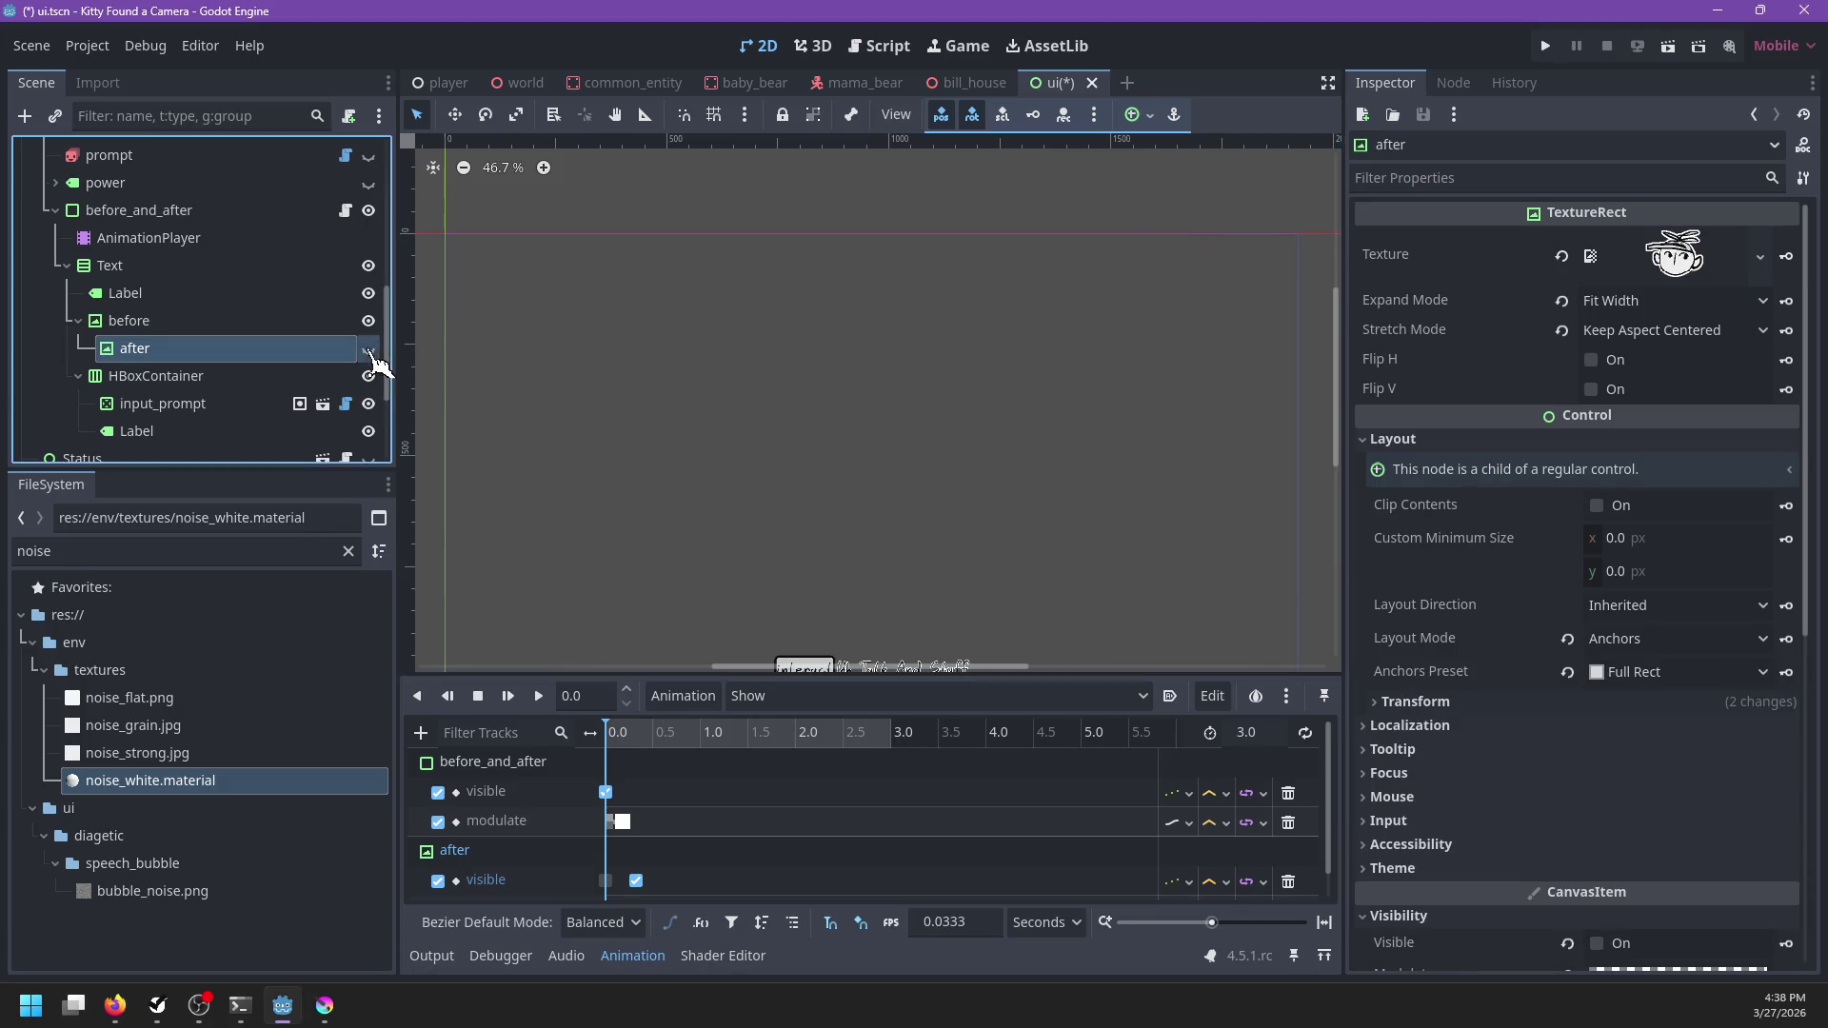
Save the ui scene and run the game with F5
click(277, 324)
key(ctrl+s)
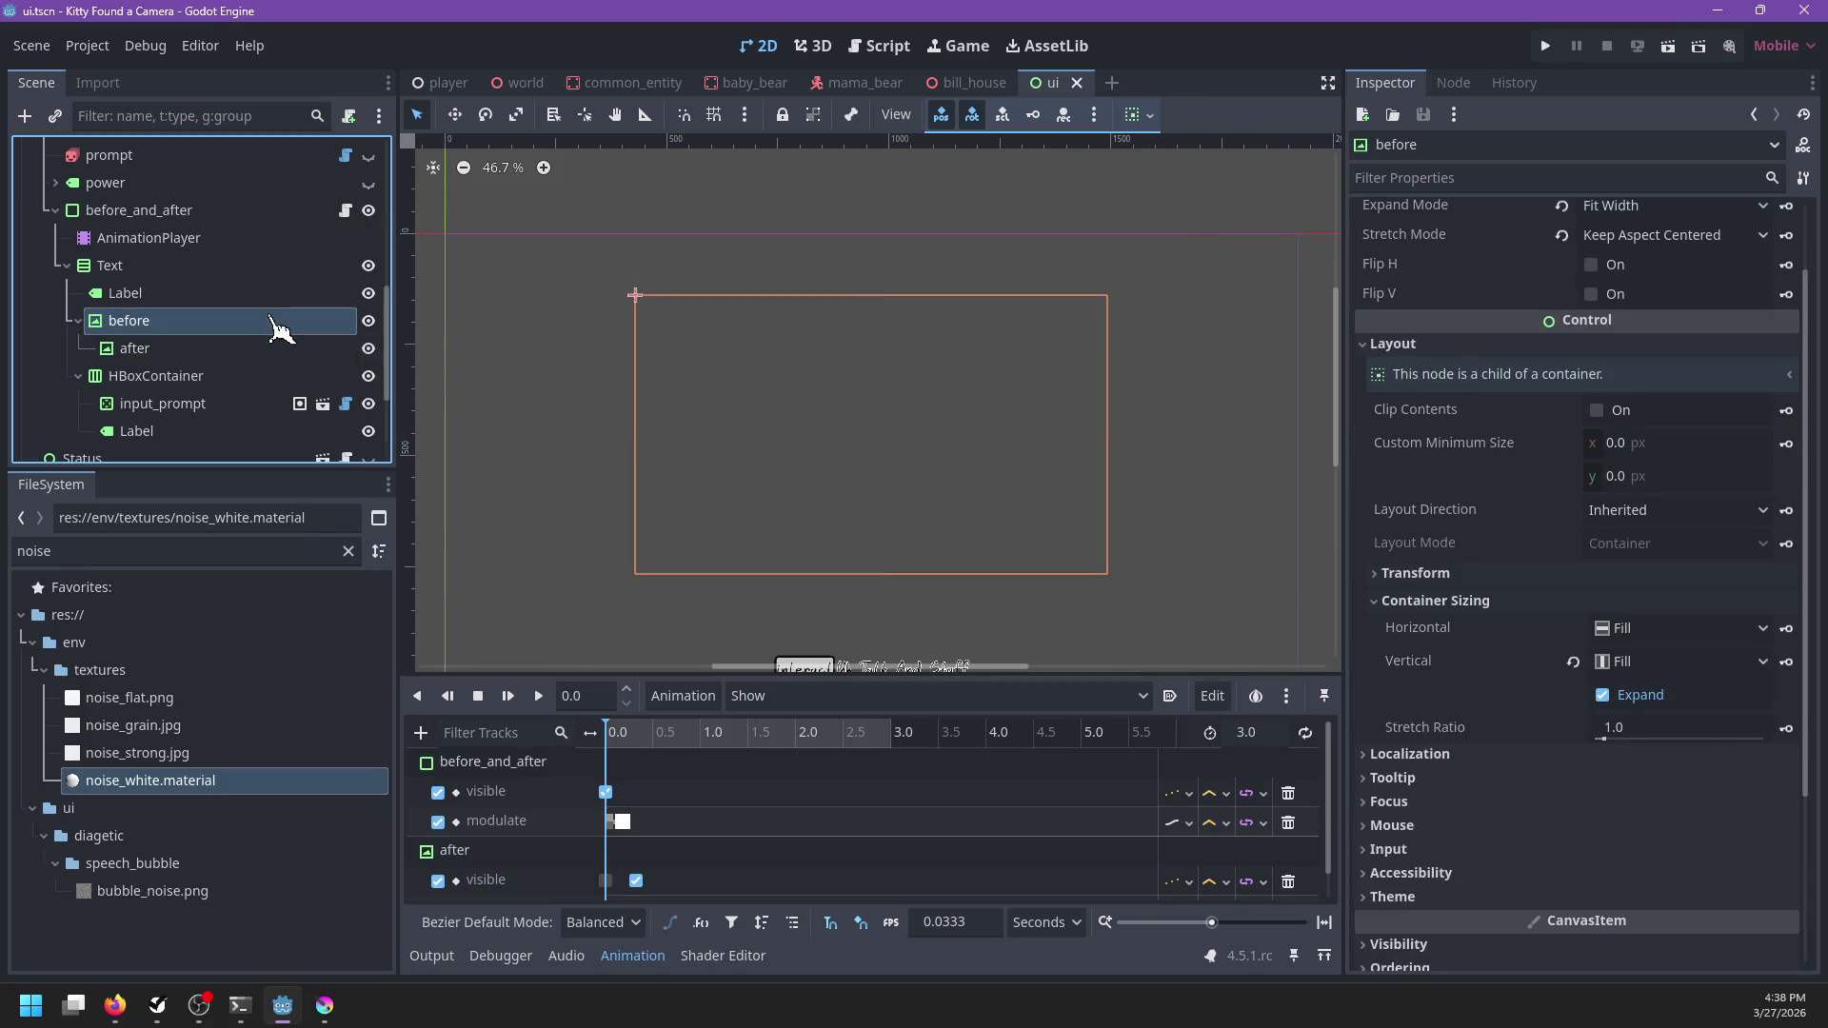
key(F5)
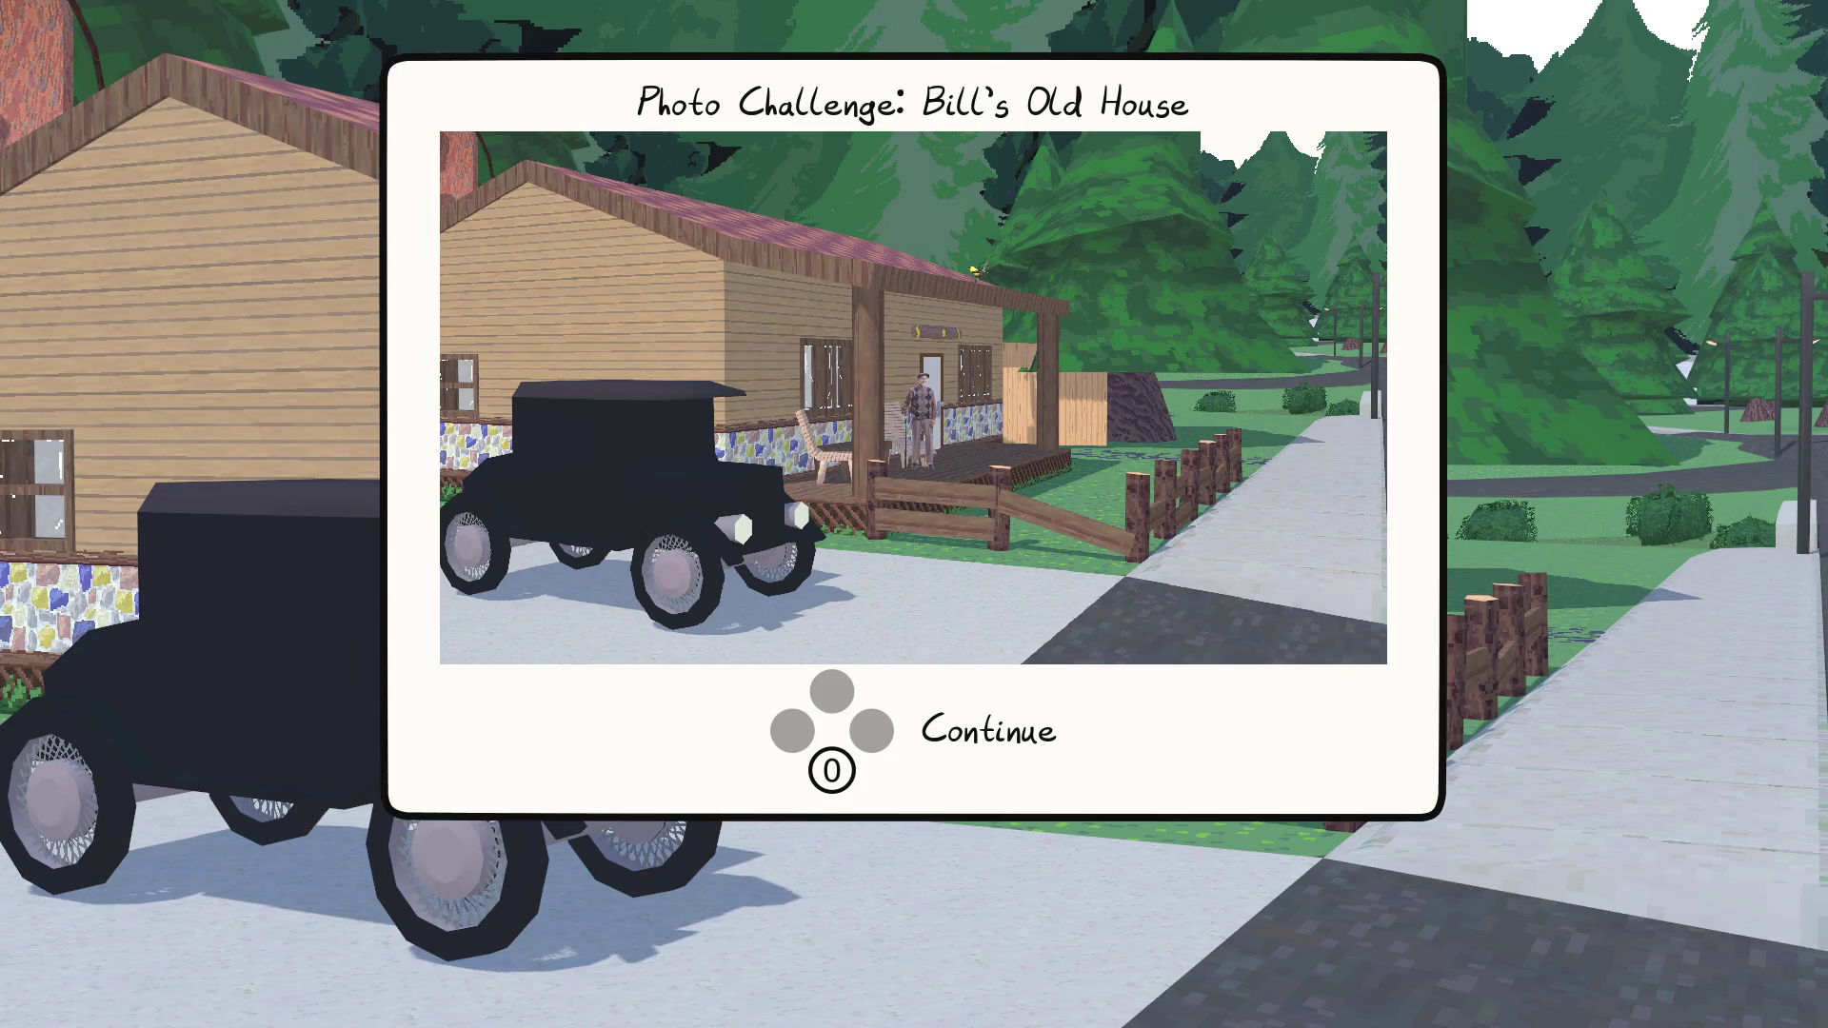
Snap the Bill's Old House photo, dismiss the challenge cards, and head toward Bill's house
key(Return)
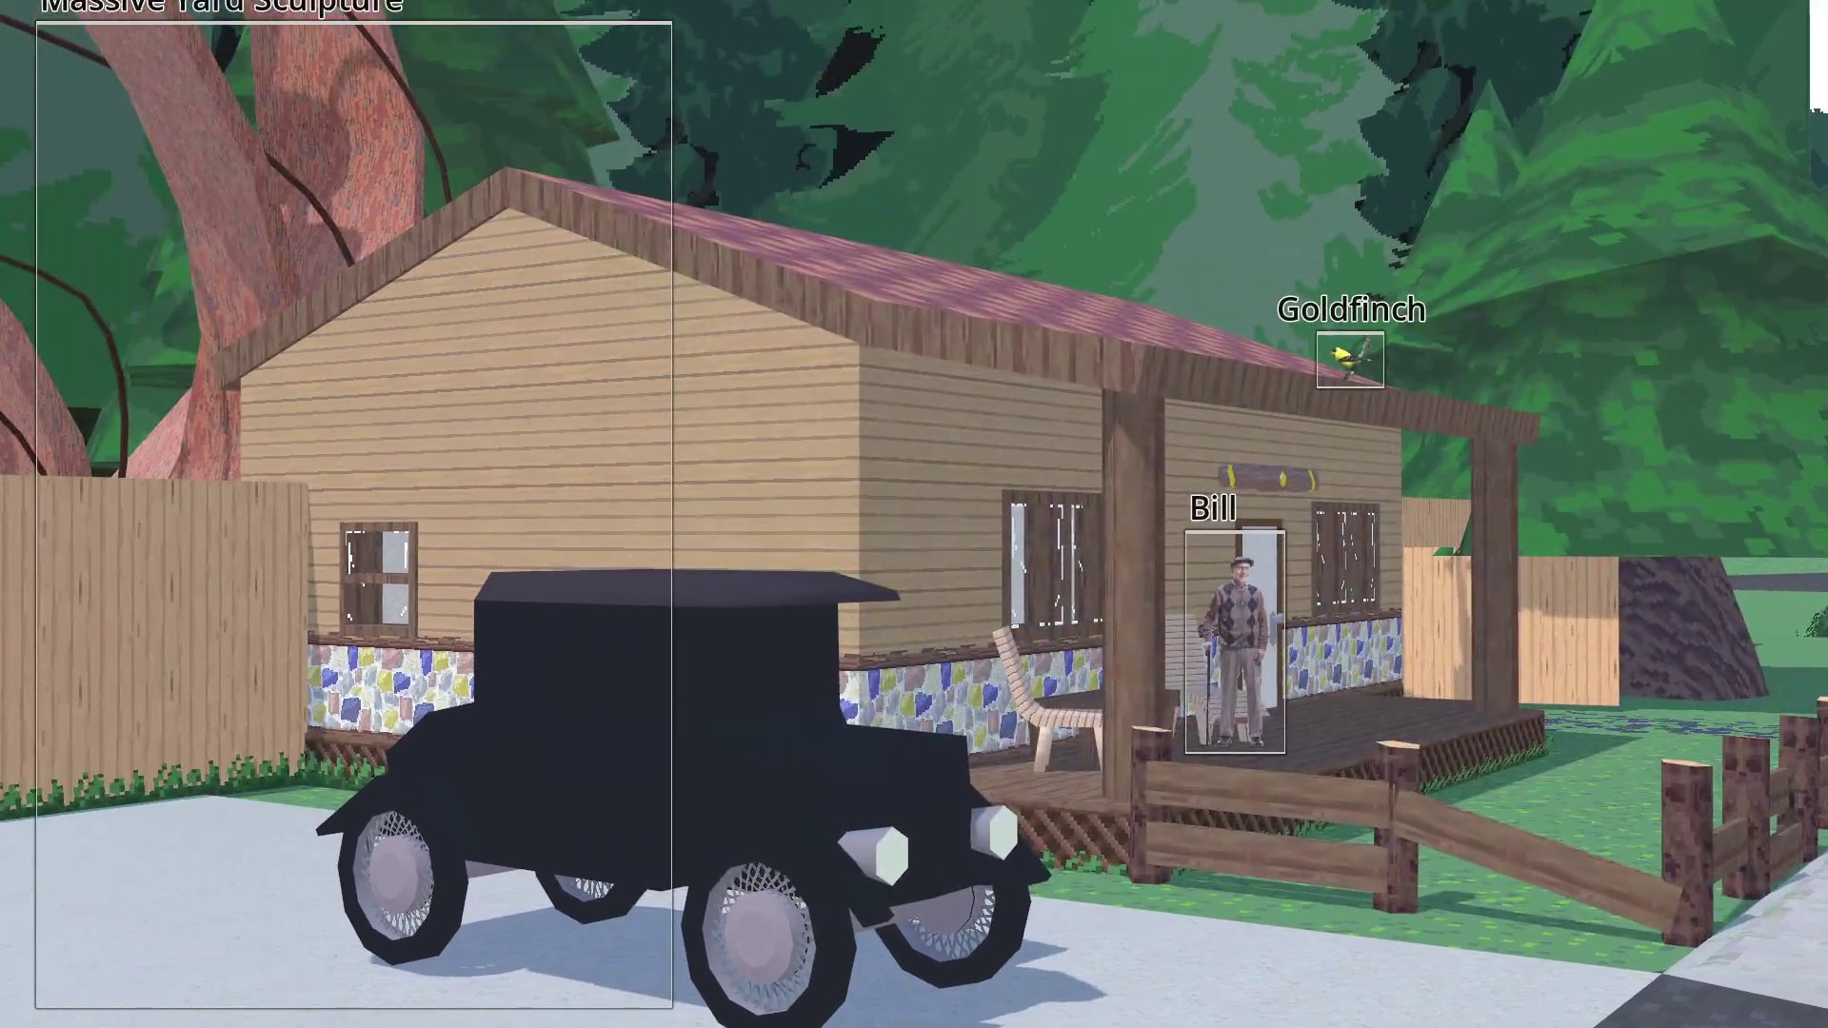
key(space)
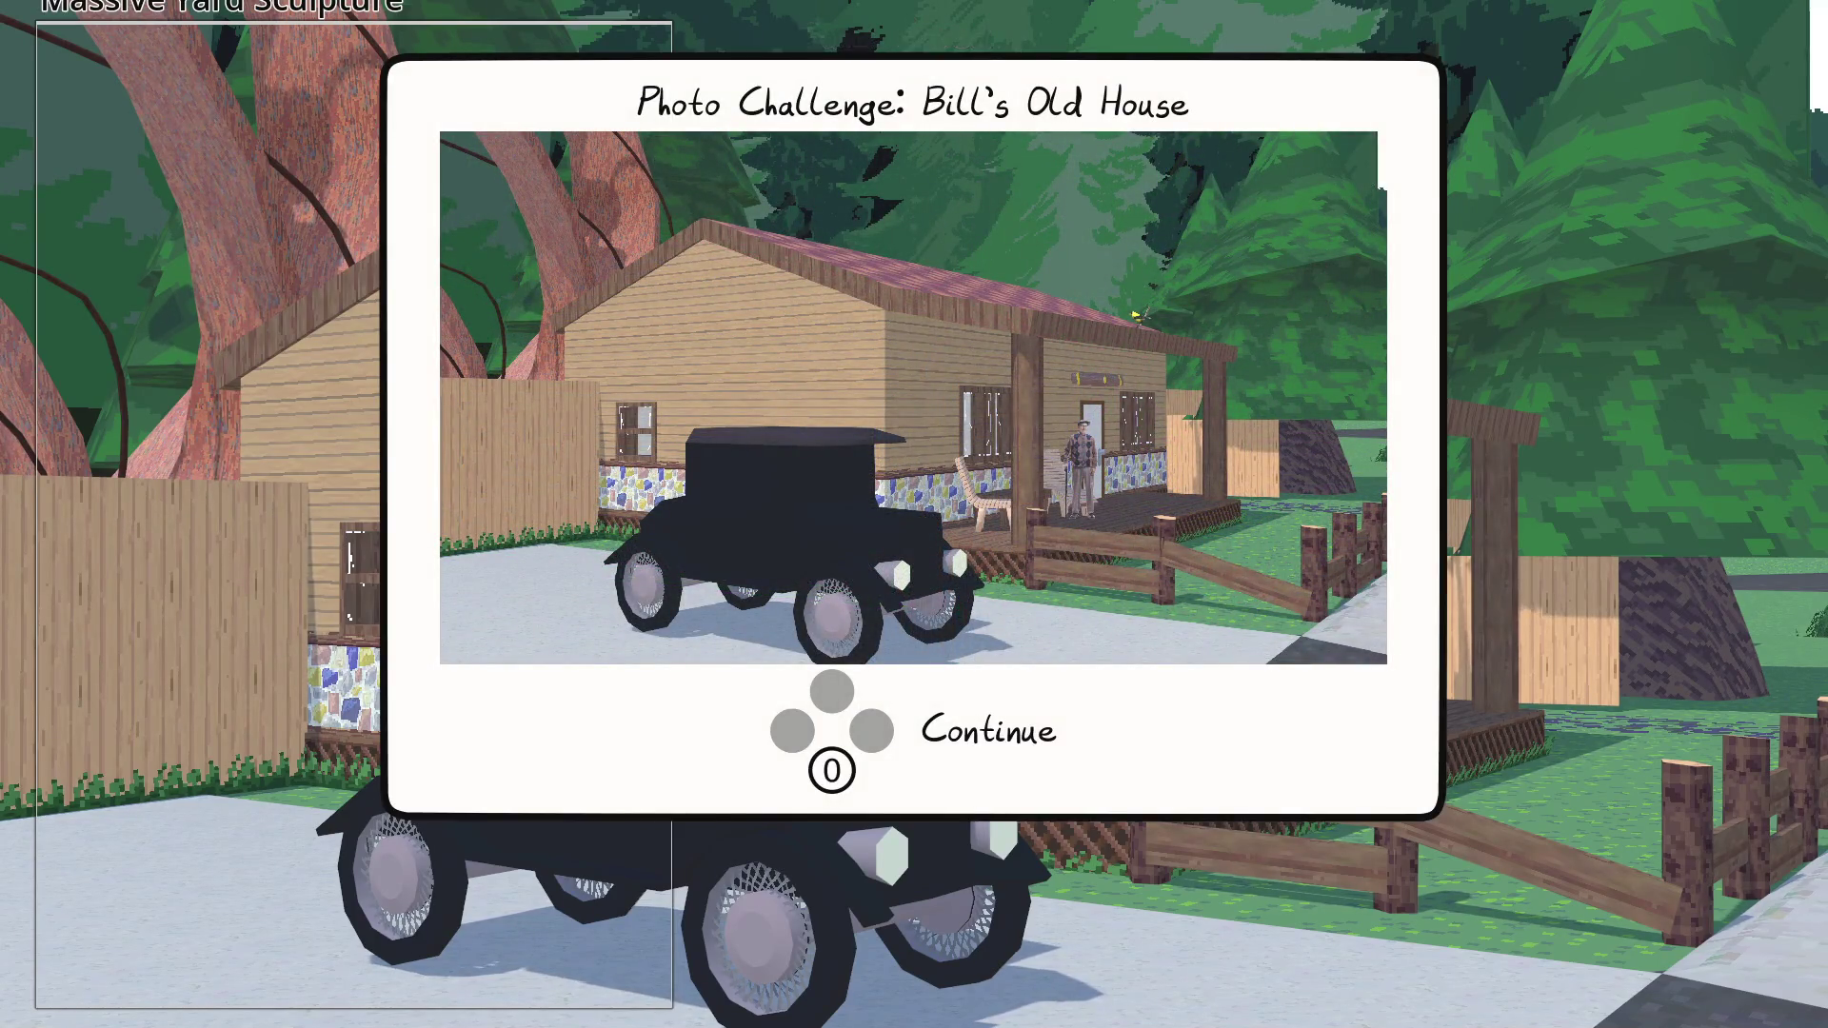
key(Return)
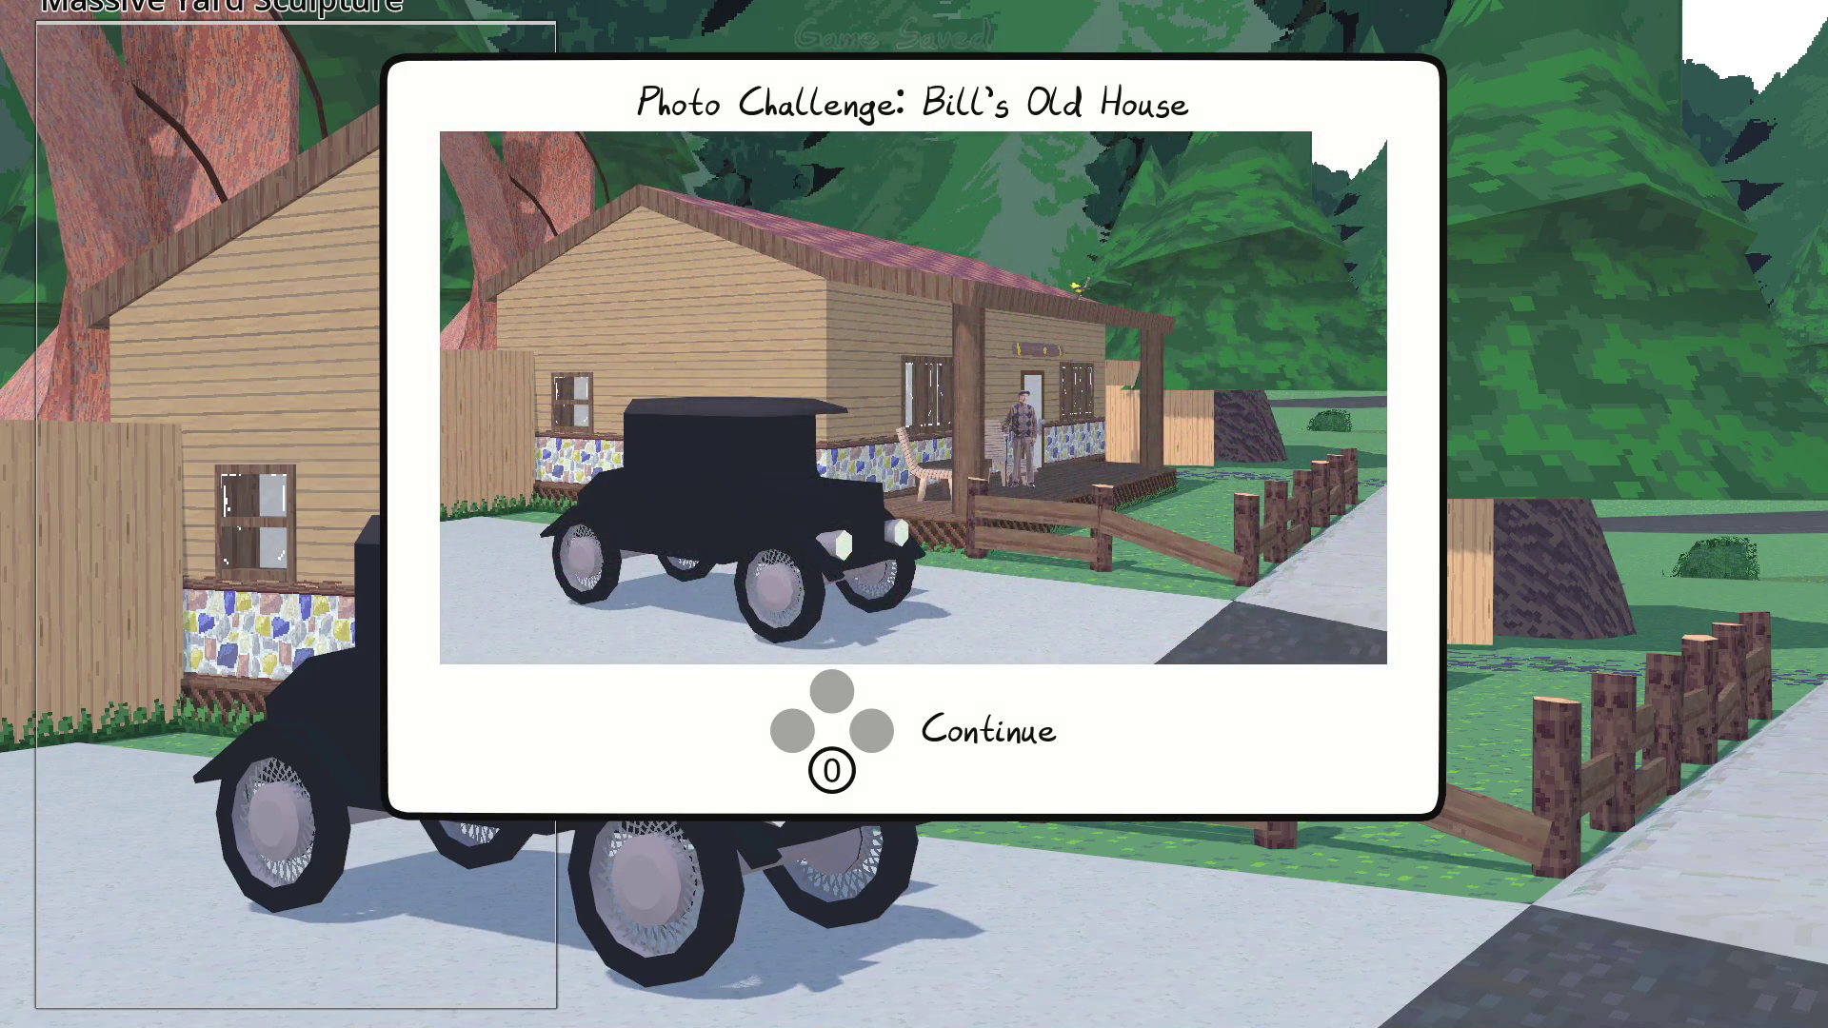
key(Return)
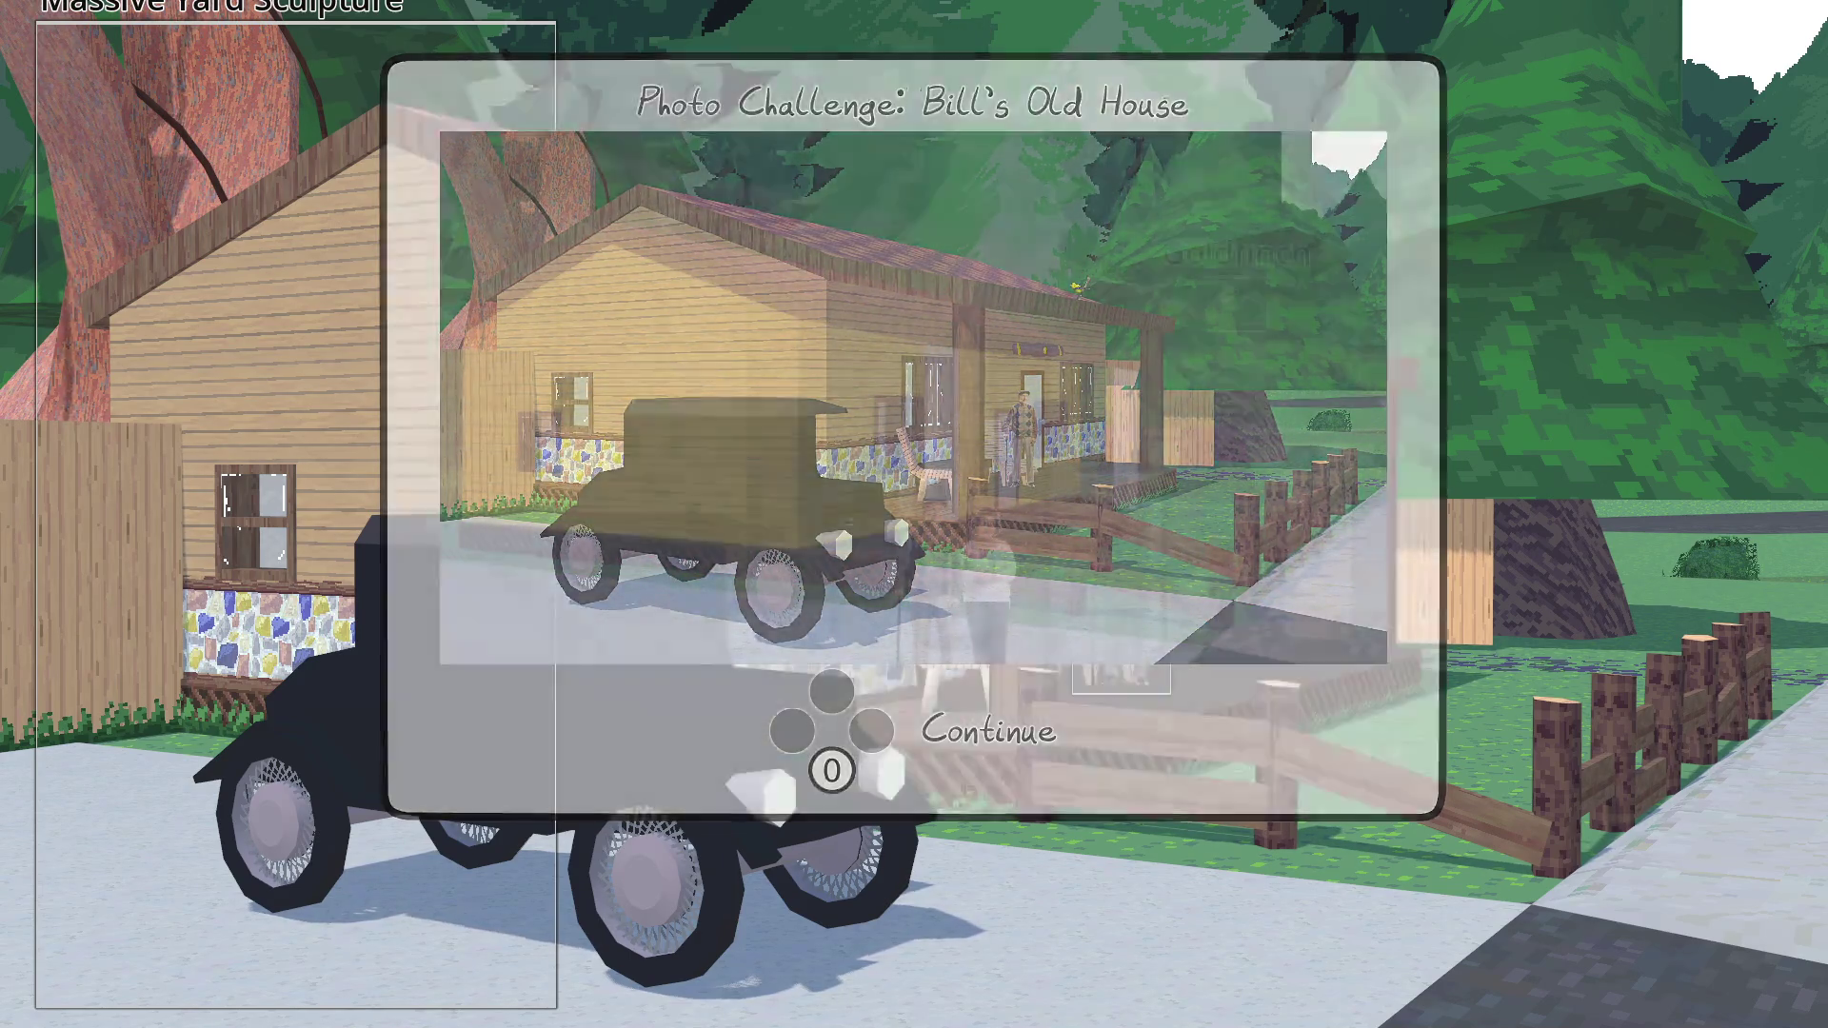
key(w)
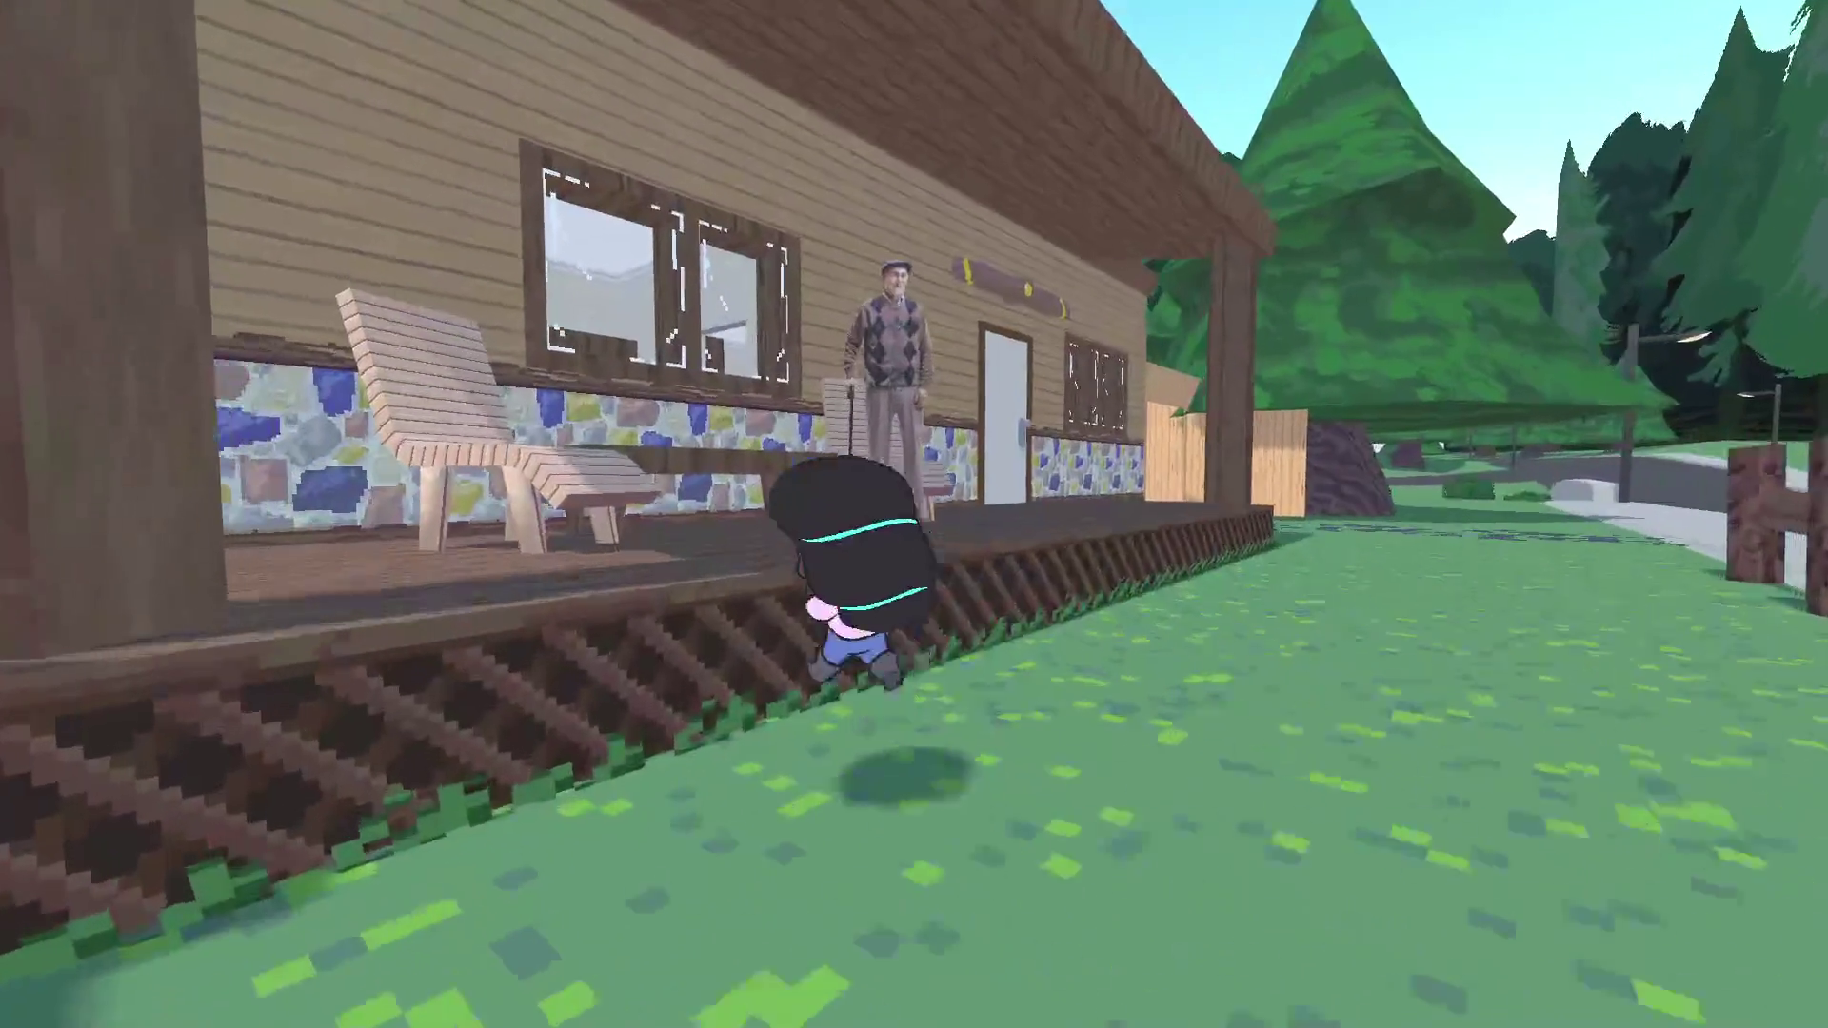
Show Bill the first photo, collect the Colorful Car Keys, and walk into the driveway
key(e)
key(Return)
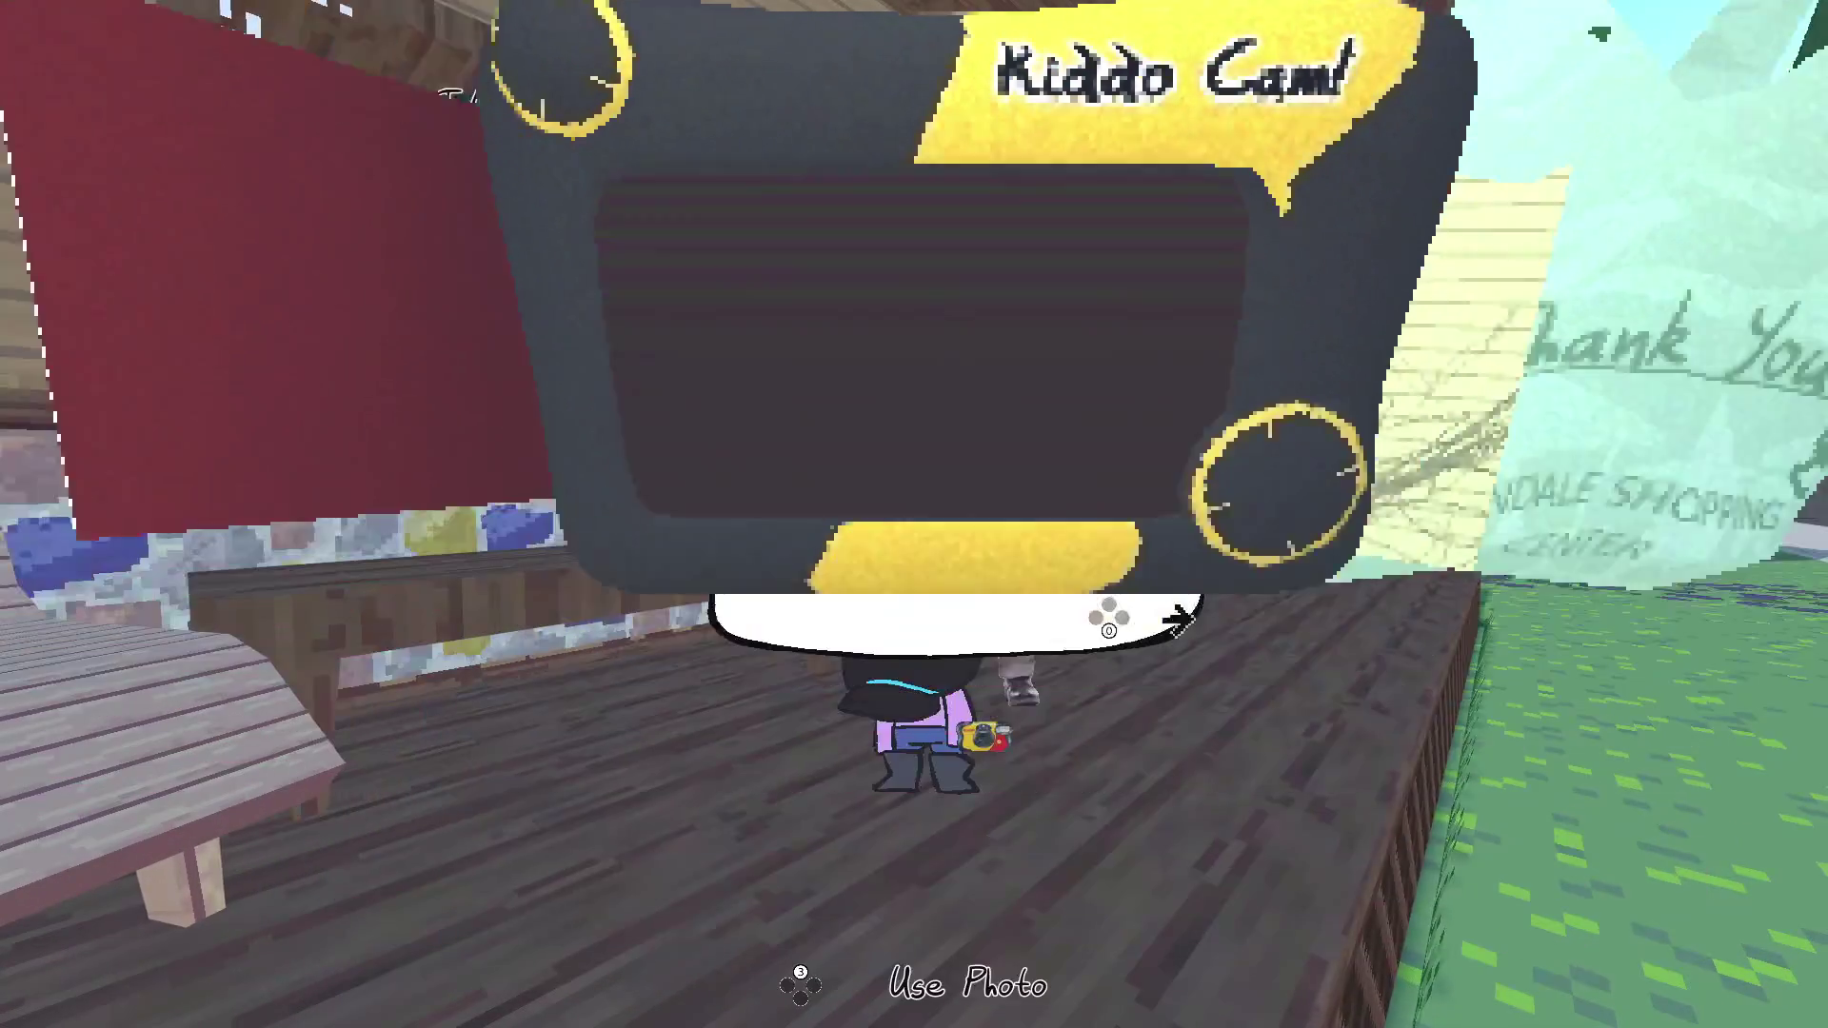
key(Return)
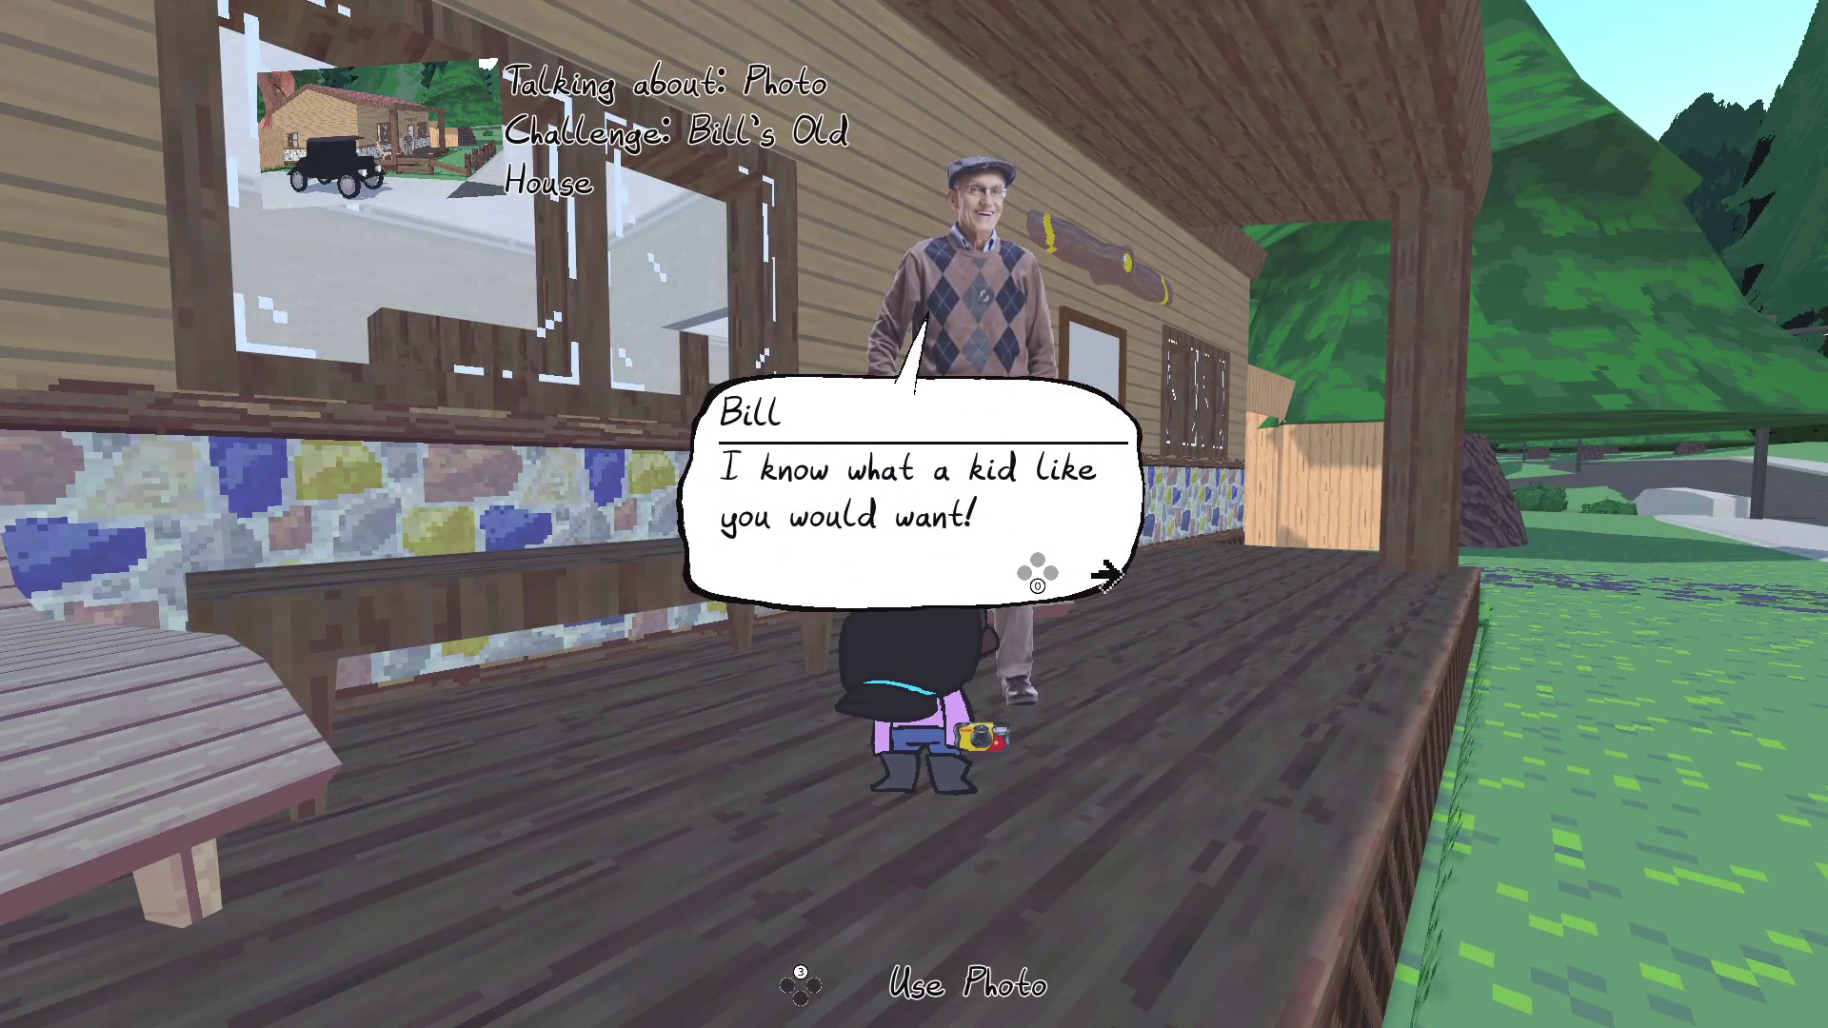
key(Return)
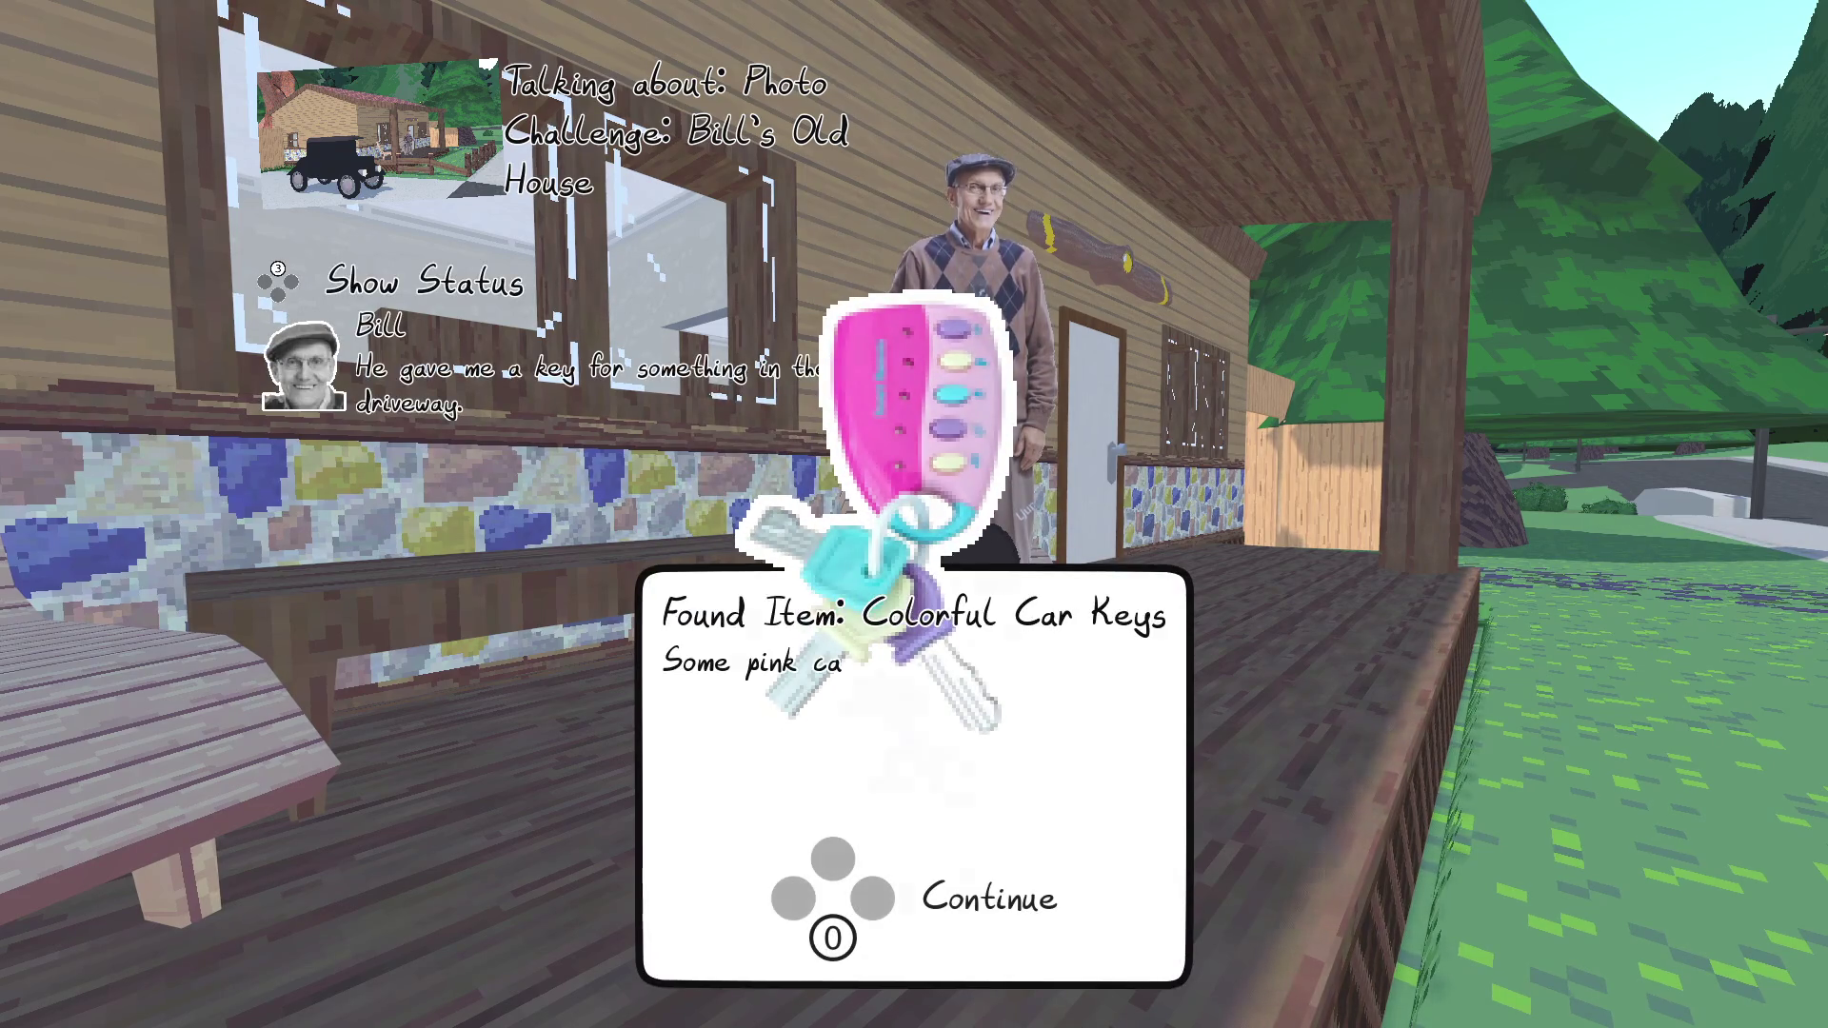
key(Return)
key(Return)
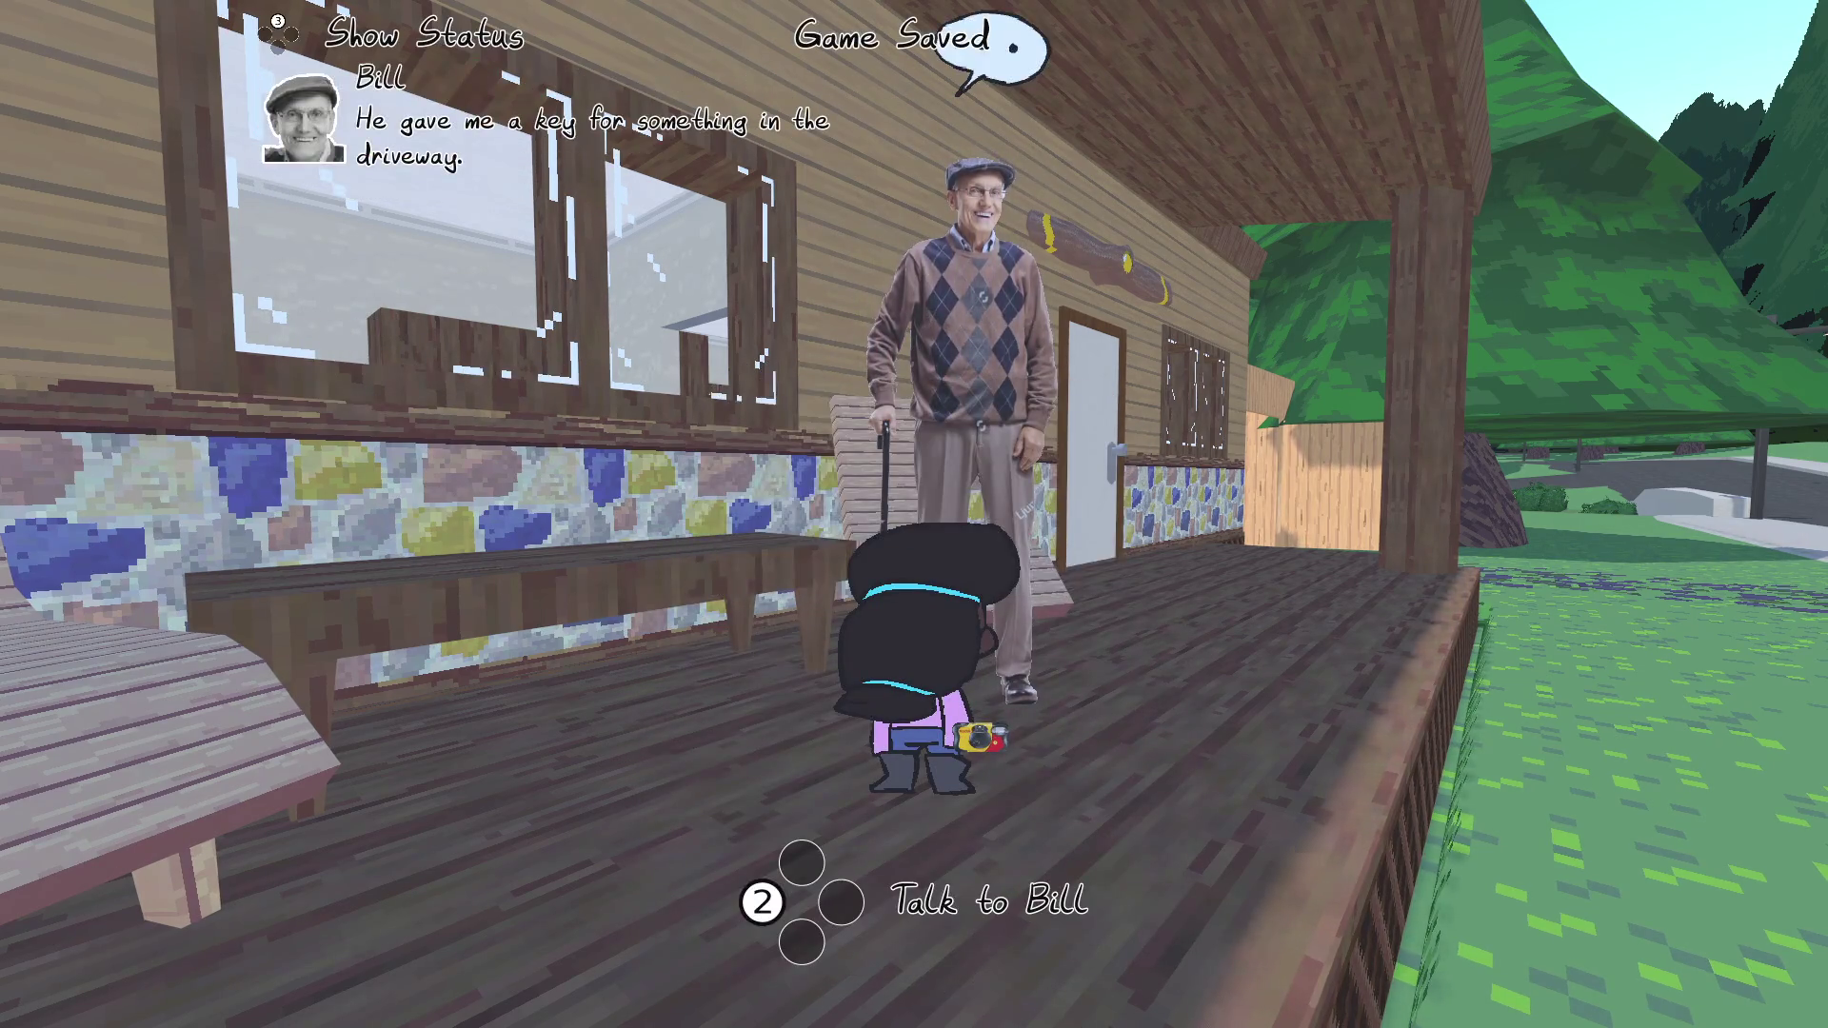
key(w)
Climb into the pink toy car and drive it onto the street and up the grassy hill
key(w)
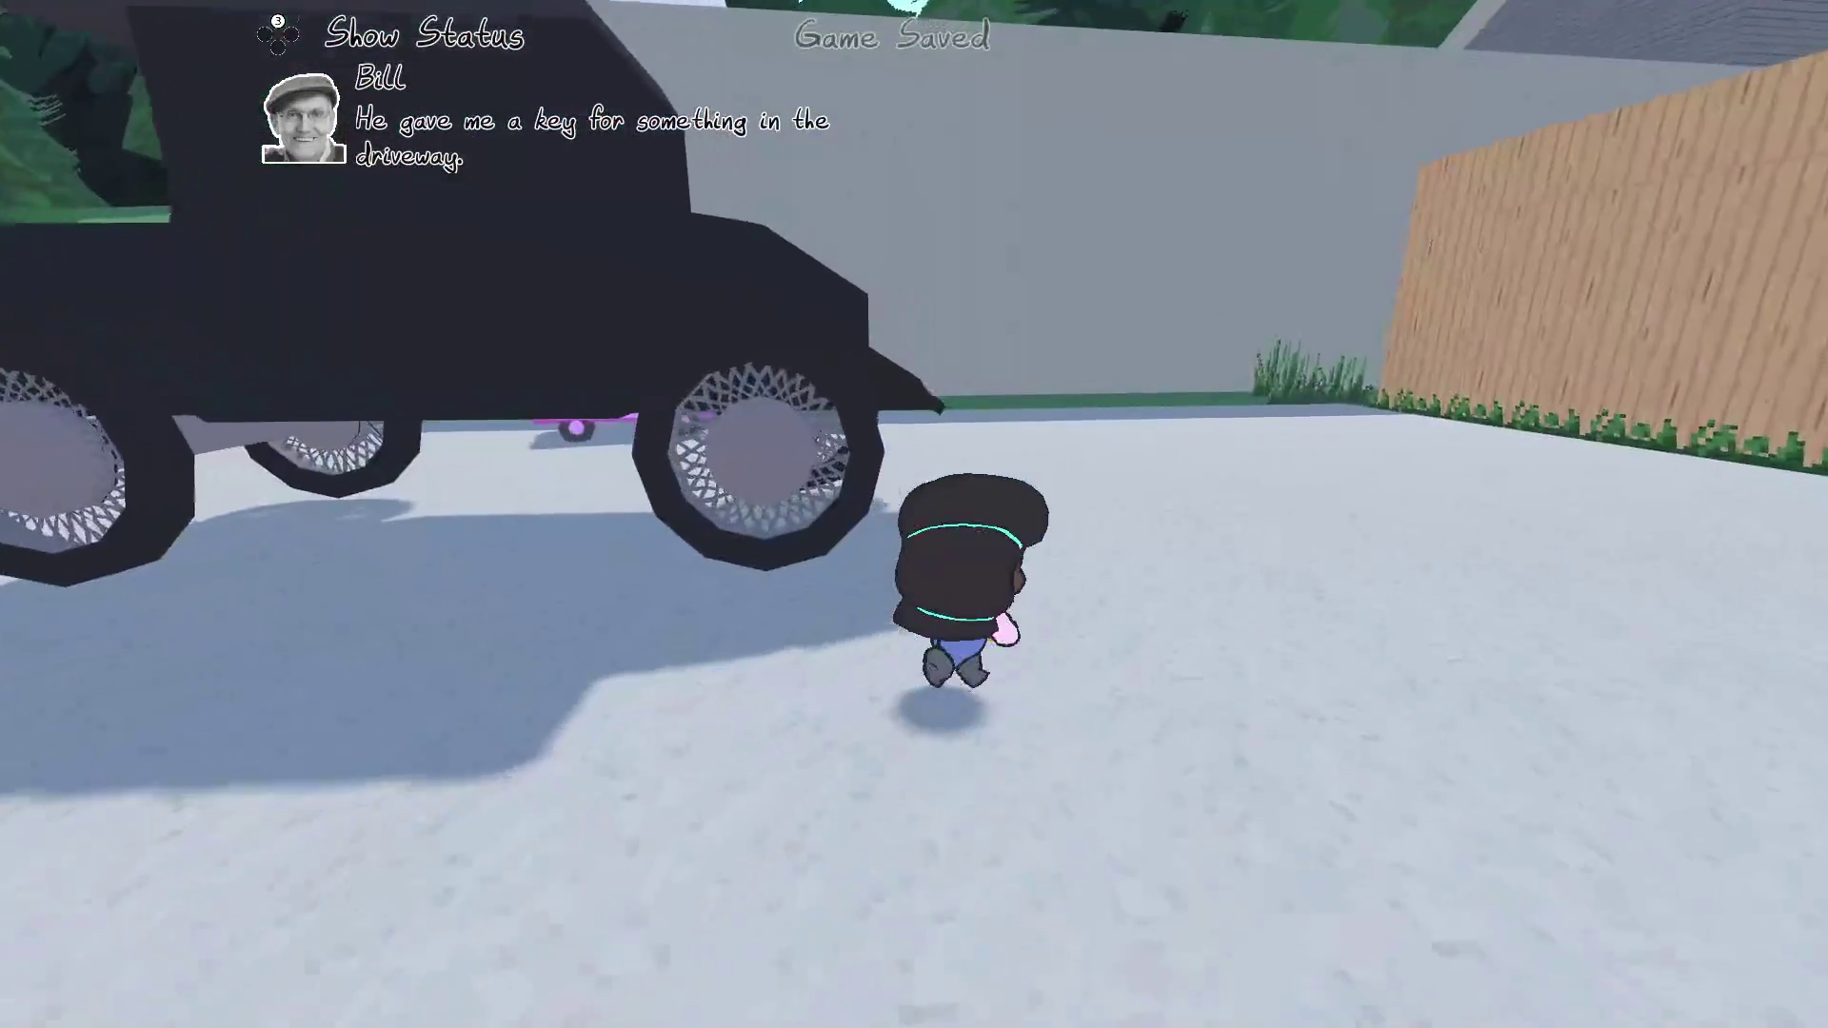
key(e)
key(w)
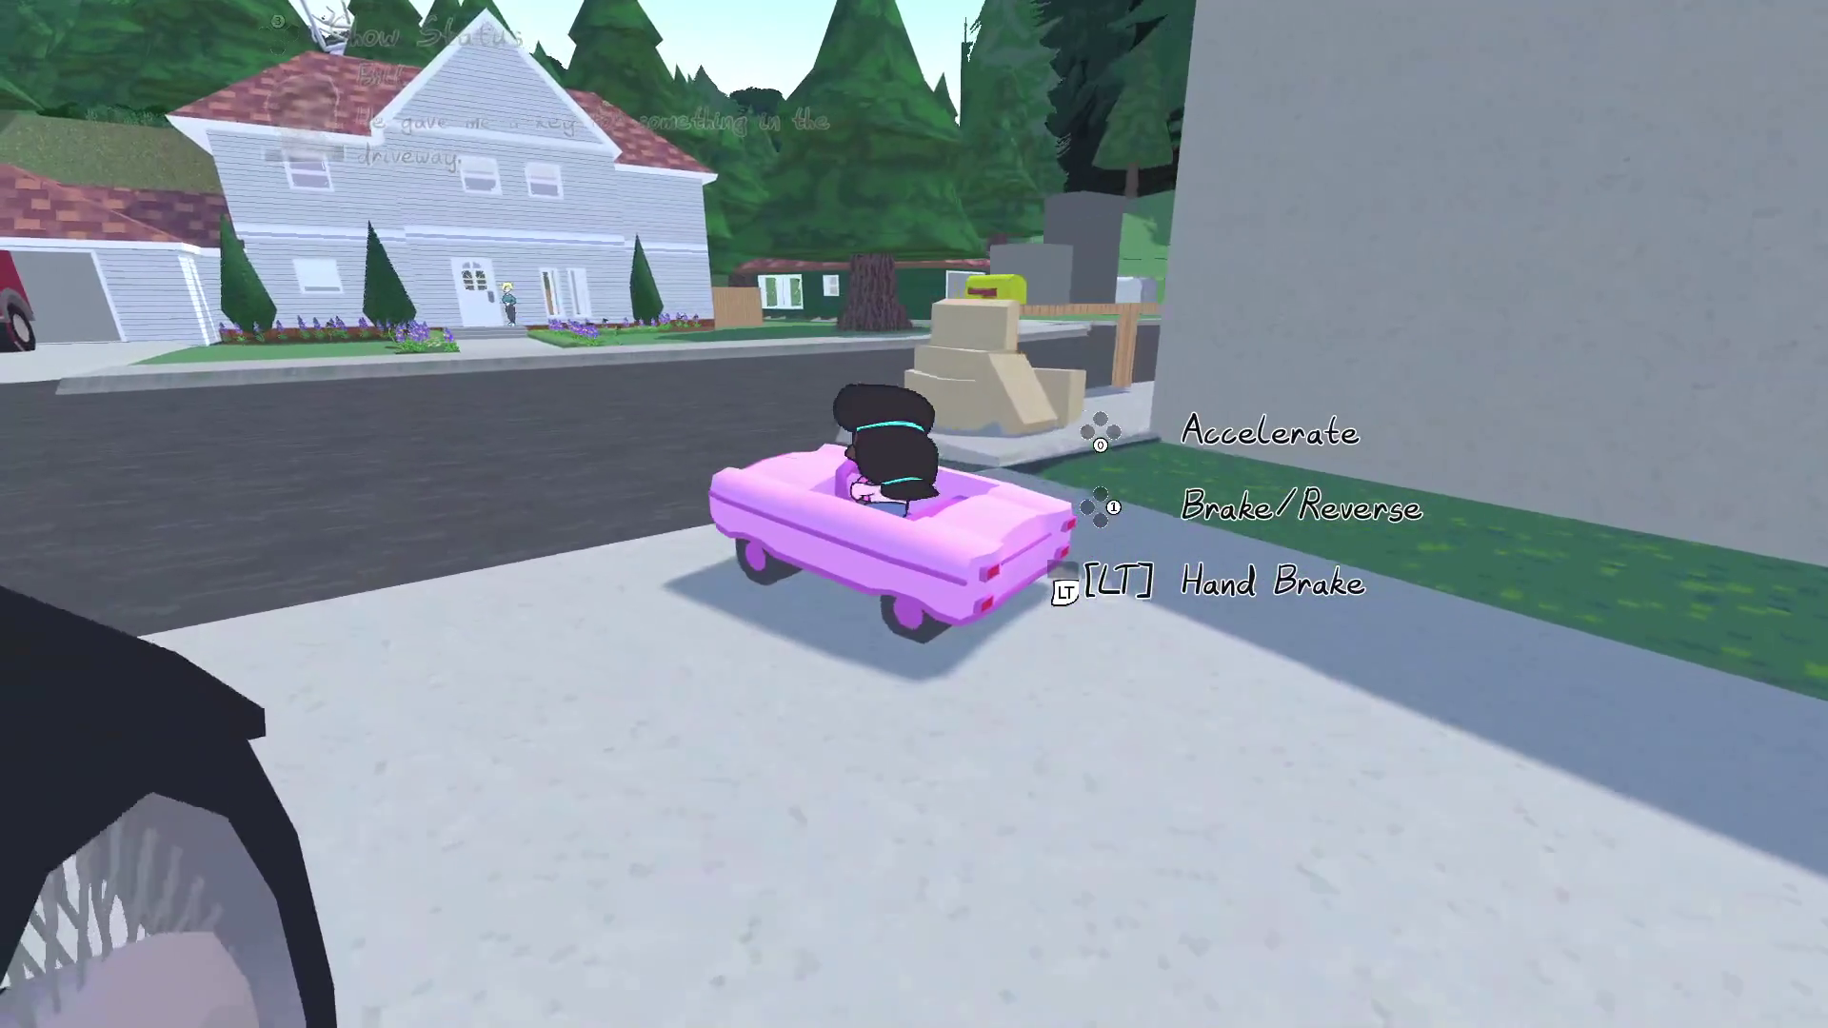
key(w)
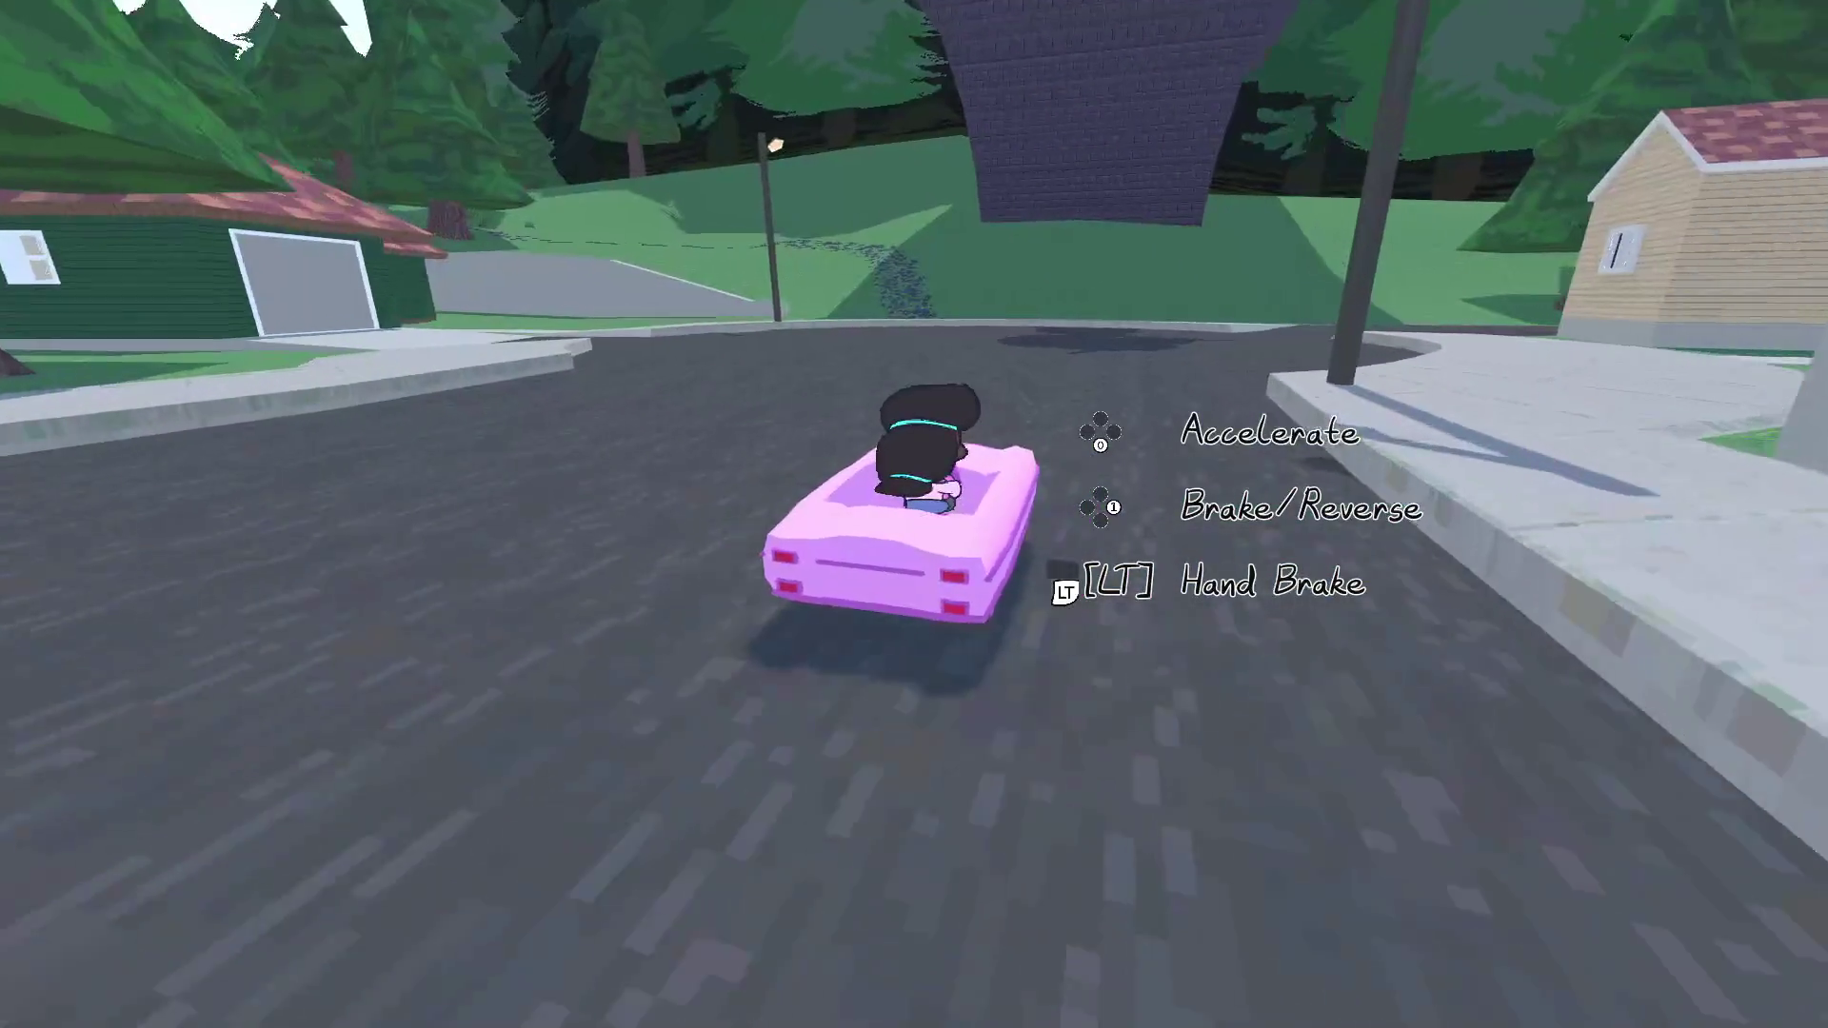
key(w)
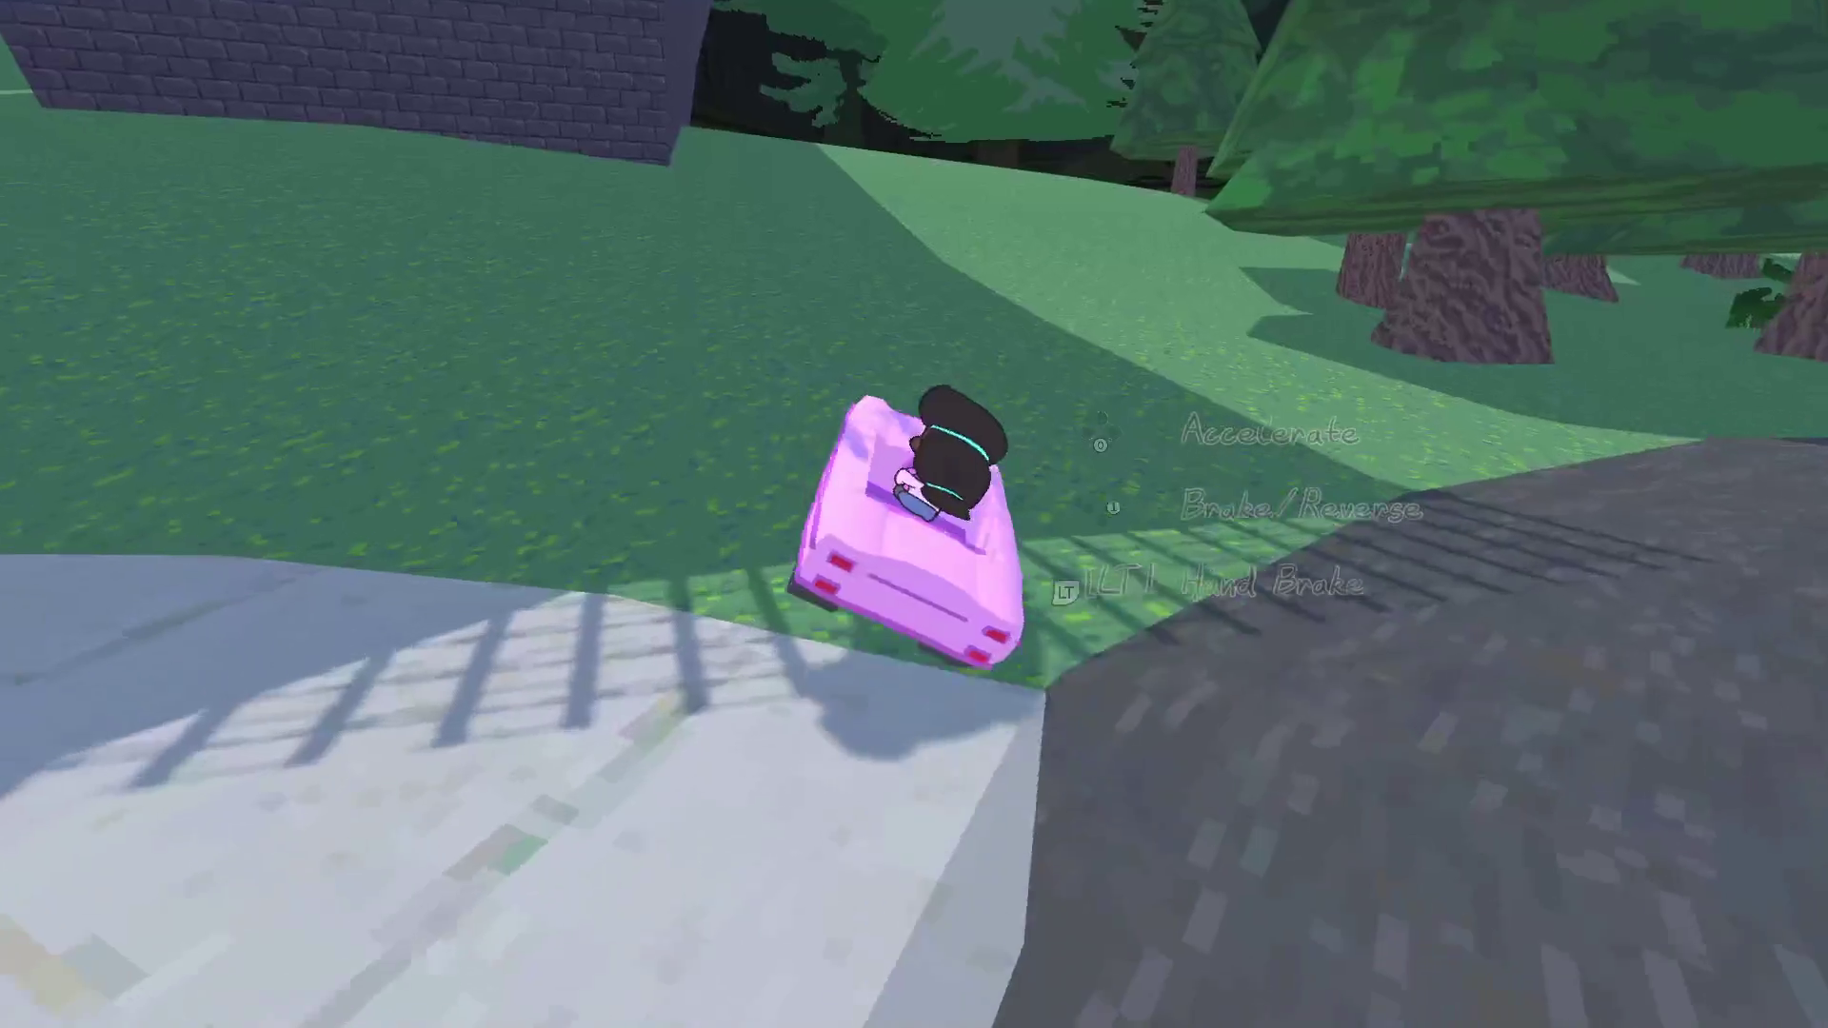
key(w)
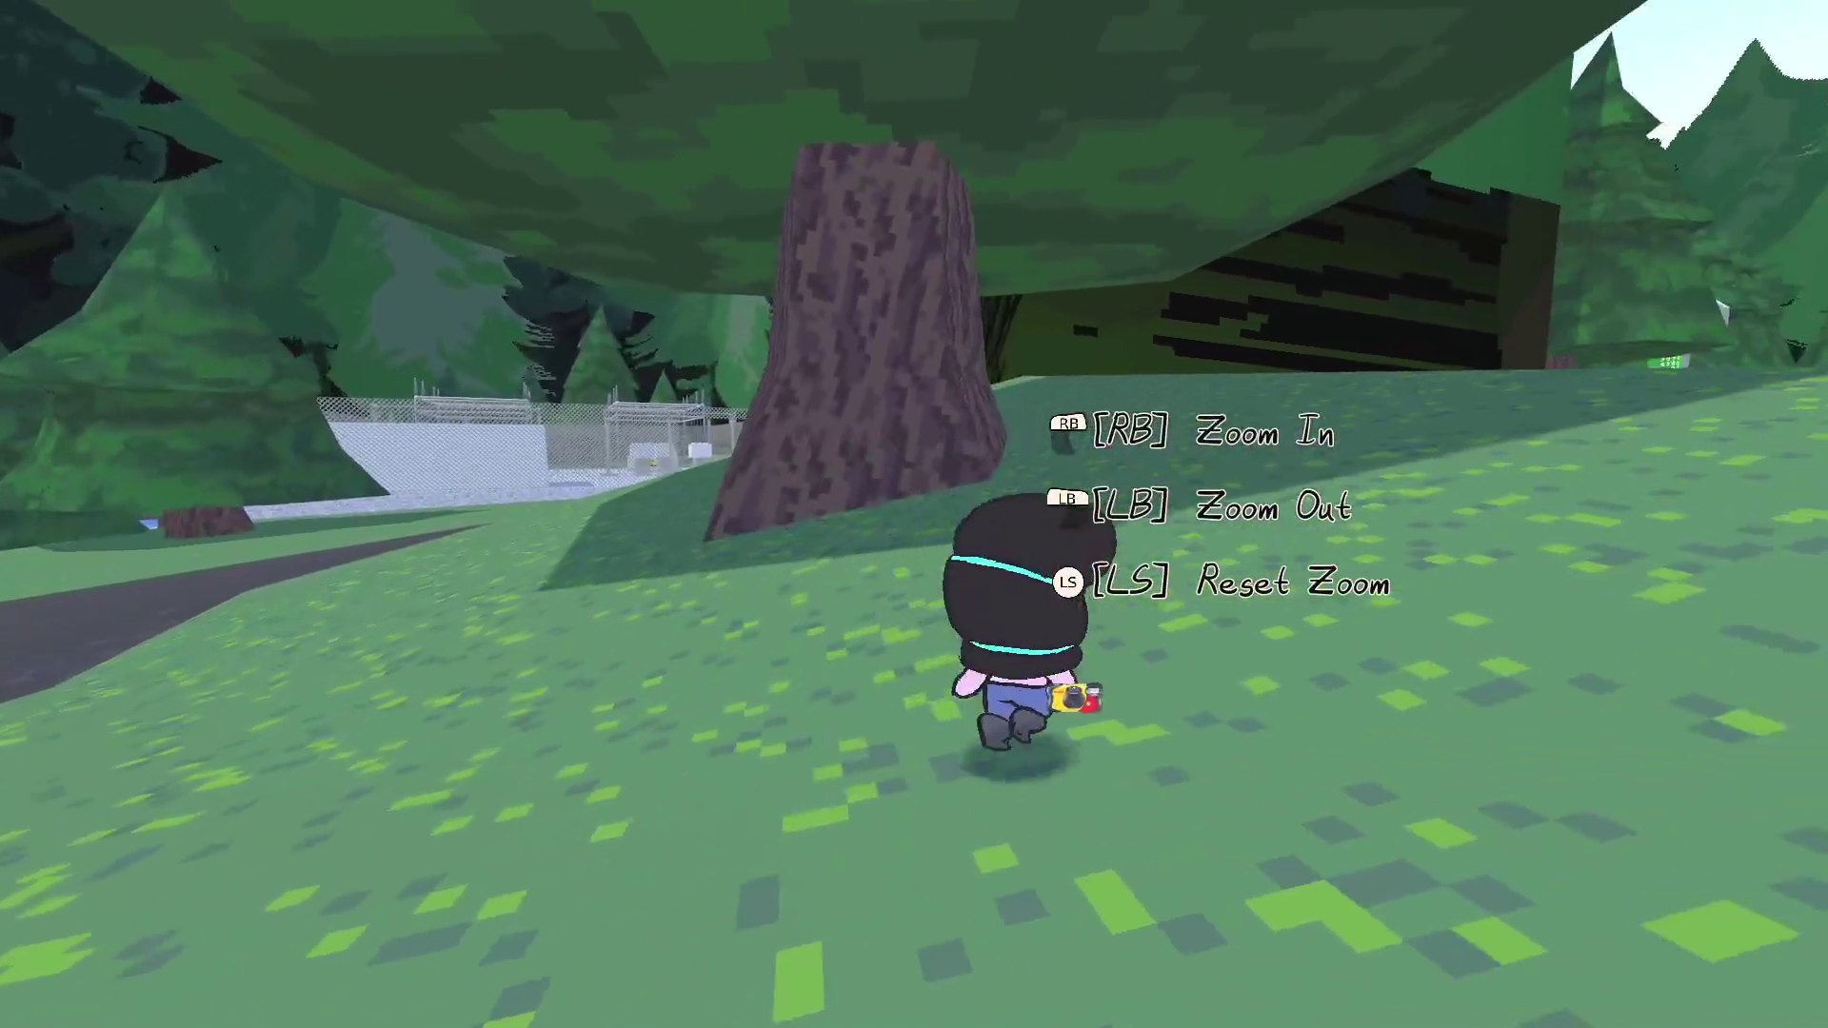
Run across the grass and along the road to the gas station
key(w)
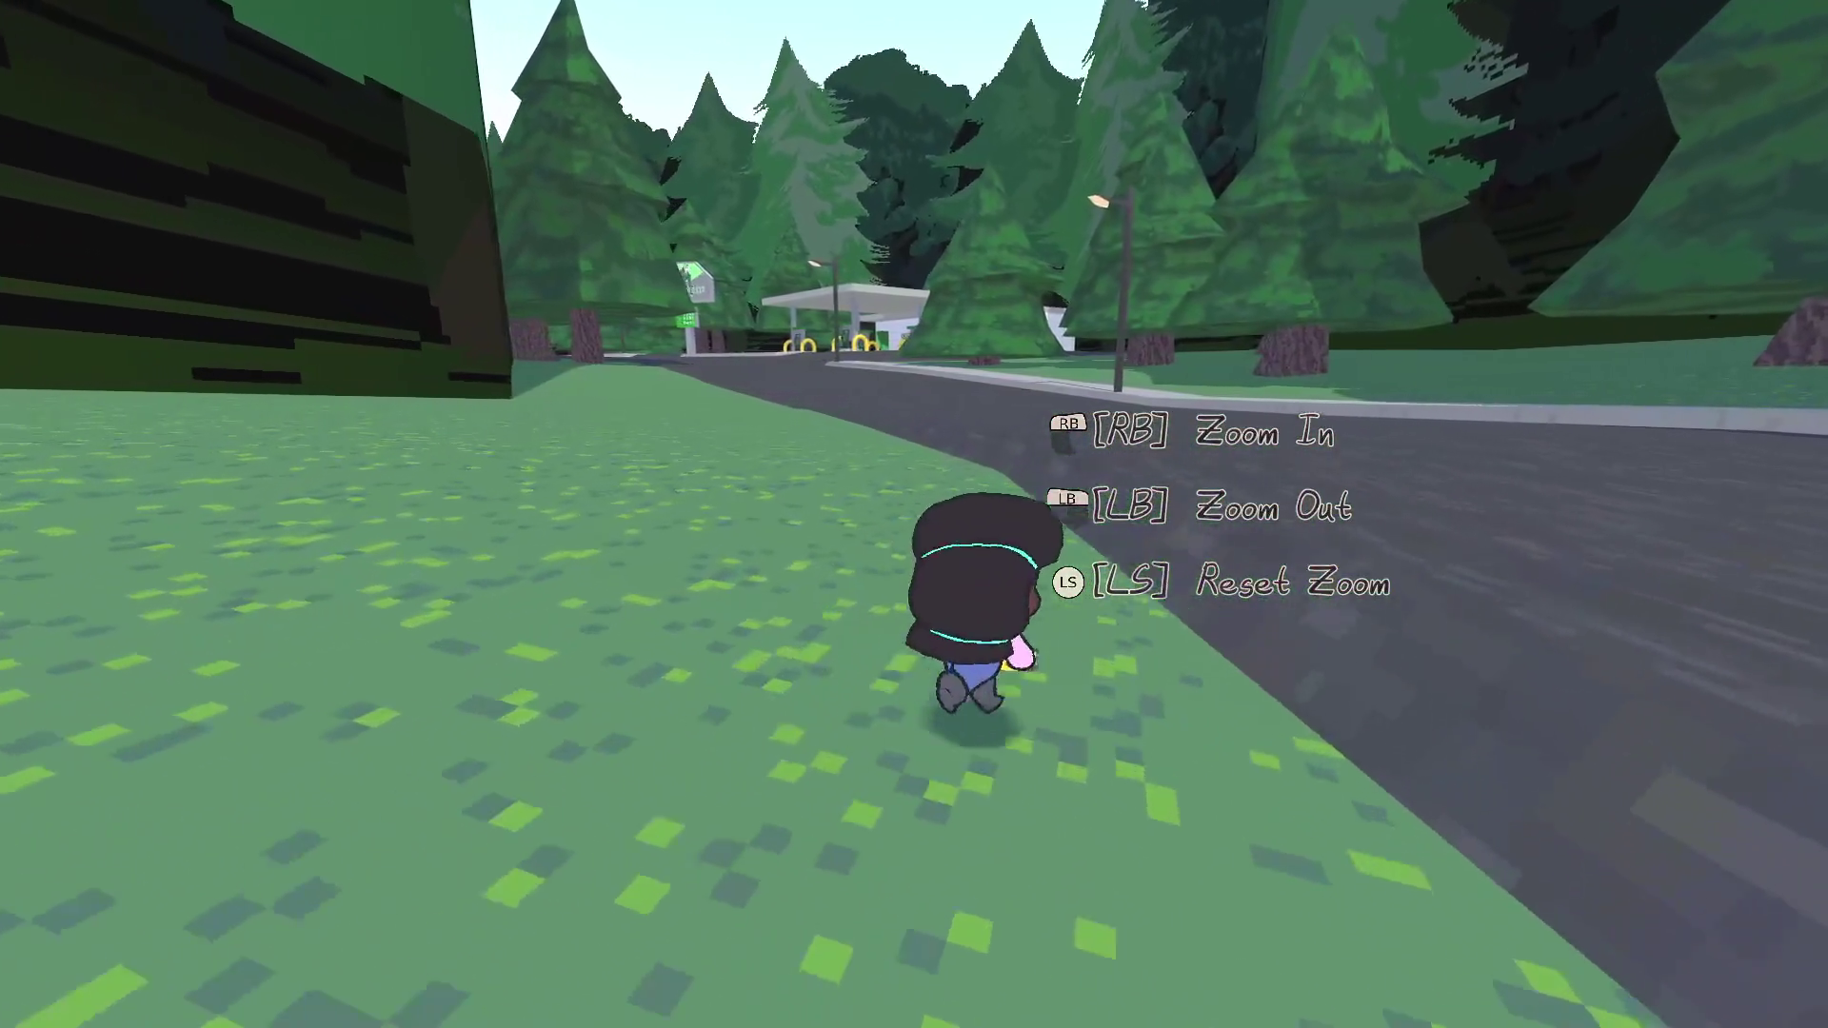
key(w)
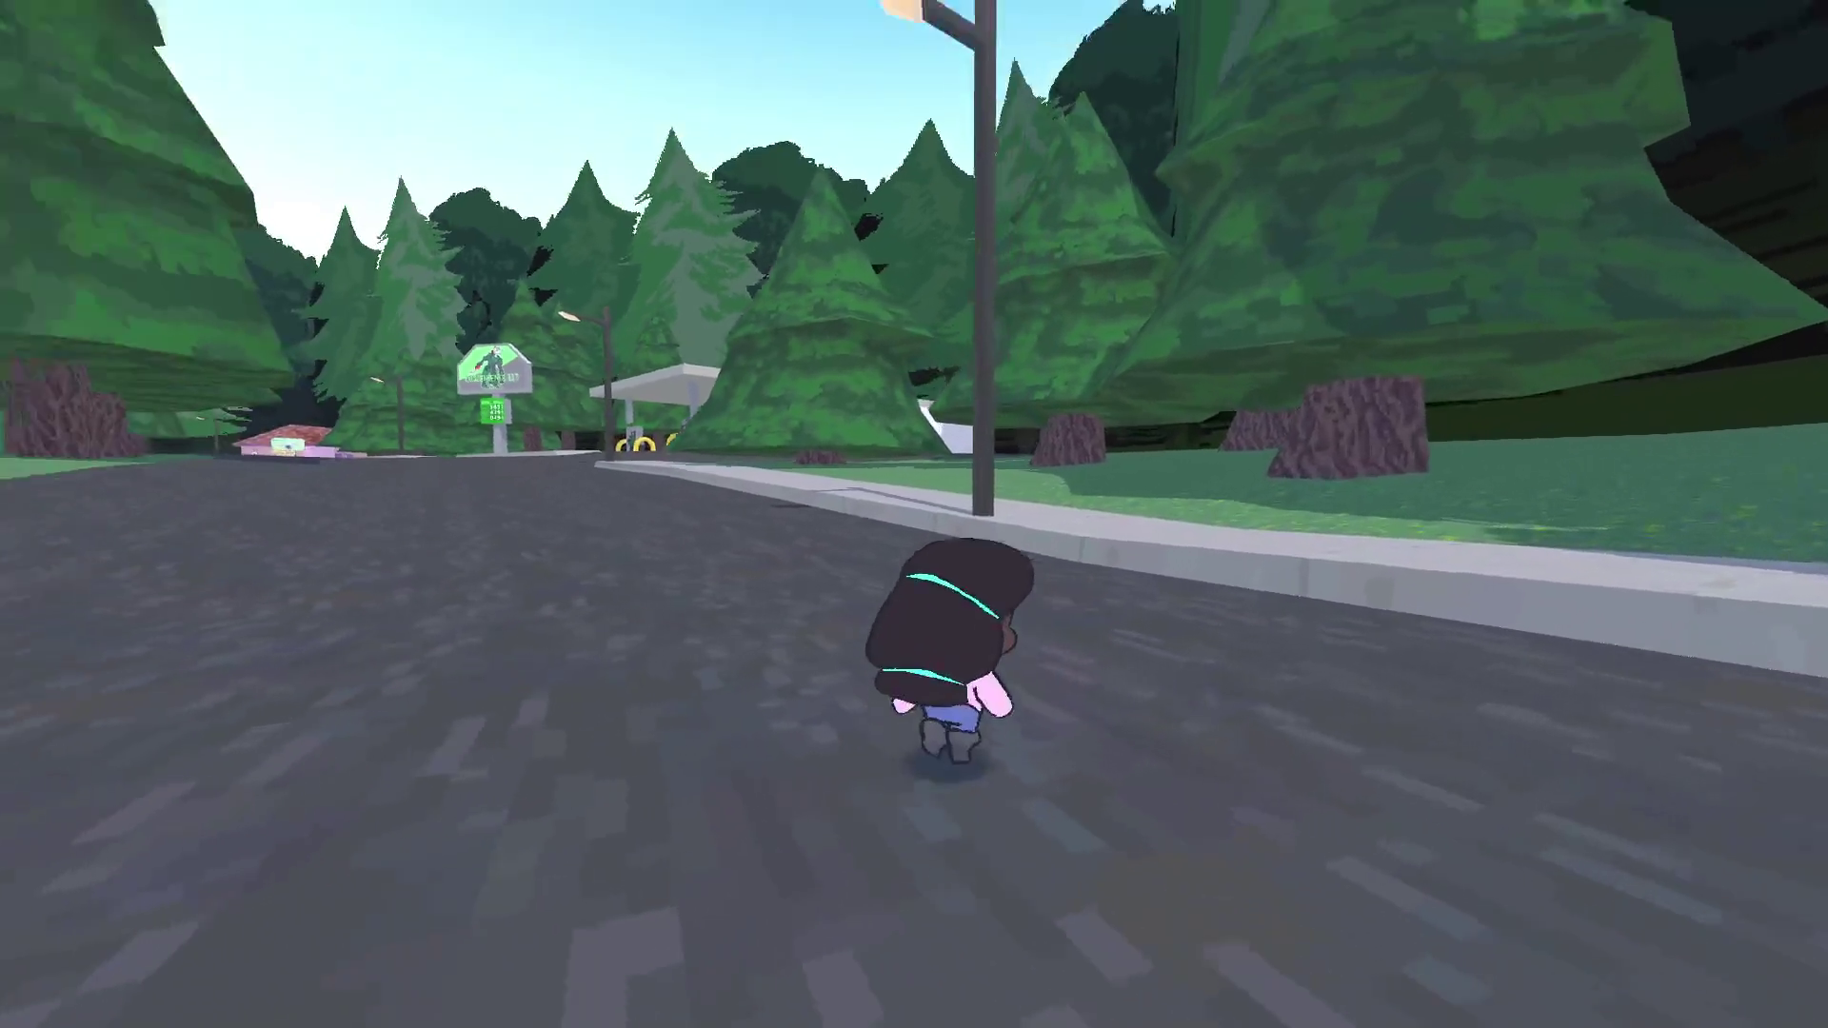
key(w)
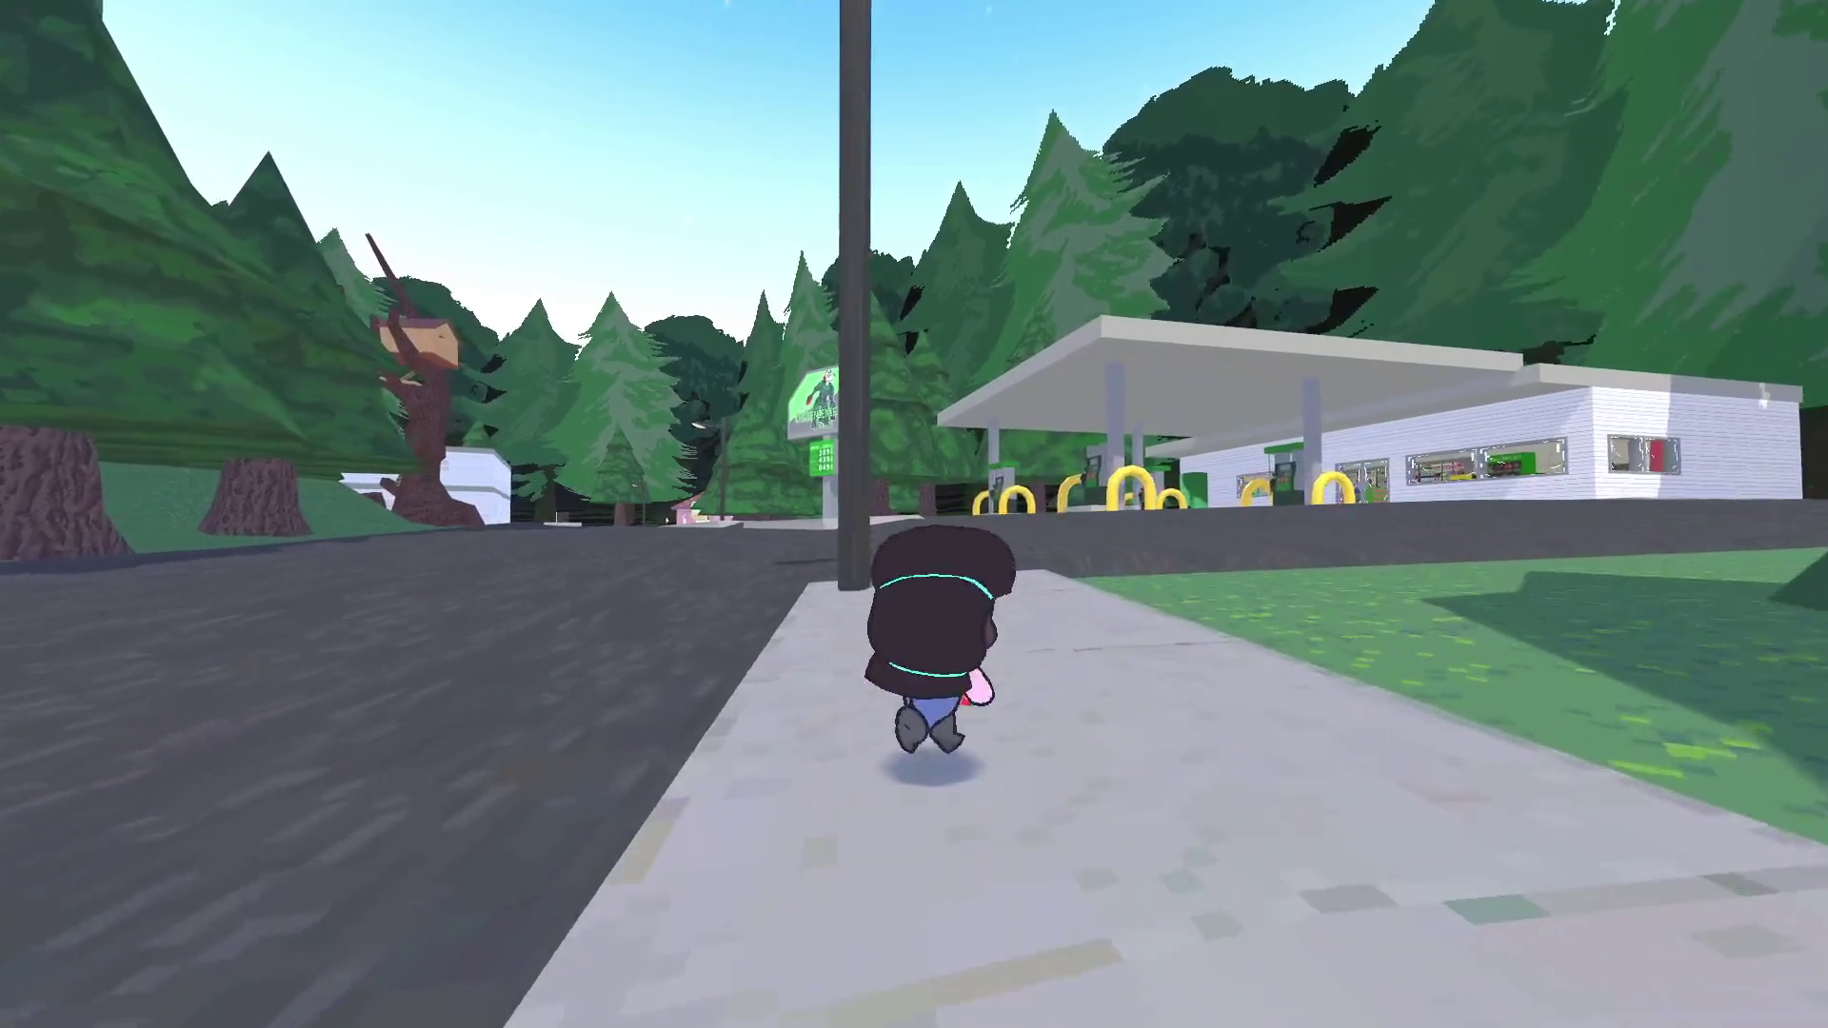
key(w)
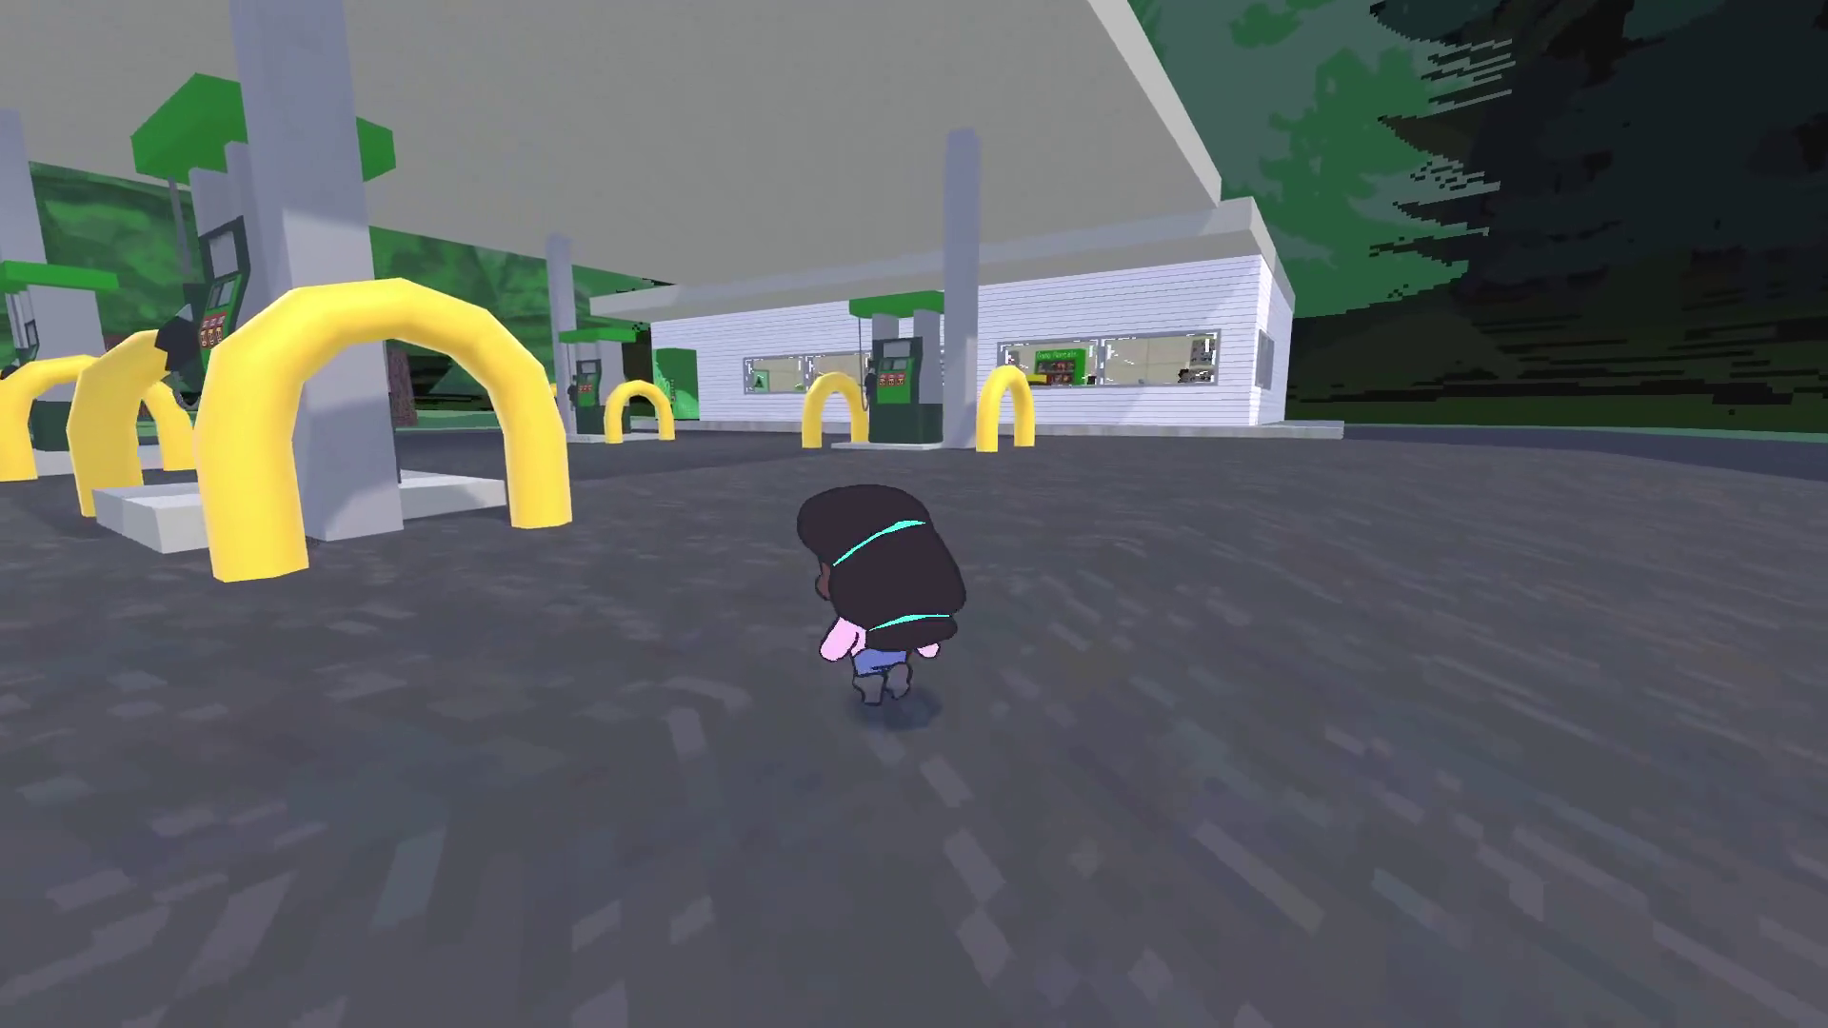
key(w)
Switch to the close-up view and walk into the store around the checkout counter
key(c)
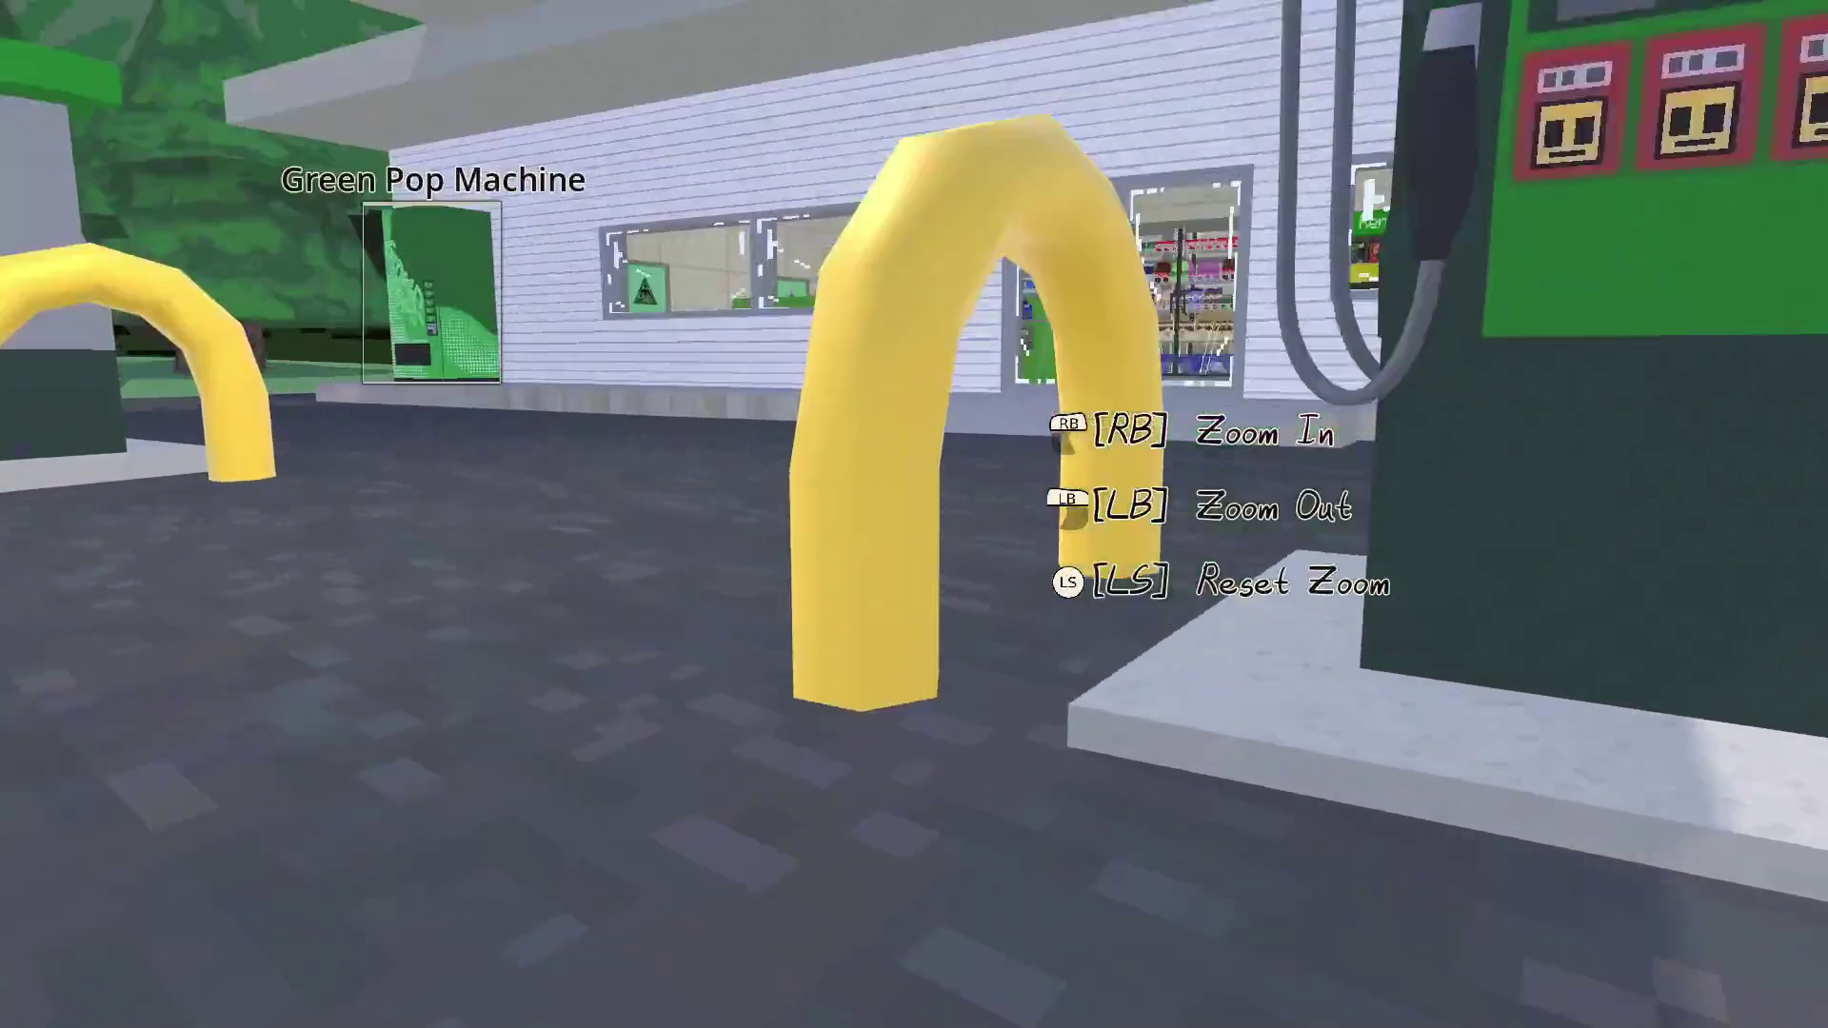
key(w)
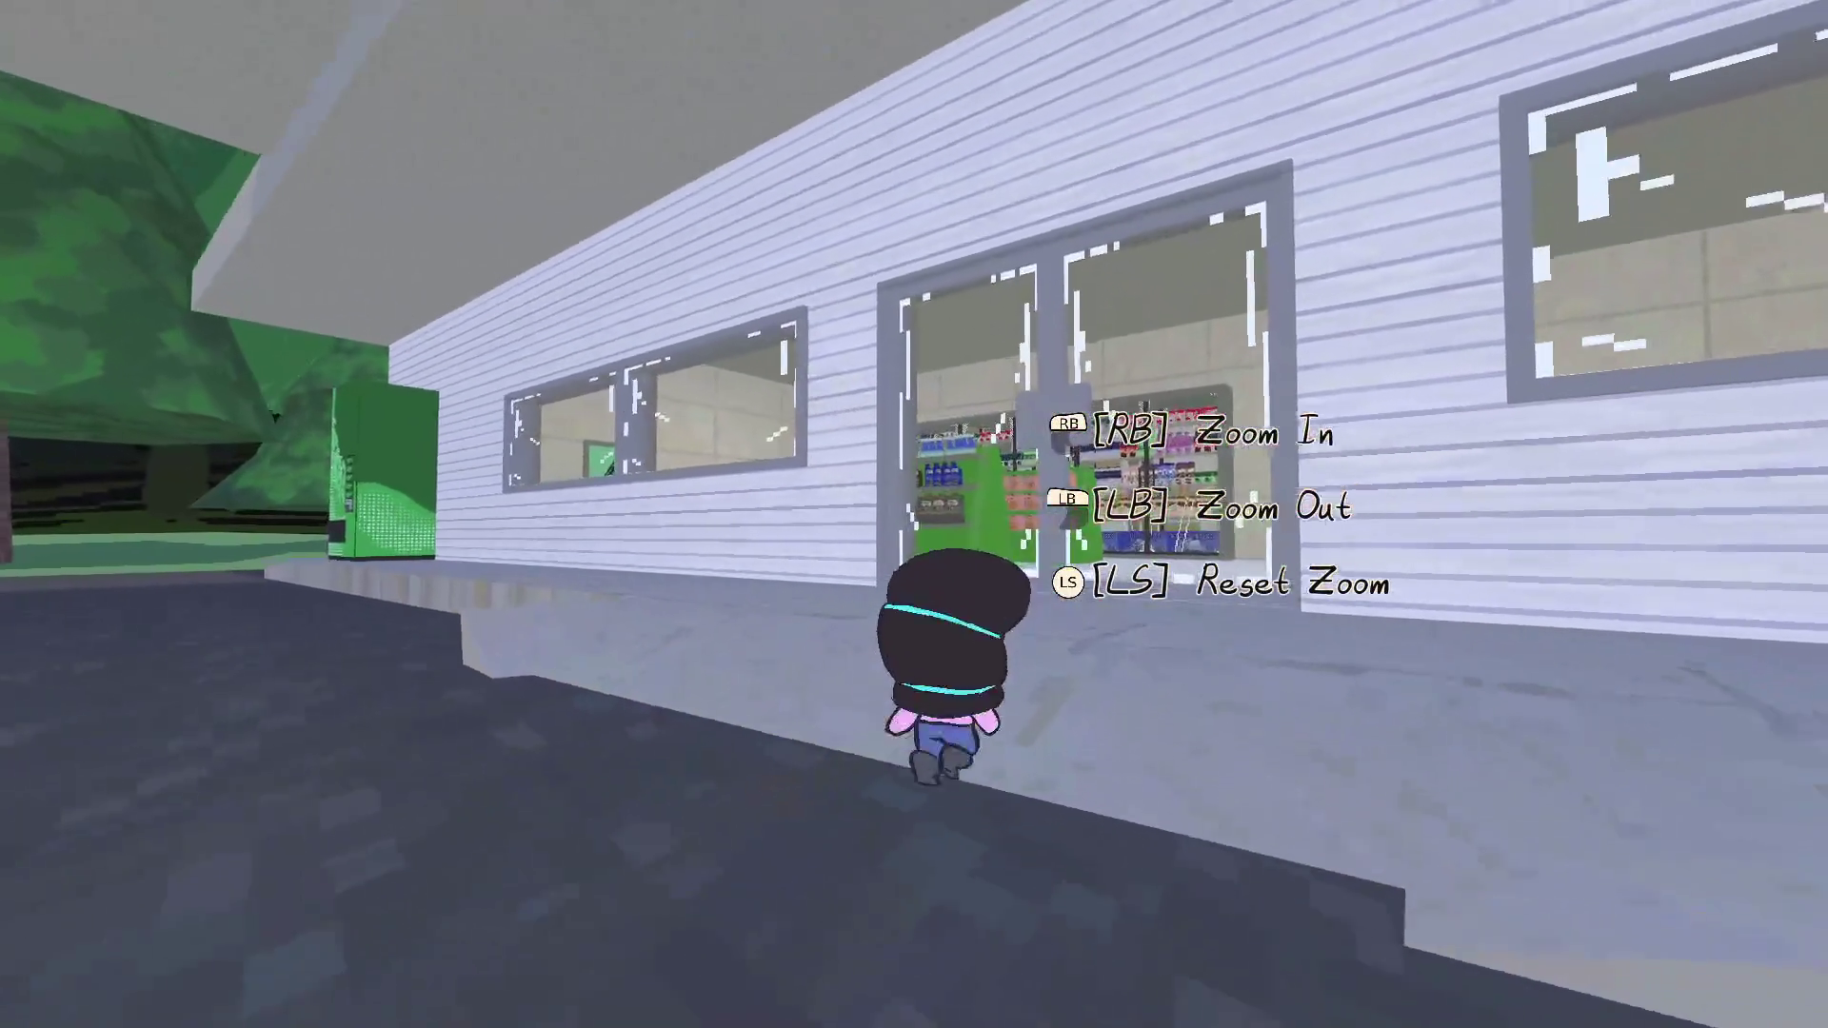
key(w)
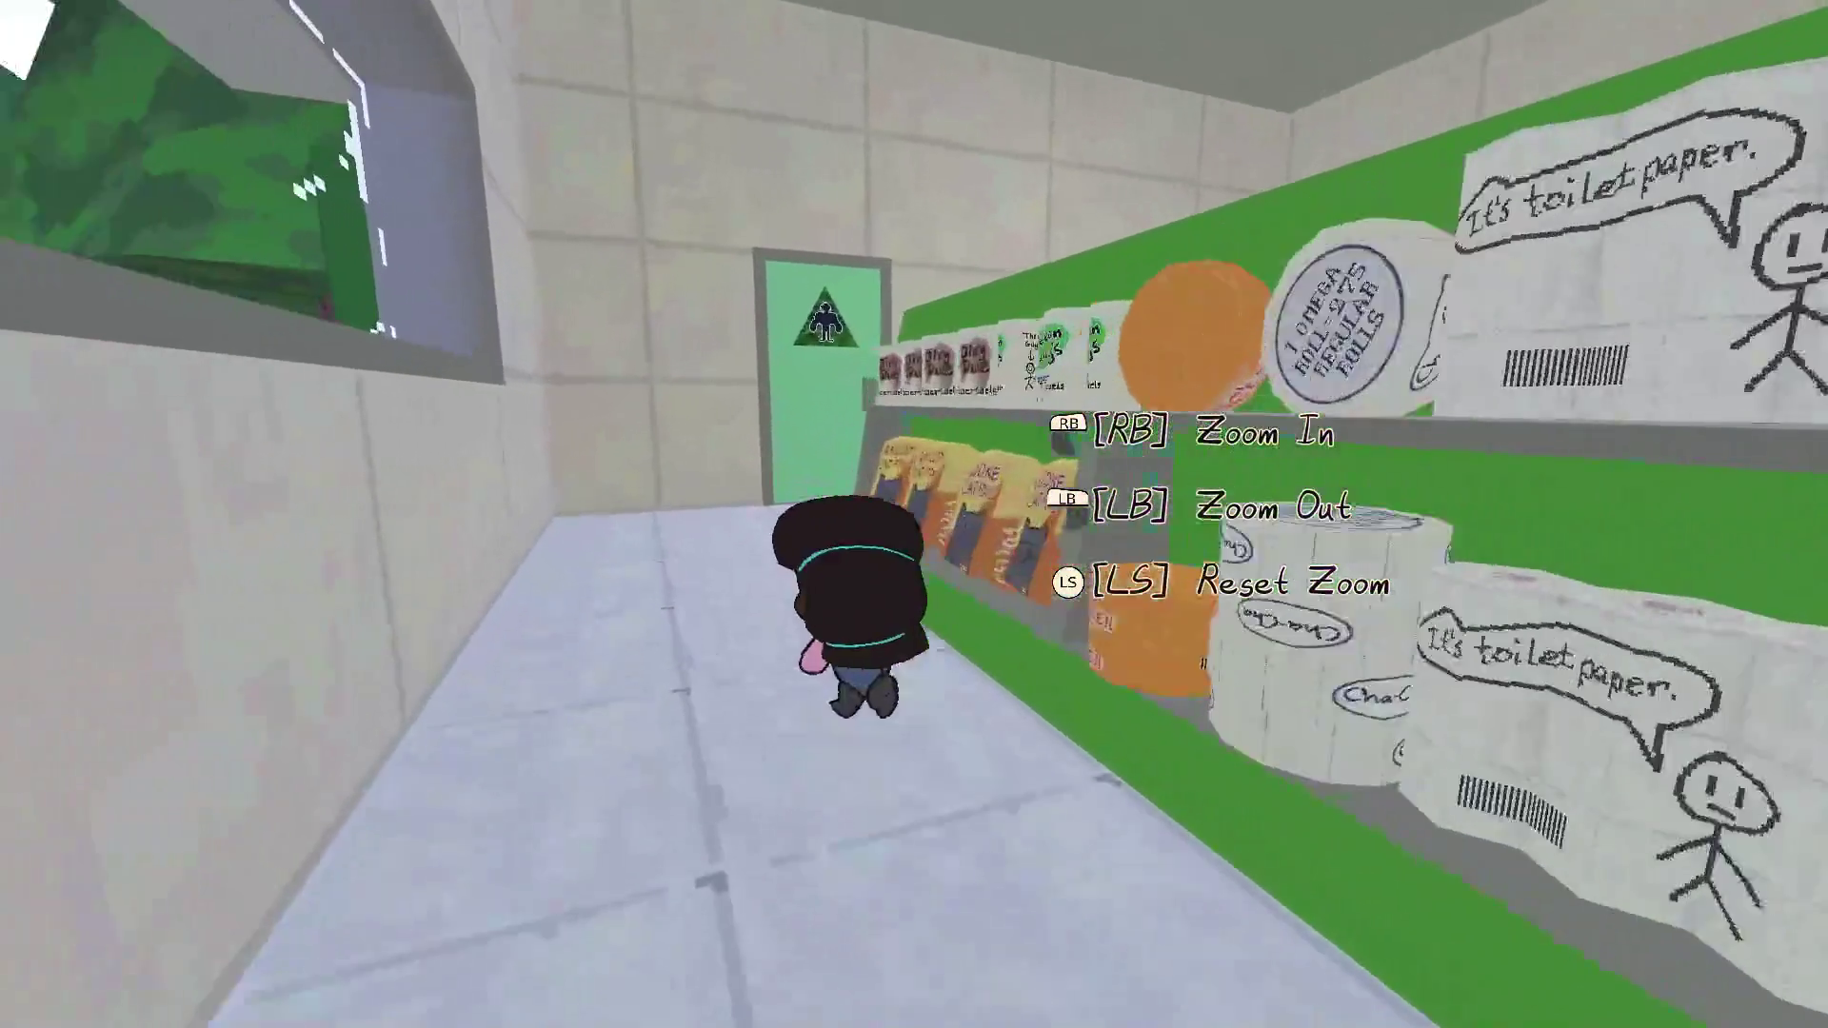
key(w)
key(w)
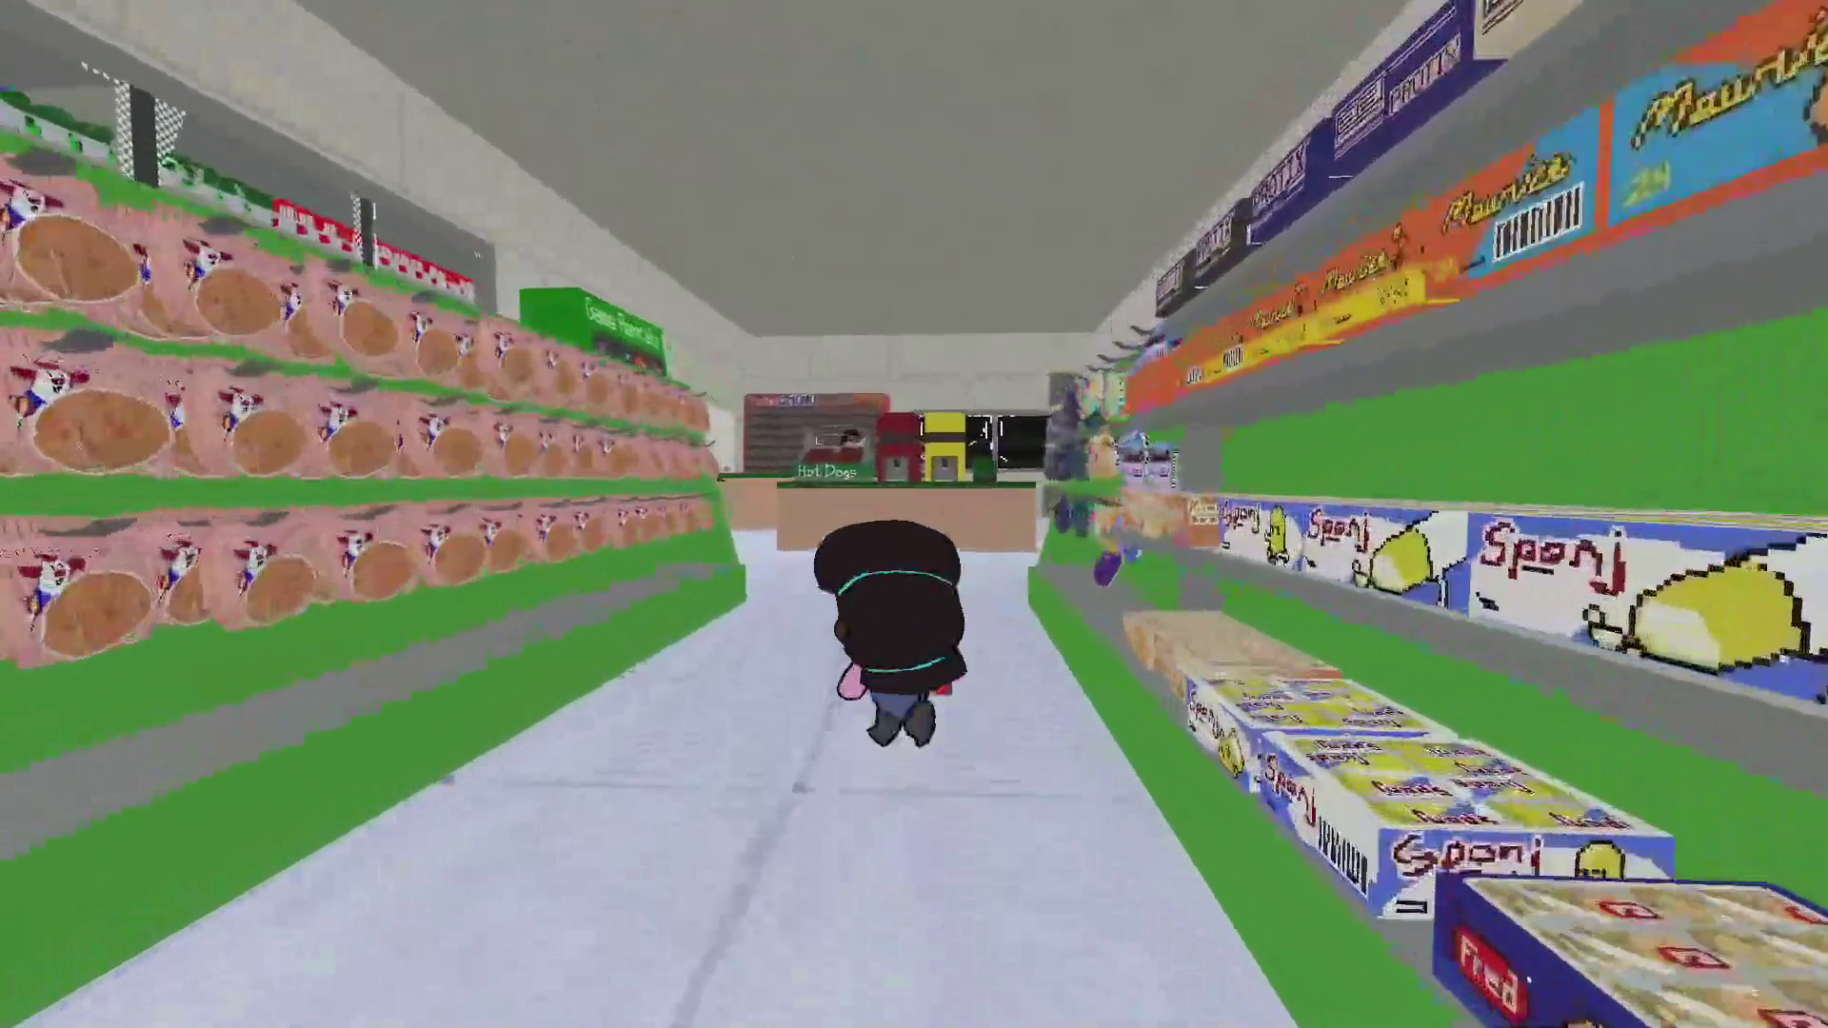
key(w)
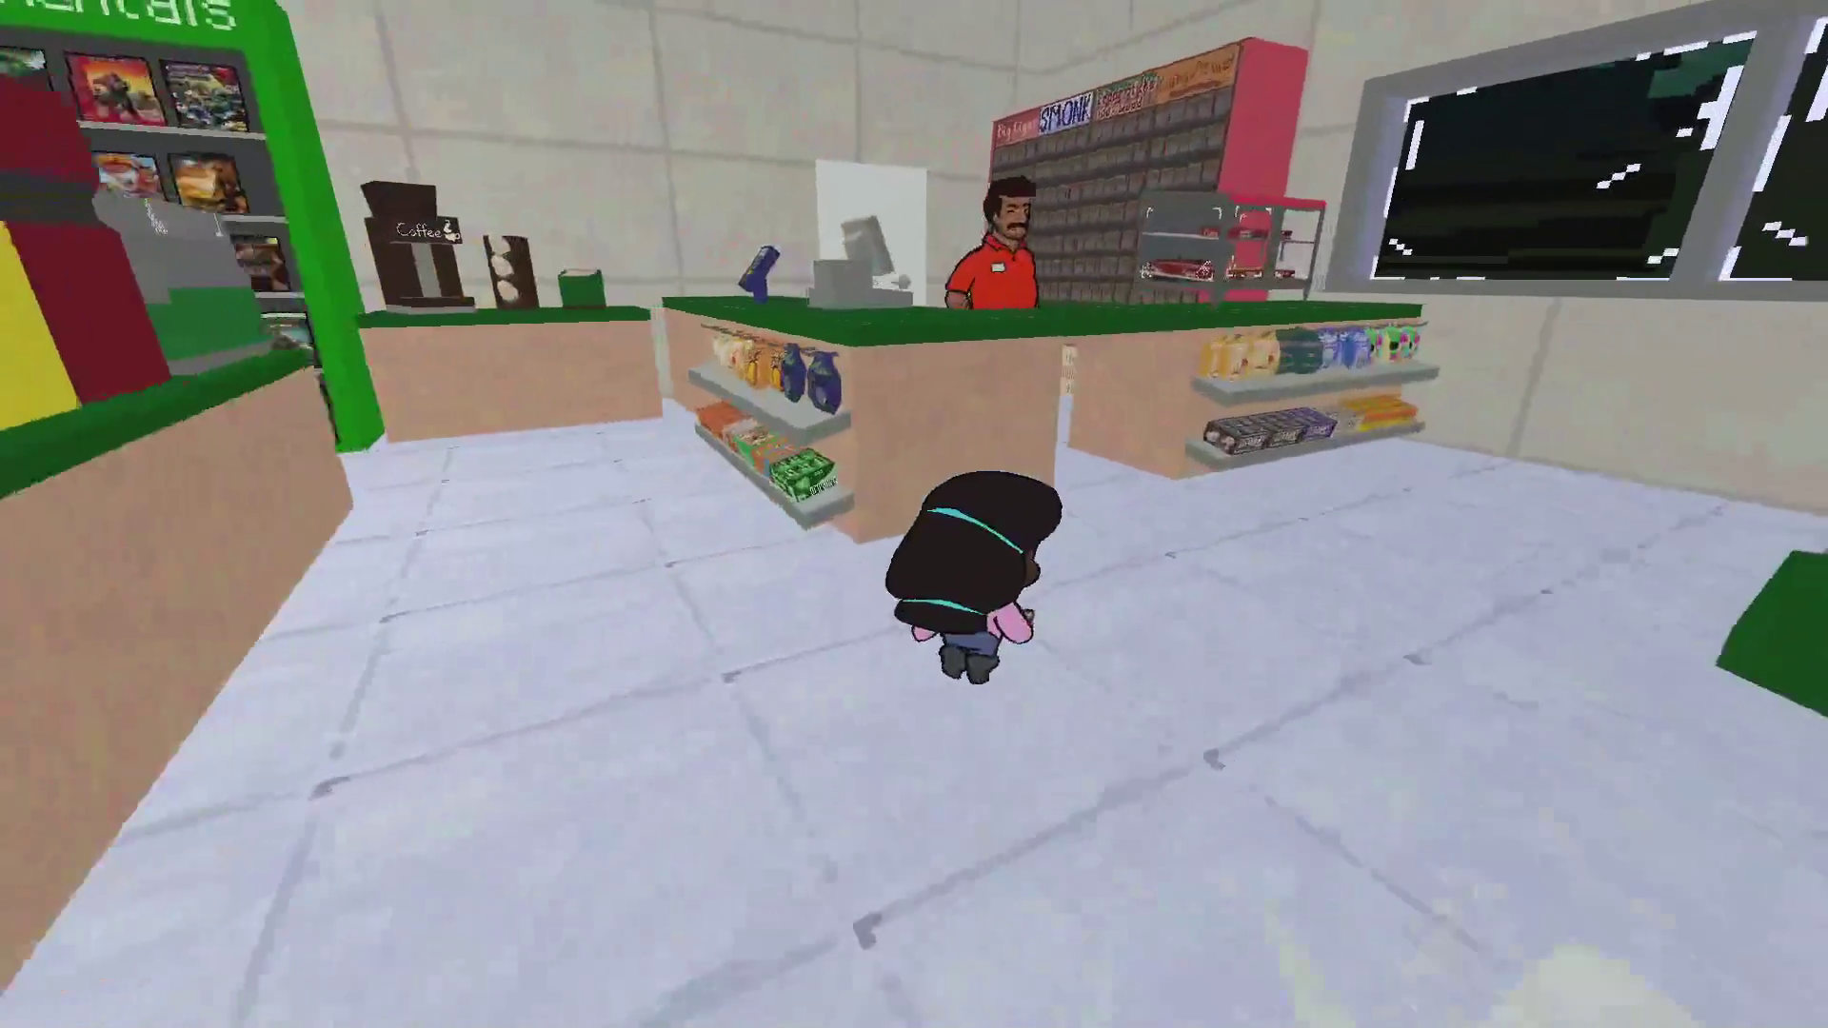
key(w)
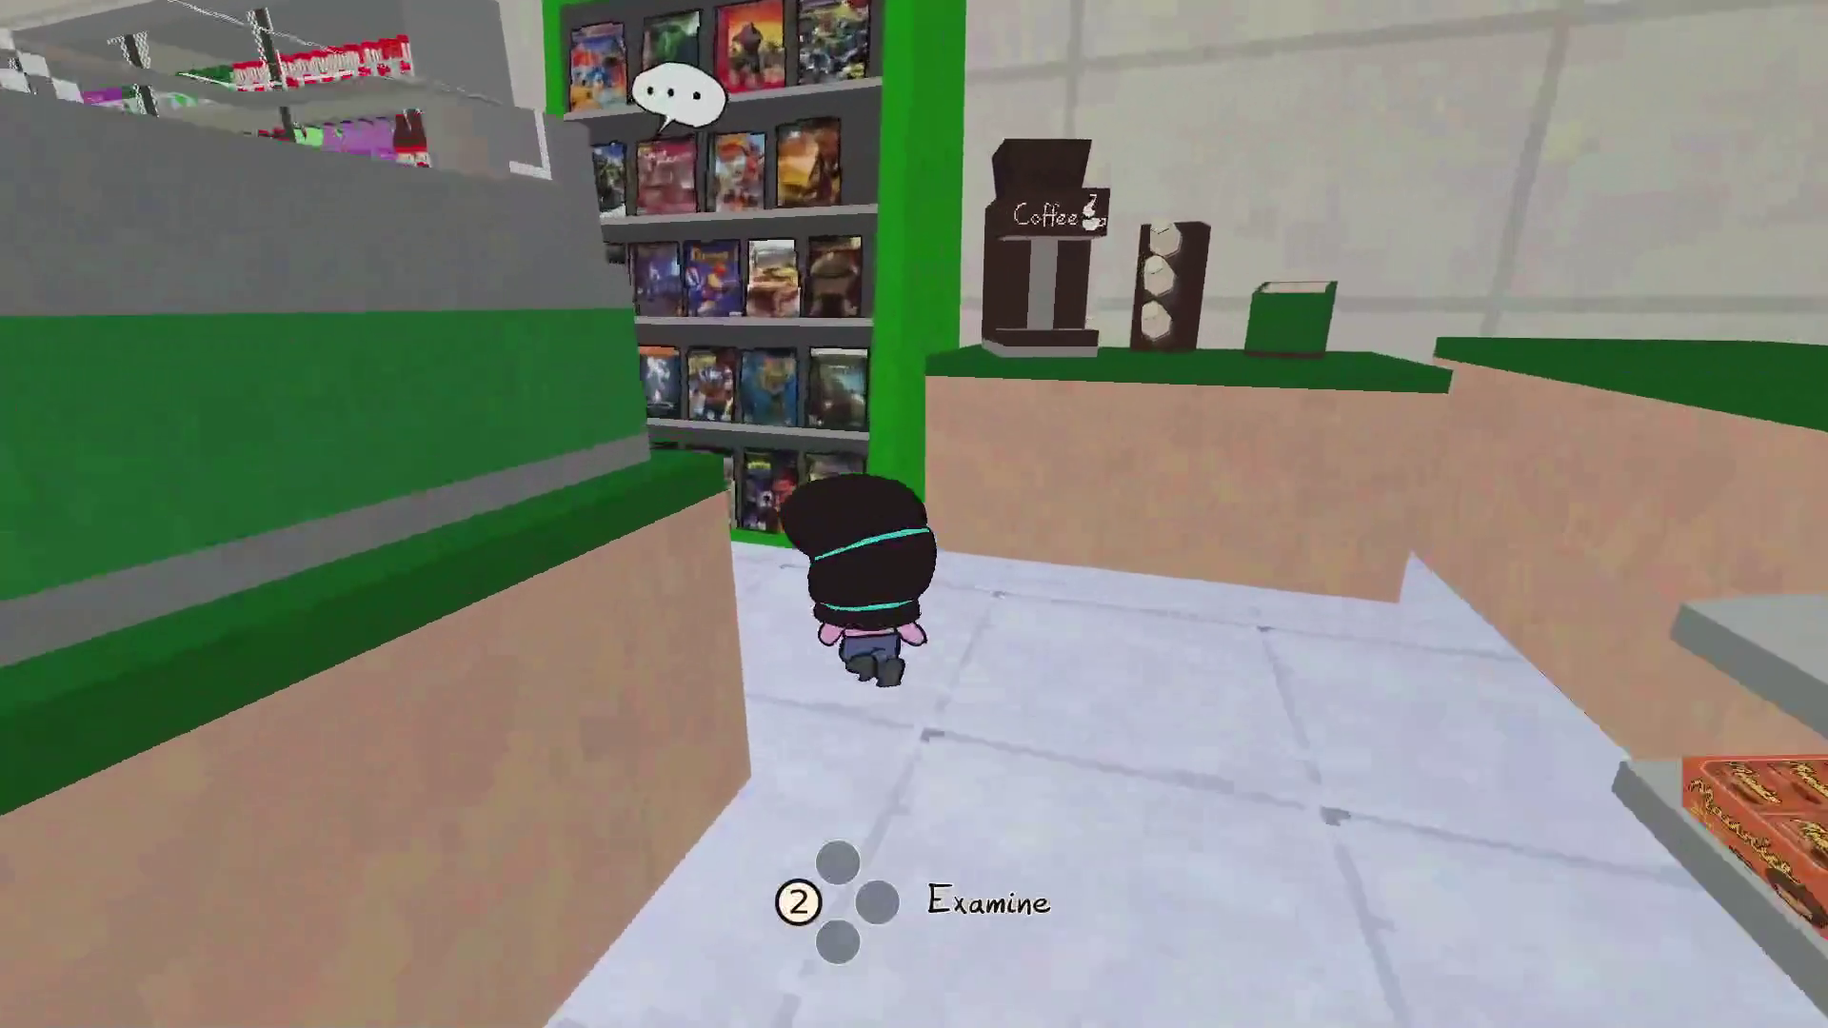
Examine and photograph the Game Rentals shelf, then walk up to the 11-7 Manager
key(e)
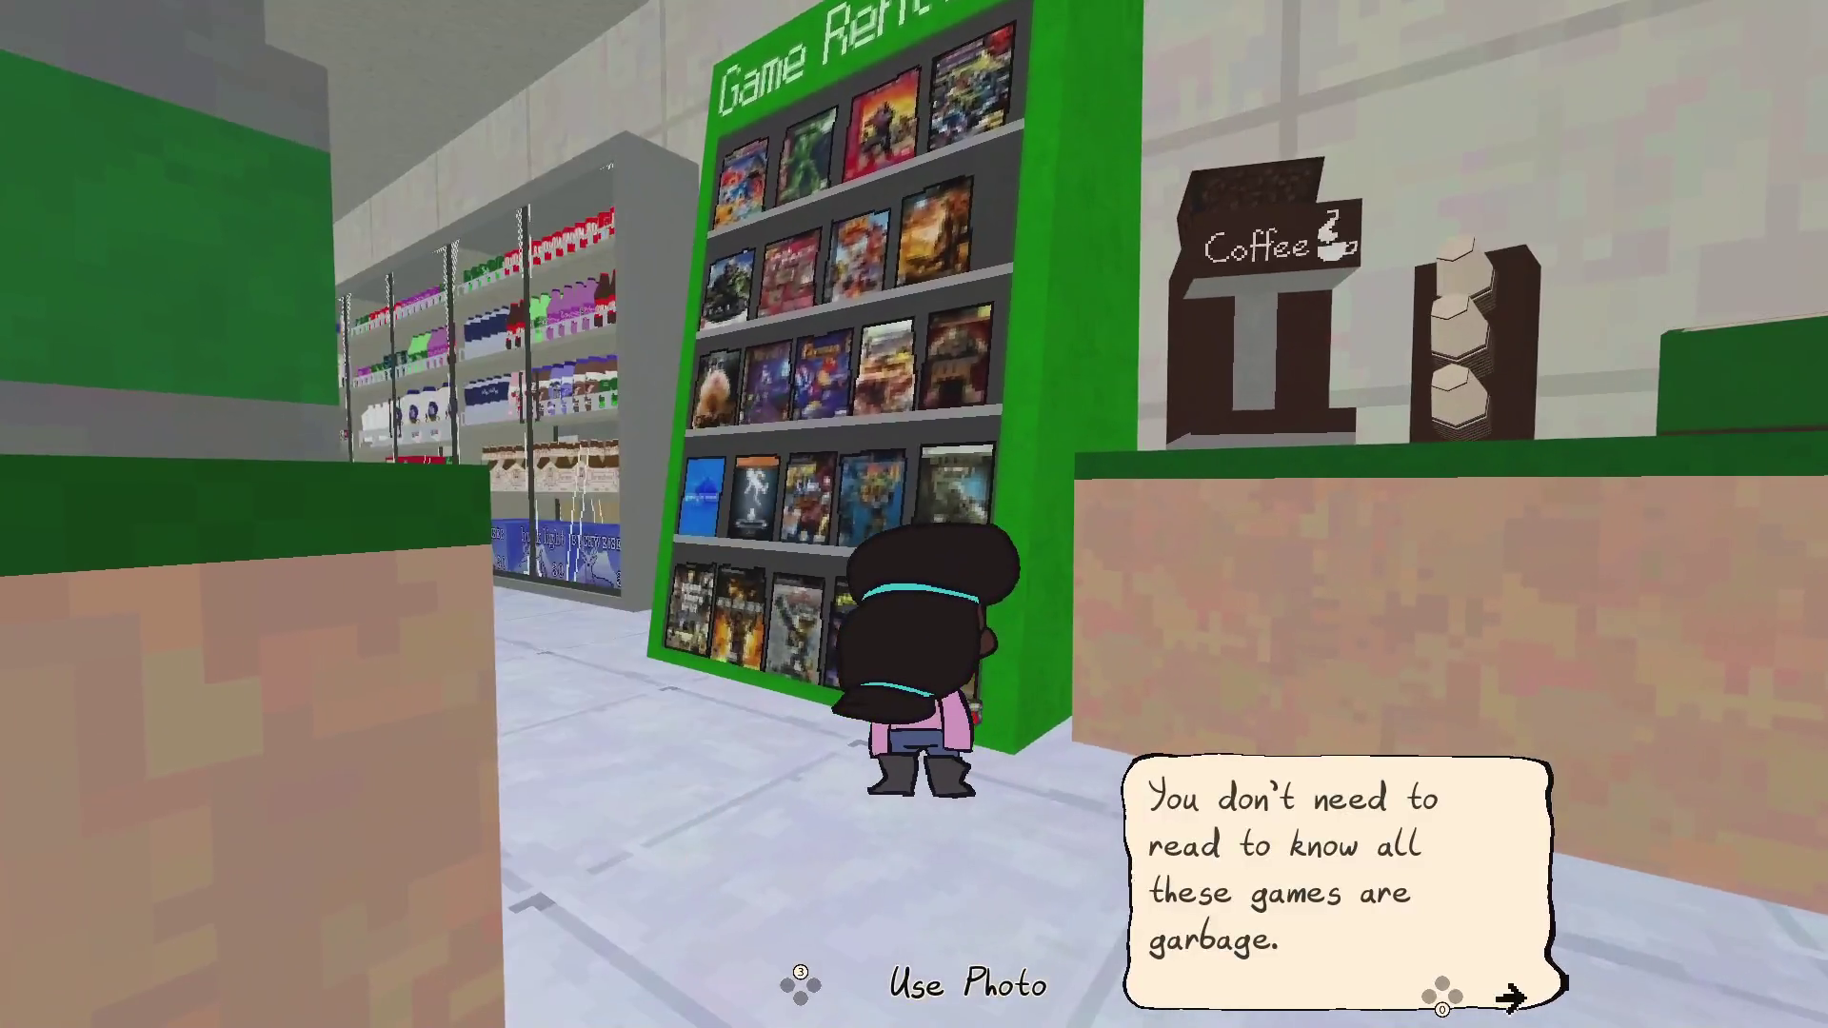
key(e)
key(e)
key(e)
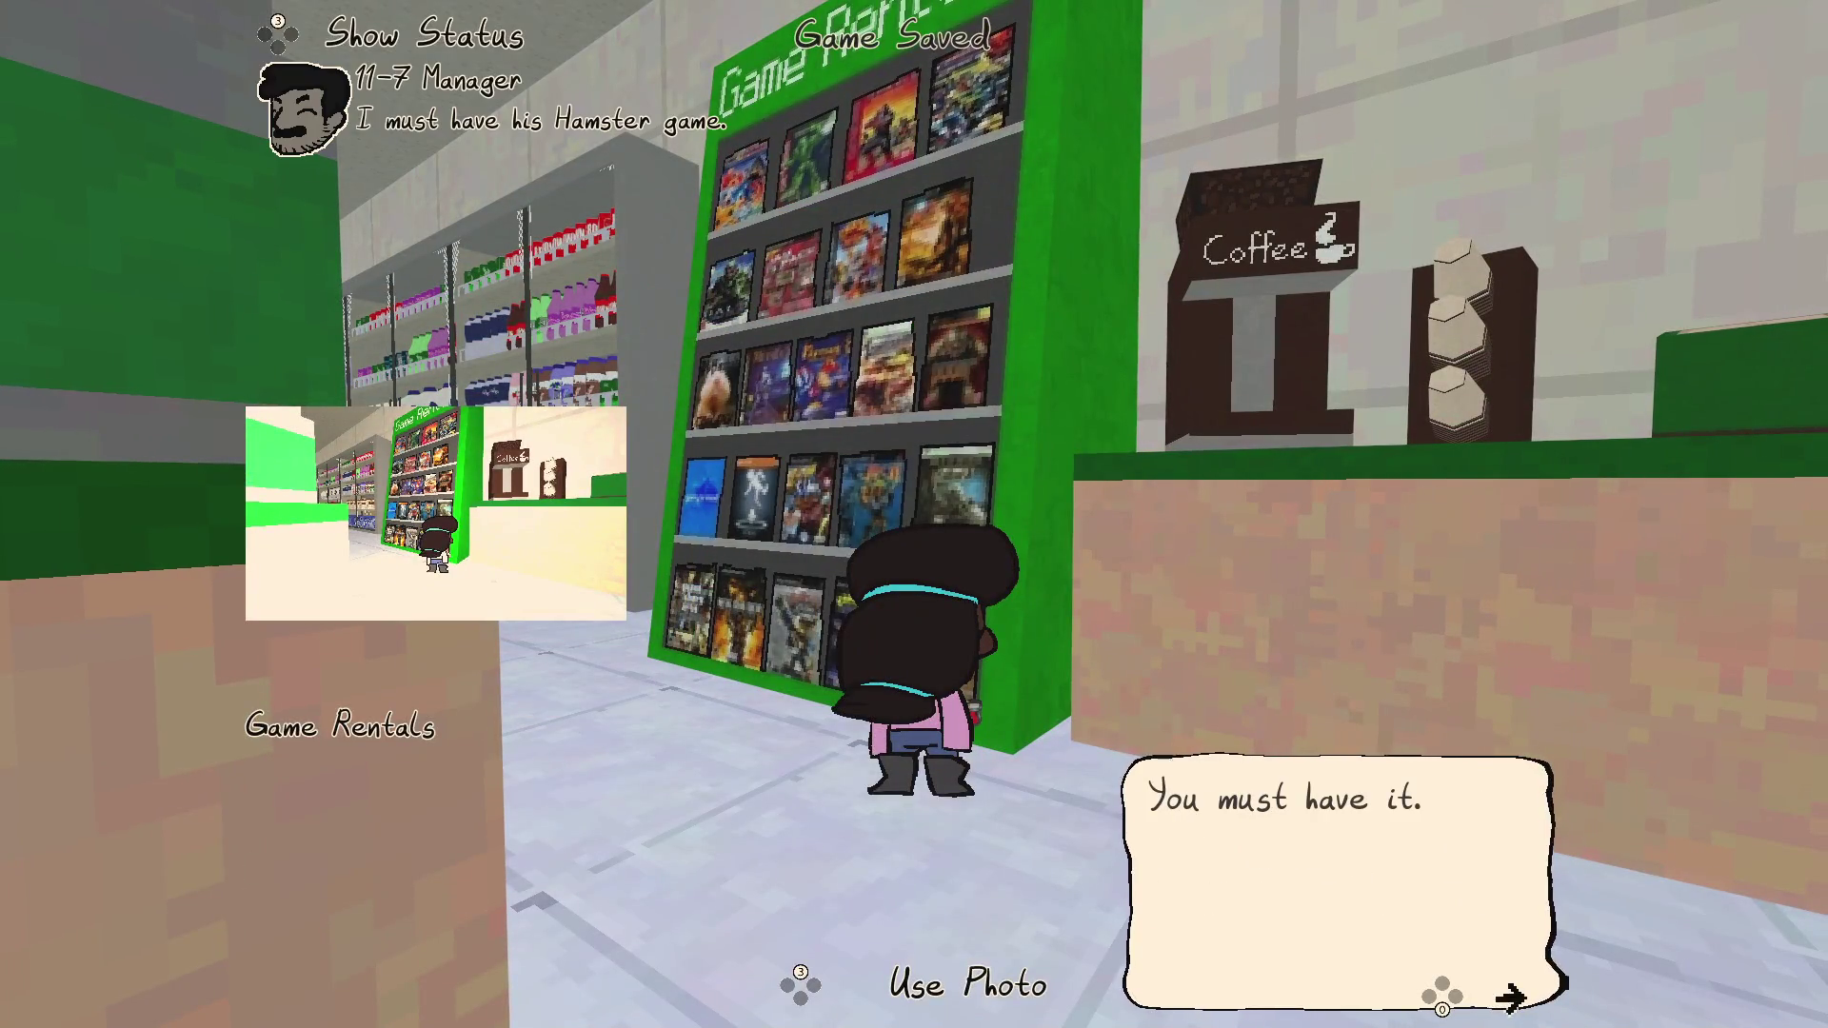
key(e)
key(s)
key(w)
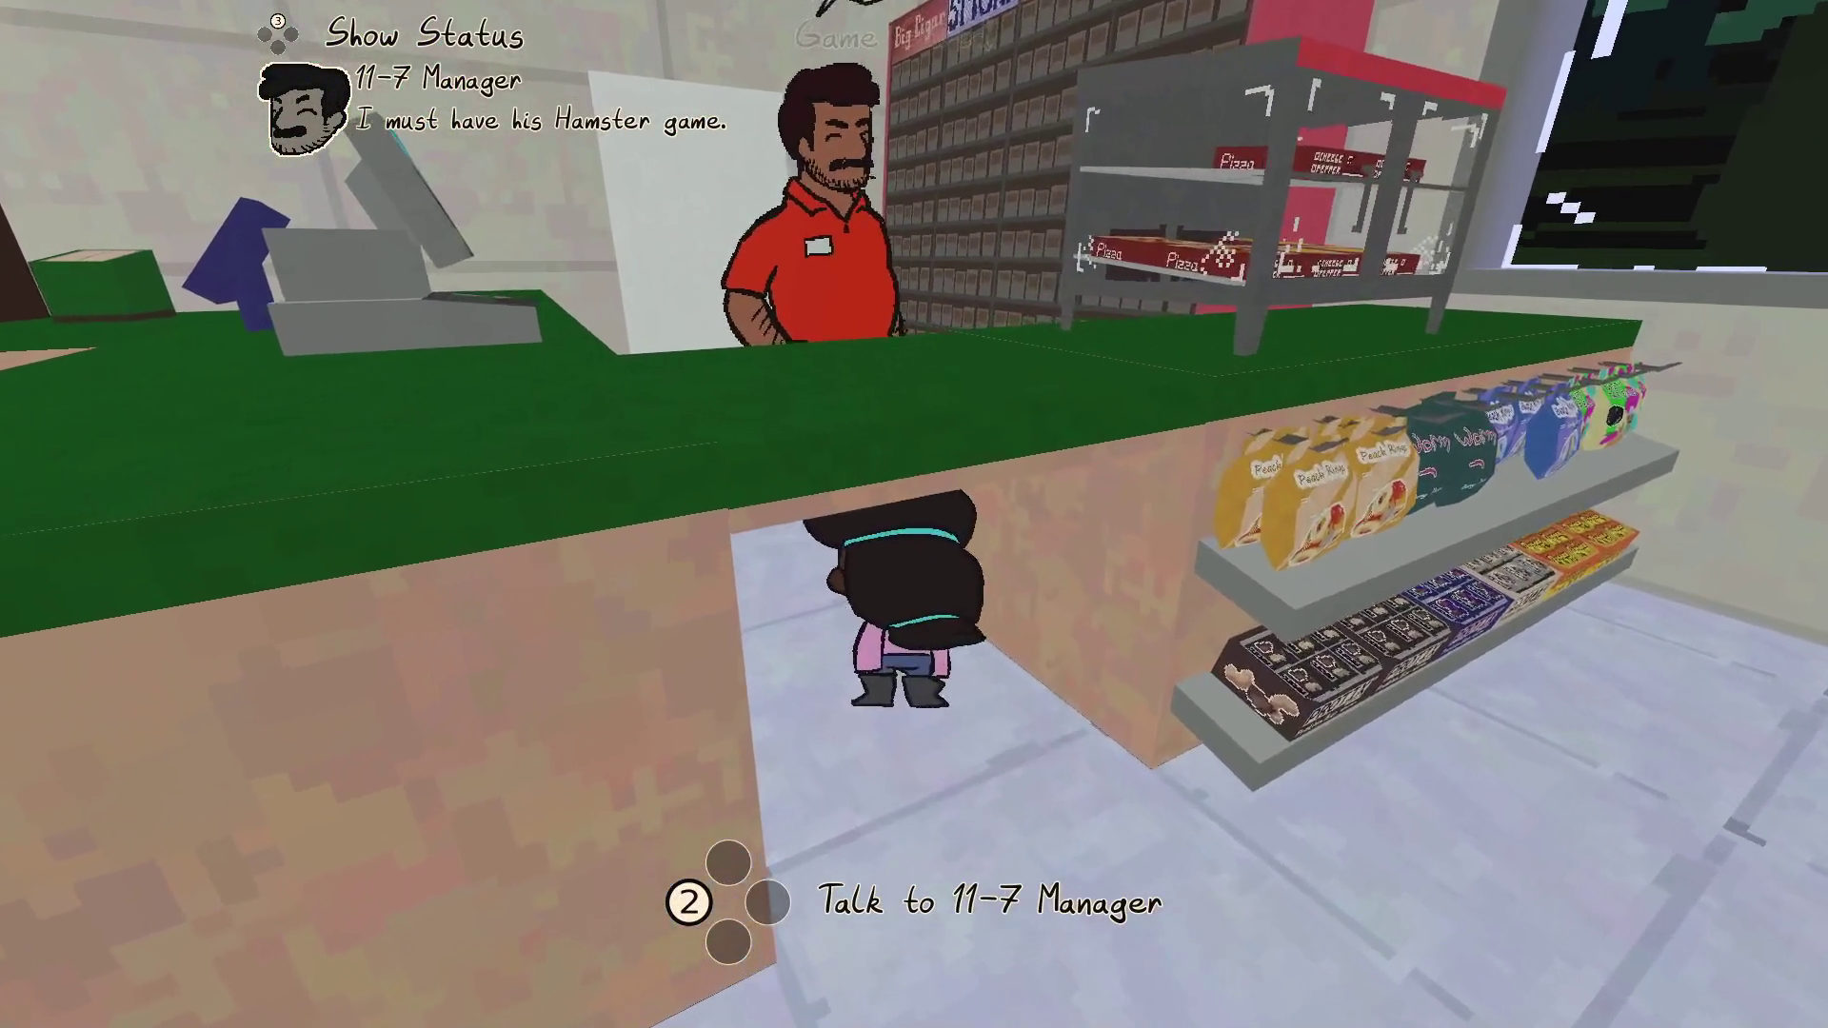
Pick the Game Rentals photo from the gallery, show it to the 11-7 Manager, and accept the Gas Station challenge
key(Tab)
key(e)
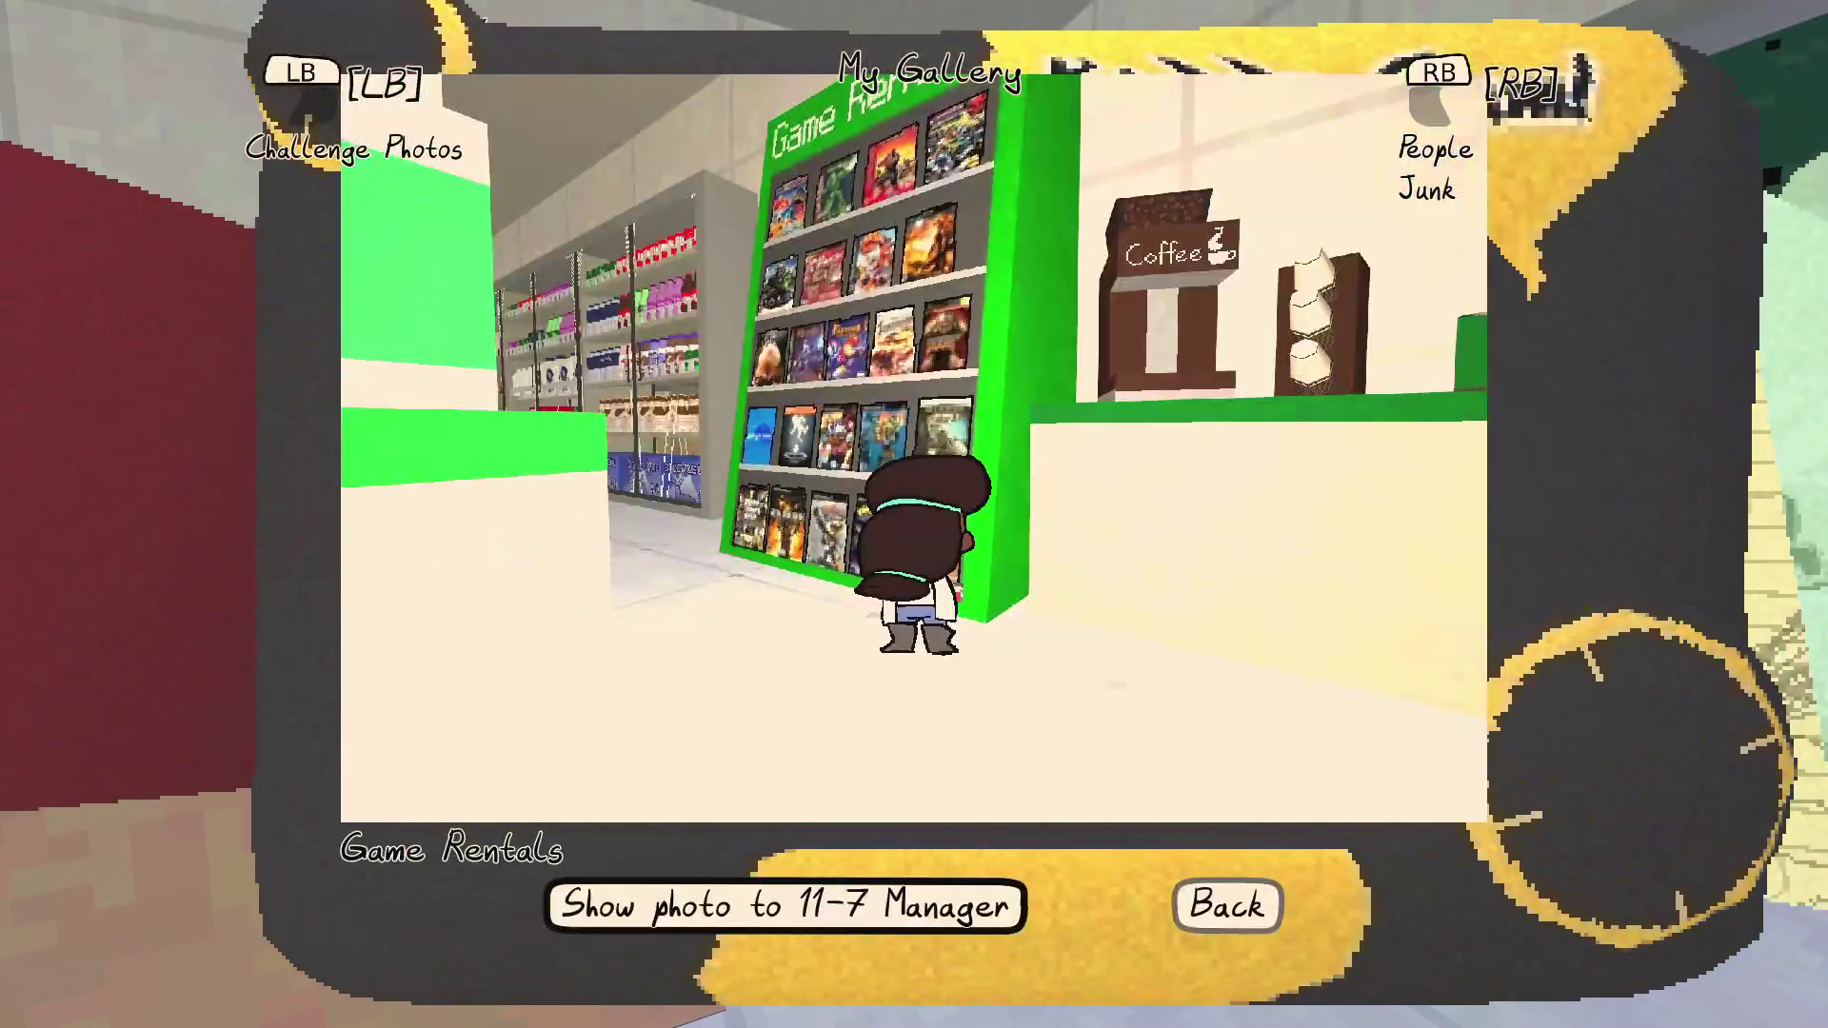
key(e)
key(e)
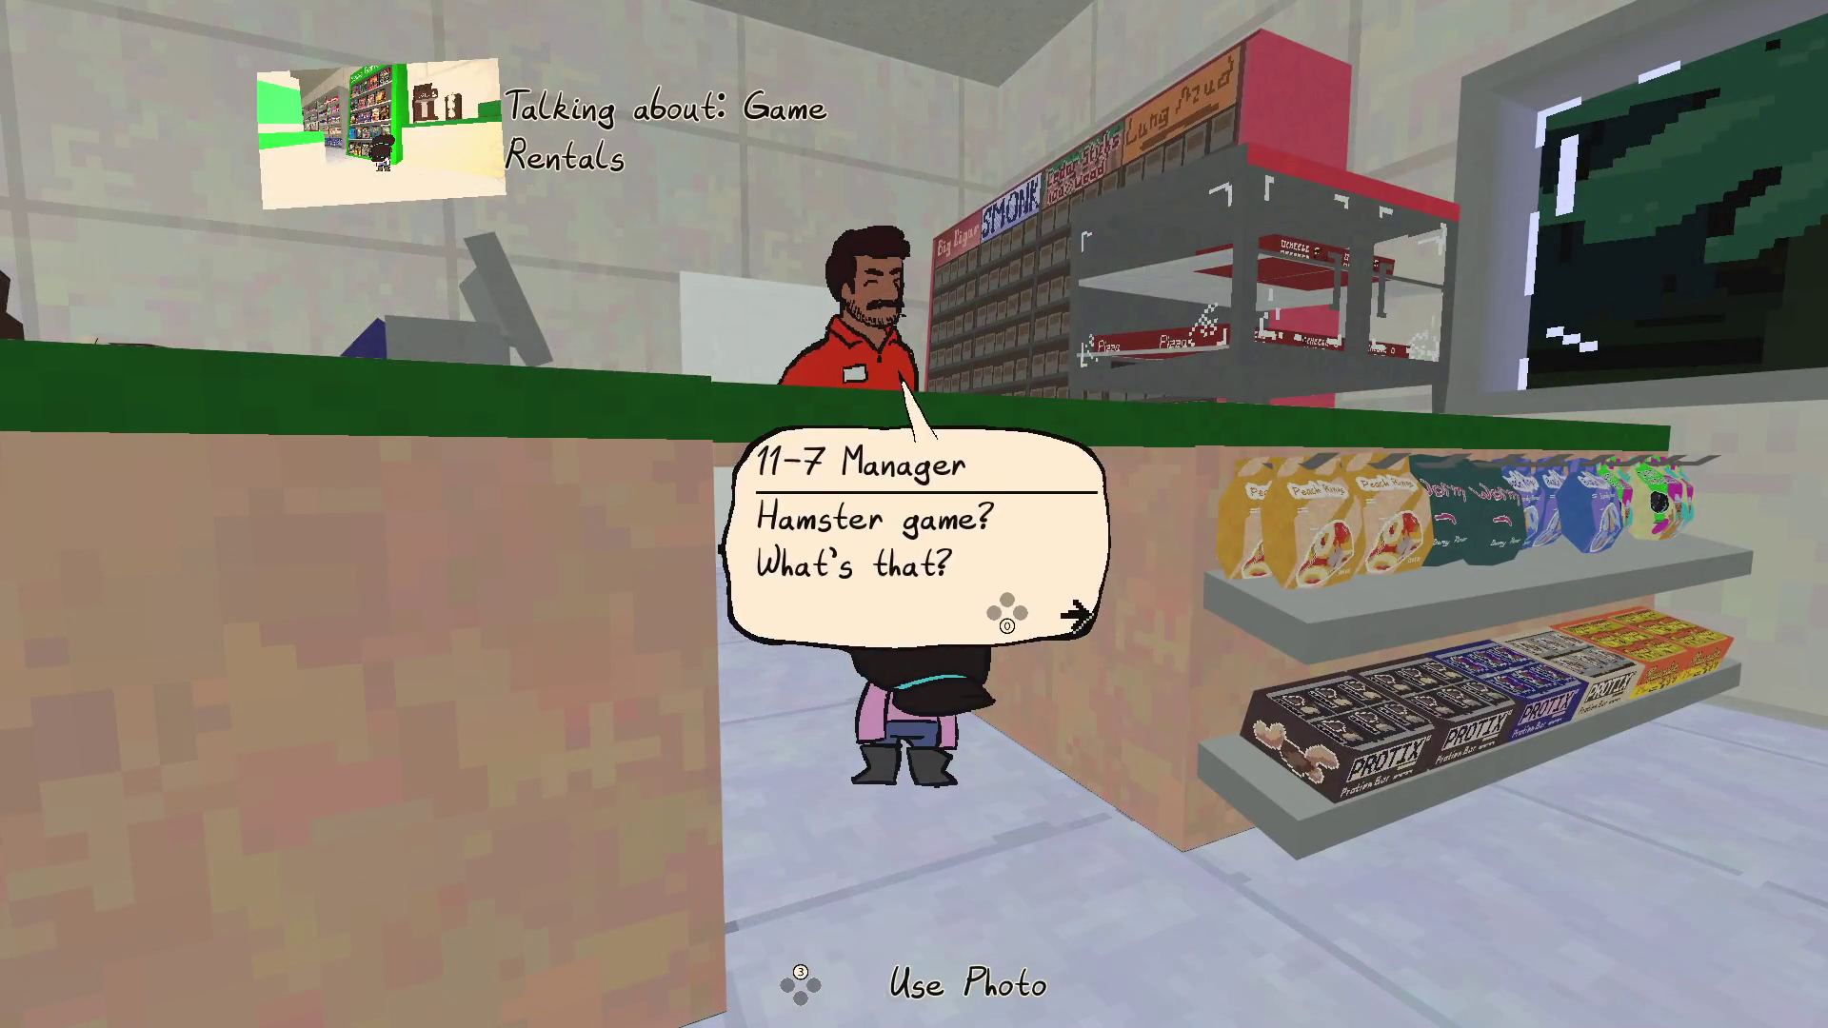
key(e)
key(e)
key(e)
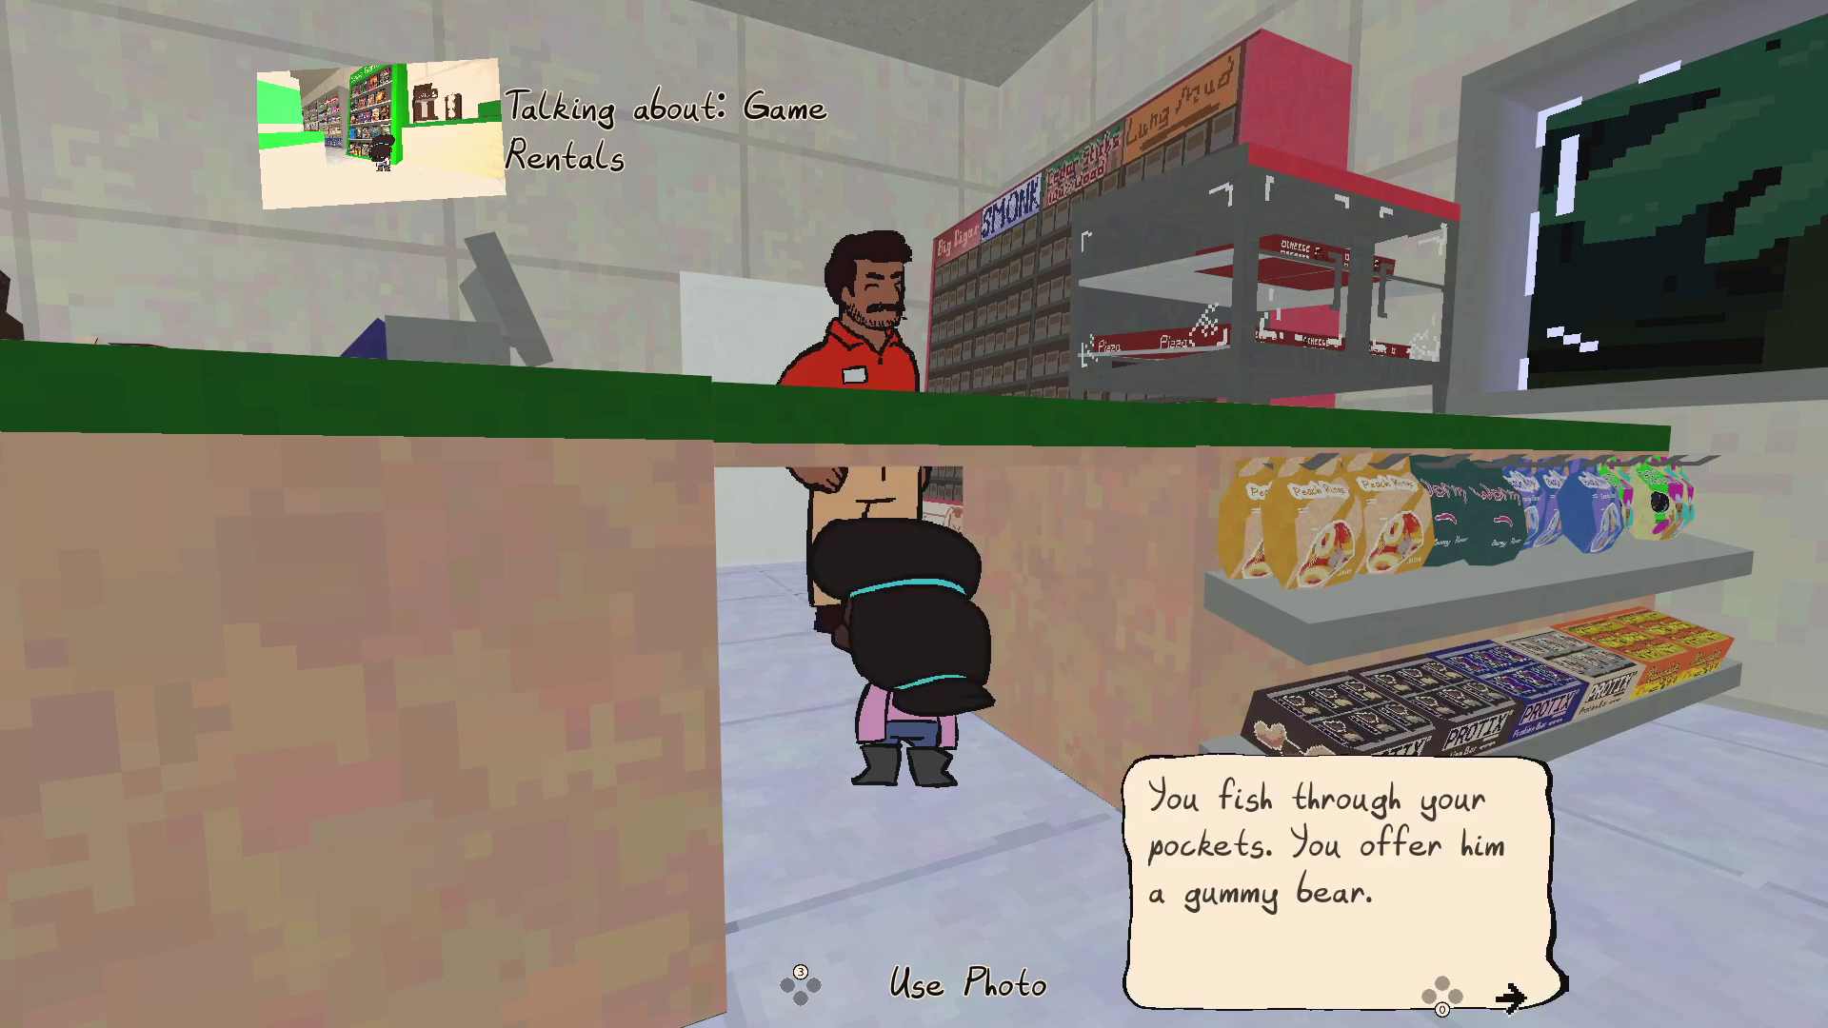
key(e)
key(e)
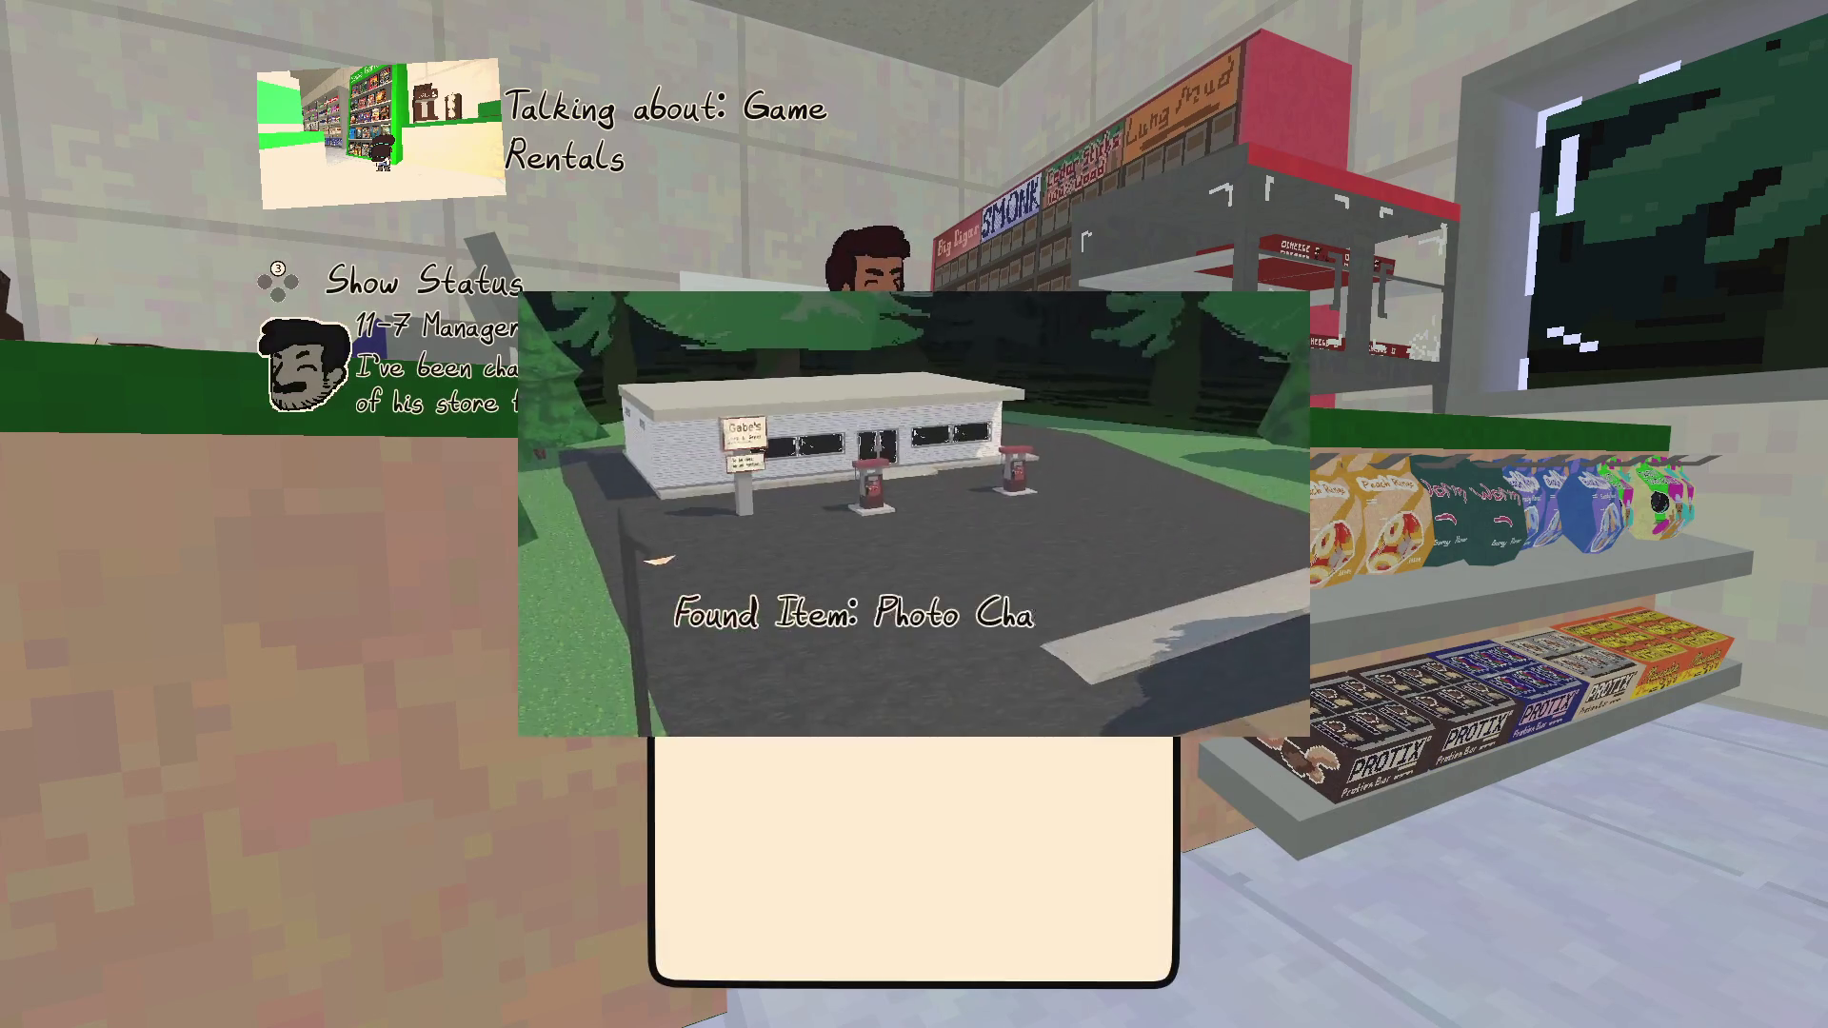
key(e)
key(e)
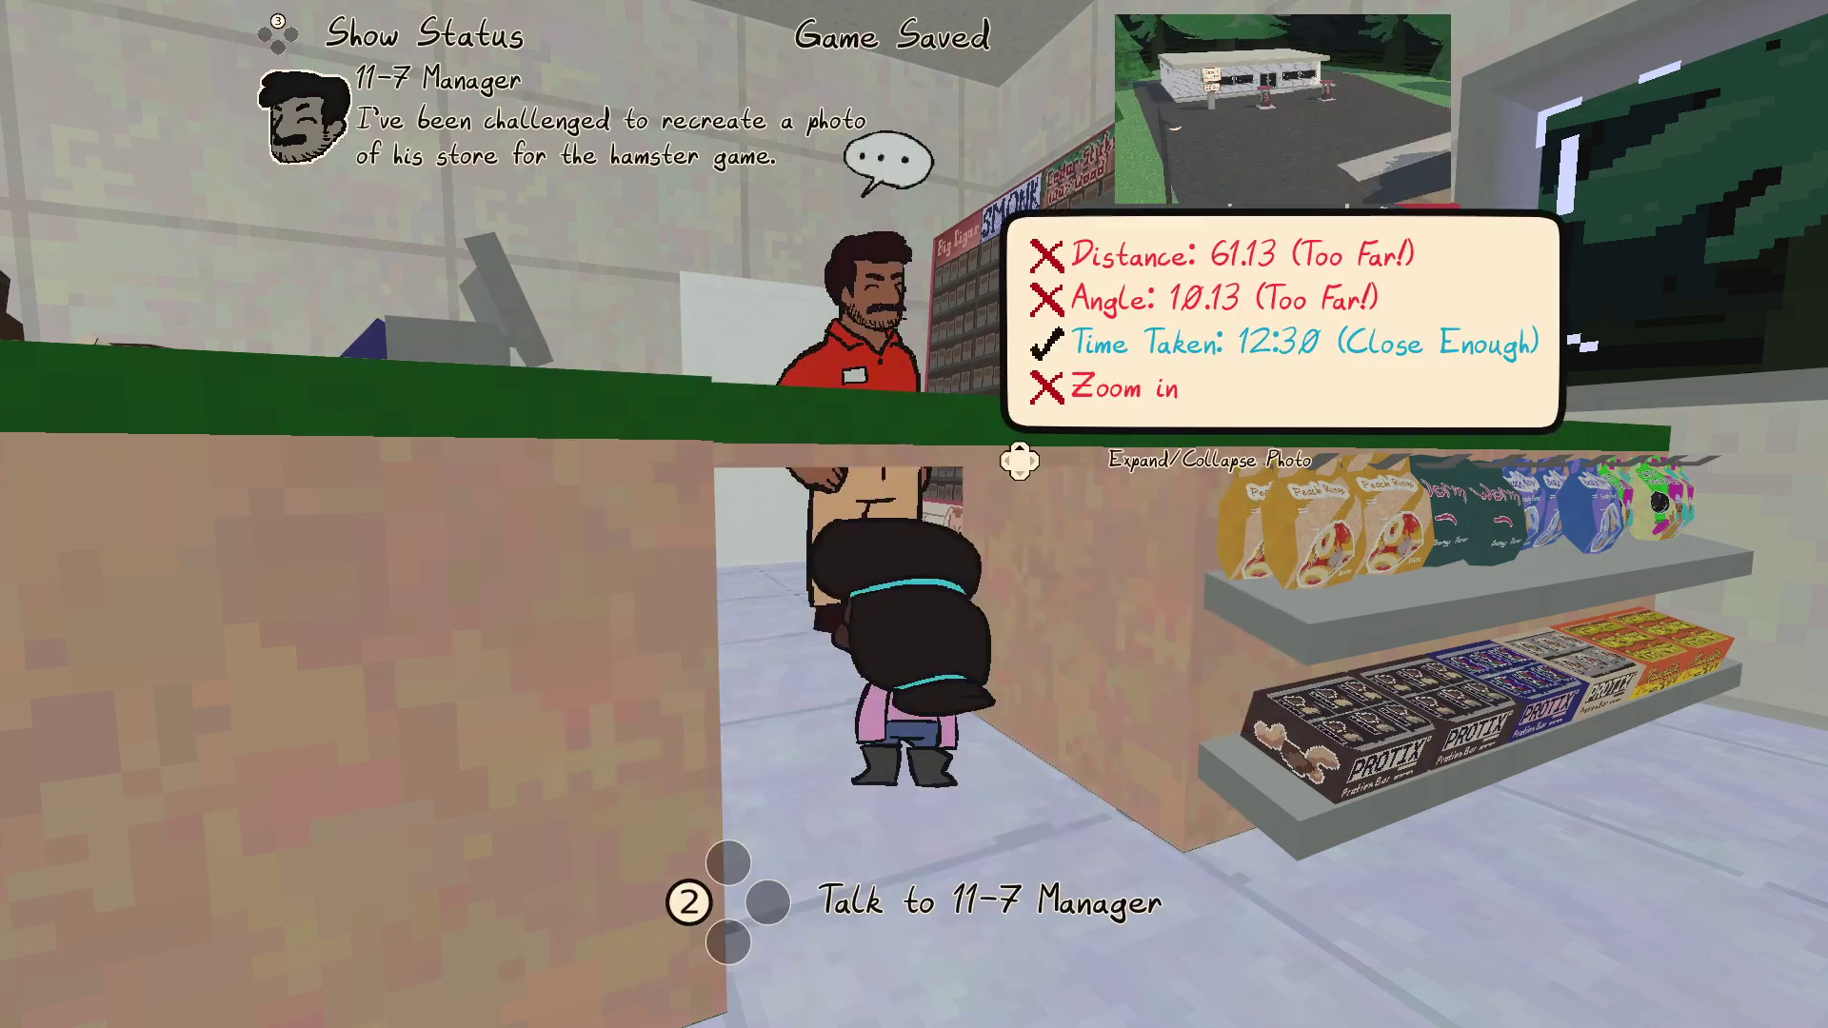
Leave the store and approach the old photo's spot, expanding the reference photo to compare views
key(w)
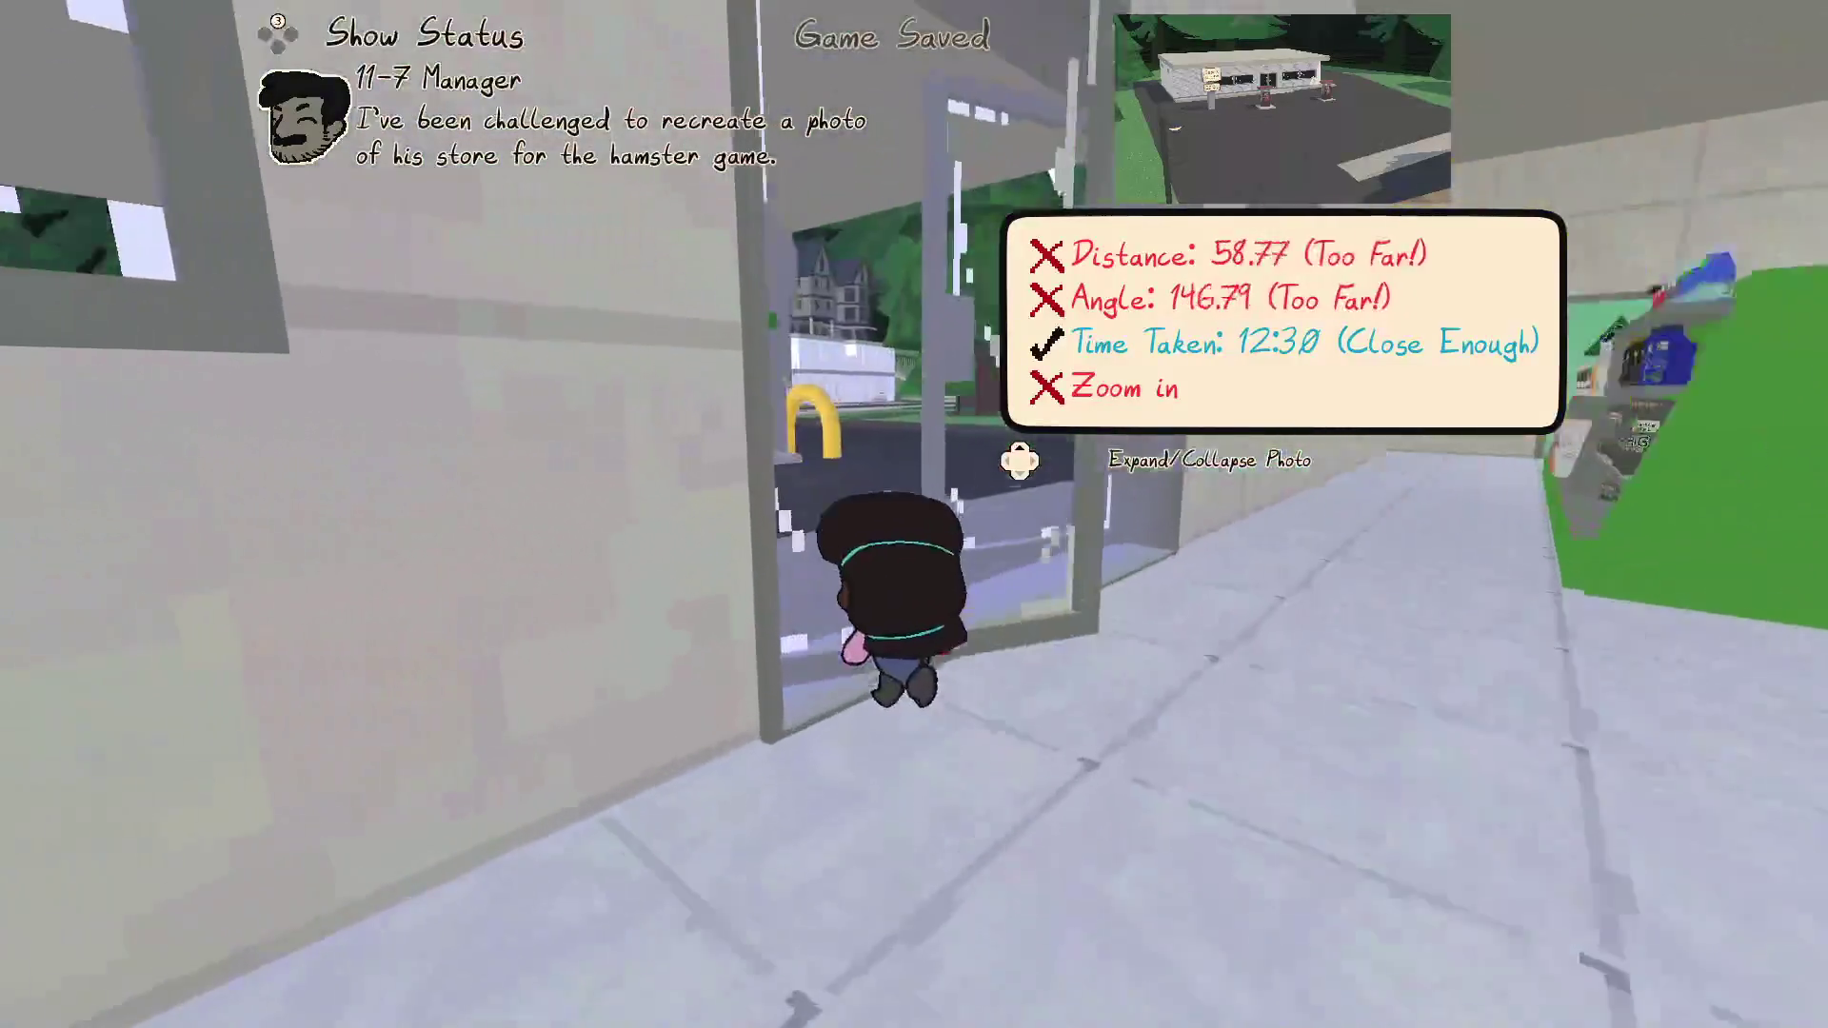
key(Up)
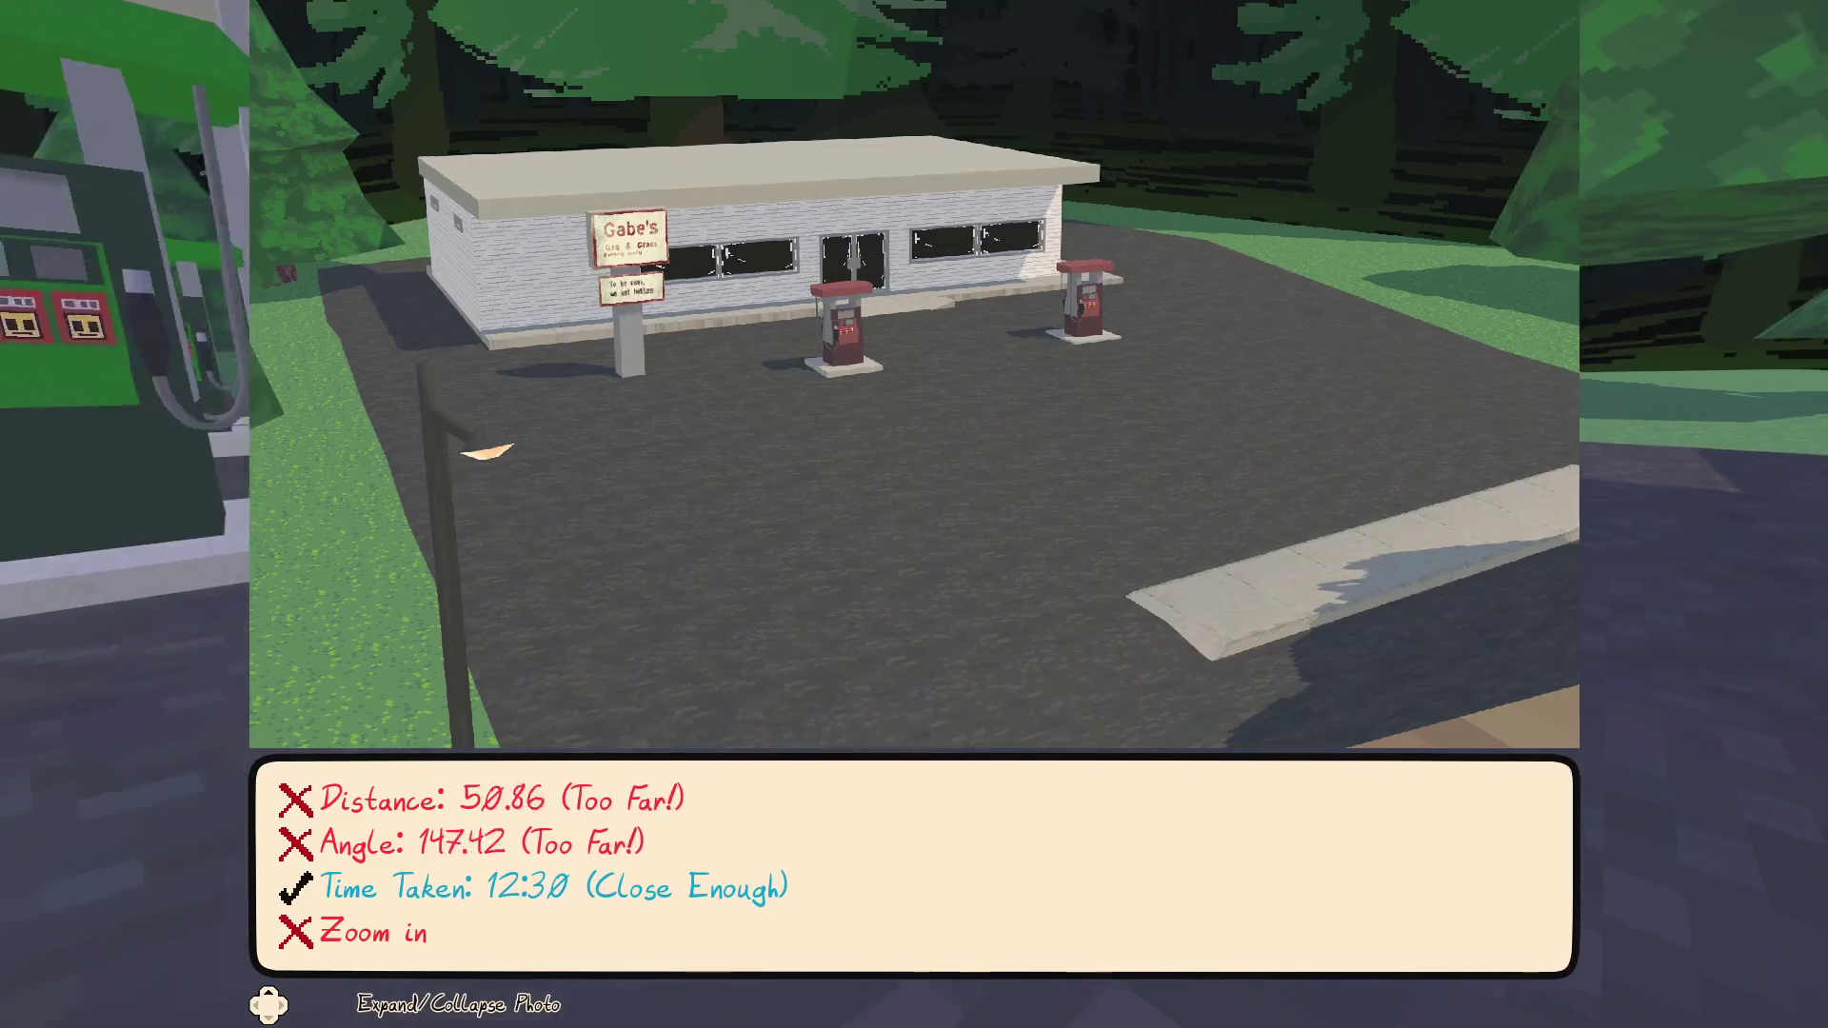
key(Up)
key(w)
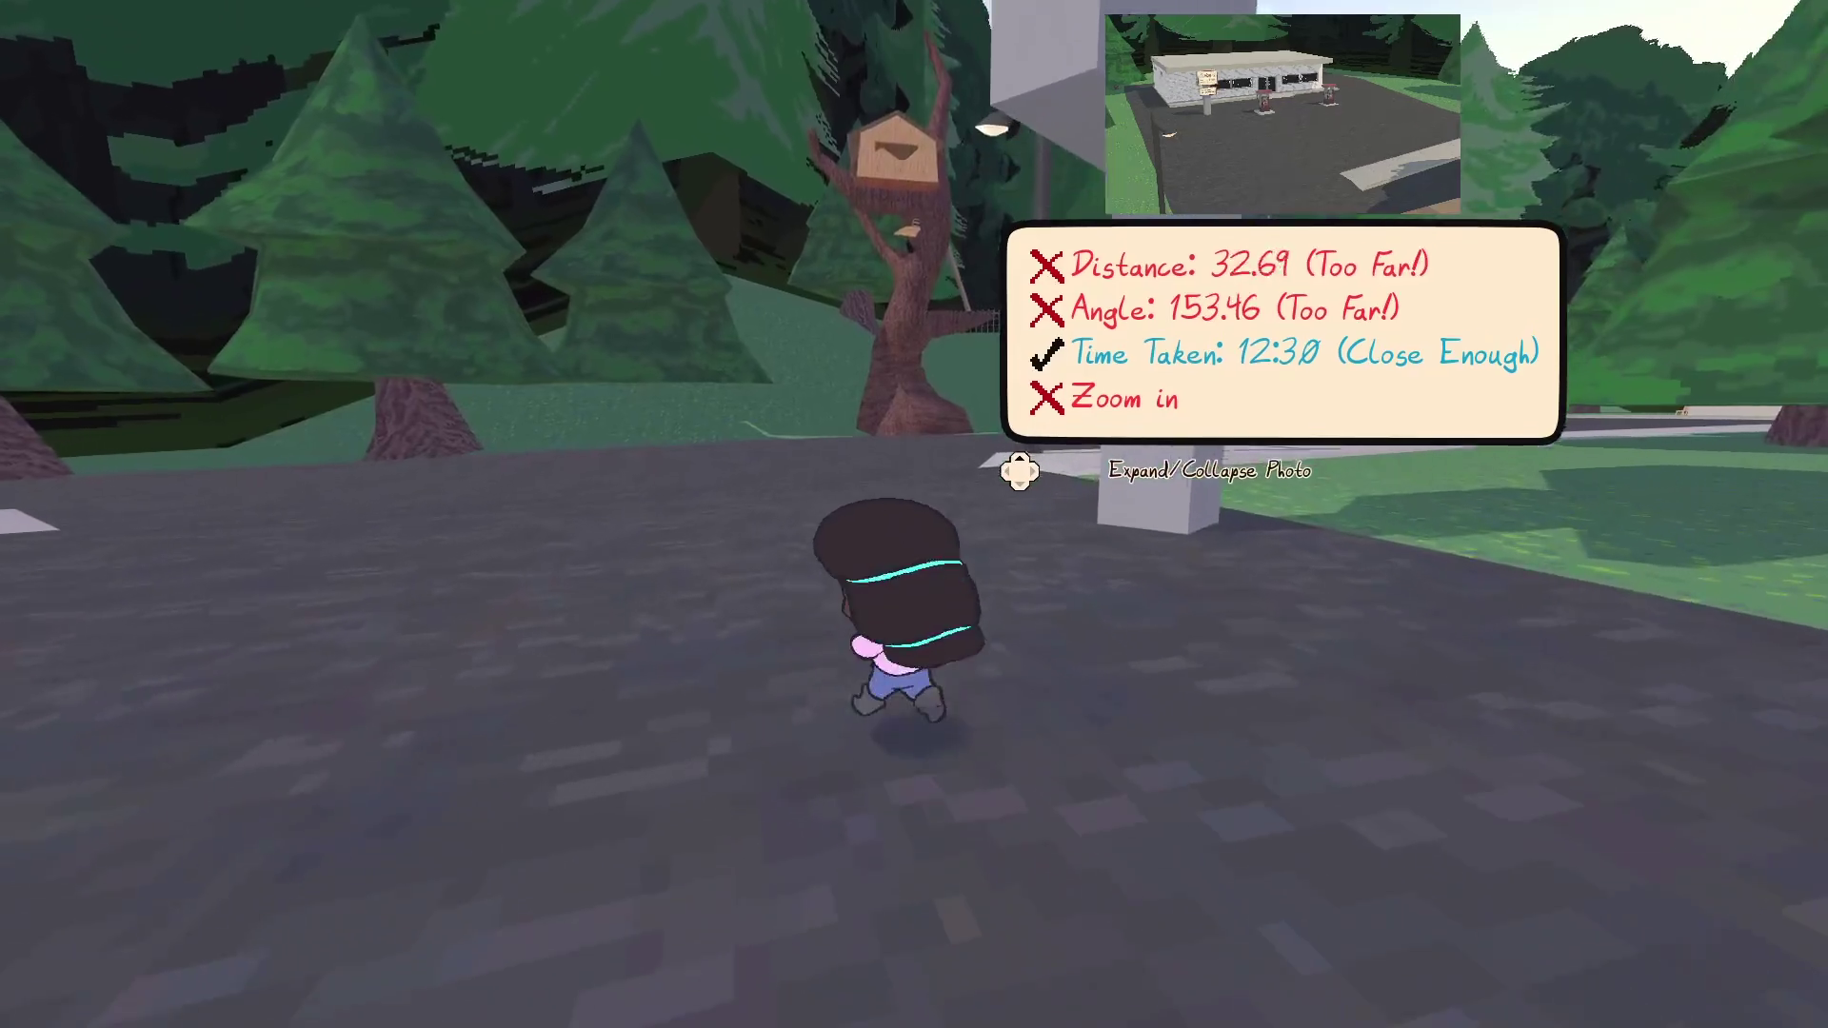
key(Up)
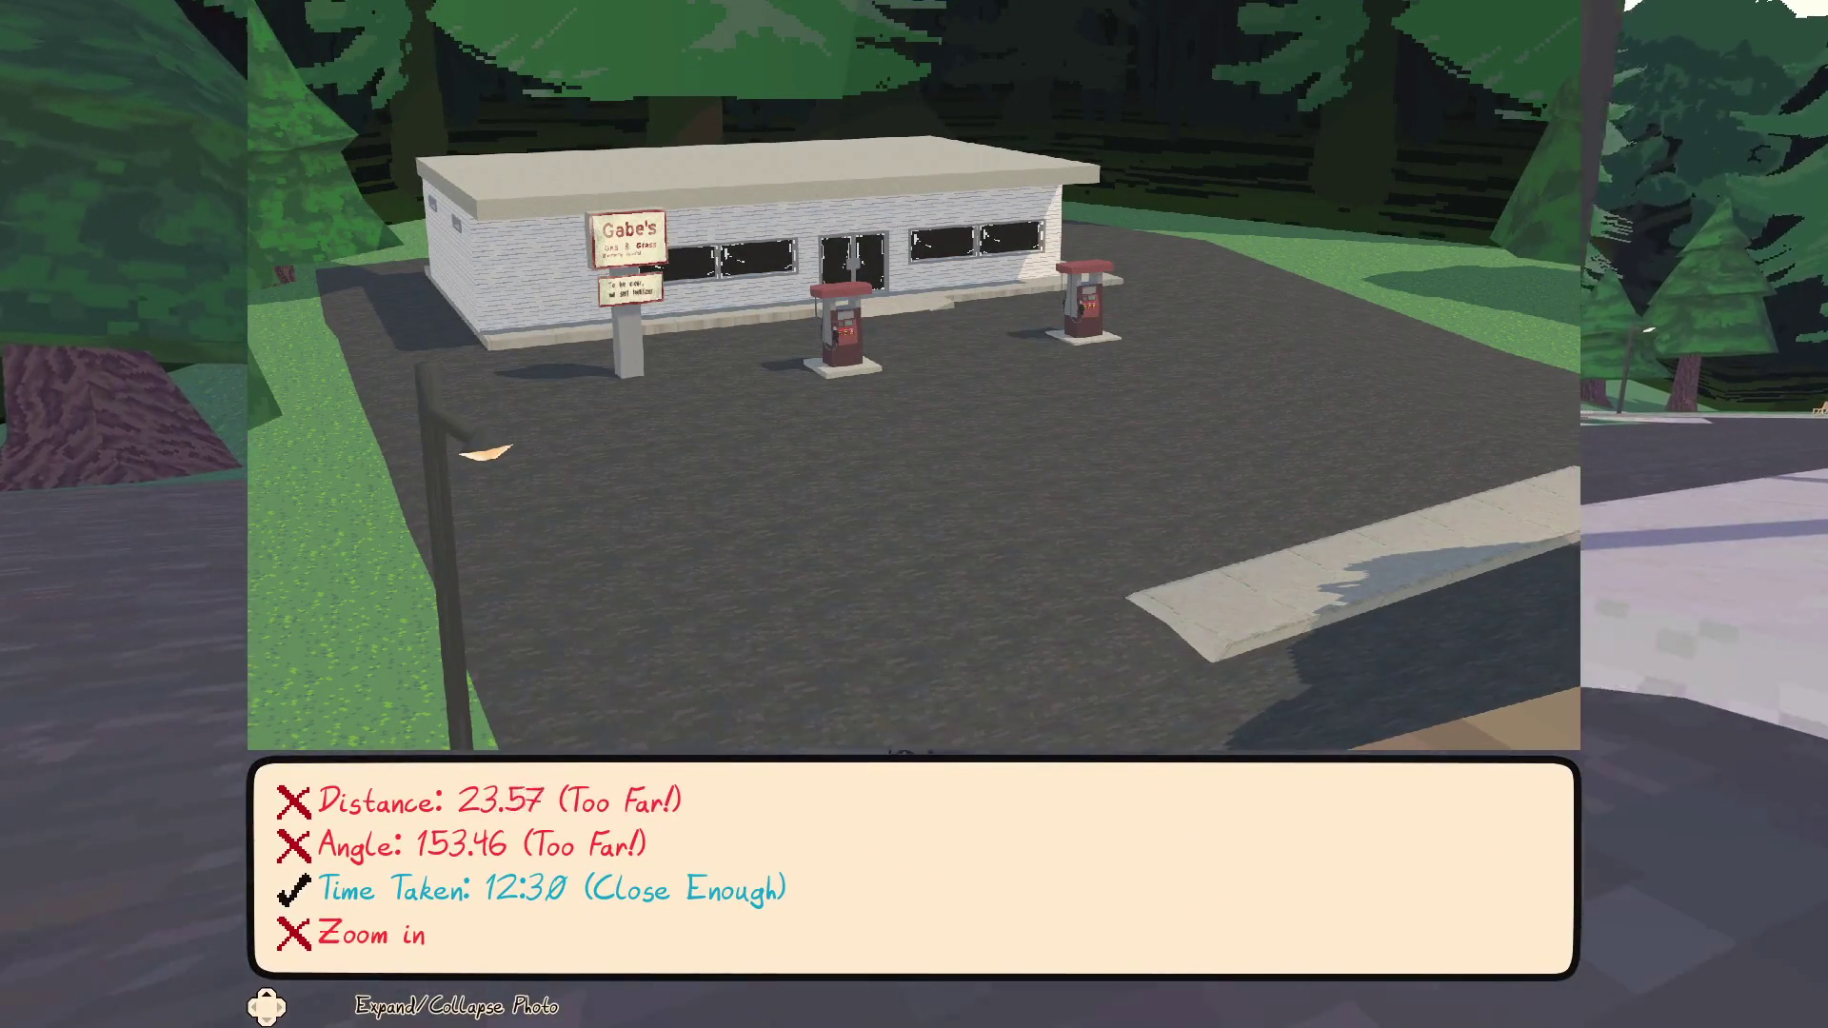
key(Up)
key(Up)
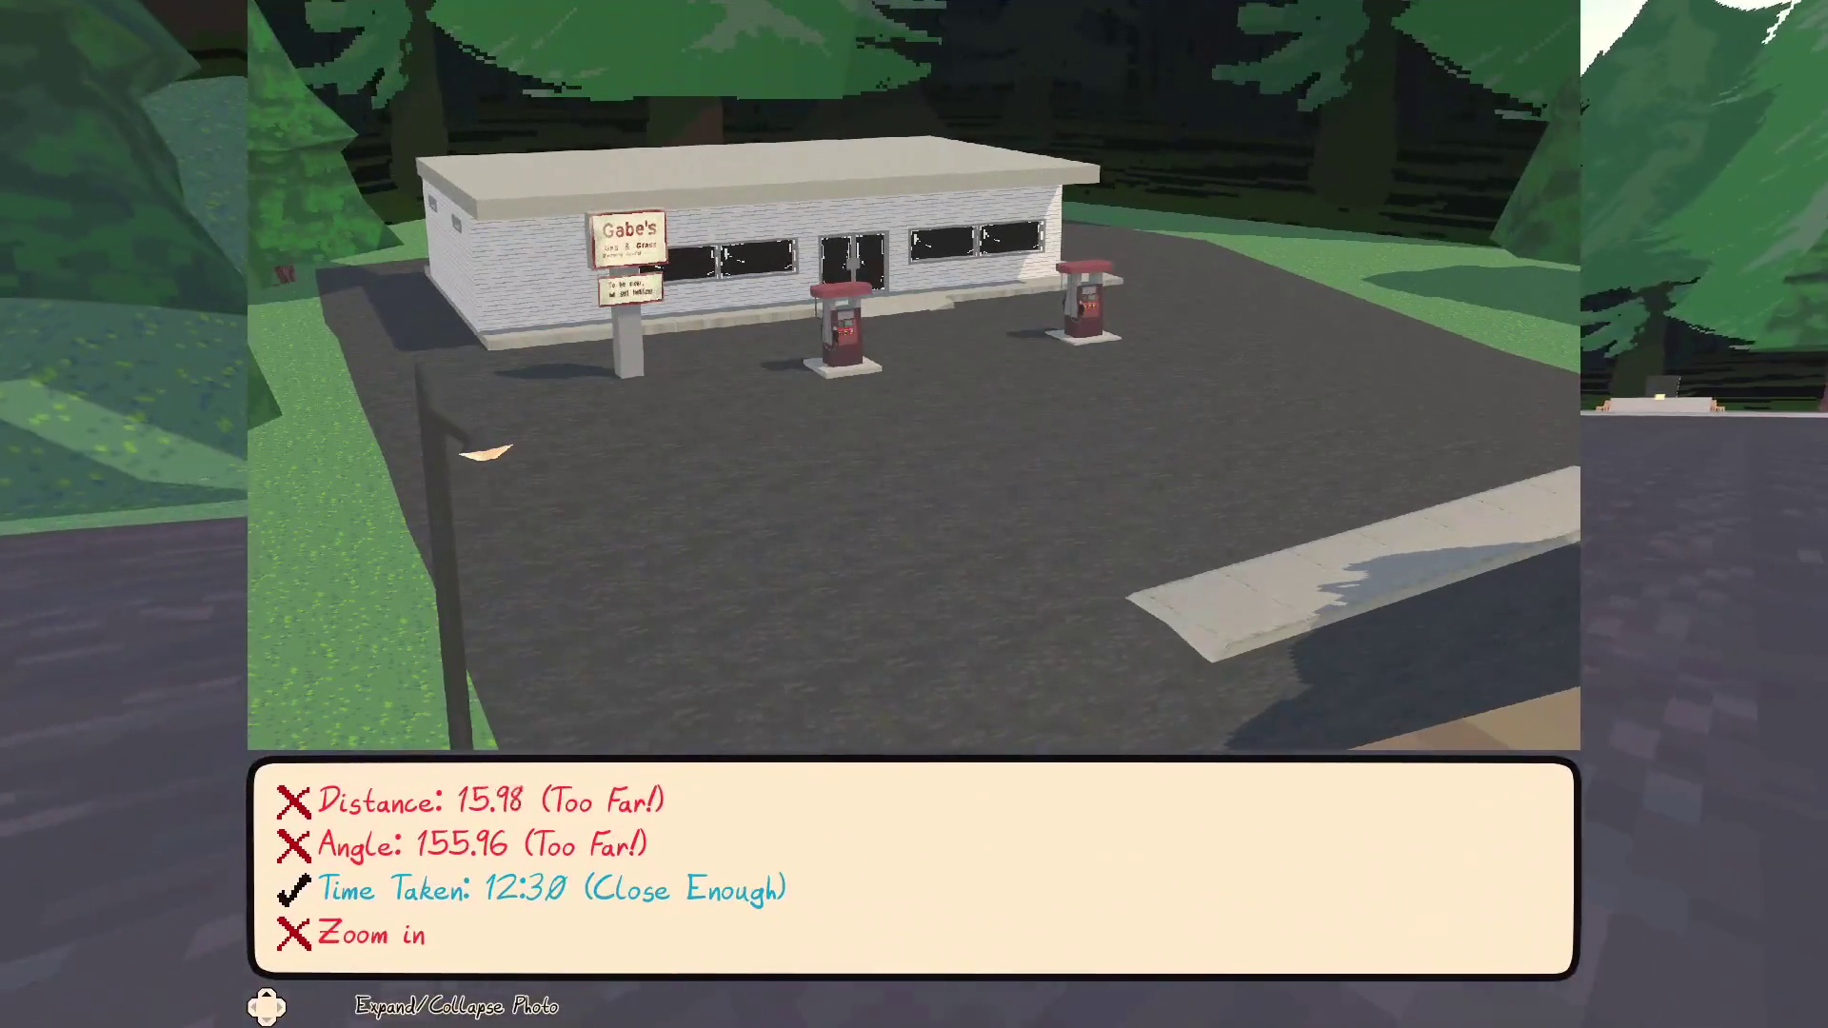
key(Up)
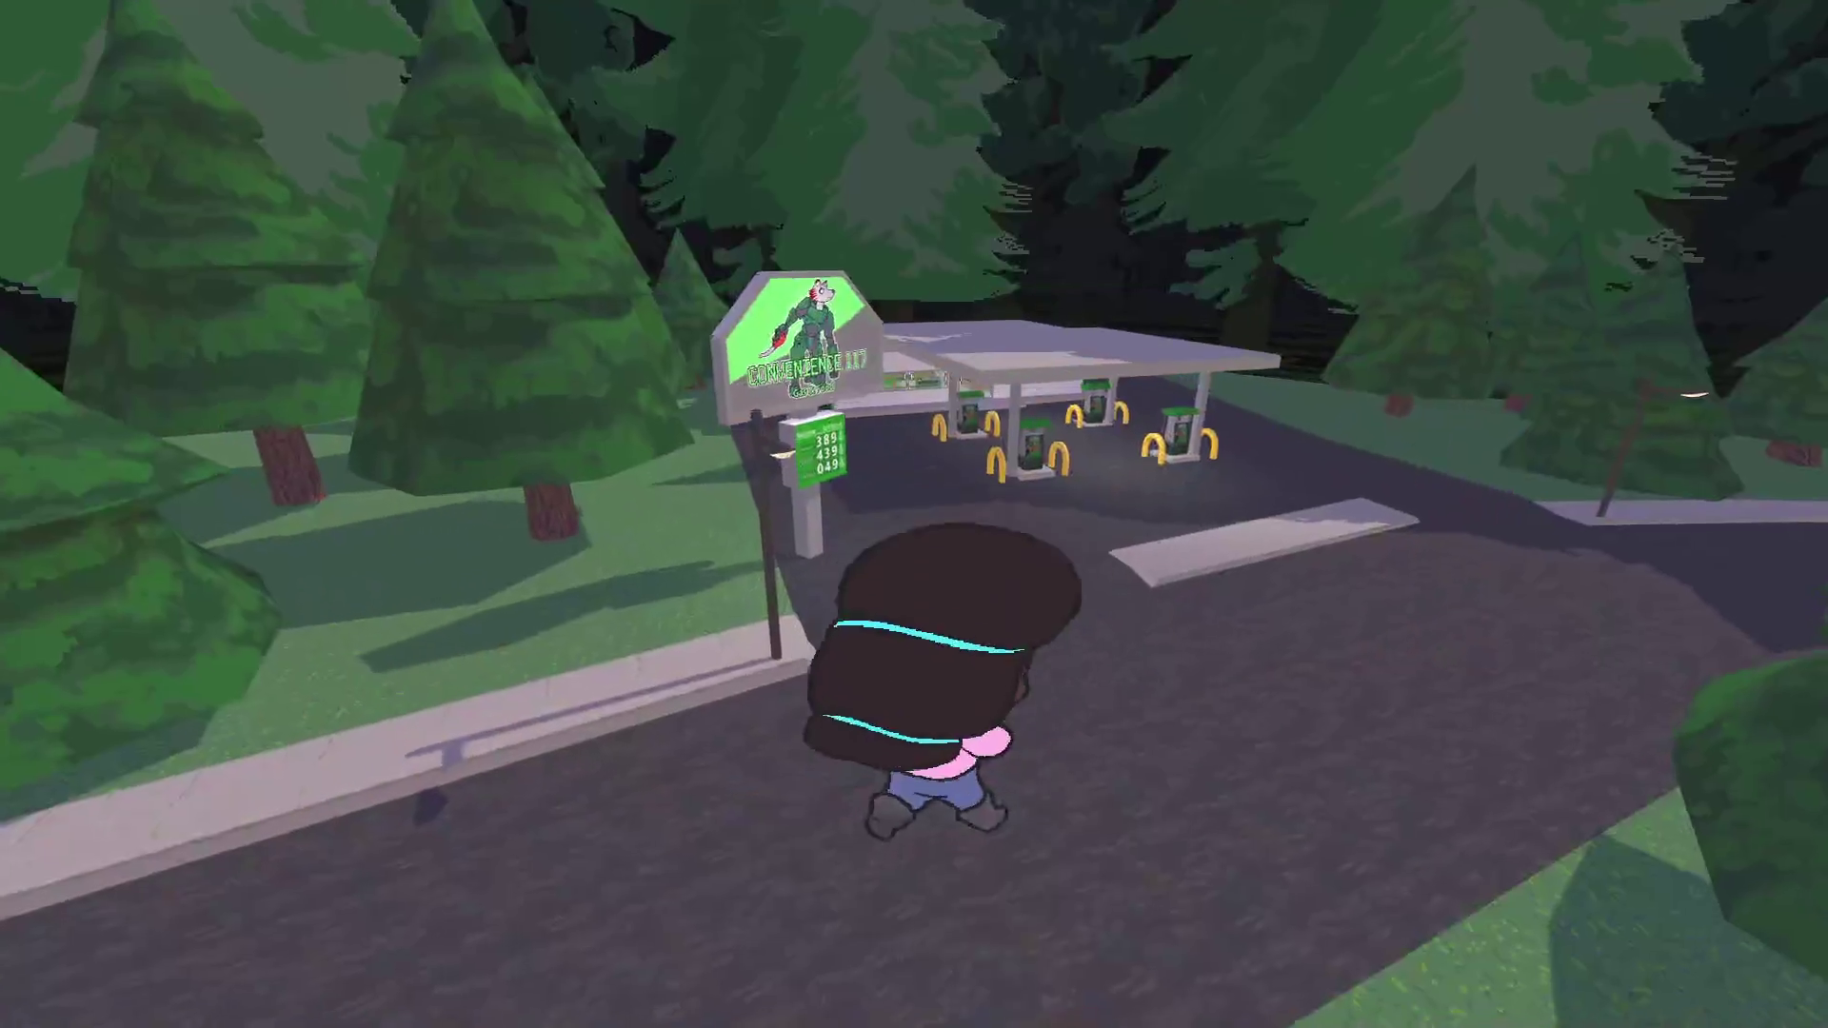
Browse the Challenge Photos binder in the photo gallery, then resume play and jump
key(s)
key(Tab)
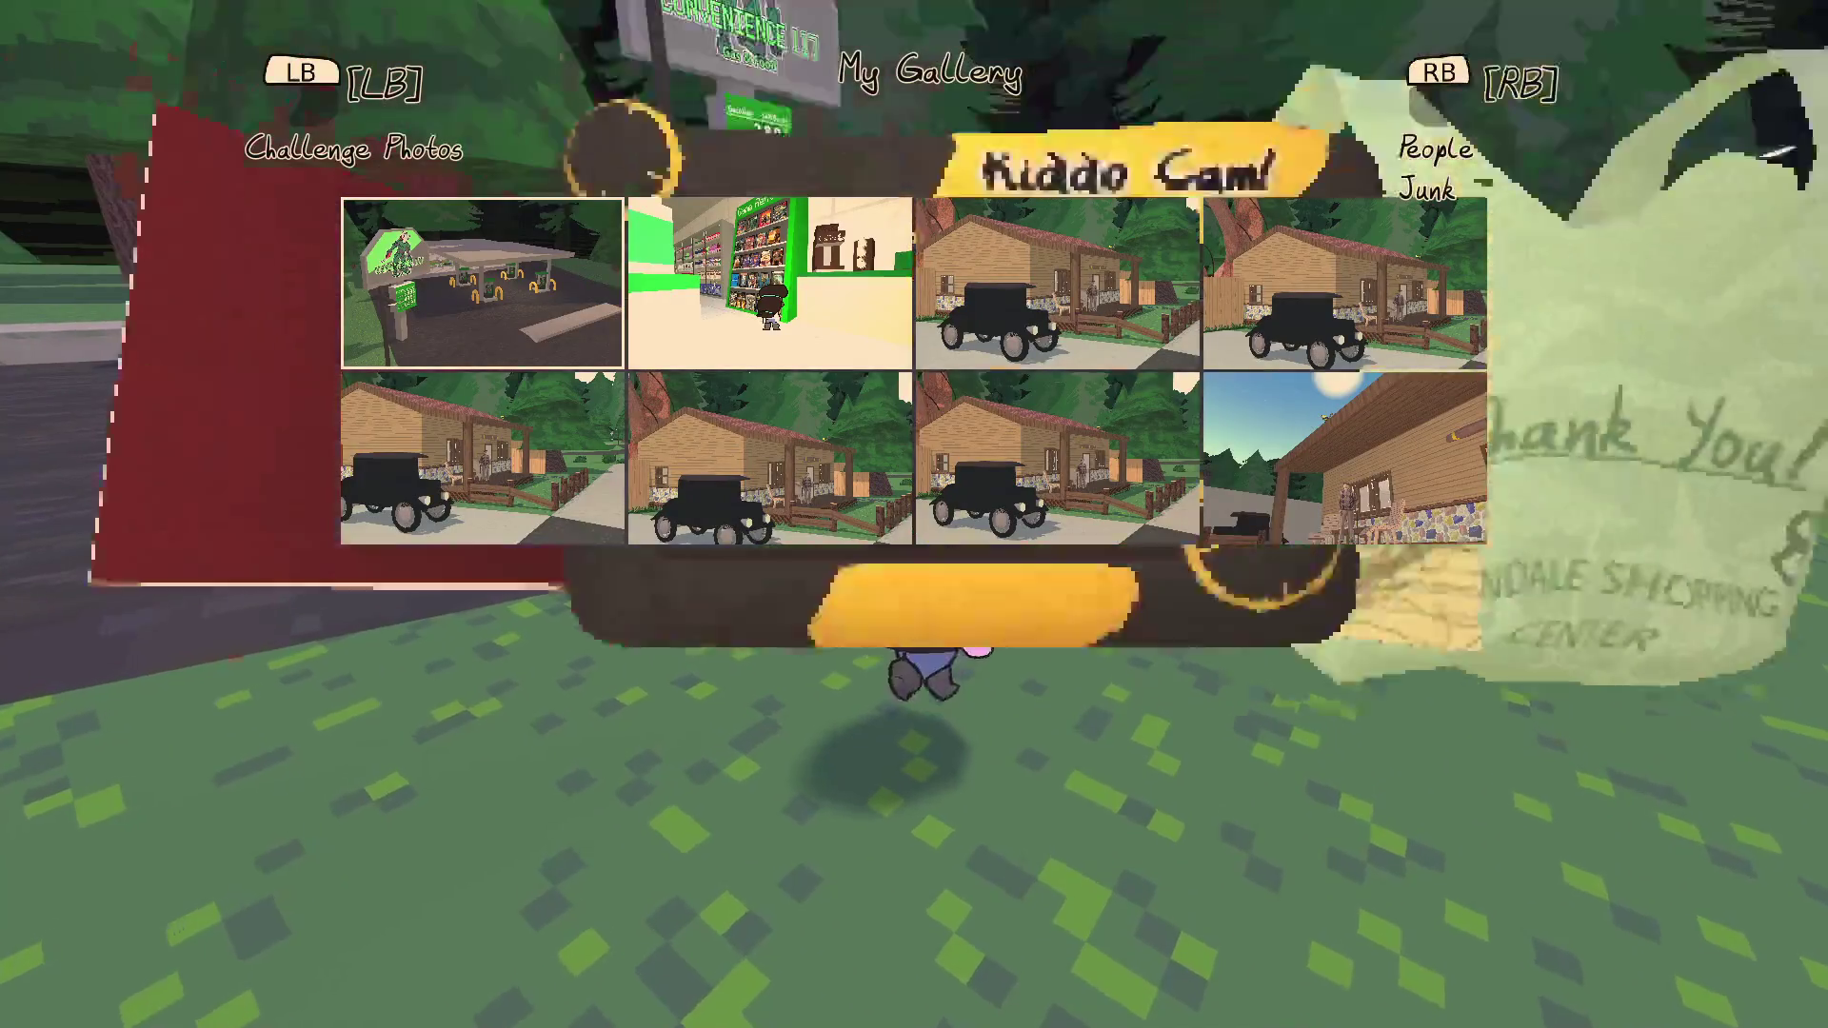
key(q)
key(Tab)
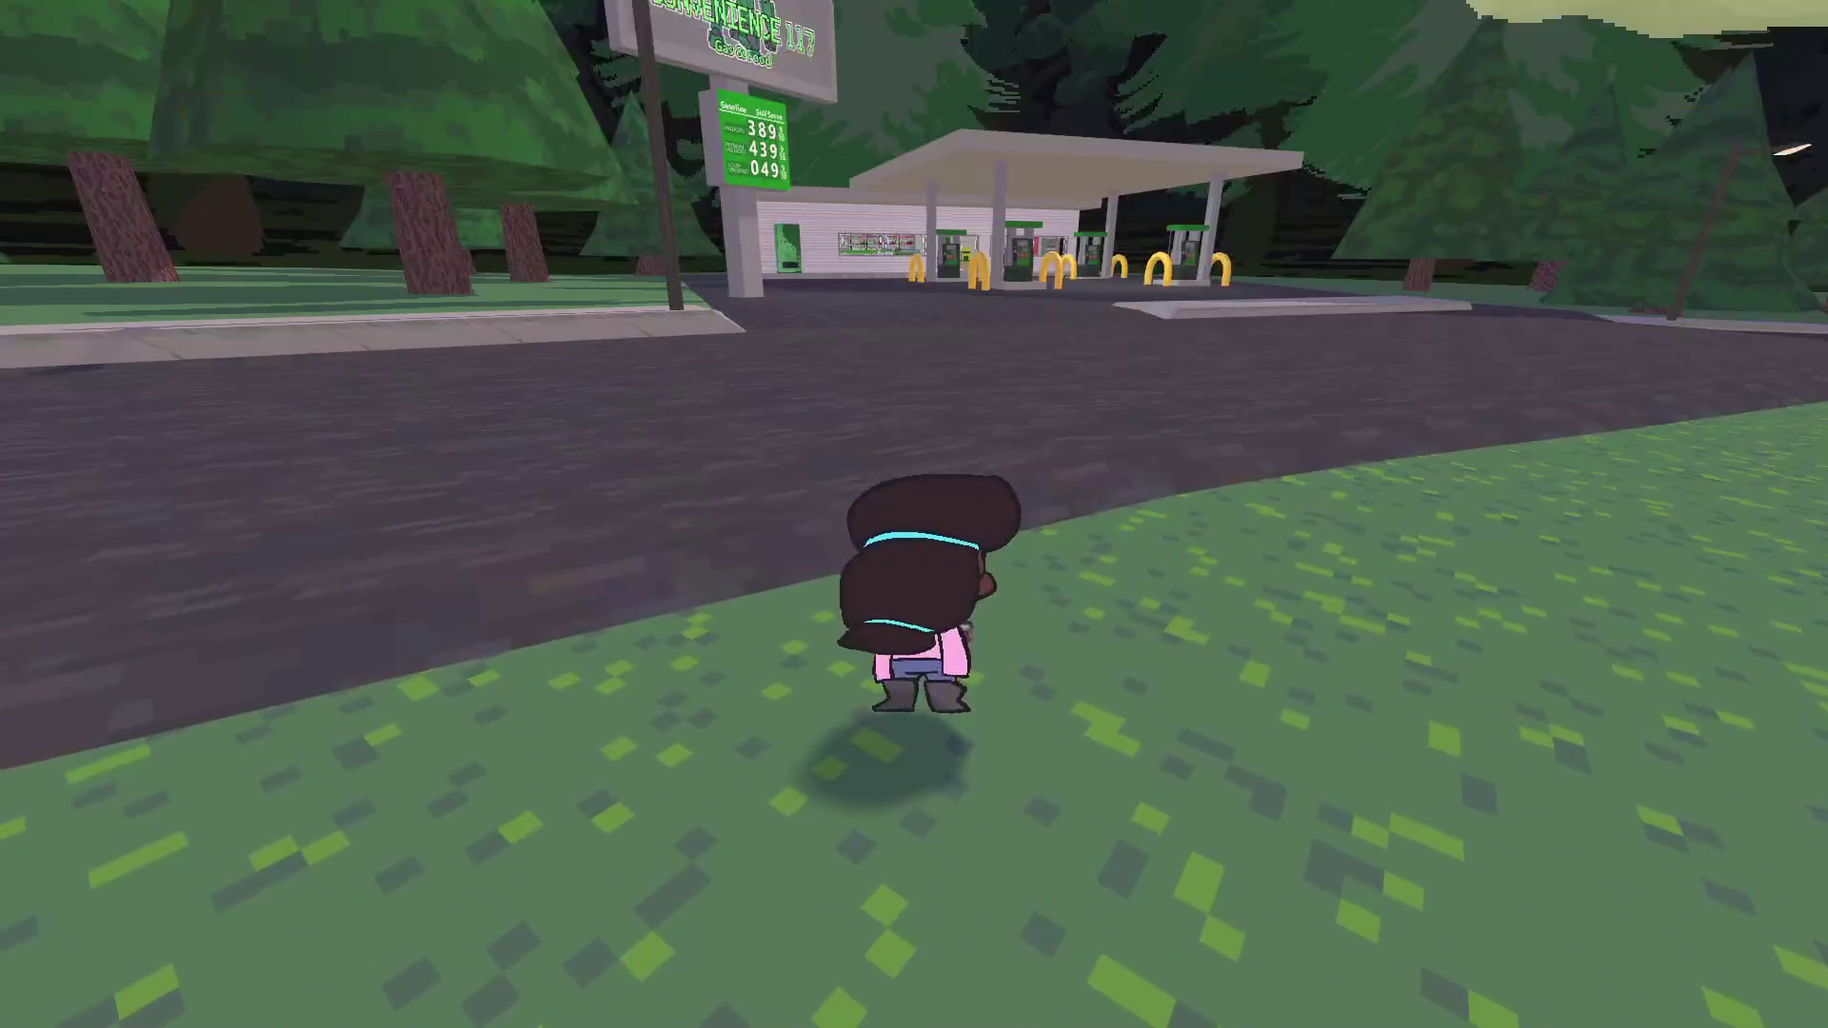
key(s)
key(w)
key(space)
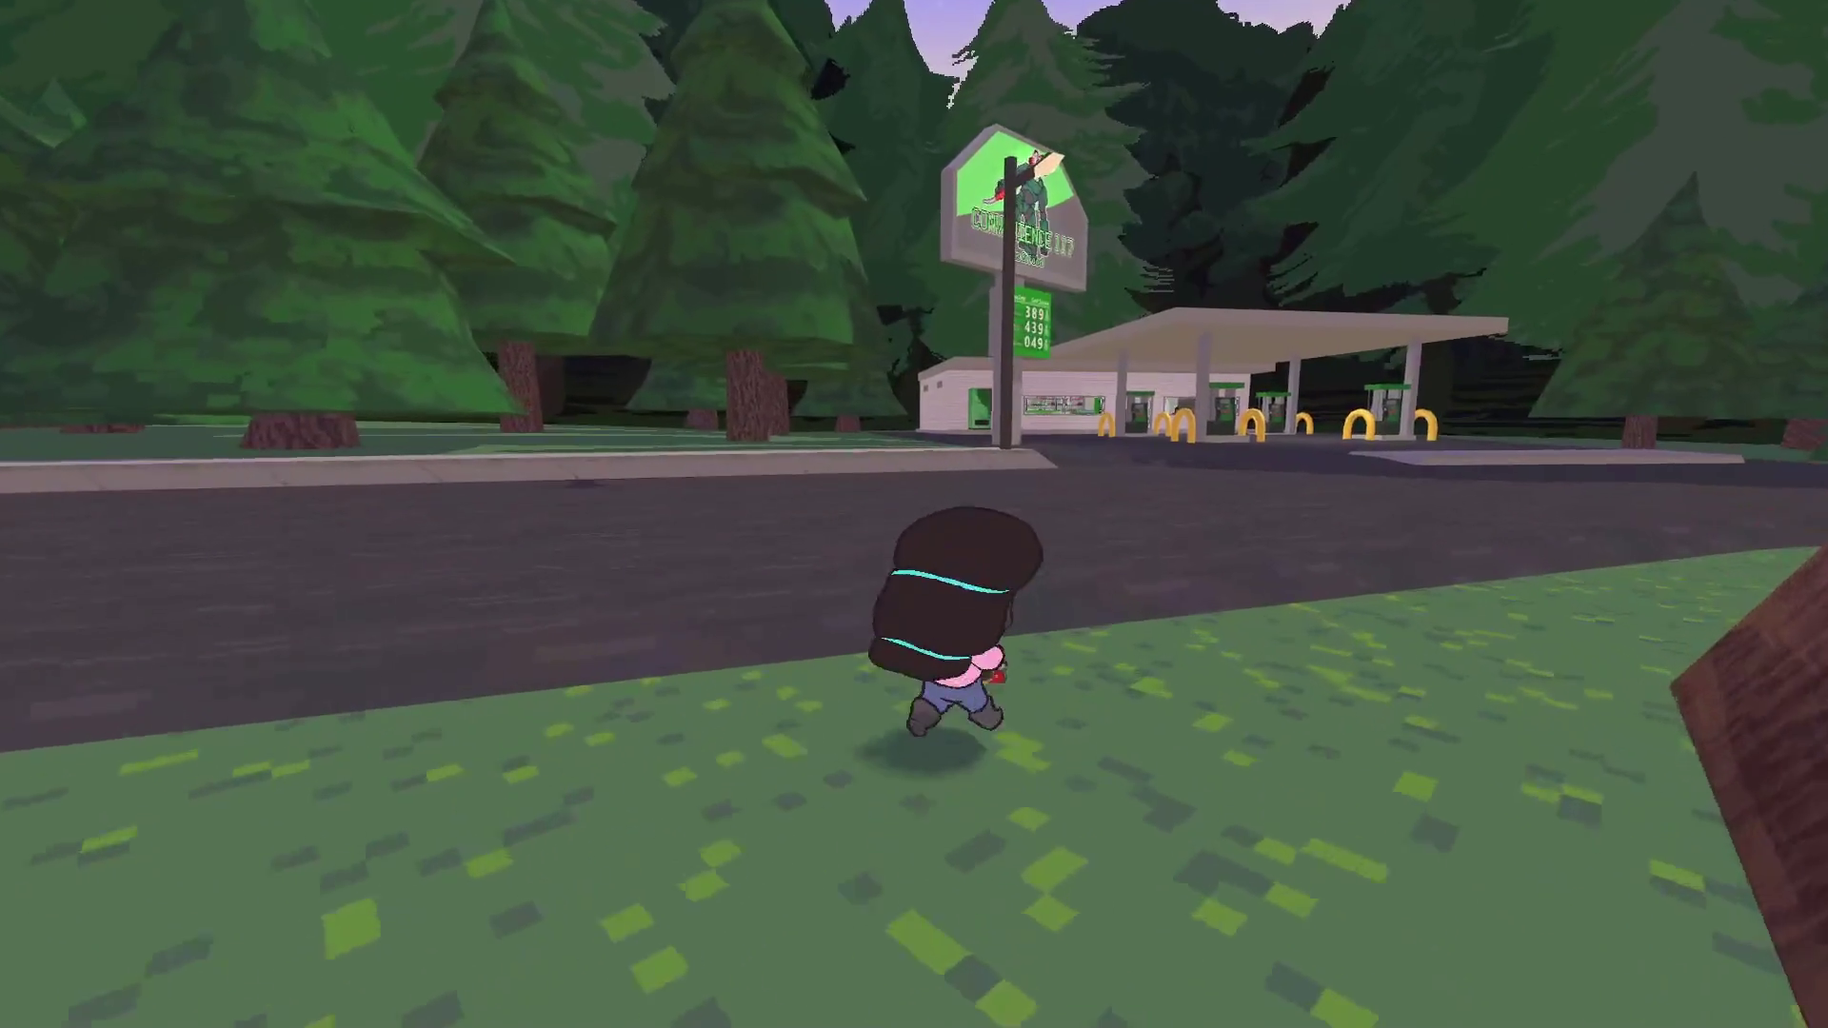
Run the character under the gas-station canopy to the store front, then pause and save and exit
key(a)
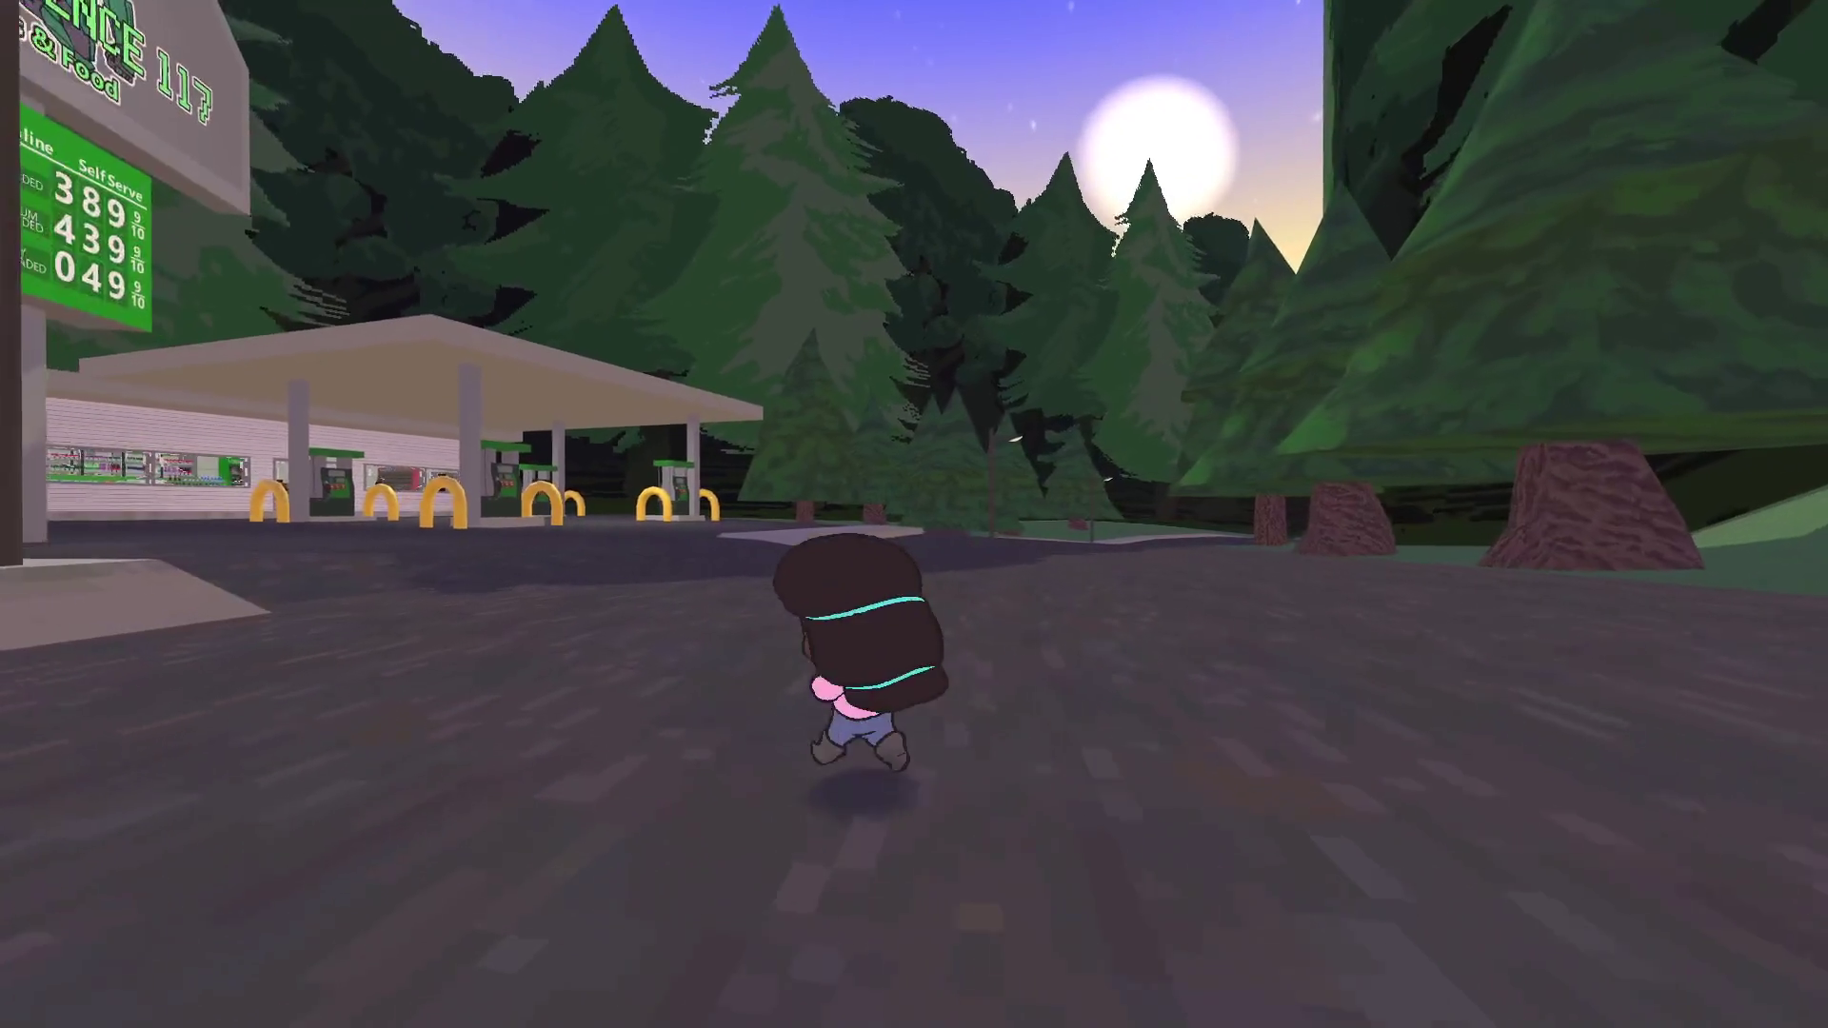
key(a)
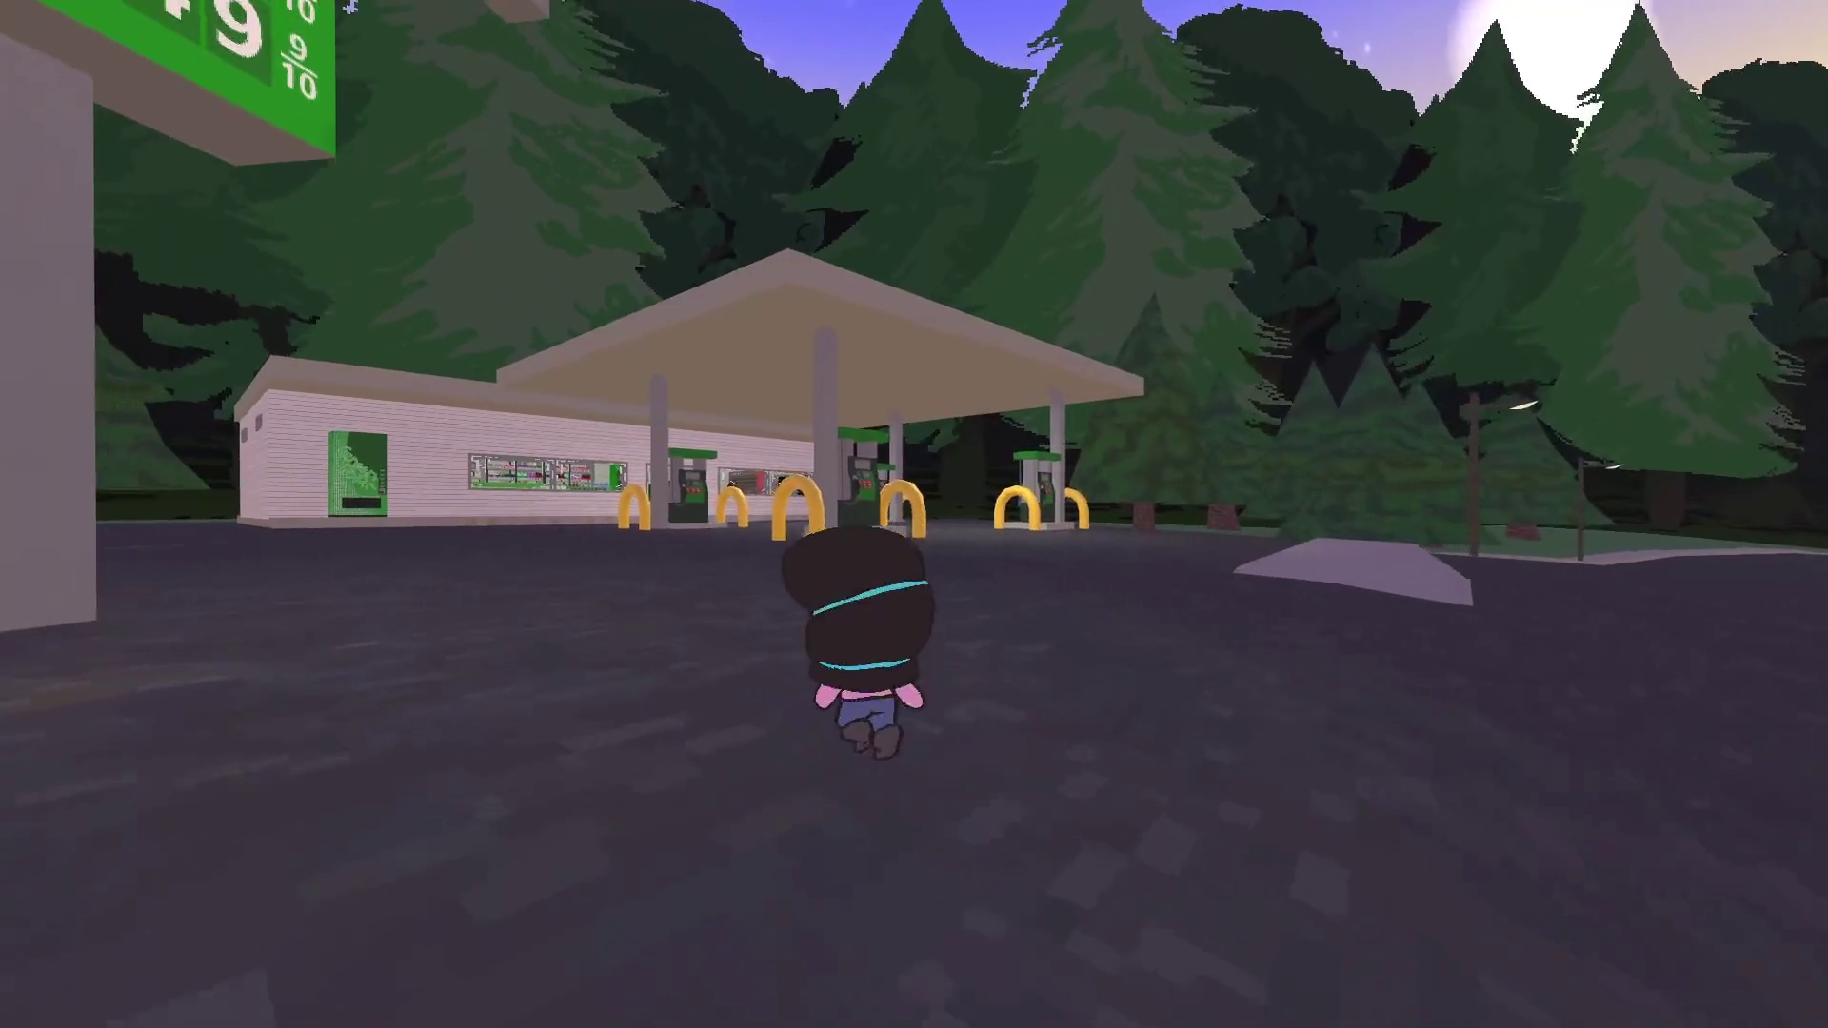
key(w)
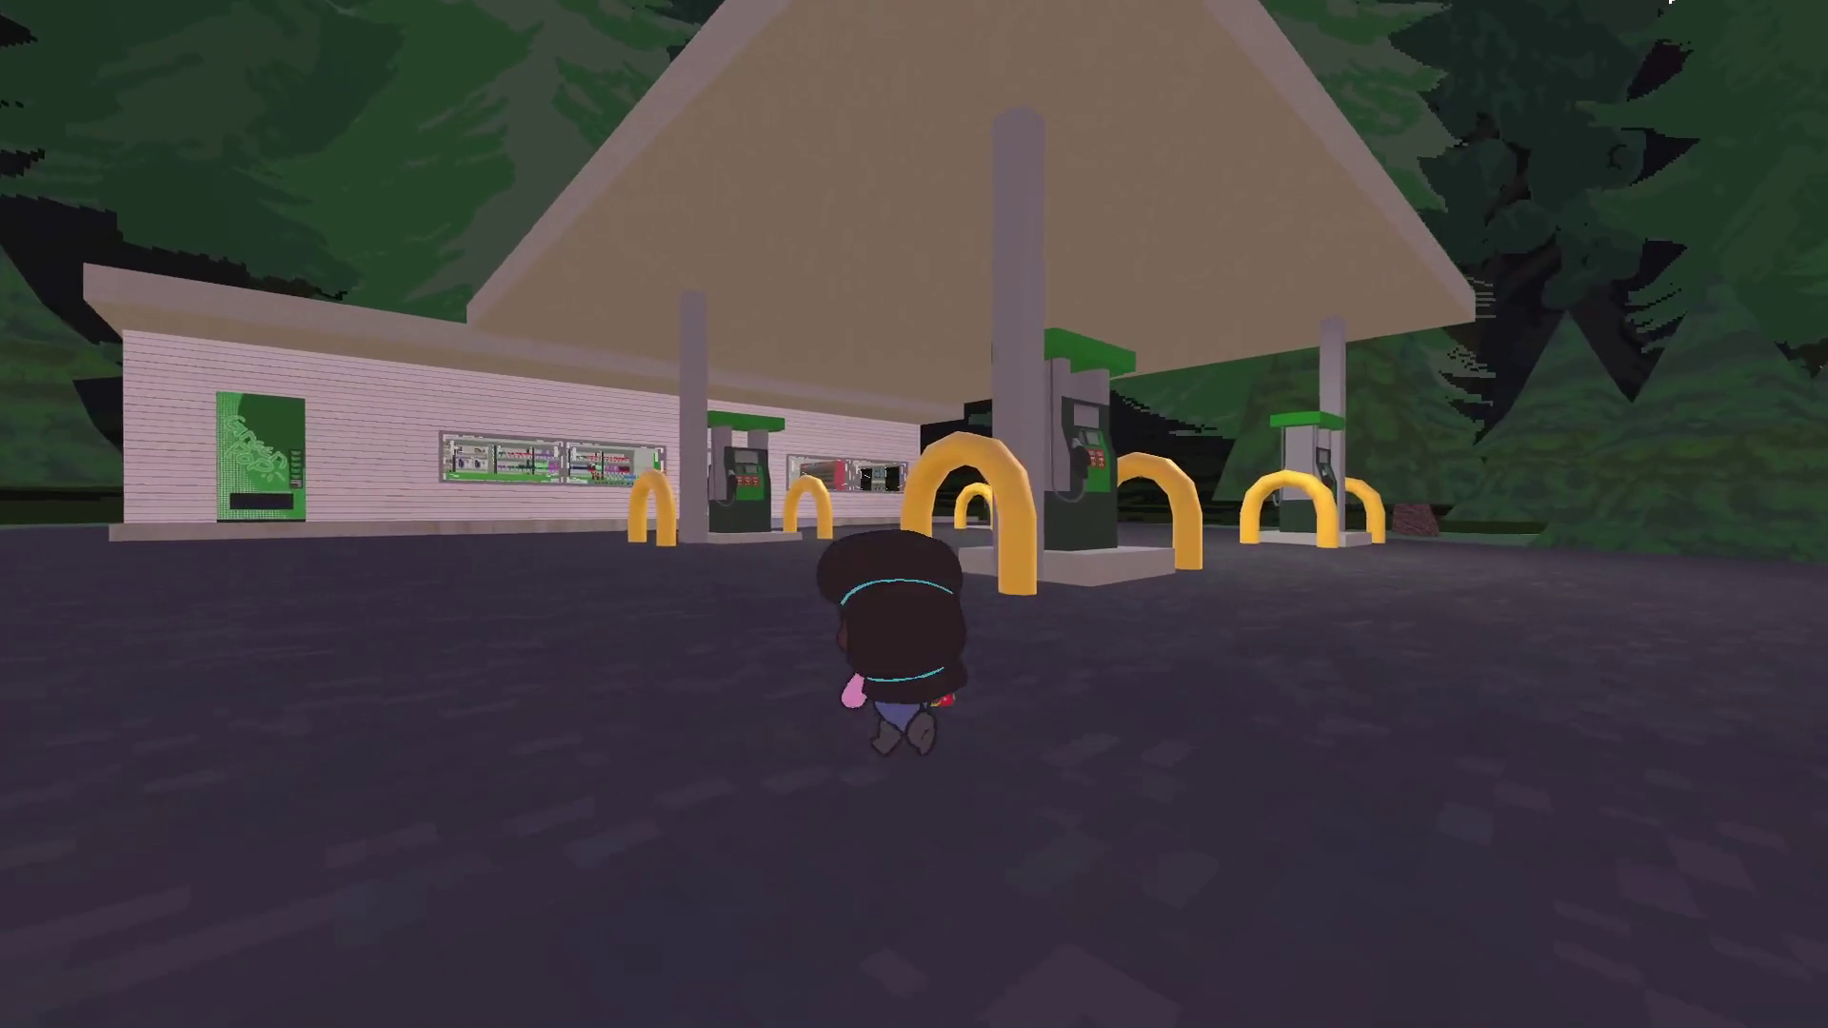
key(a)
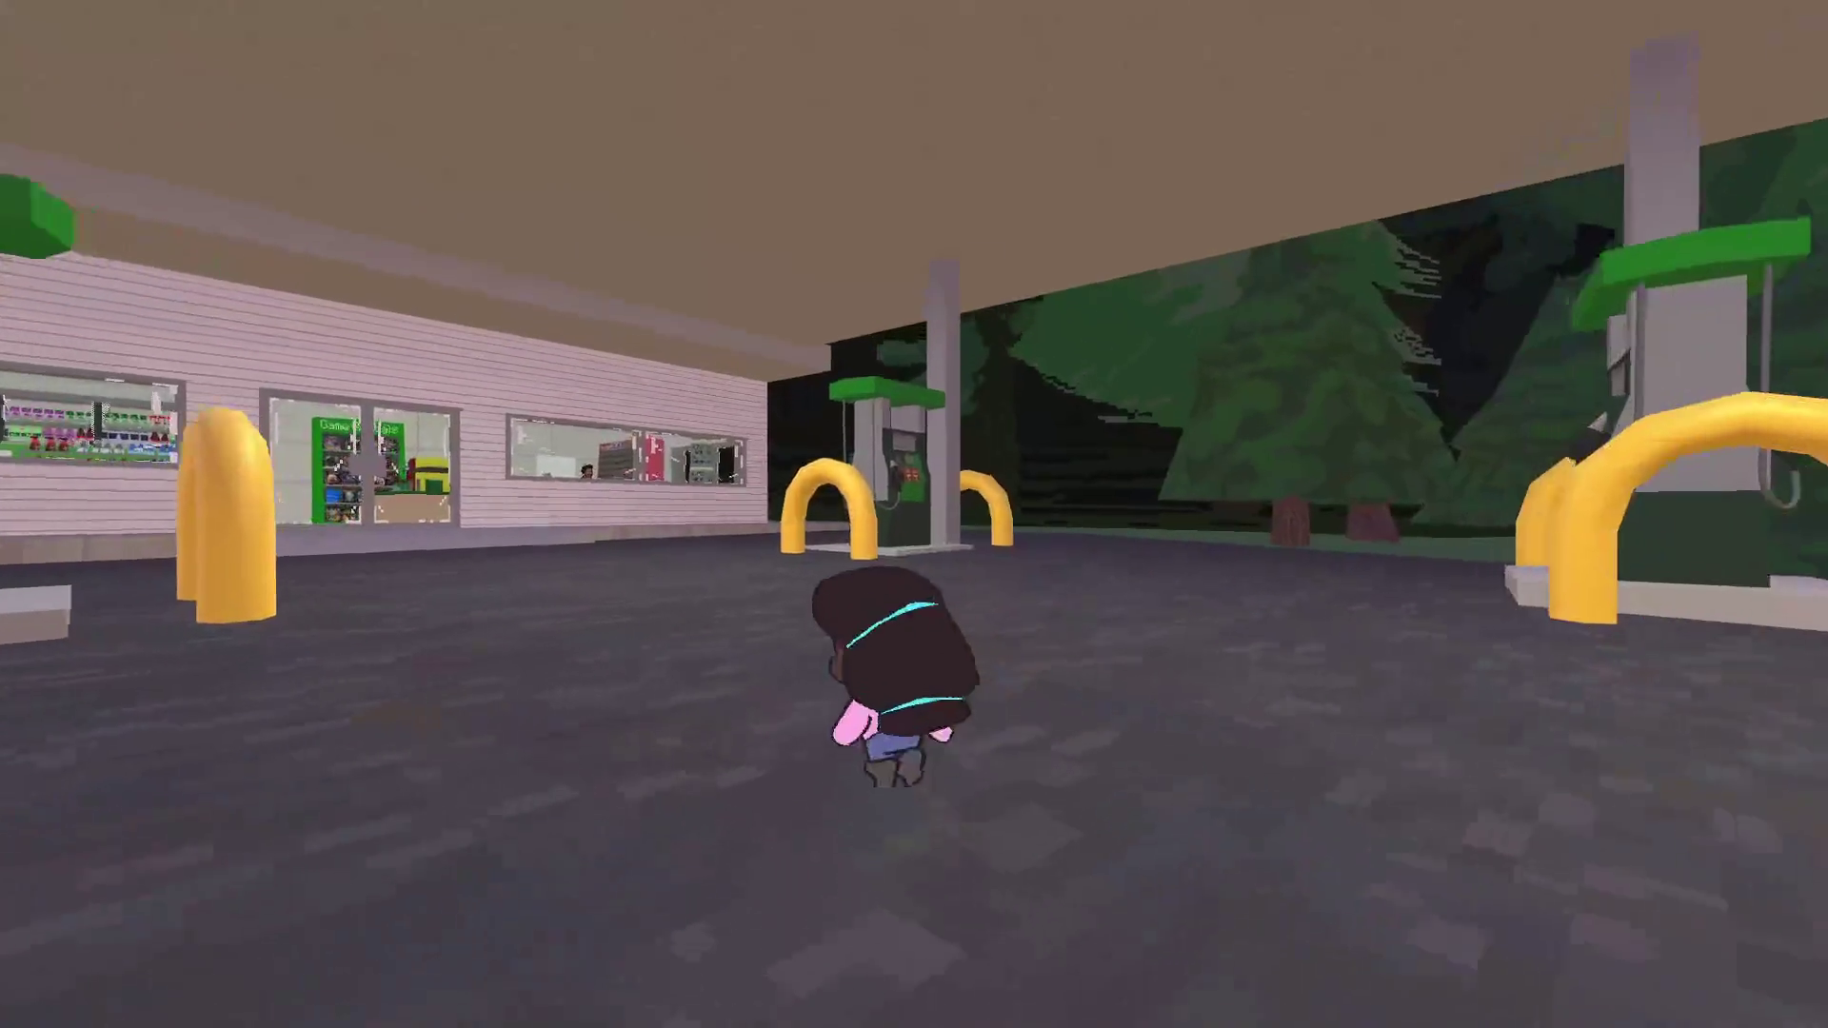
key(w)
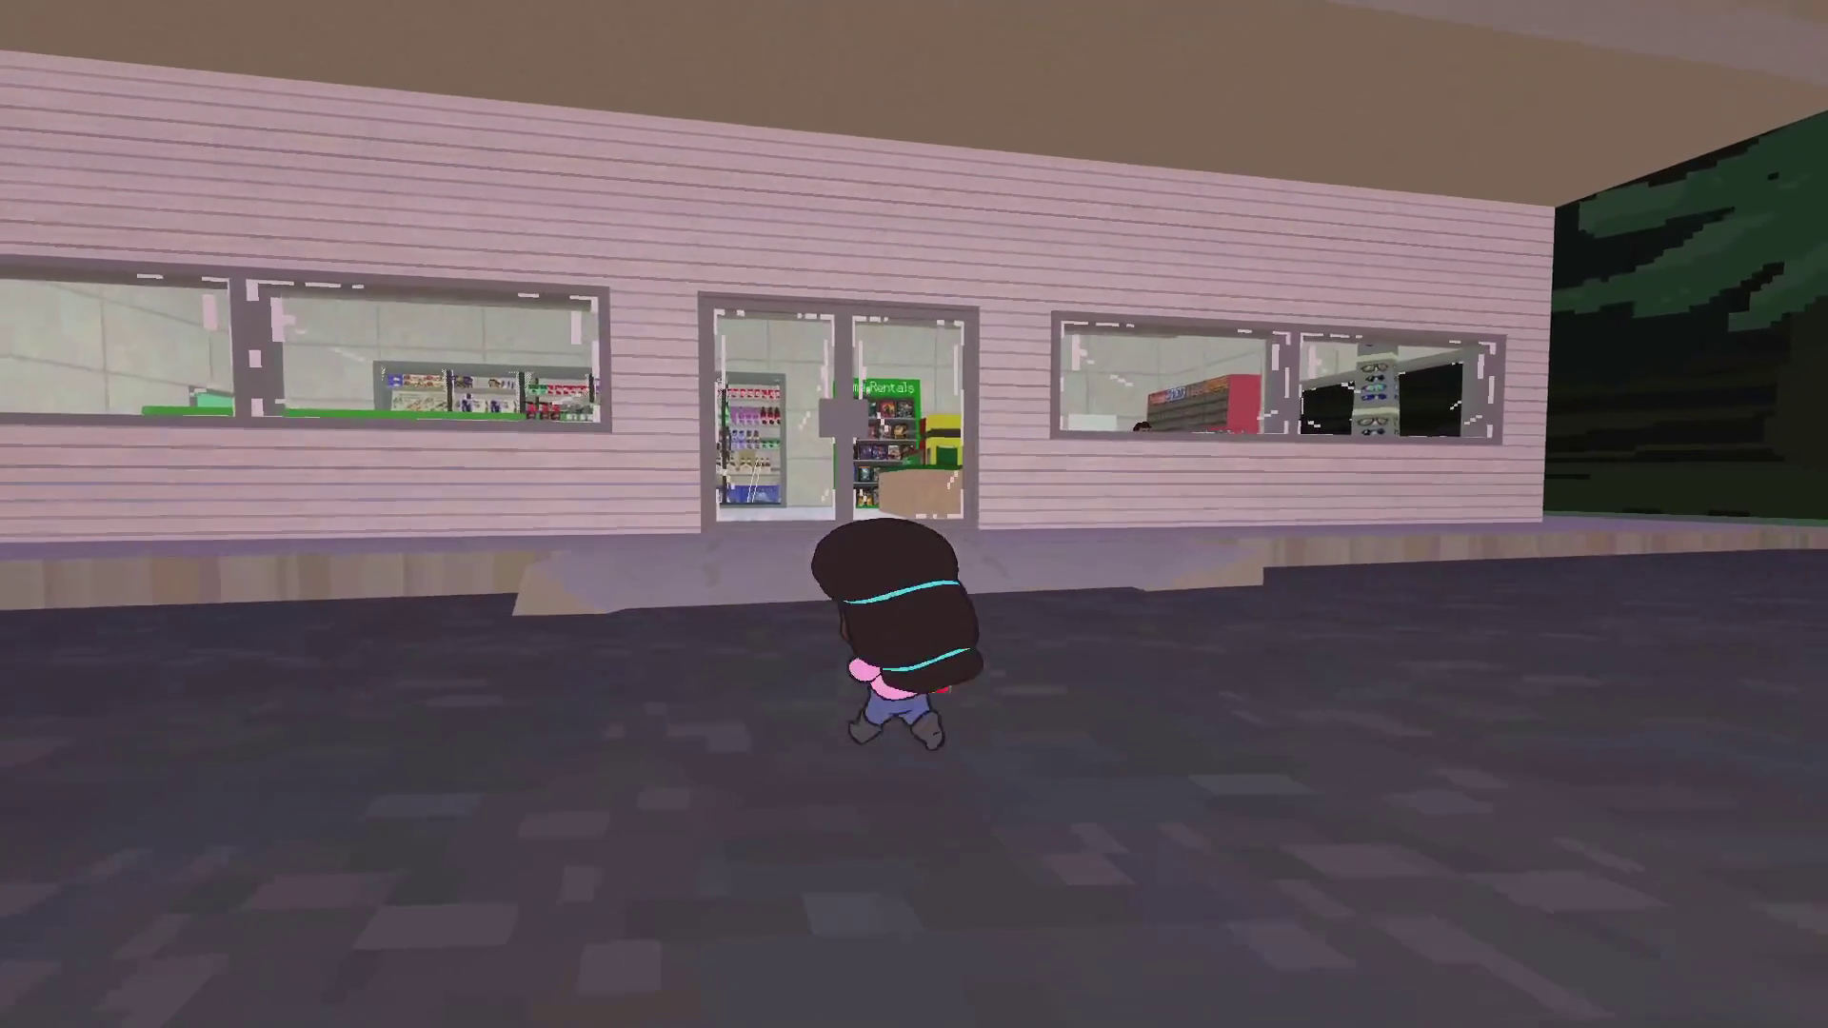
key(w)
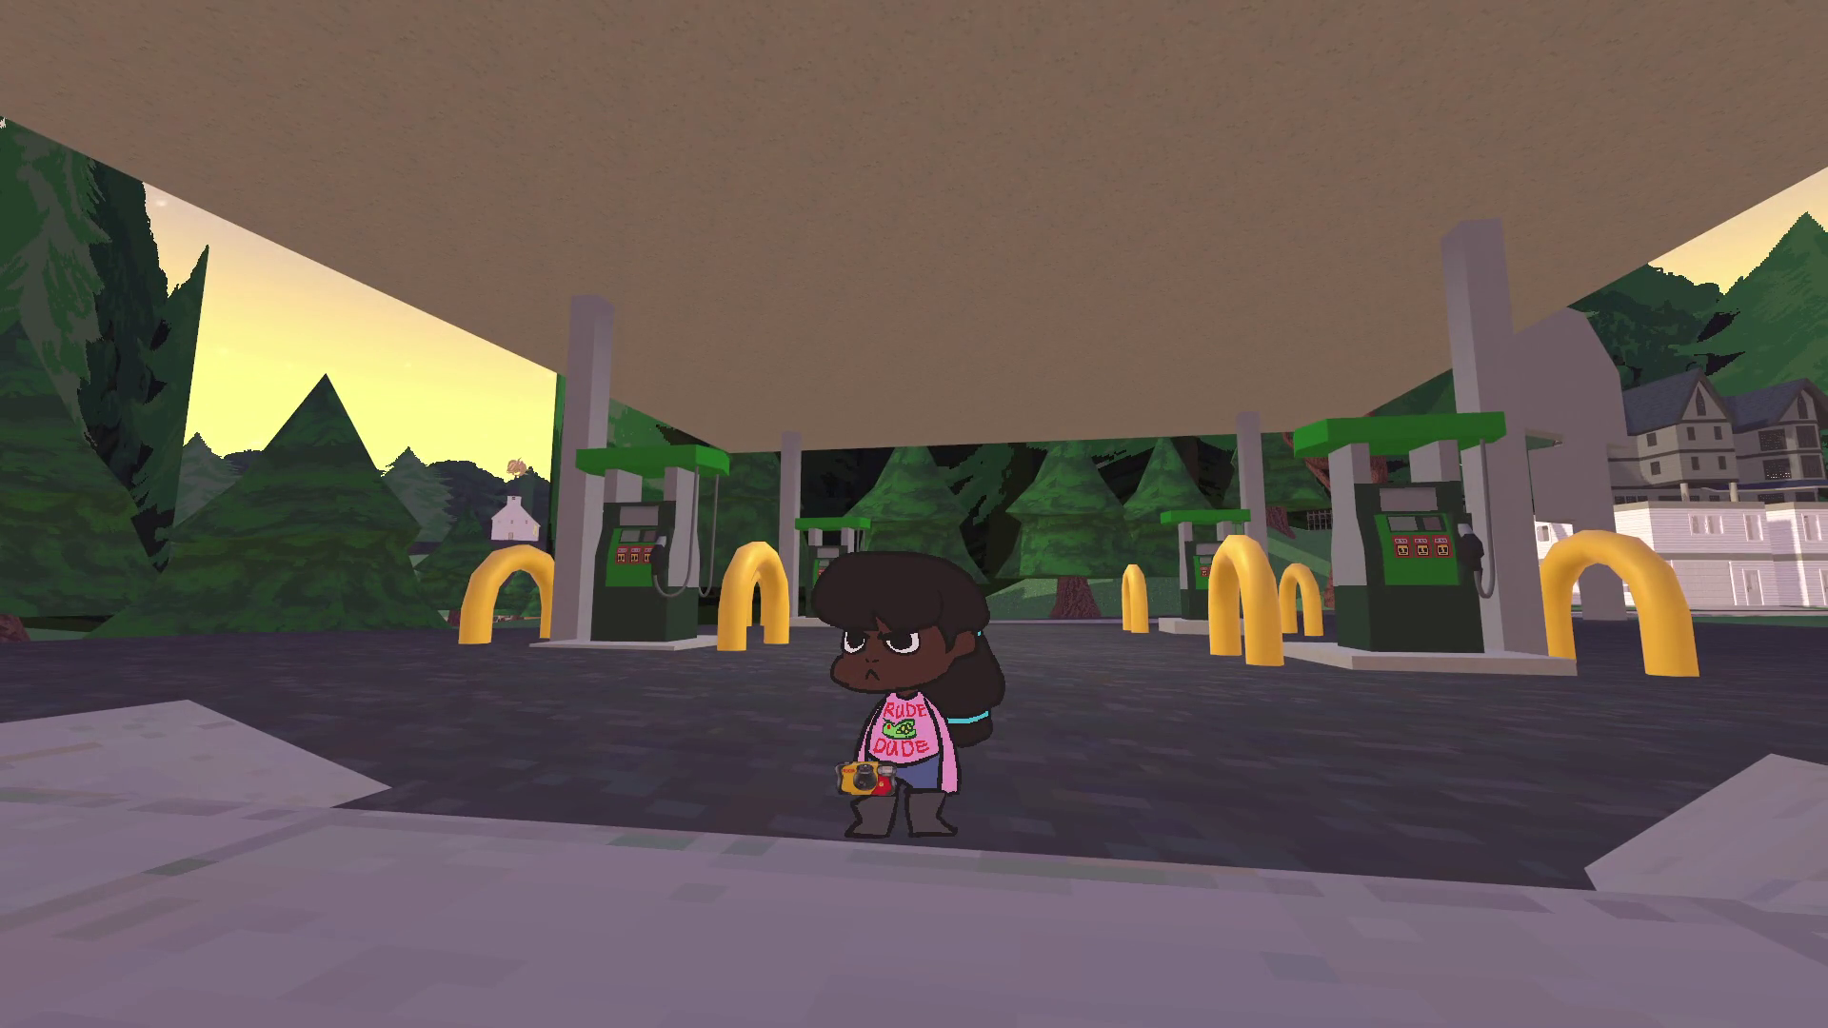
key(Escape)
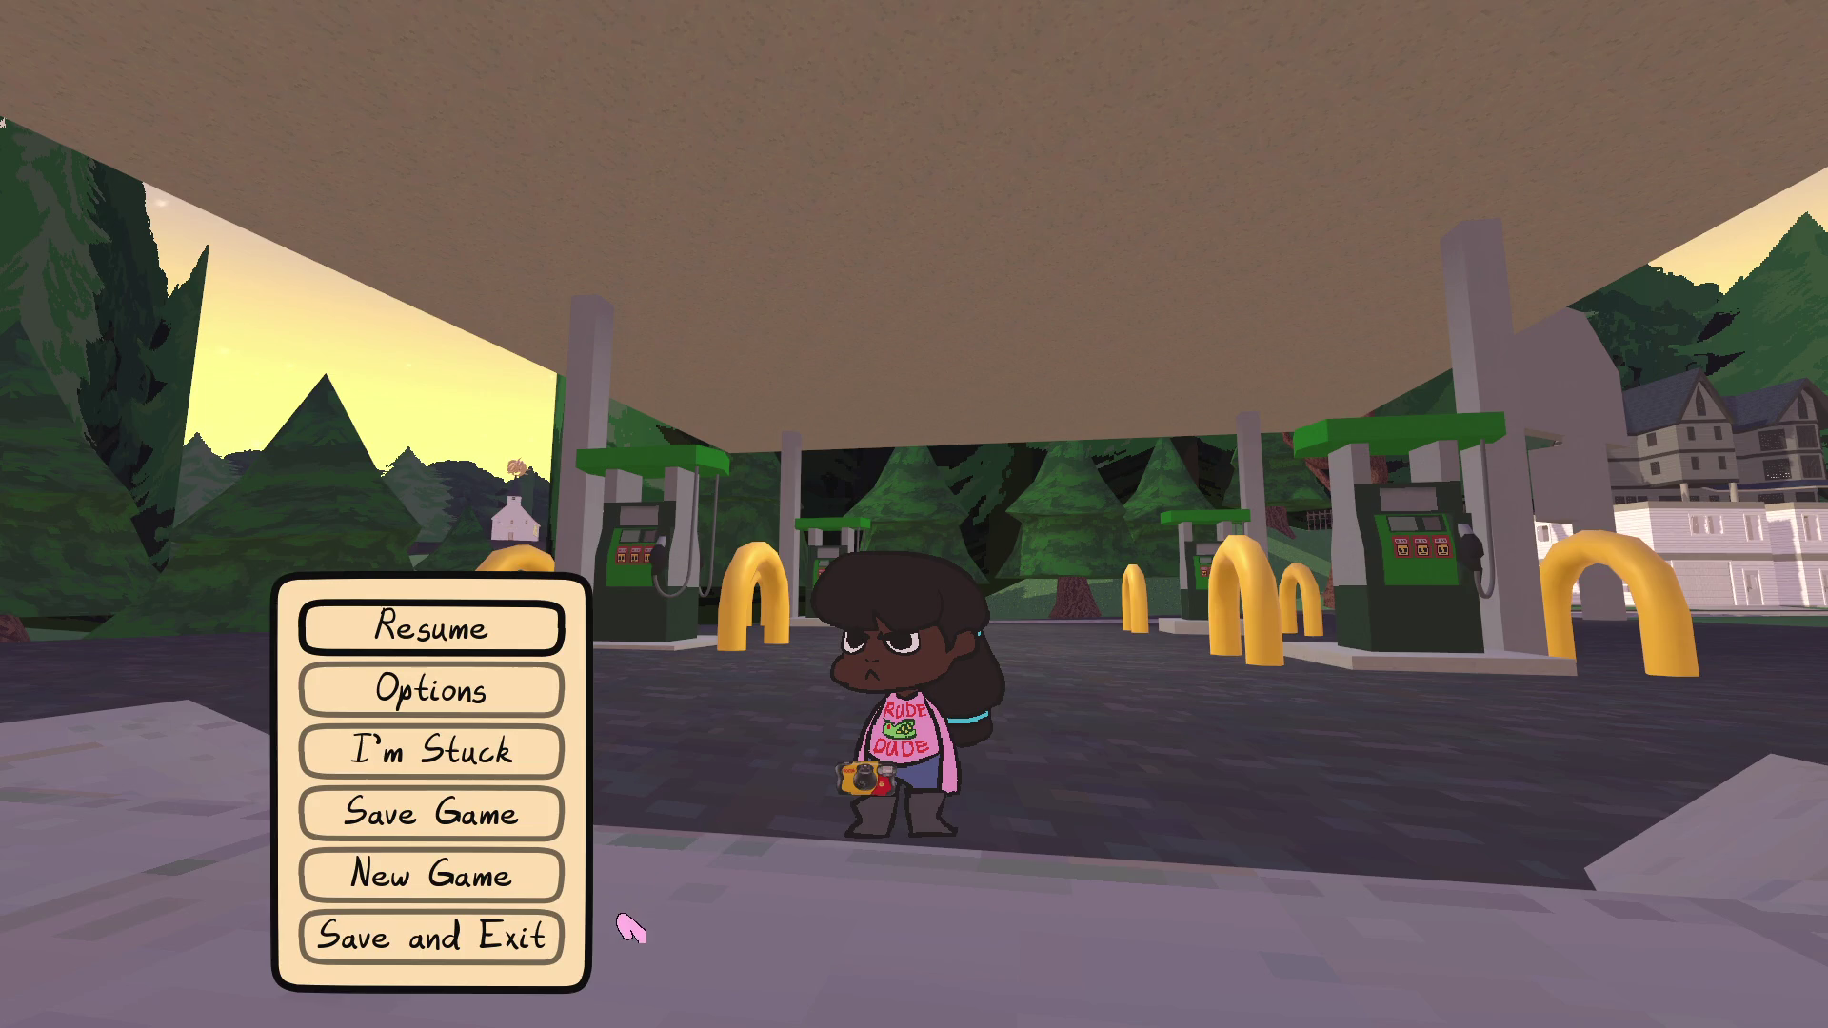
click(522, 943)
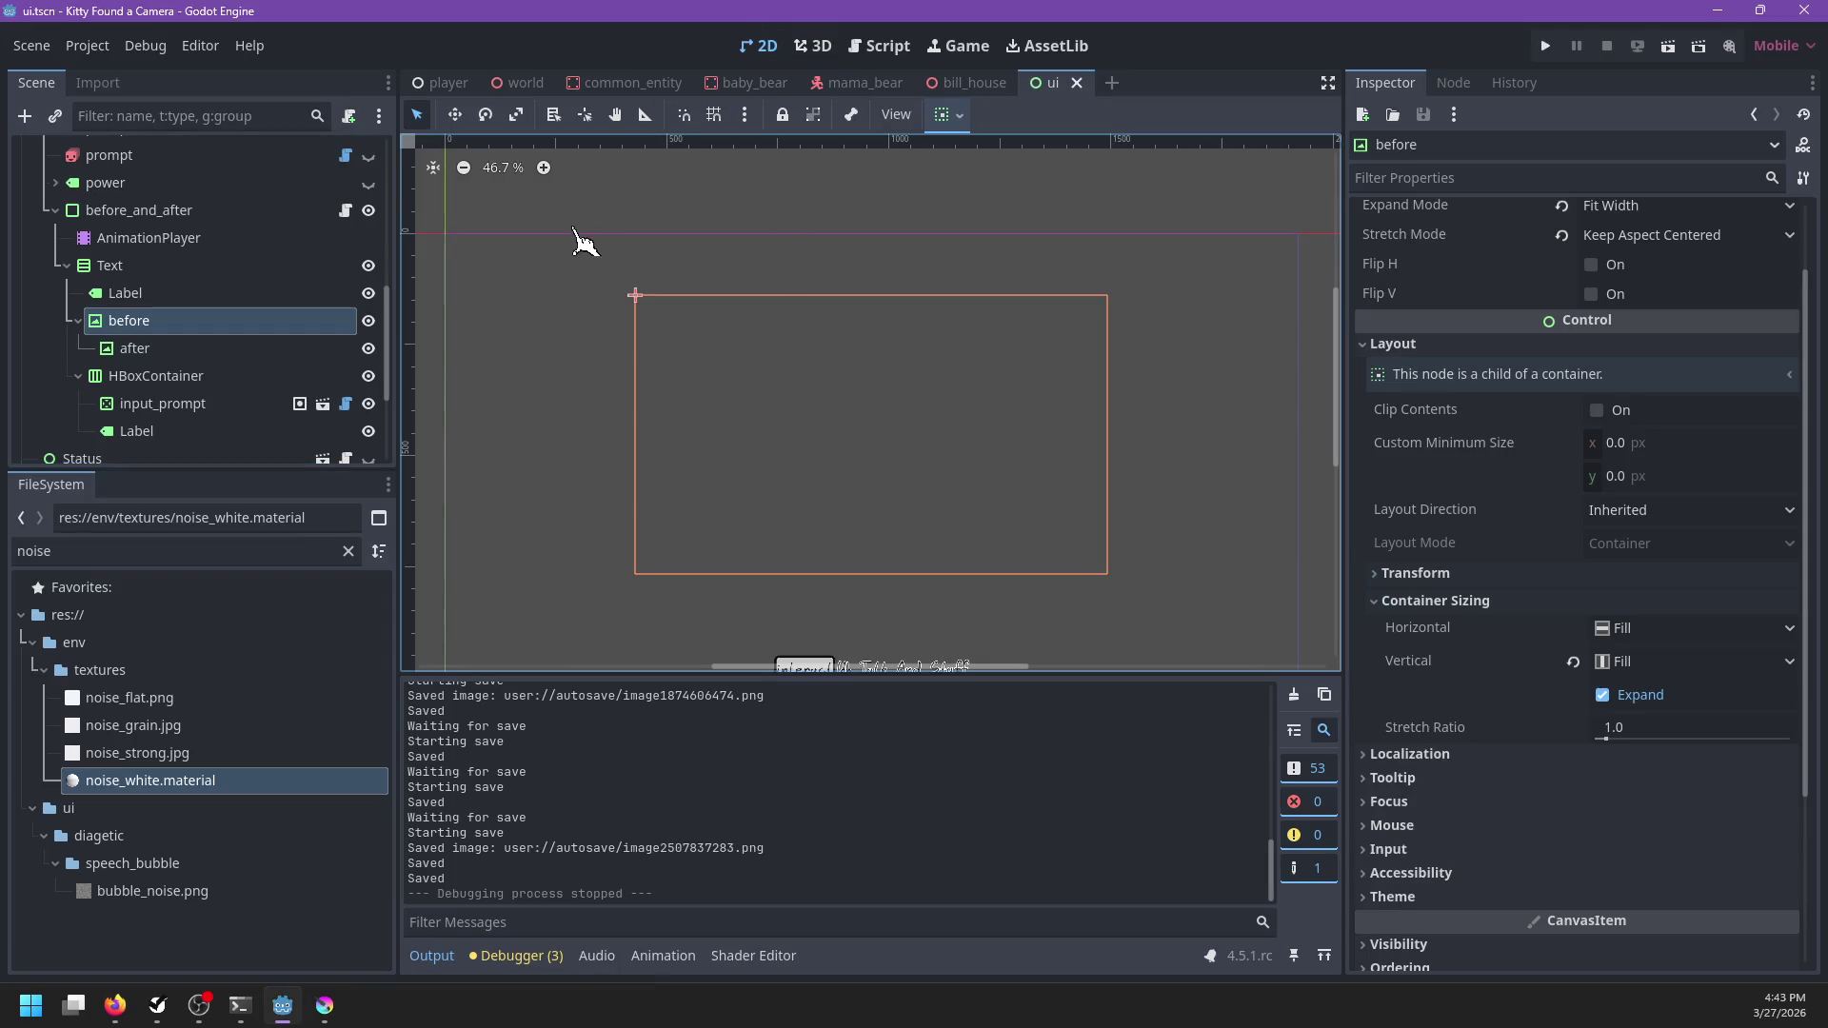
Return to the world scene in the editor's 3D view
click(180, 558)
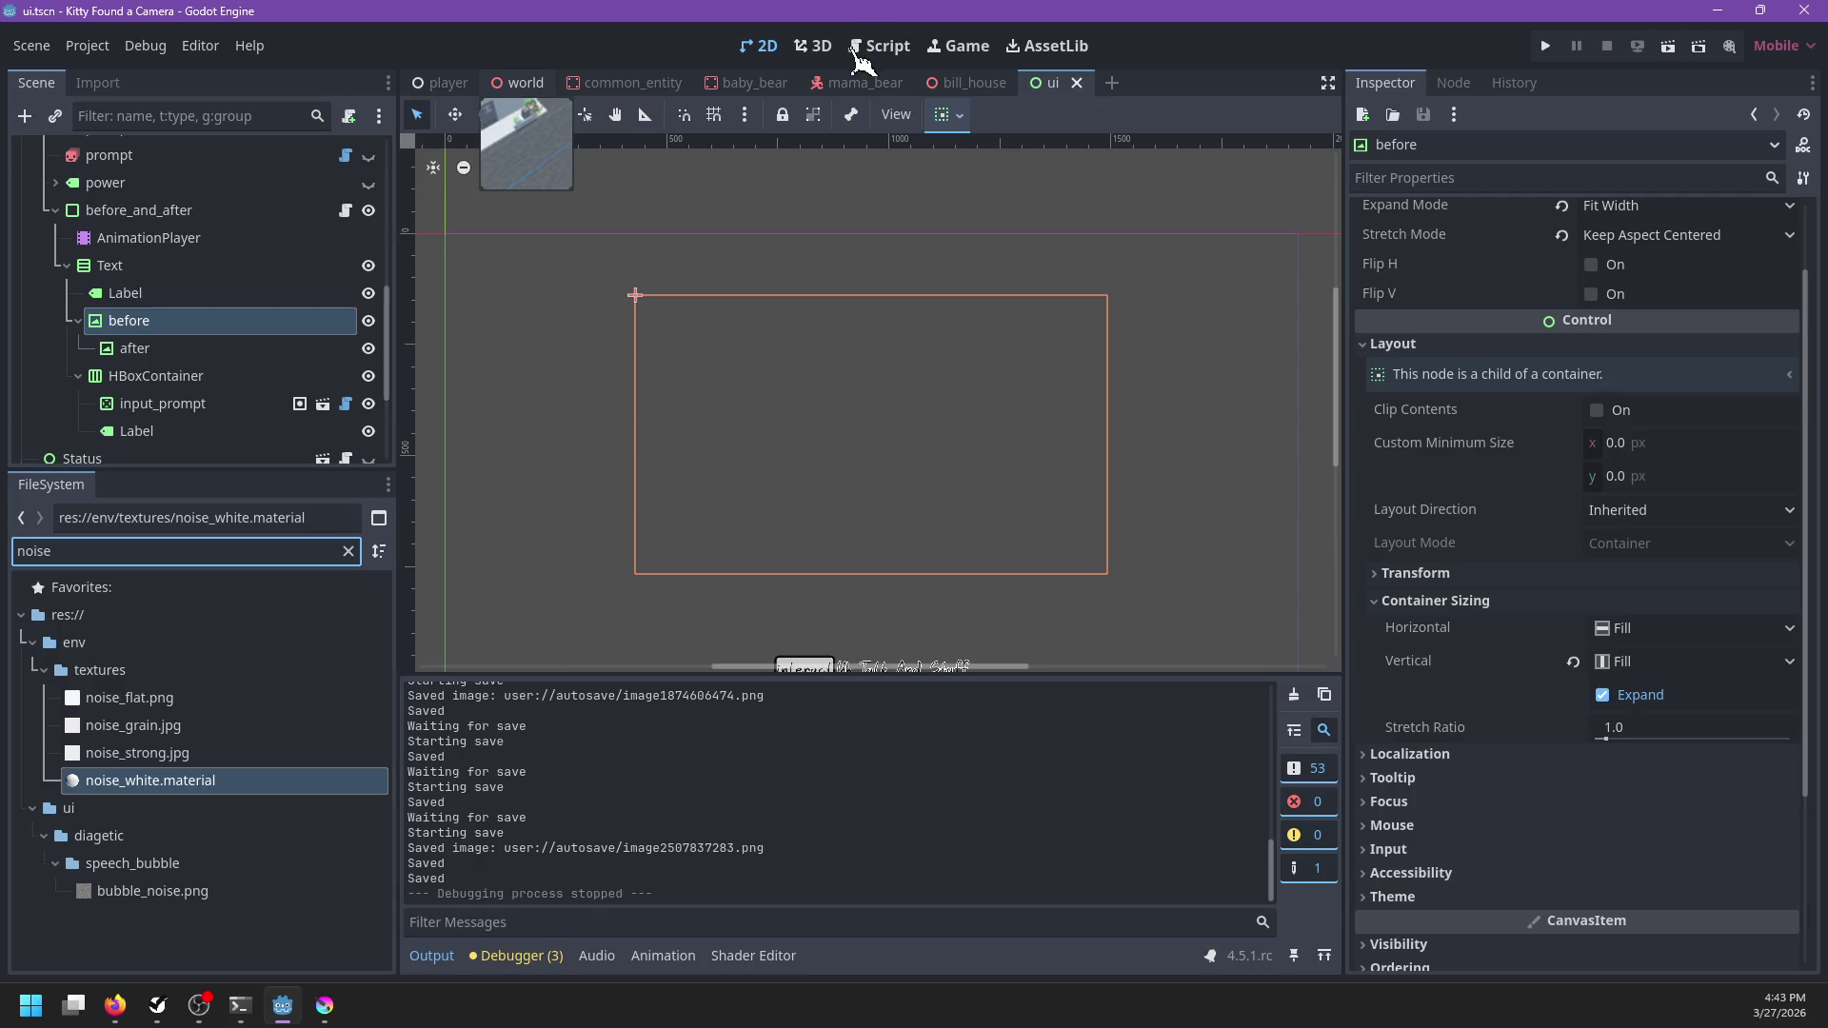
key(ctrl+s)
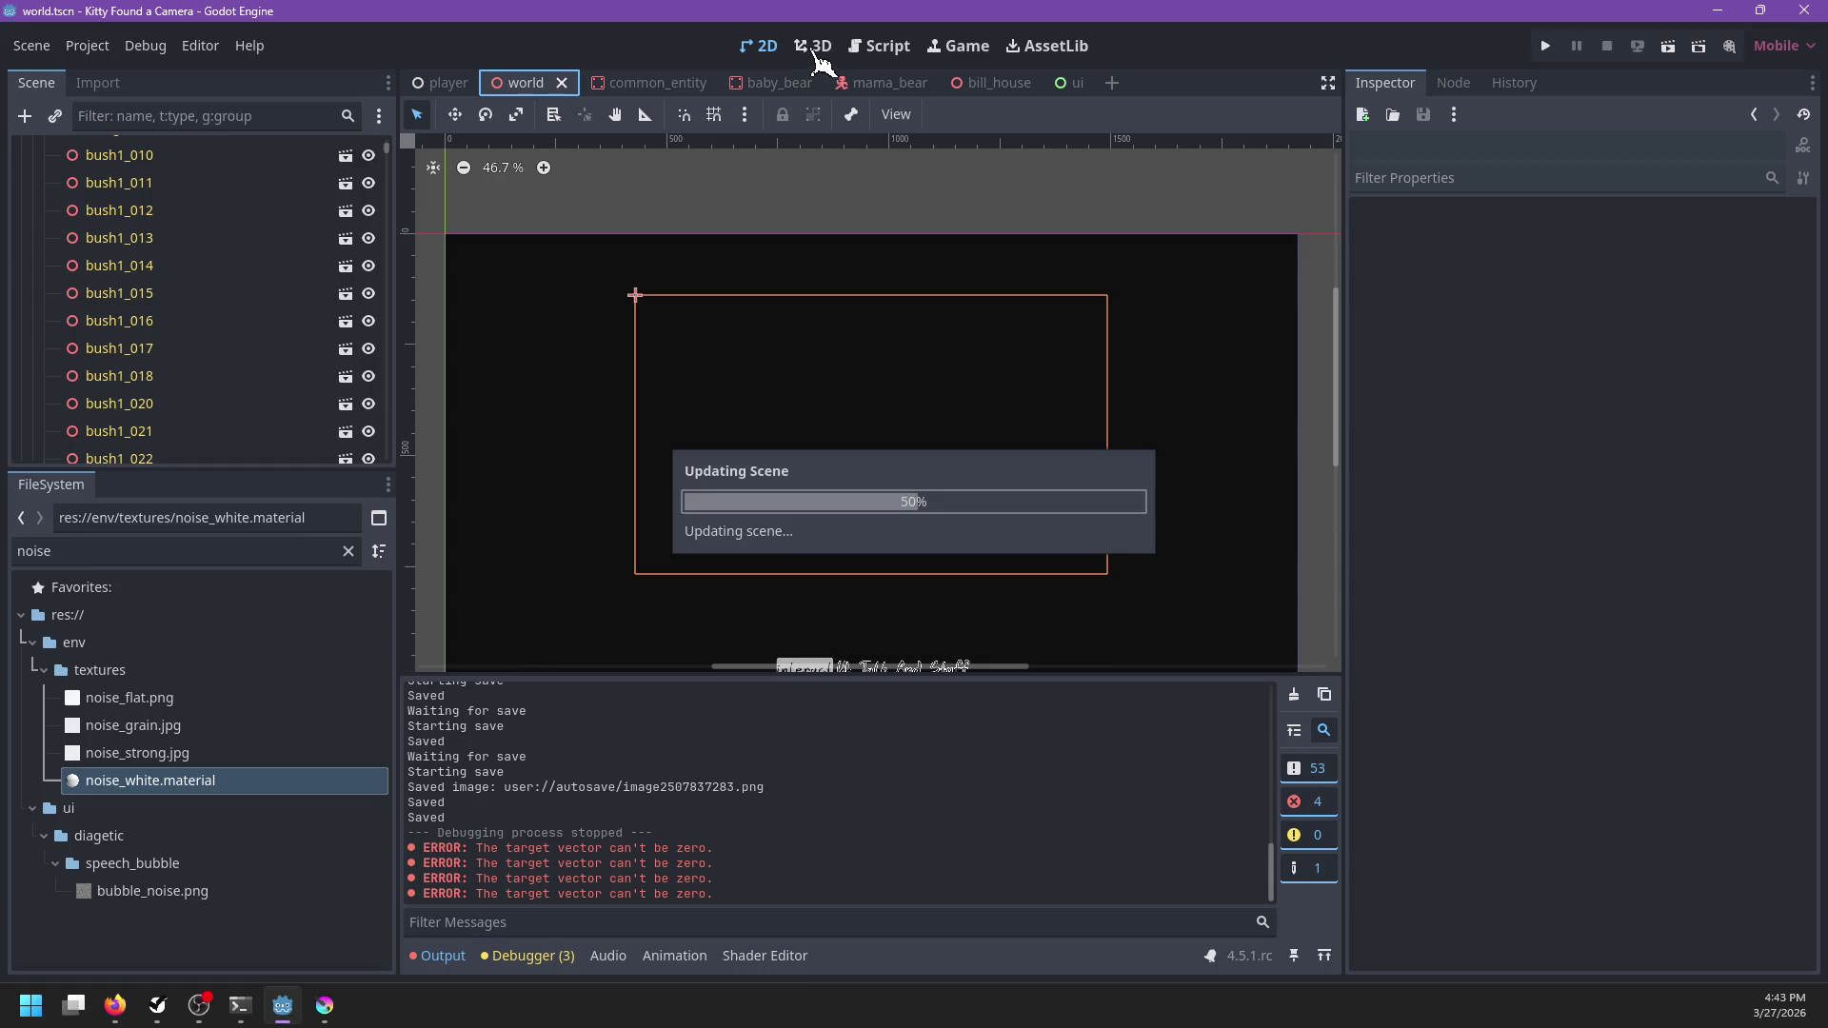
click(815, 47)
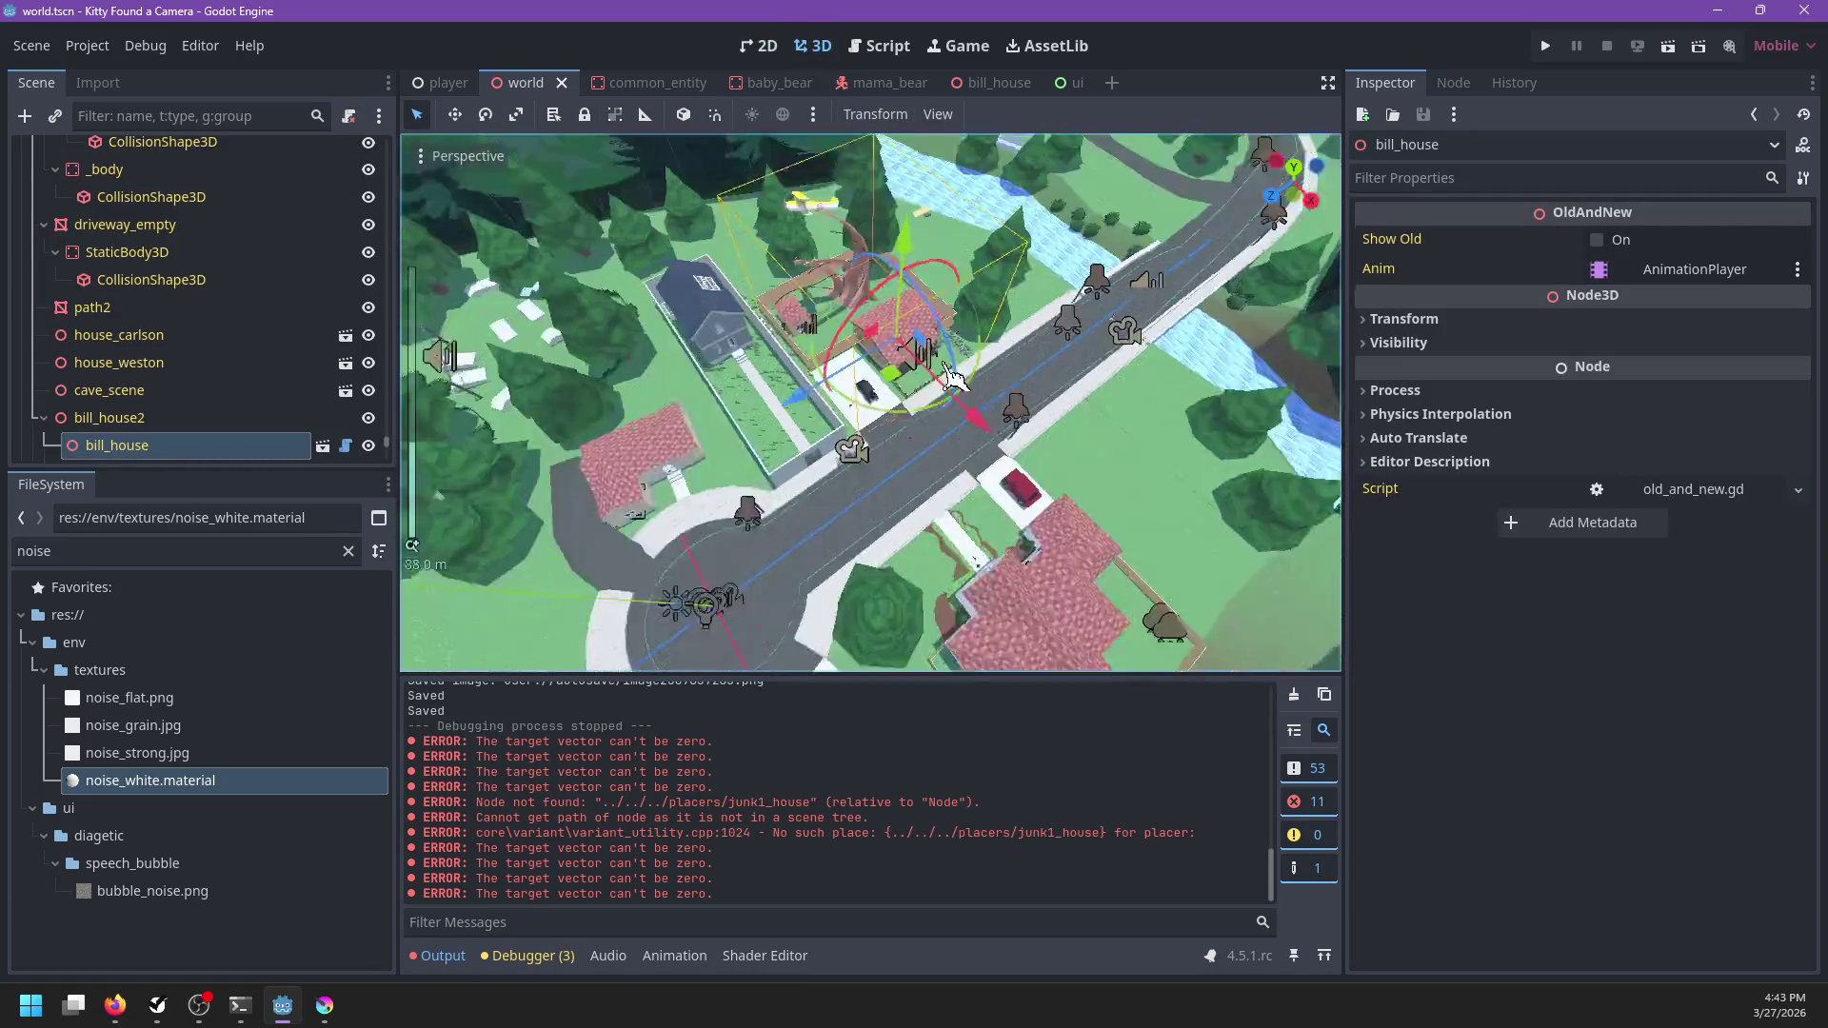
Select street lamp lamp1_003, open its lamp1 scene, and select its SpotLight3D node
click(233, 105)
text(street)
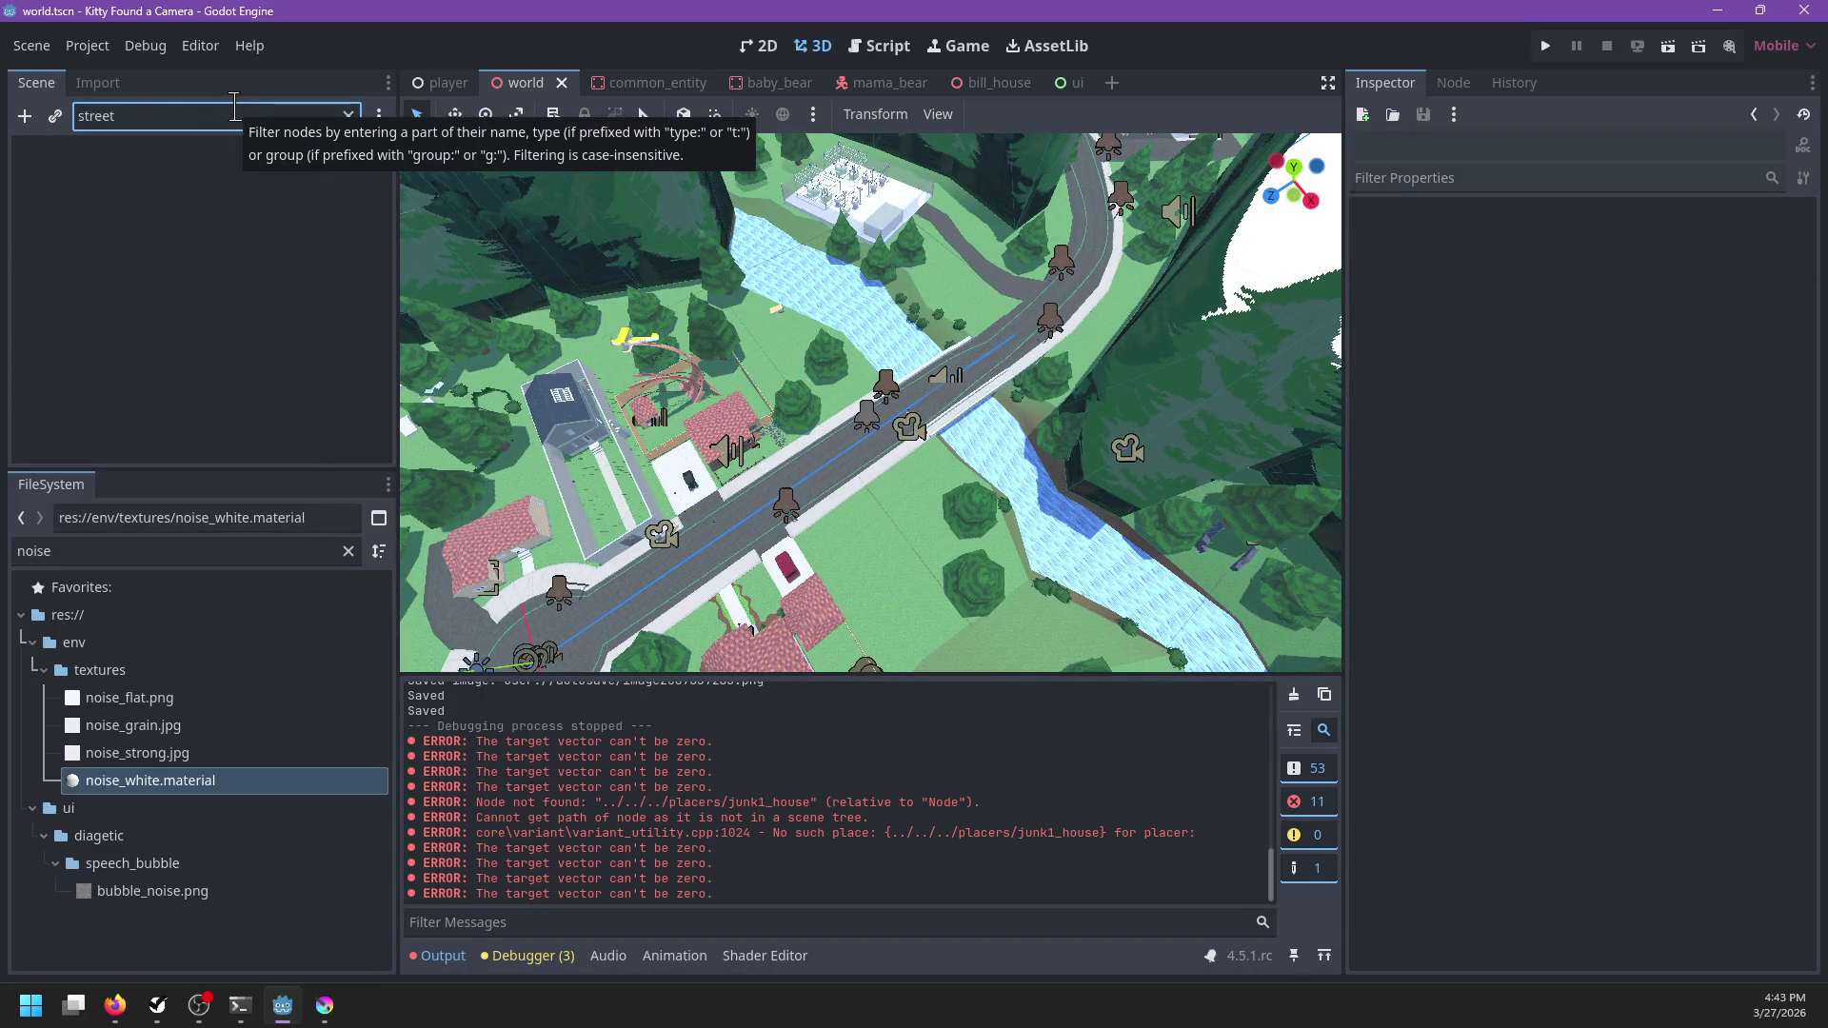
key(BackSpace)
key(BackSpace)
key(BackSpace)
scroll(909, 333, up, 6)
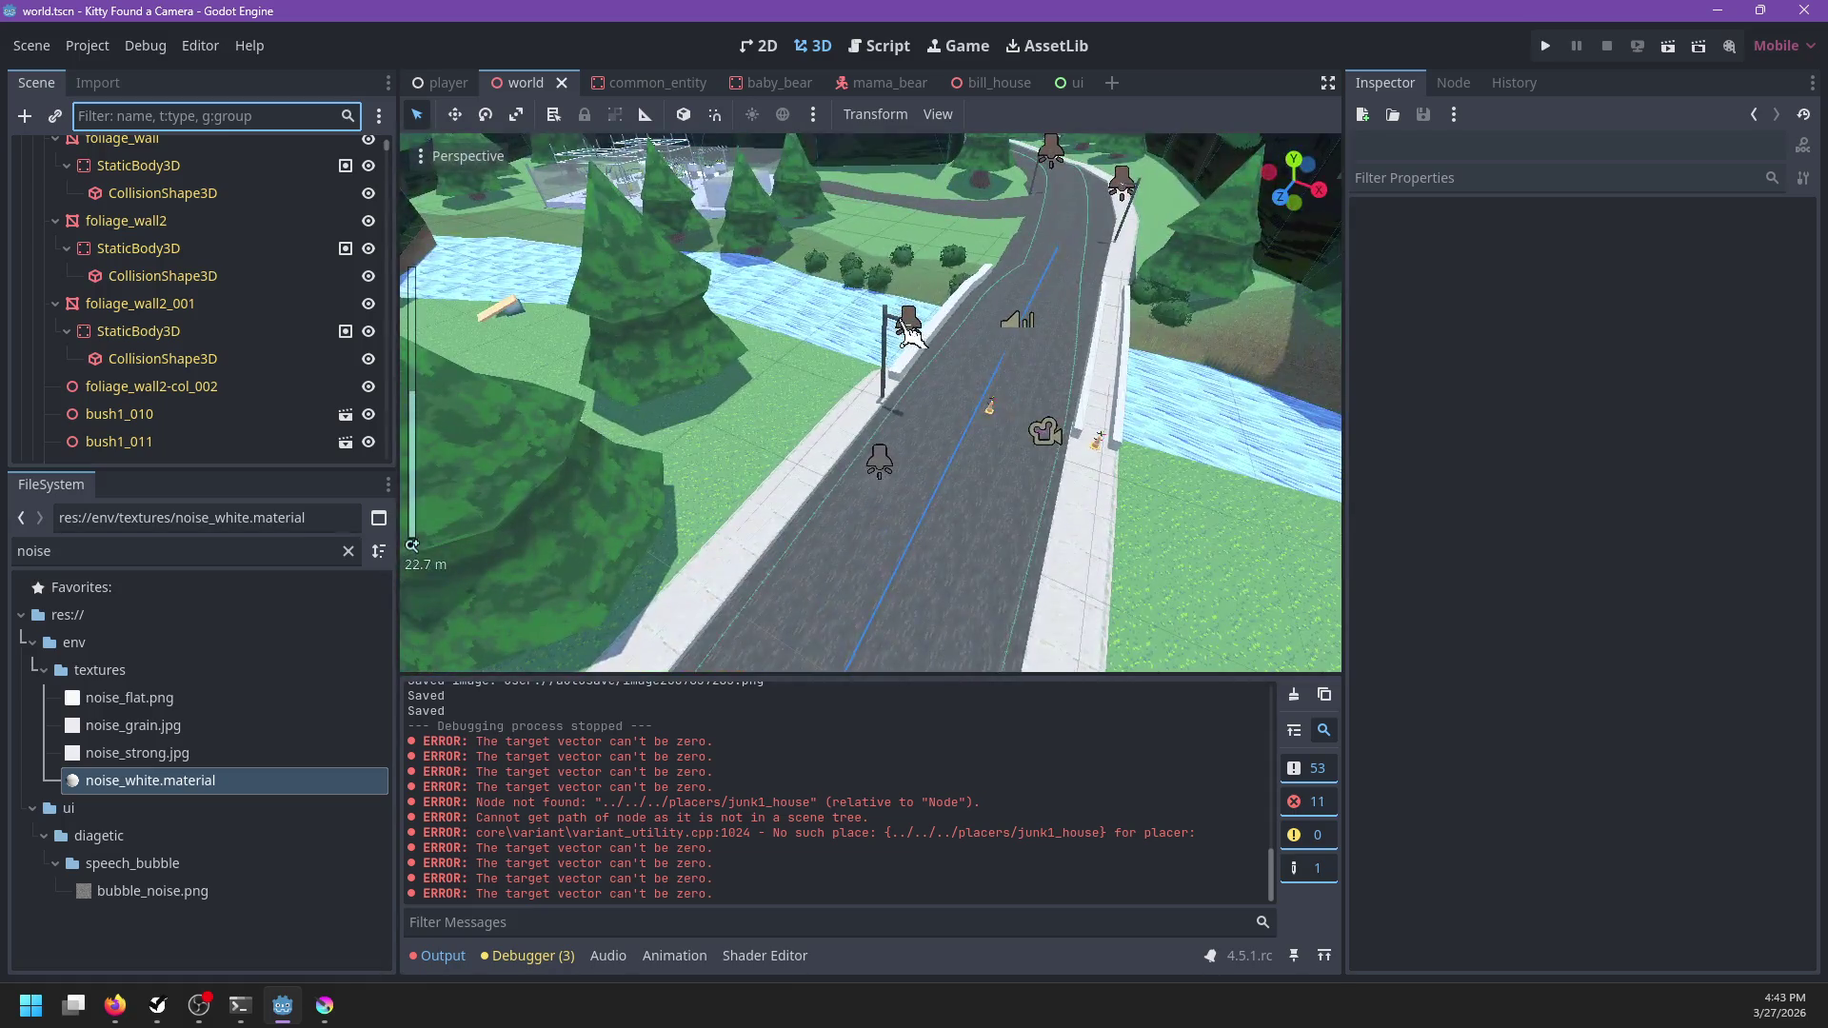
click(909, 333)
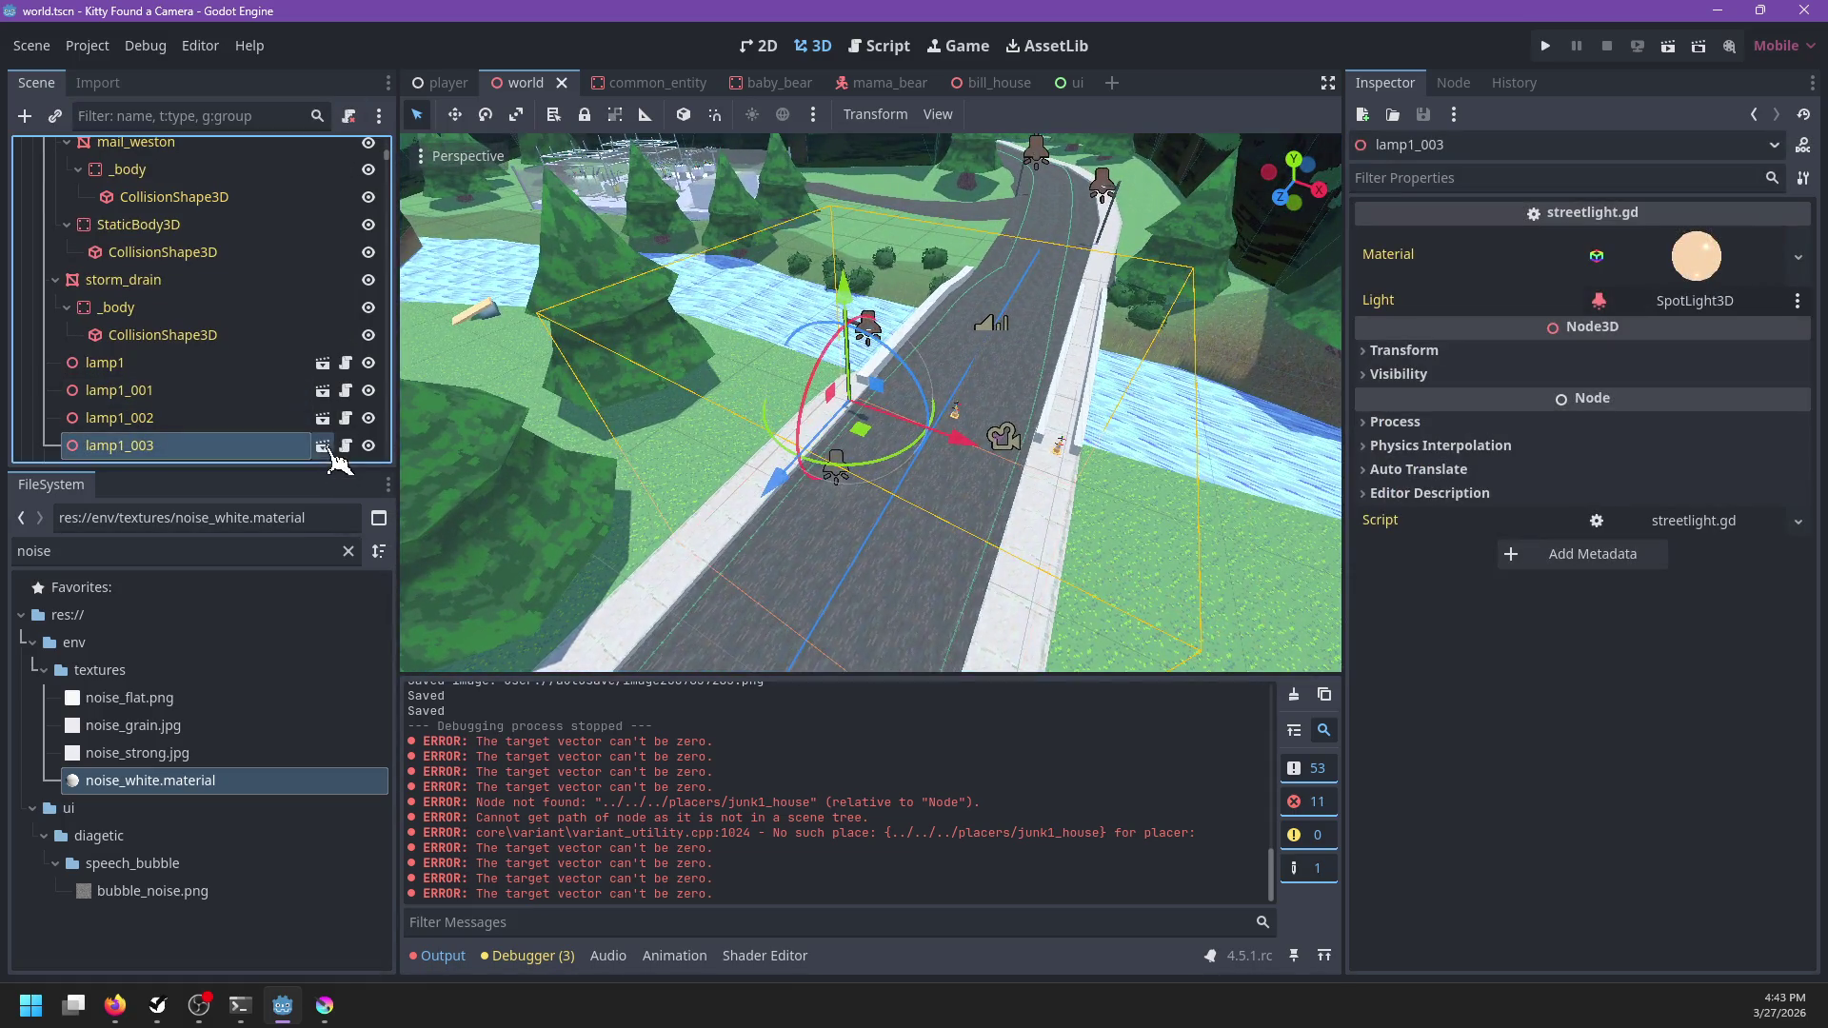
click(324, 446)
click(143, 290)
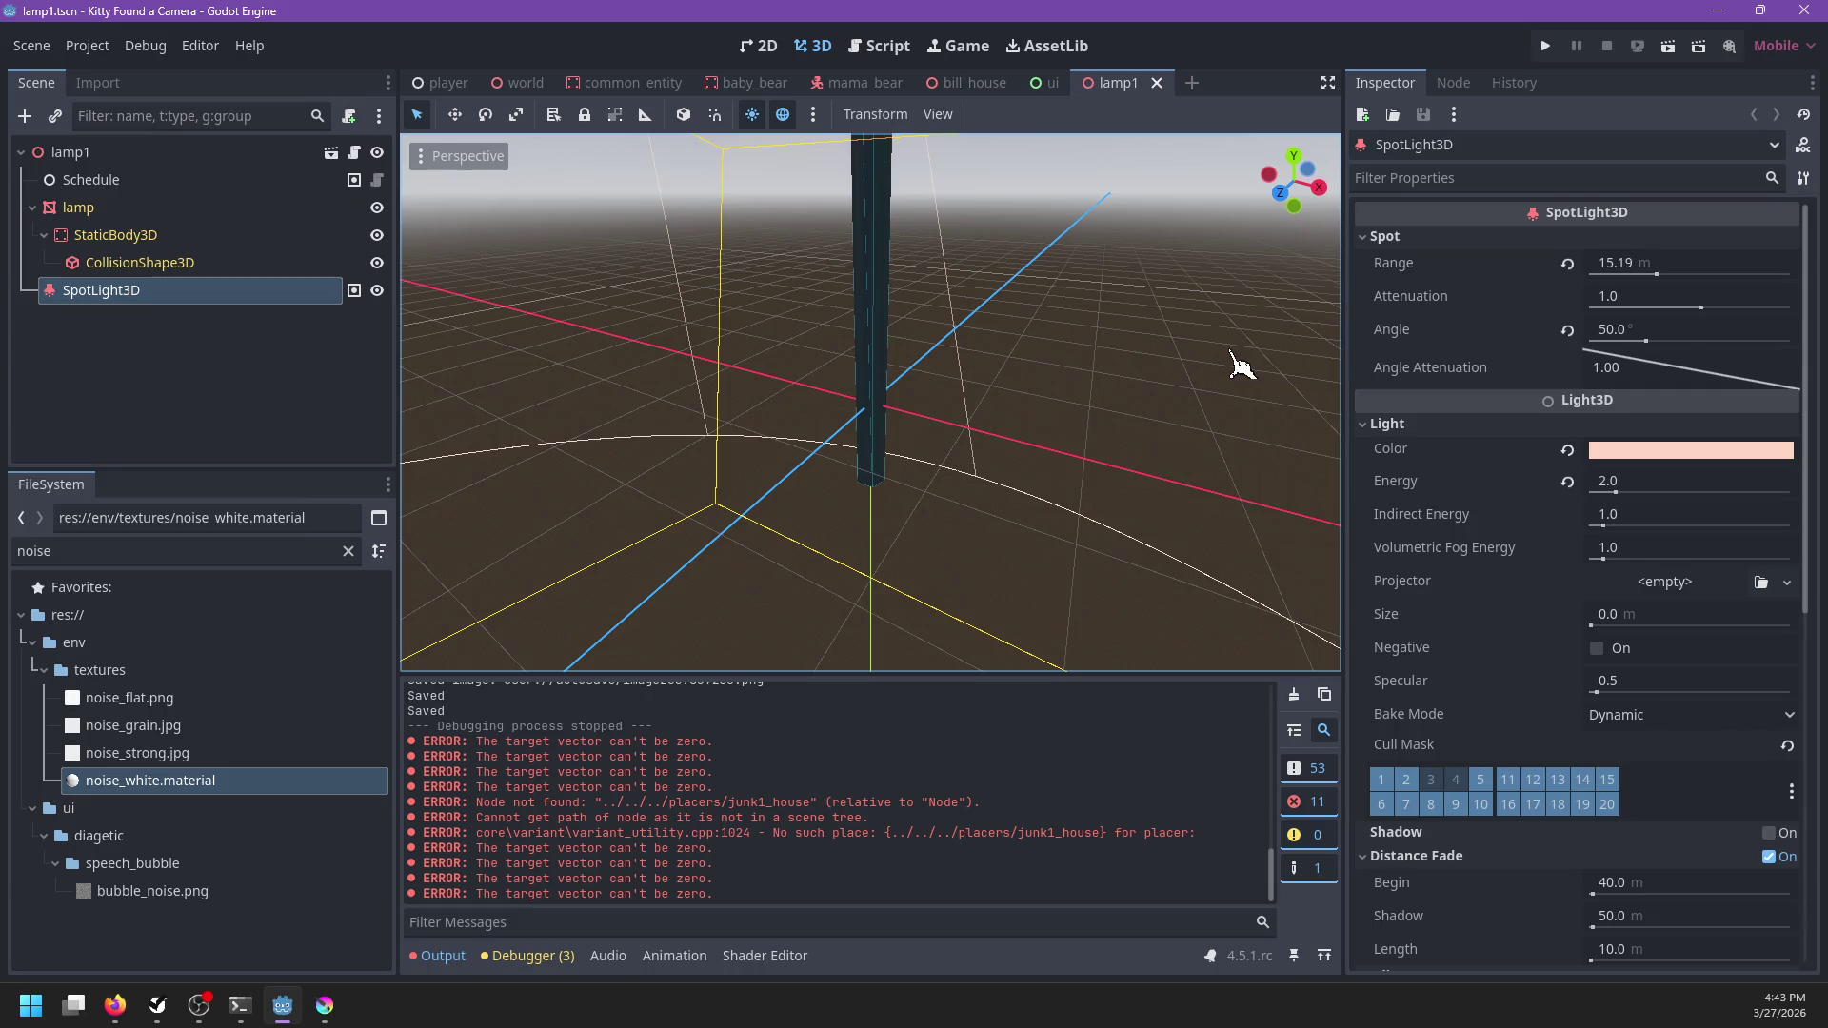
Set the spotlight's Distance Fade Begin to 20 and save the lamp1 scene
scroll(1497, 607, down, 5)
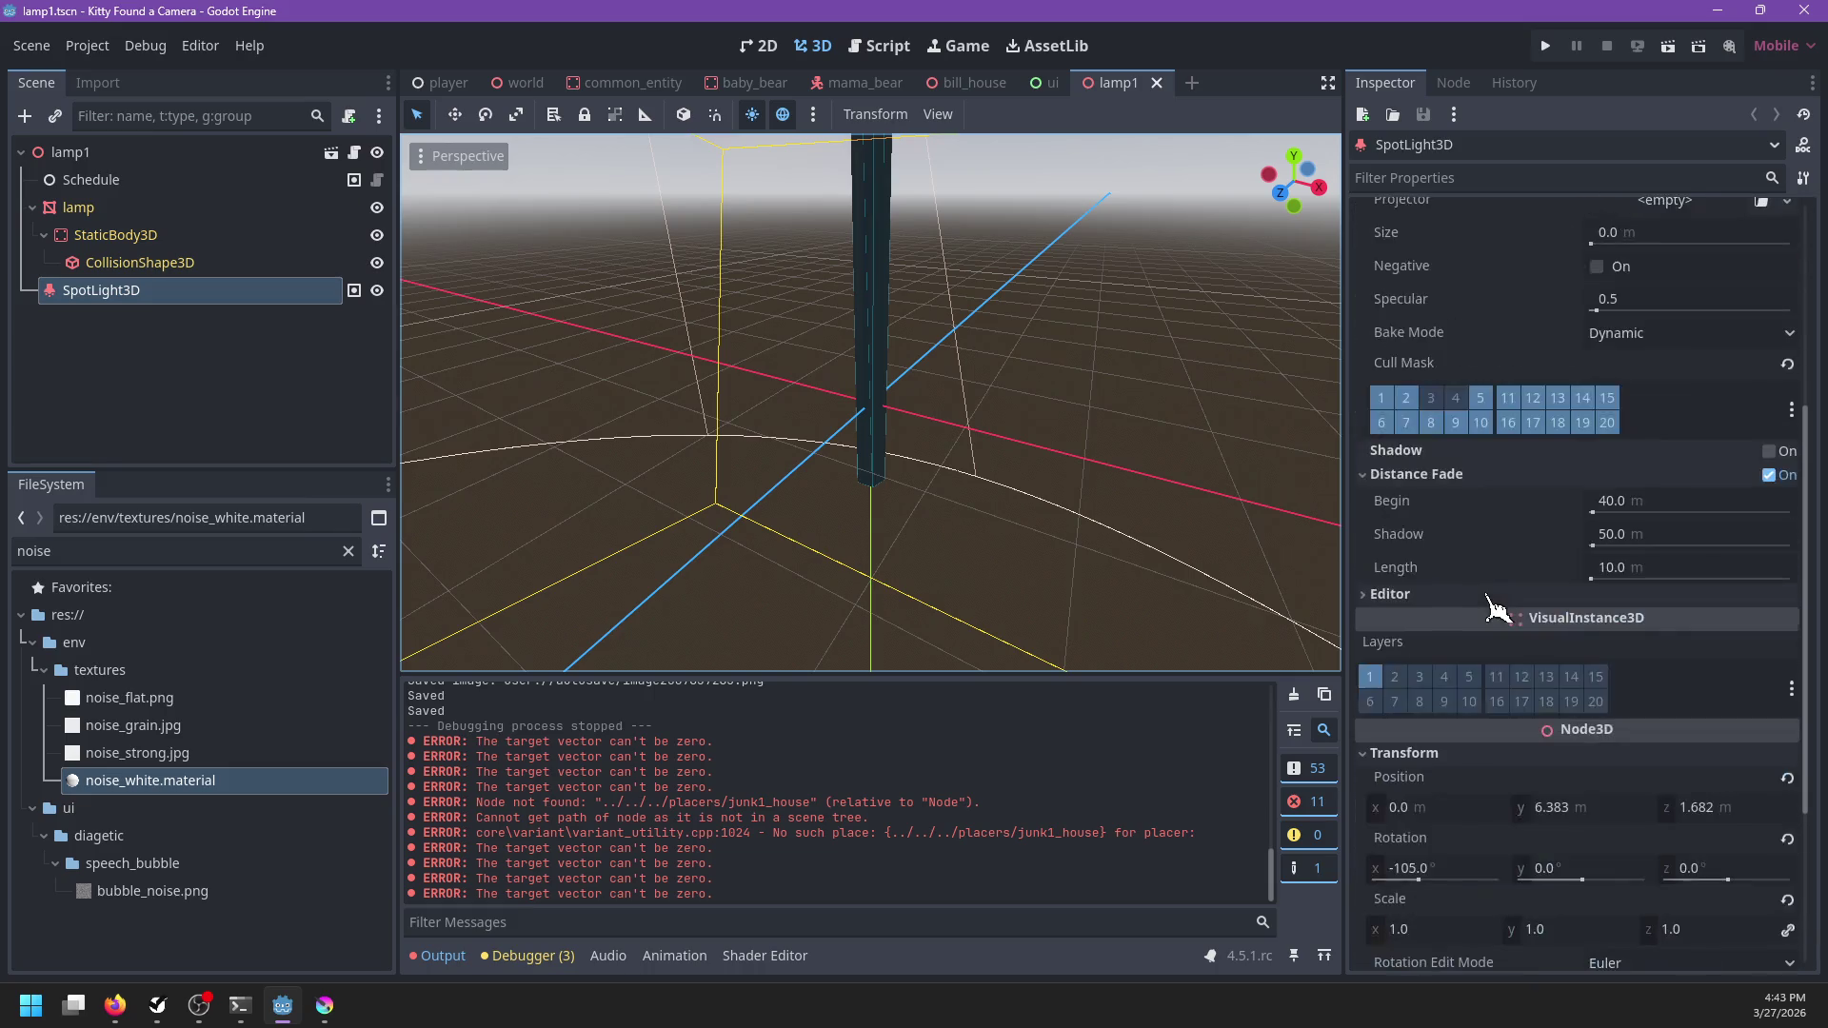
click(1639, 505)
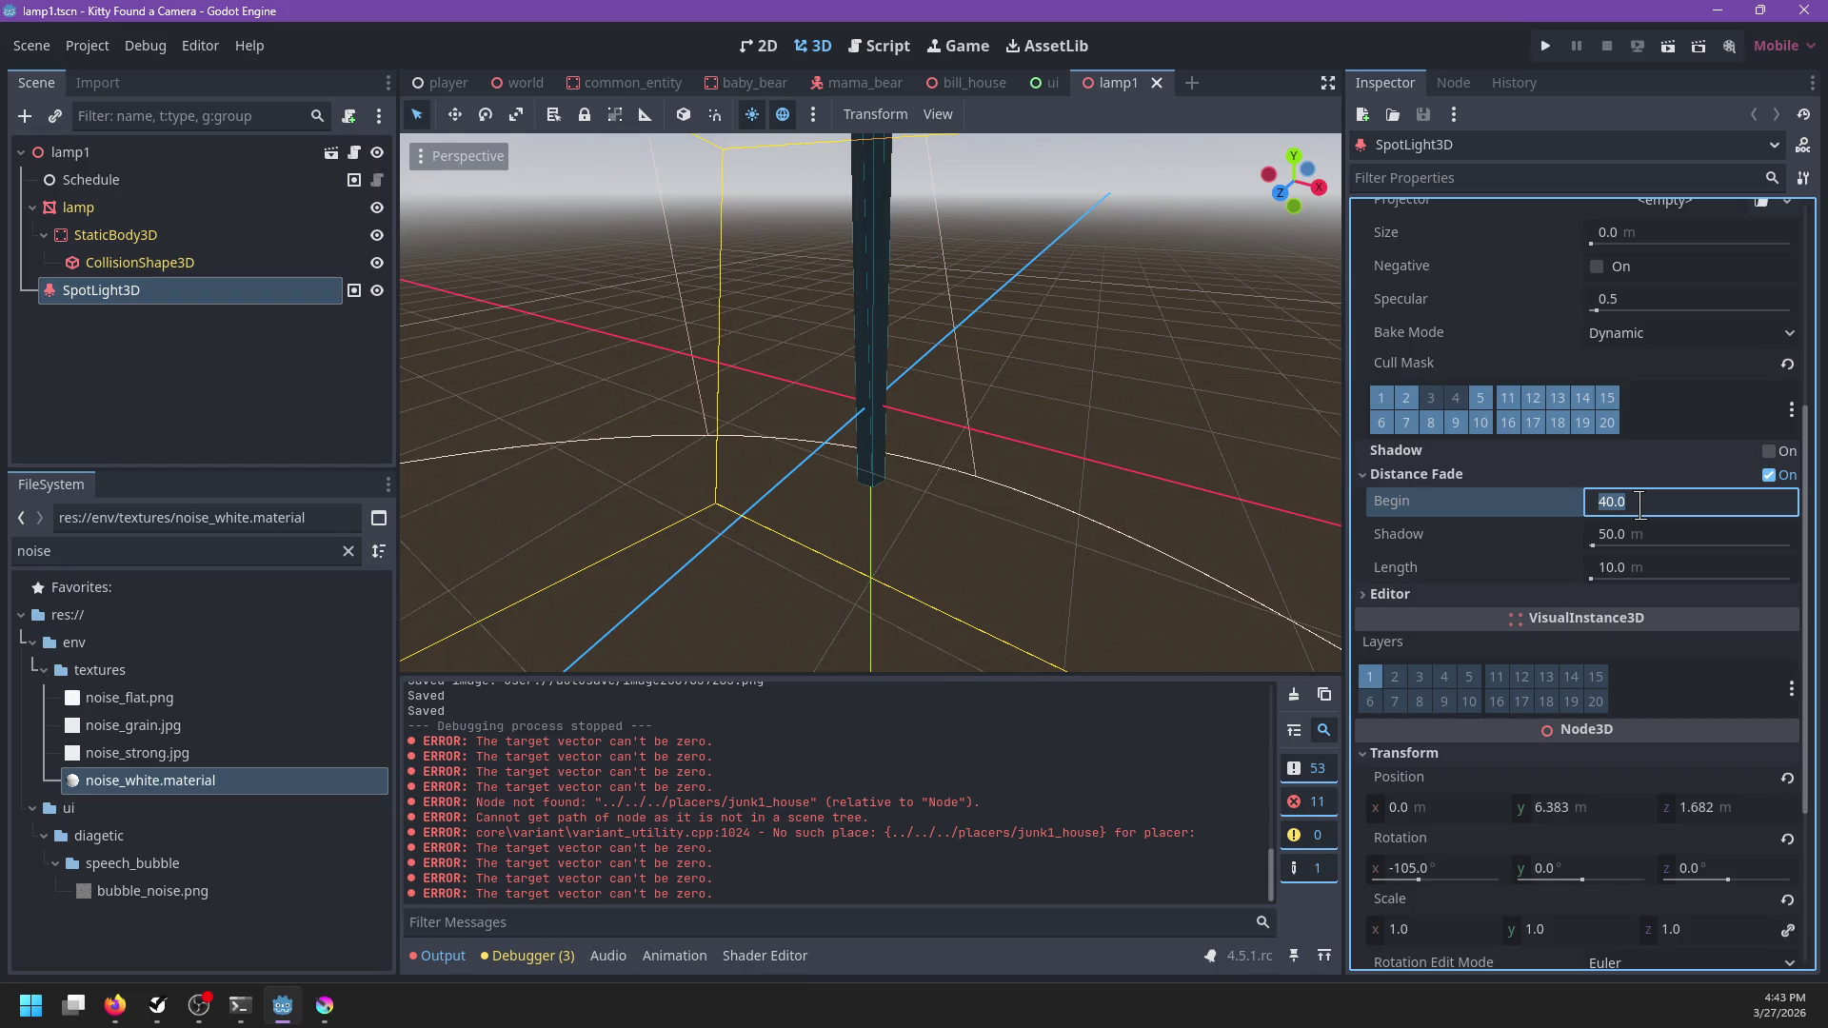
text(30)
key(Tab)
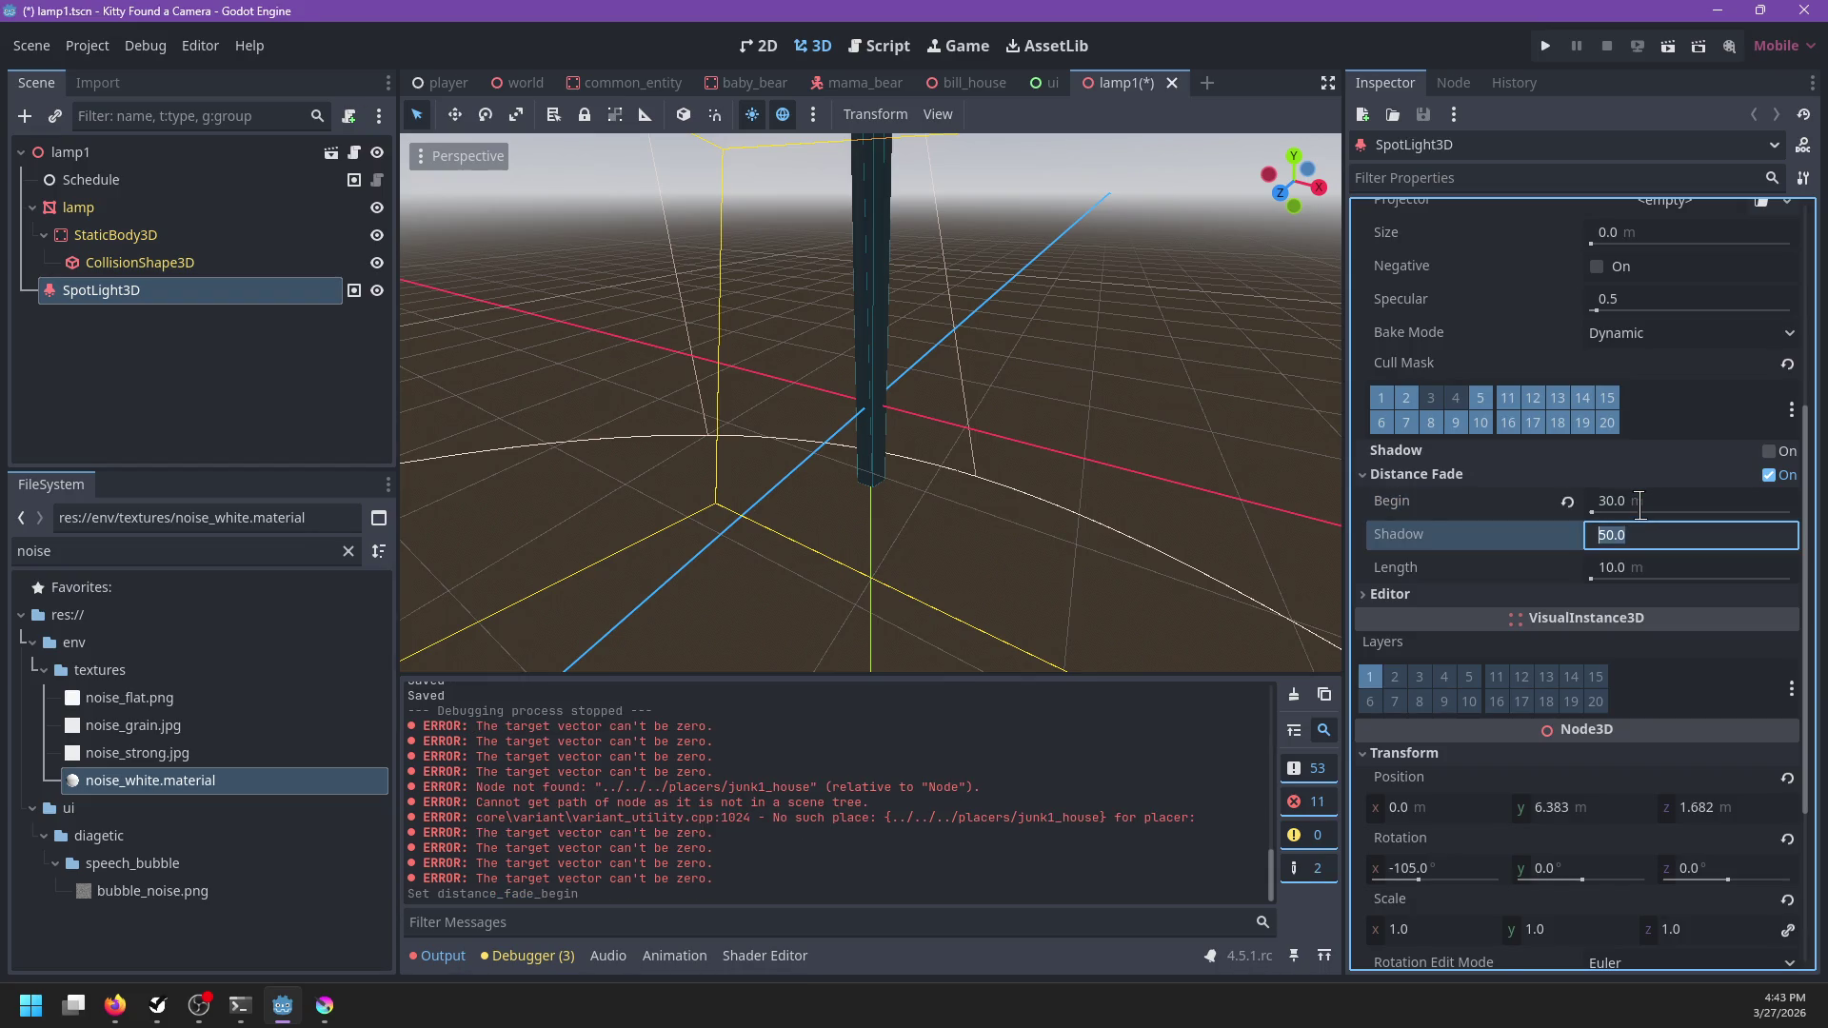
click(1639, 505)
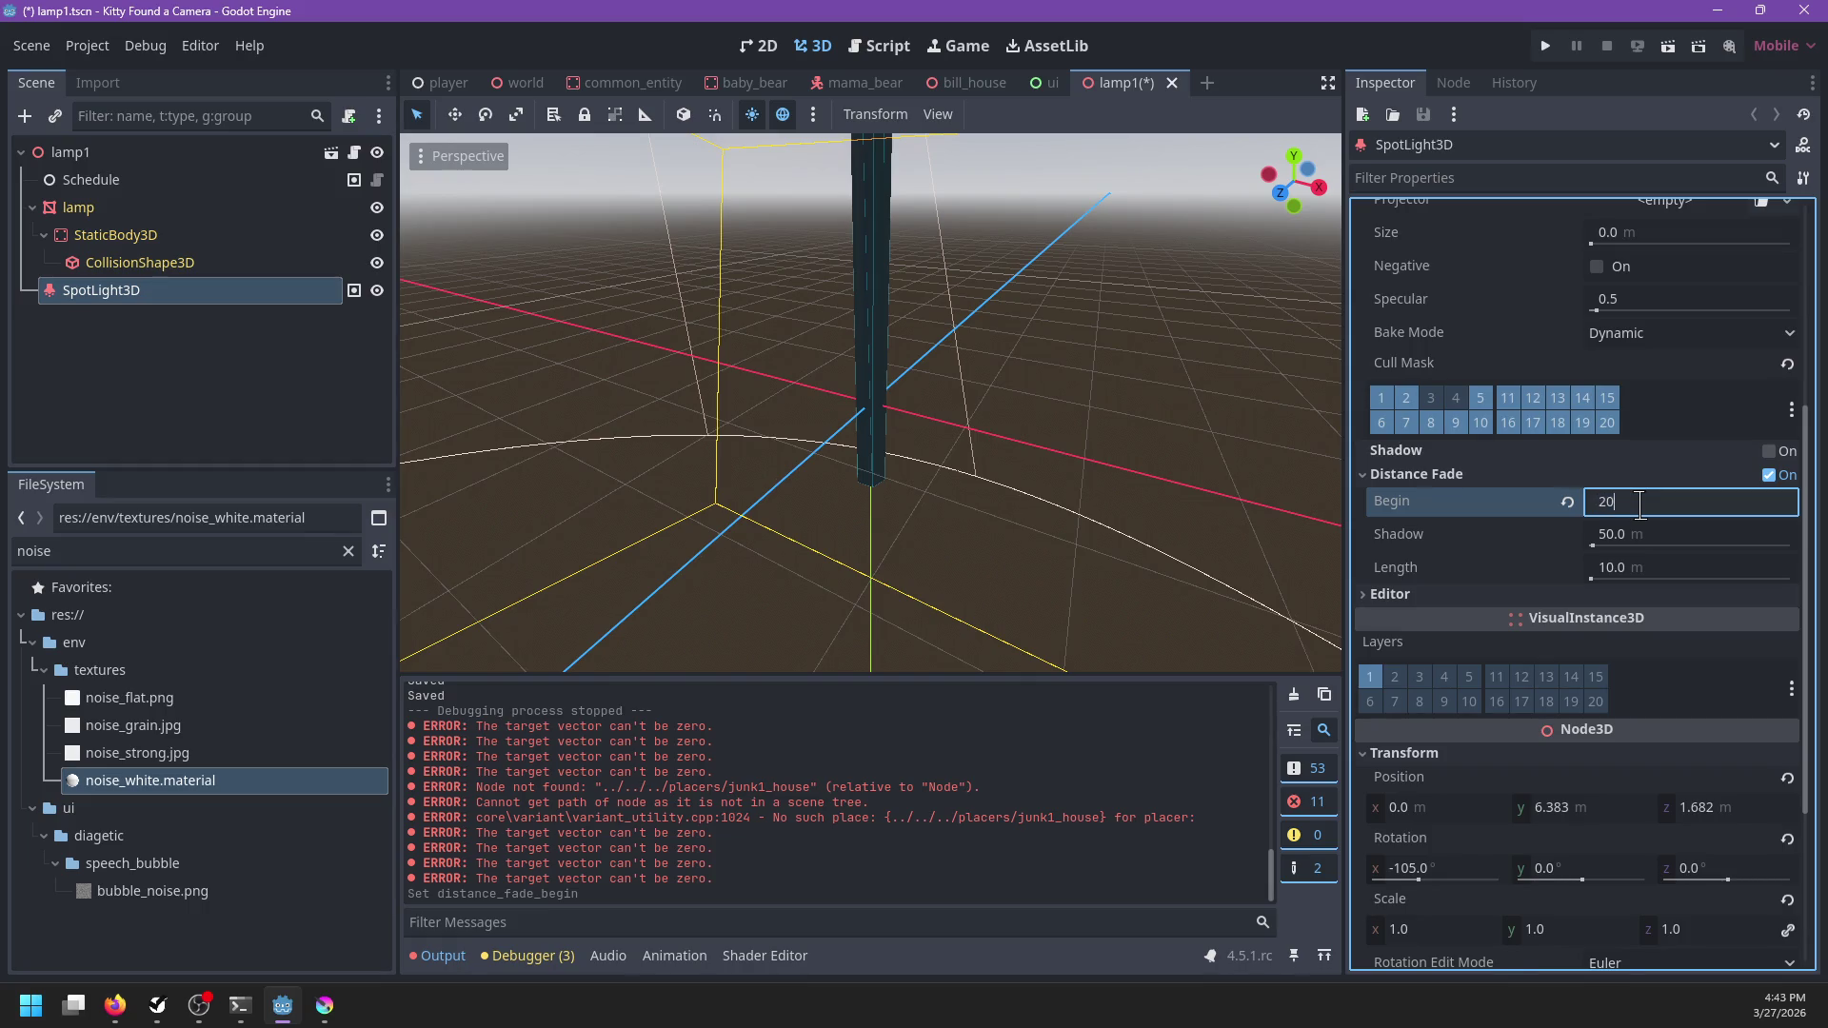
key(Return)
key(ctrl+s)
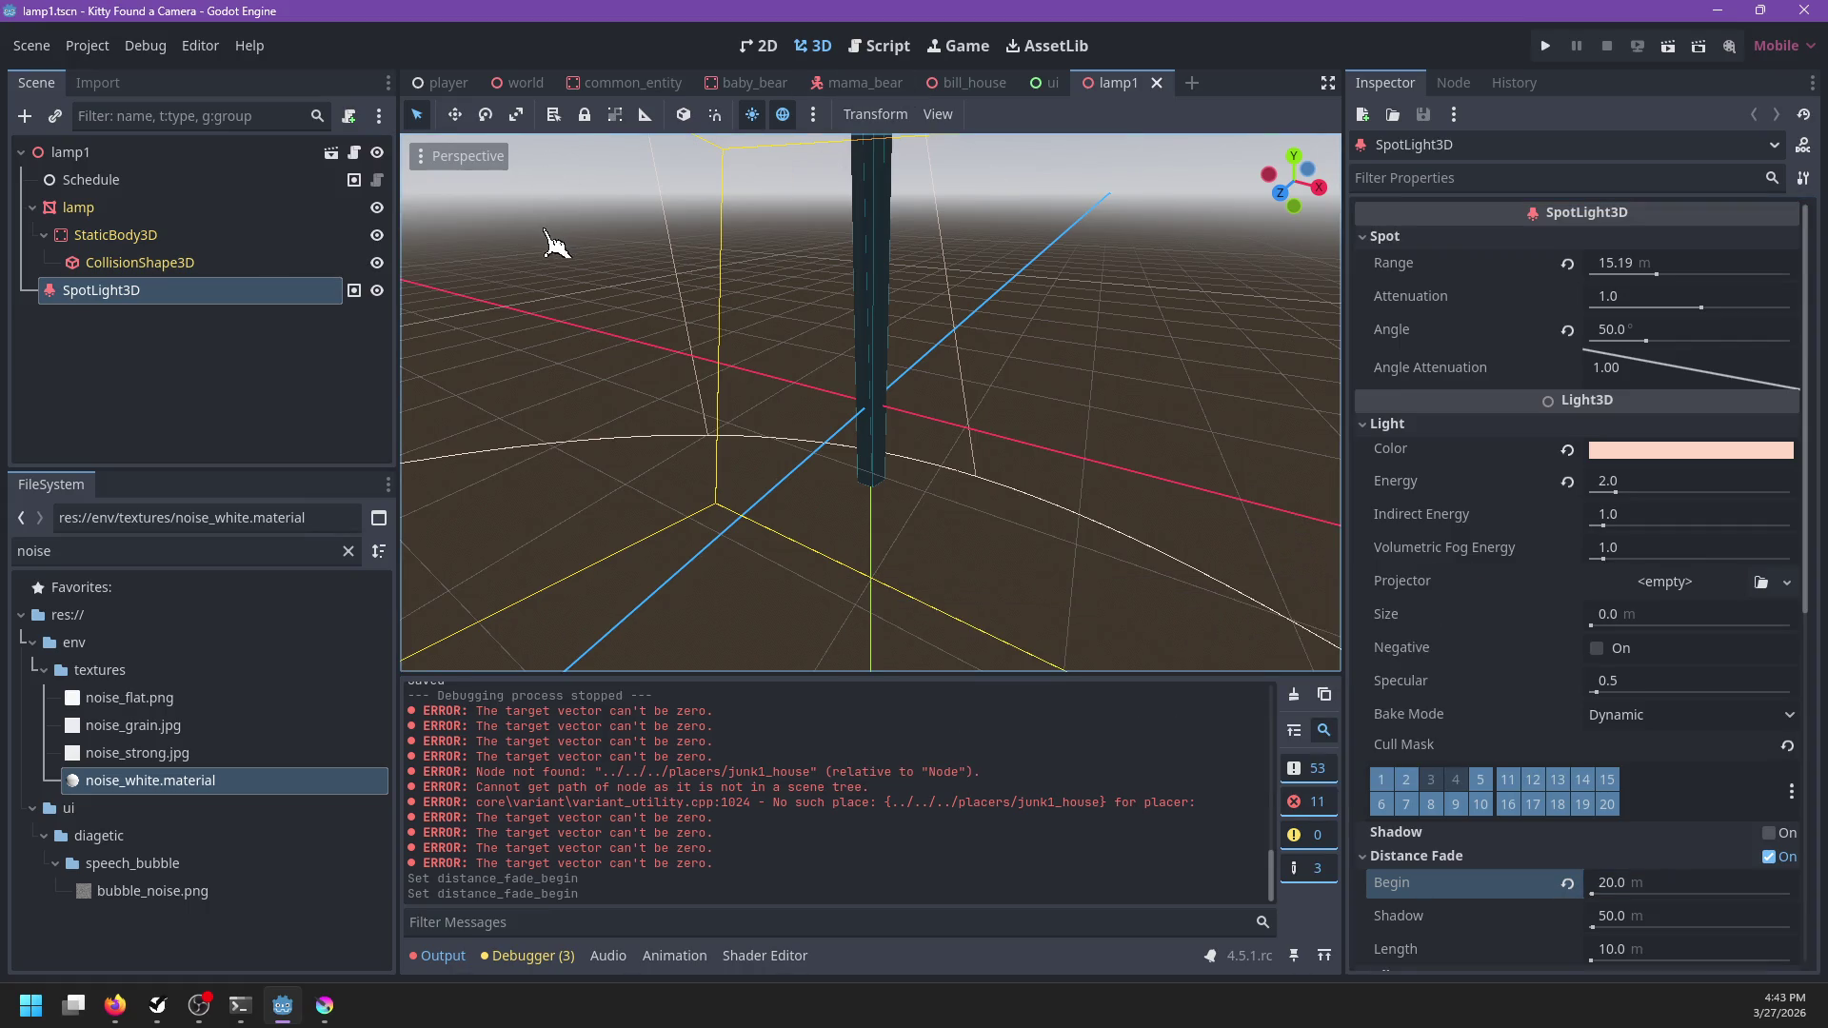
Close the lamp1 scene and go back to the world scene in 3D
click(1156, 83)
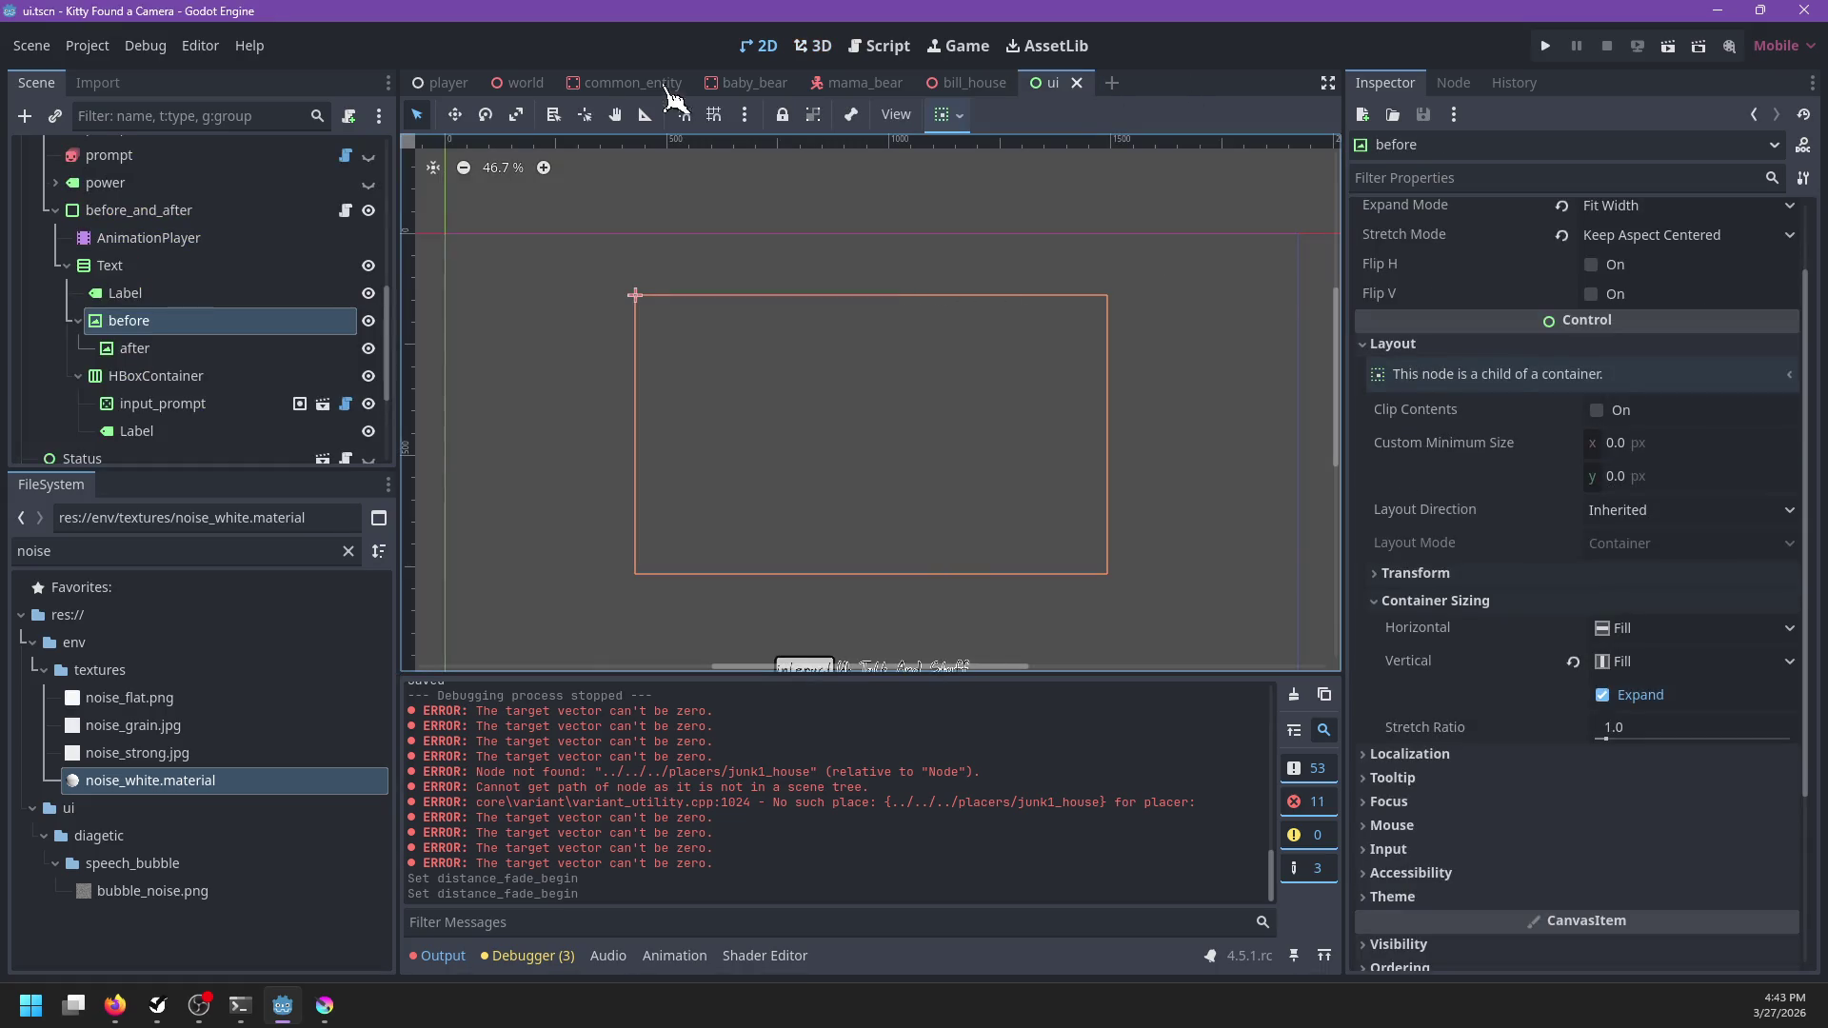
click(160, 550)
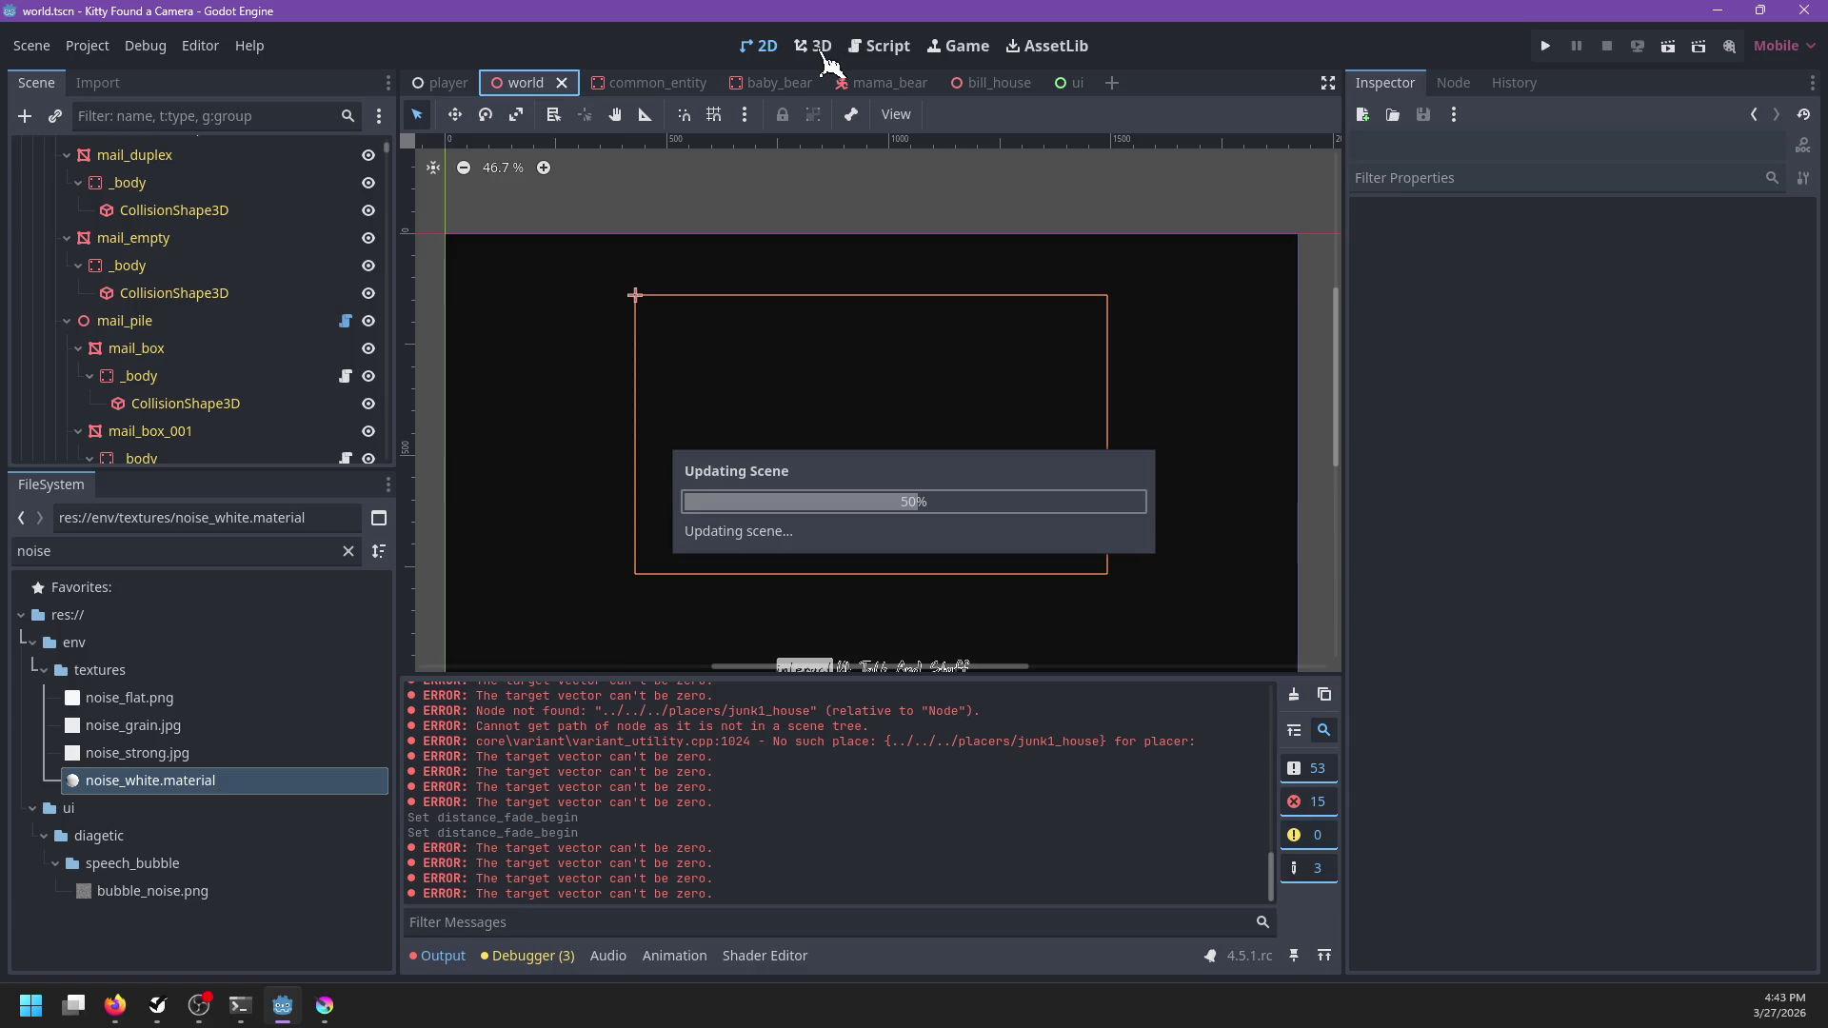
click(823, 55)
scroll(759, 416, down, 10)
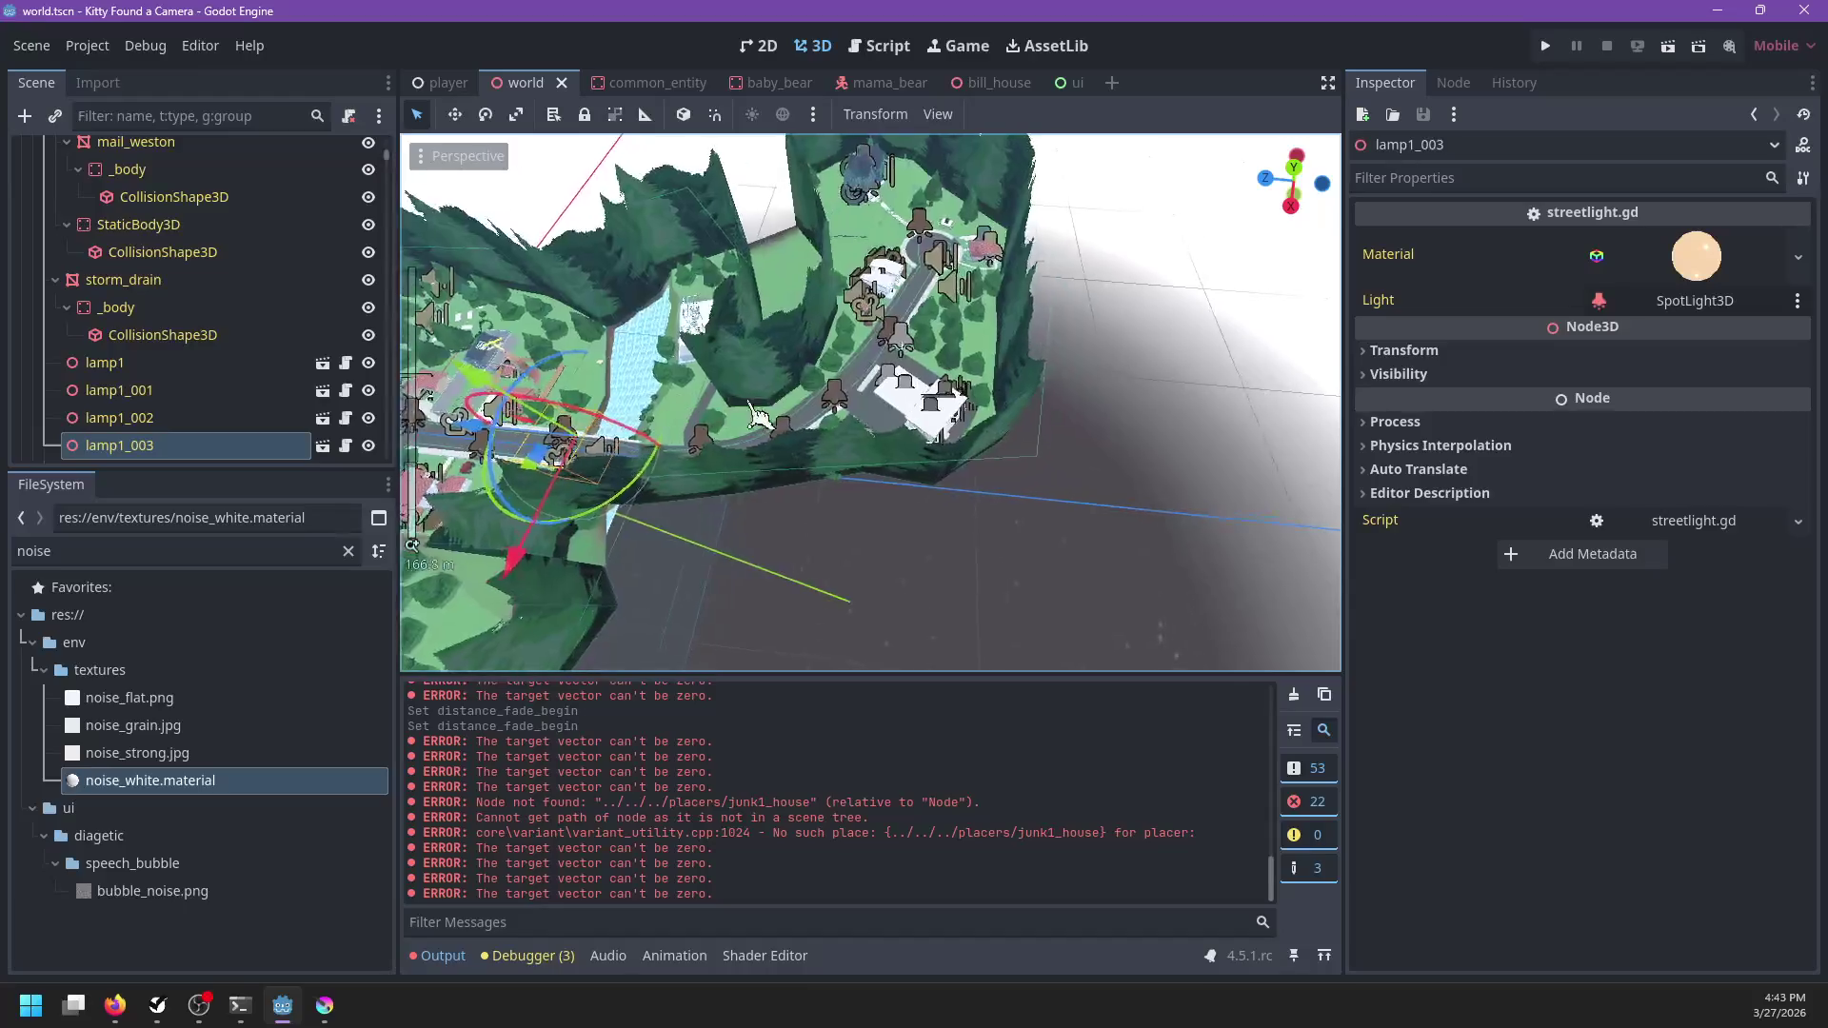
Select the gas-station canopy roof in the 3D viewport
scroll(759, 416, up, 15)
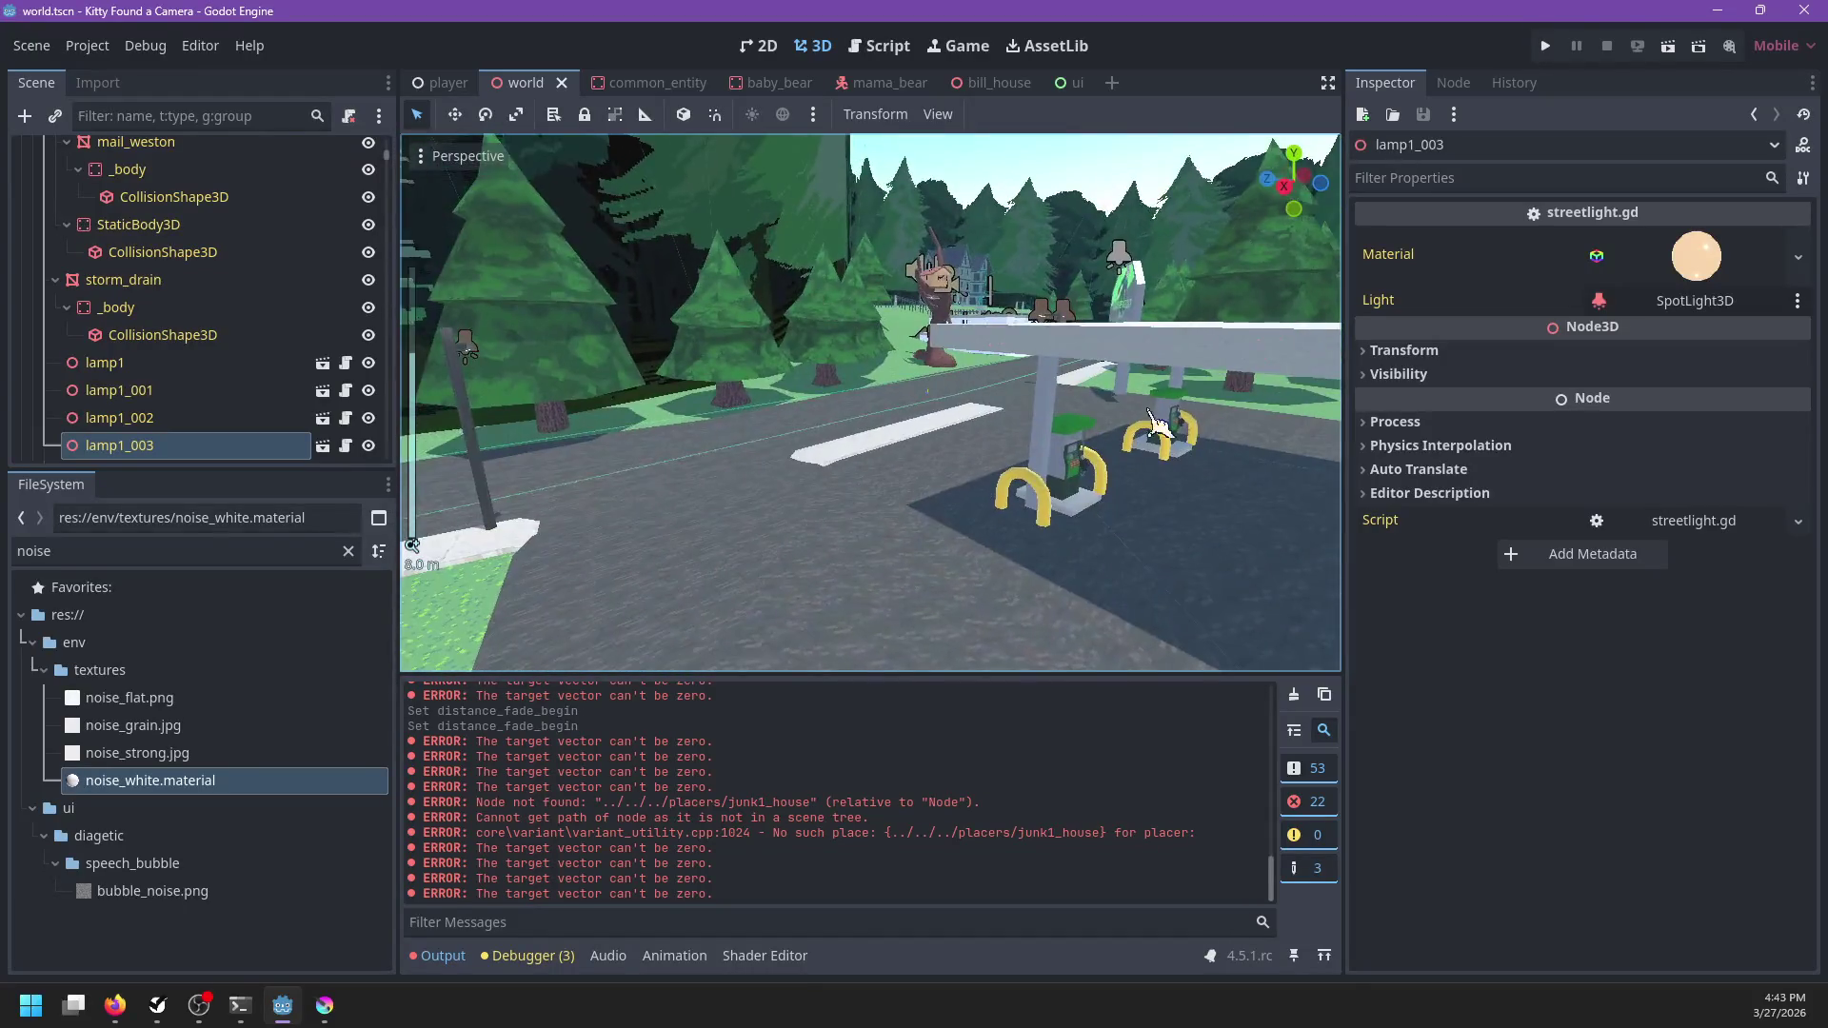
scroll(1156, 423, up, 4)
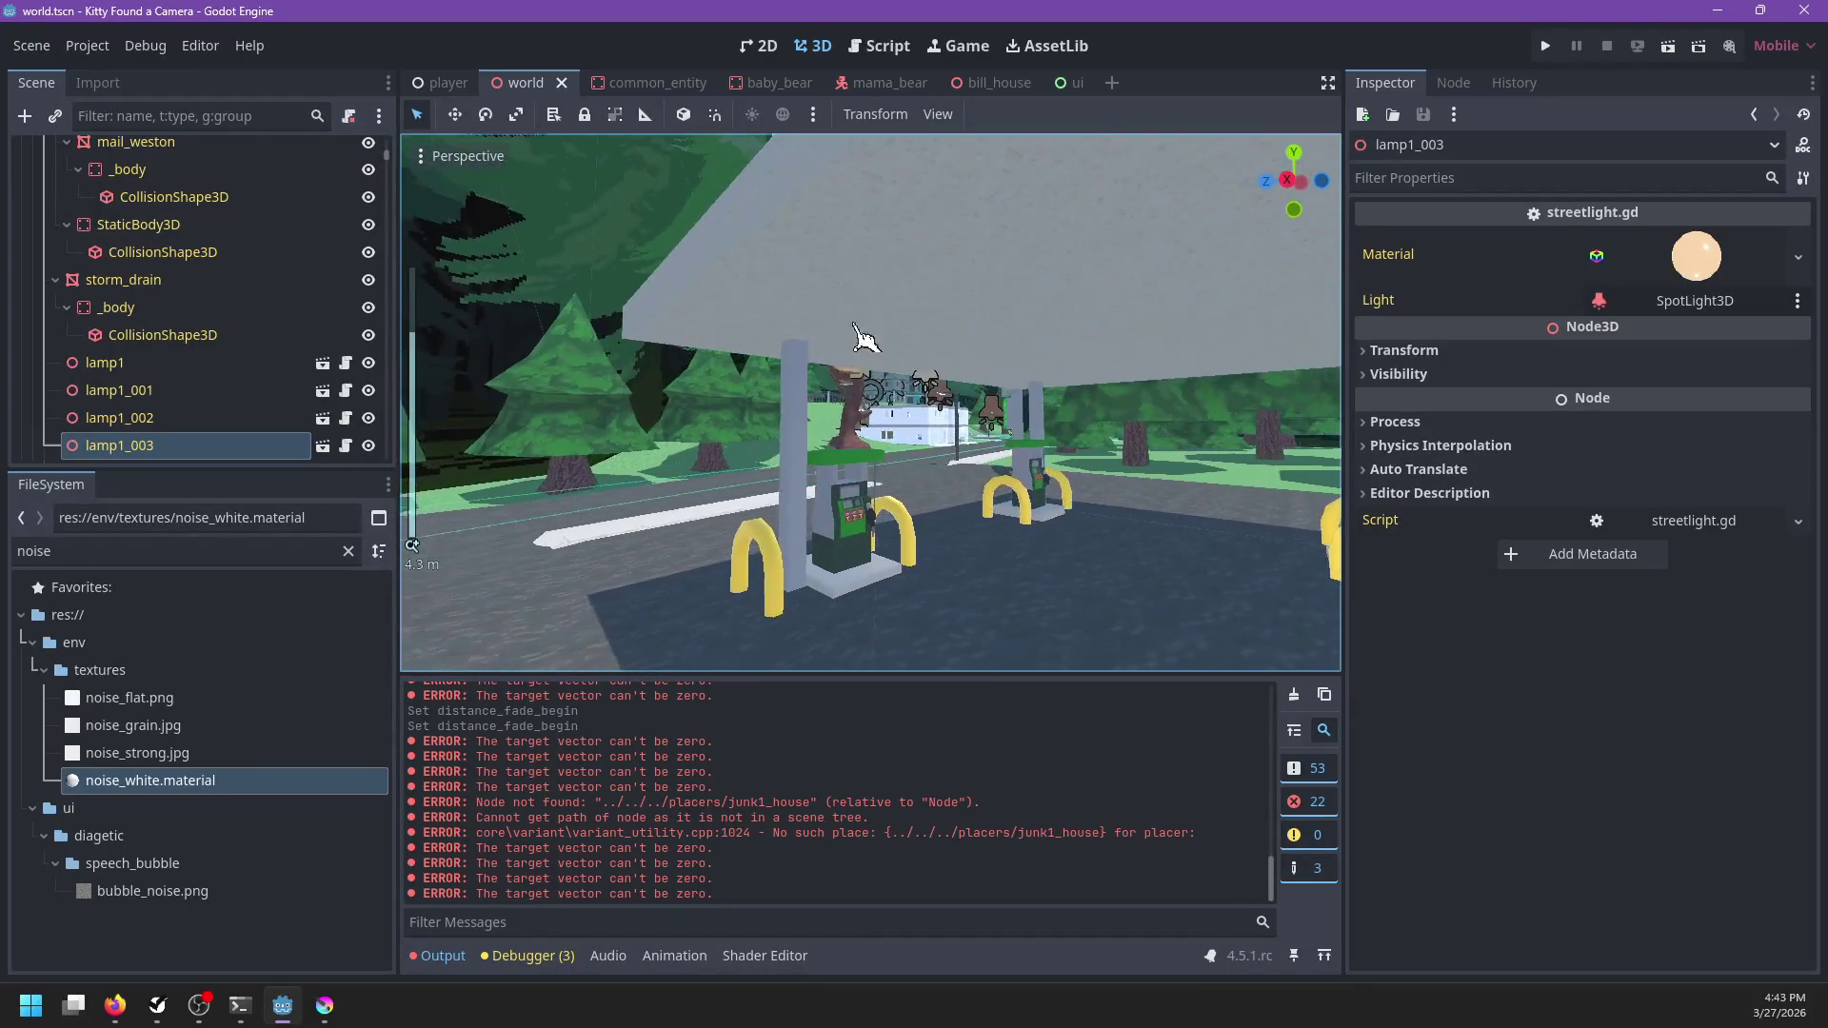
click(928, 393)
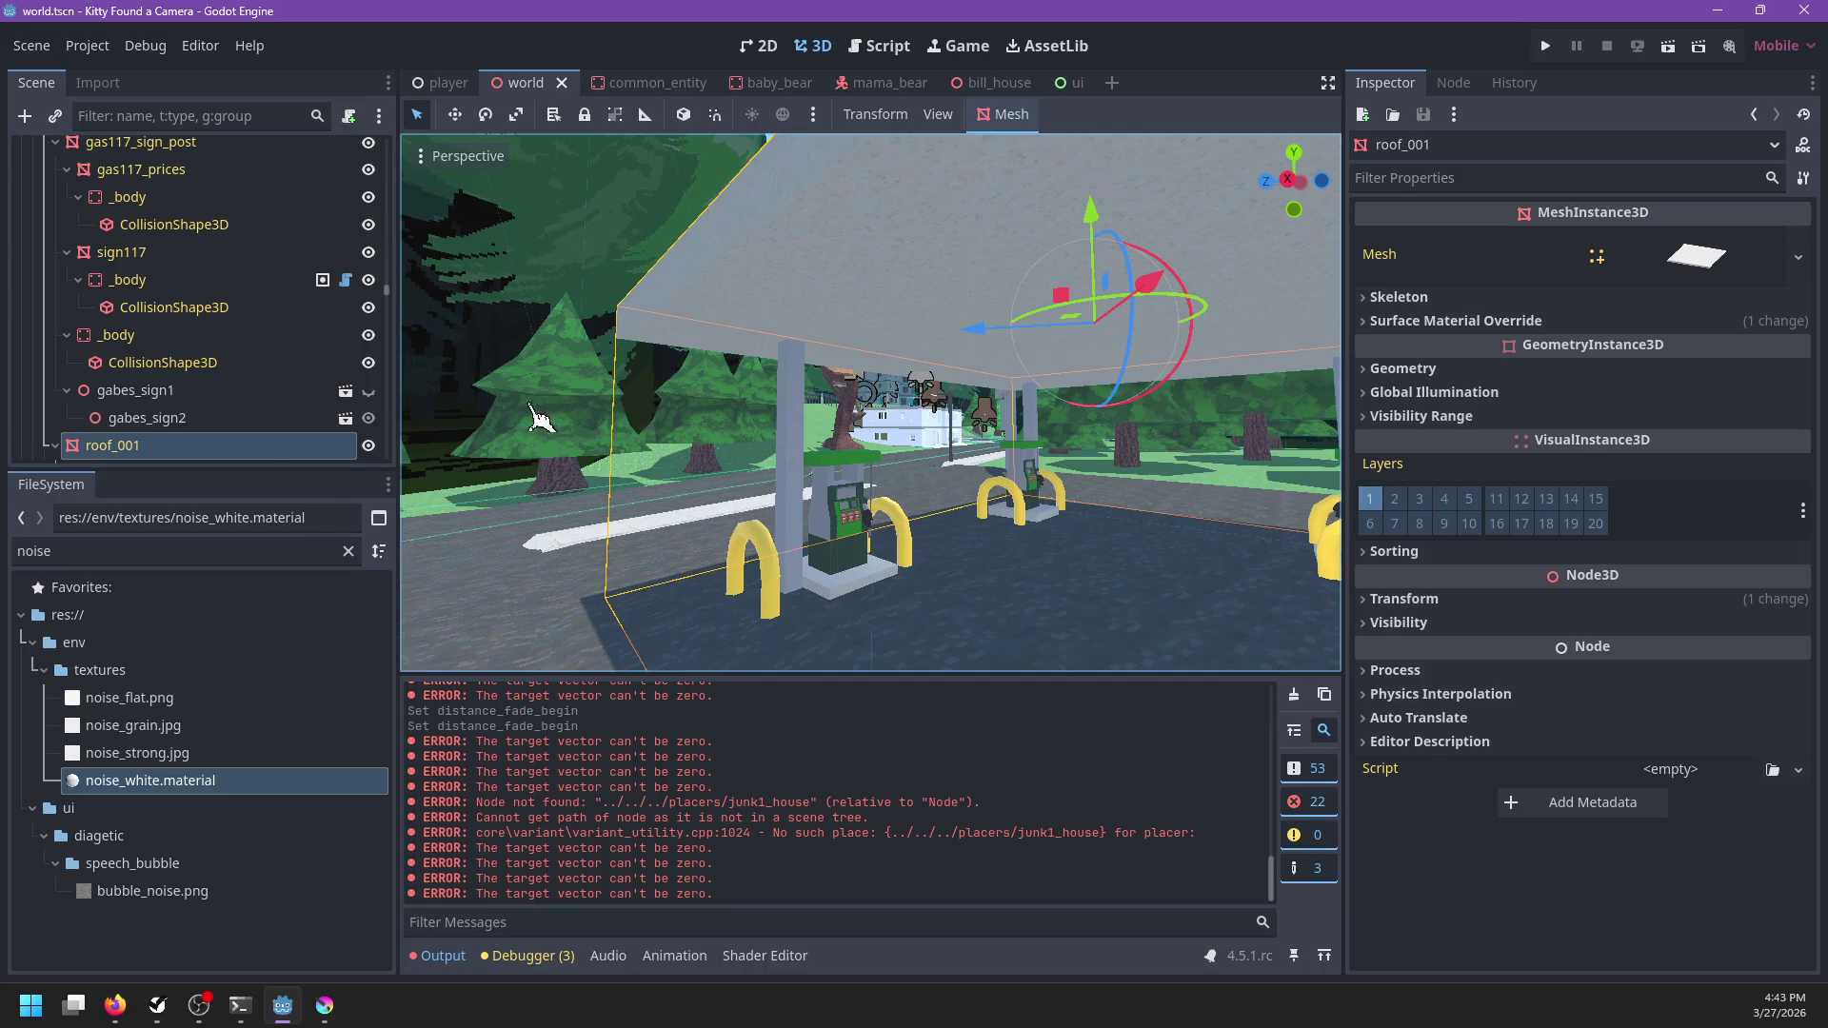
scroll(226, 309, down, 4)
scroll(219, 286, down, 5)
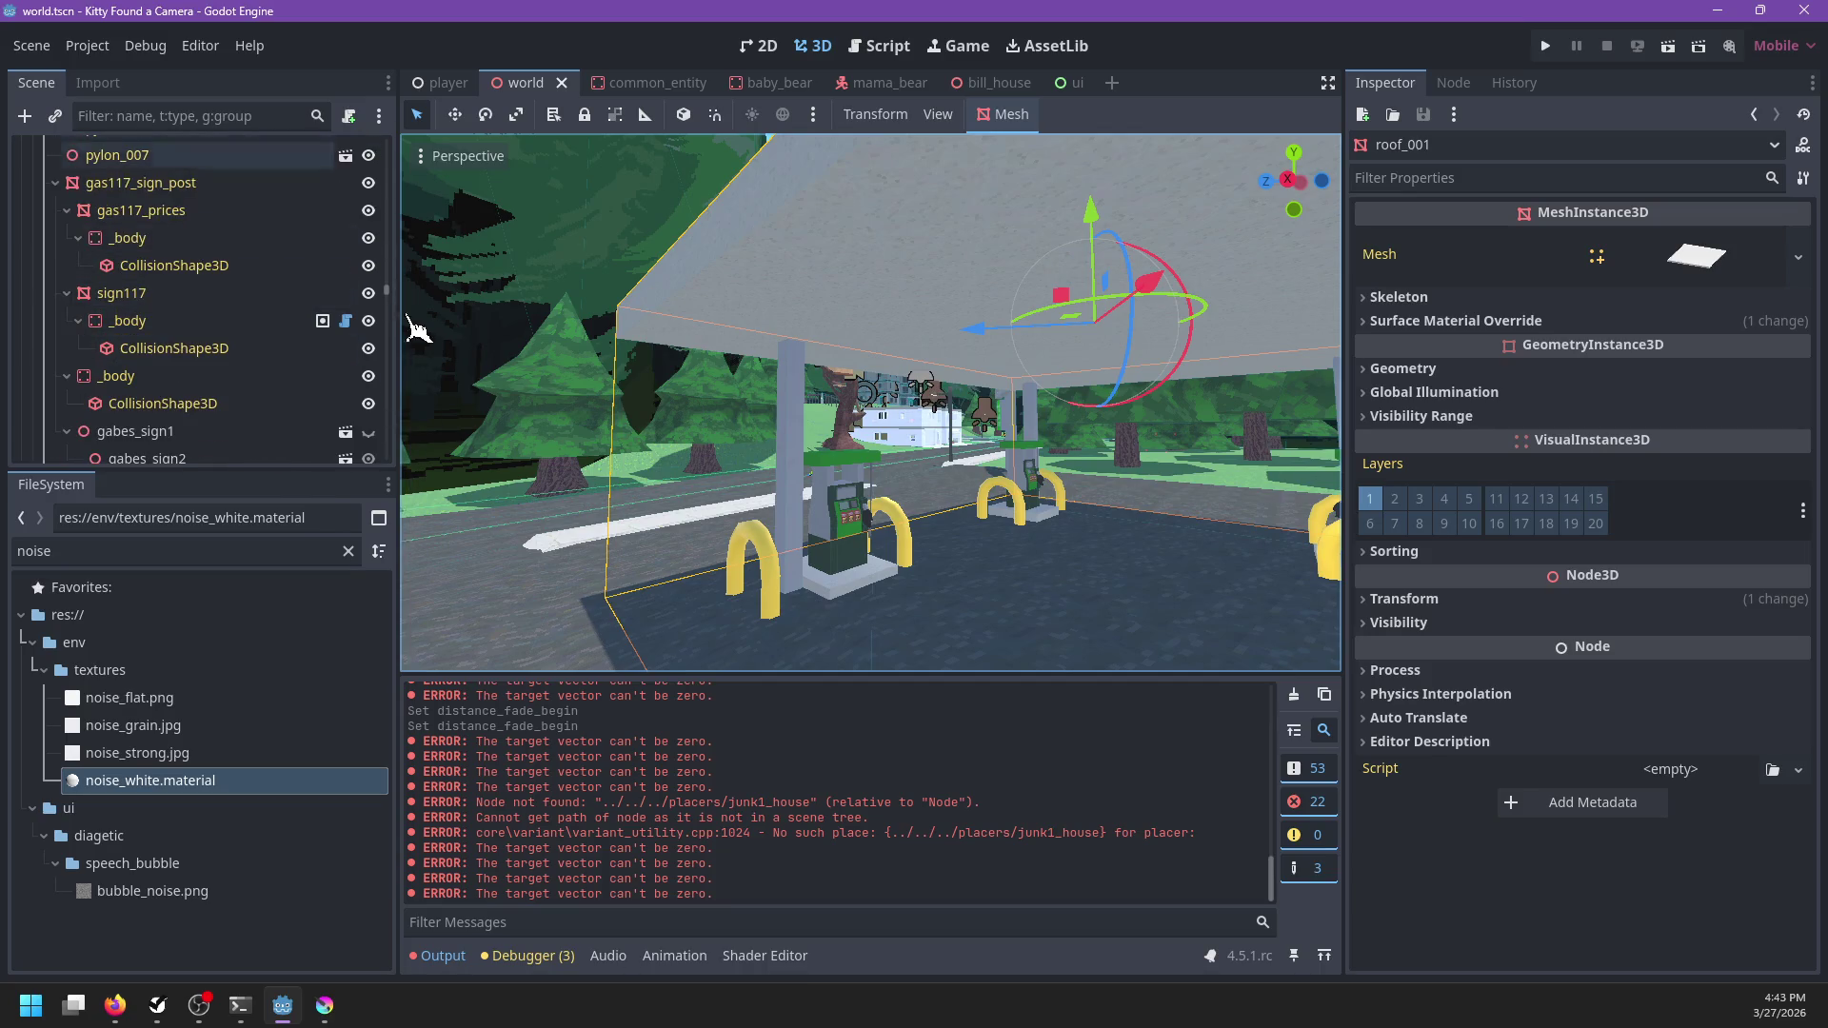
scroll(392, 452, down, 12)
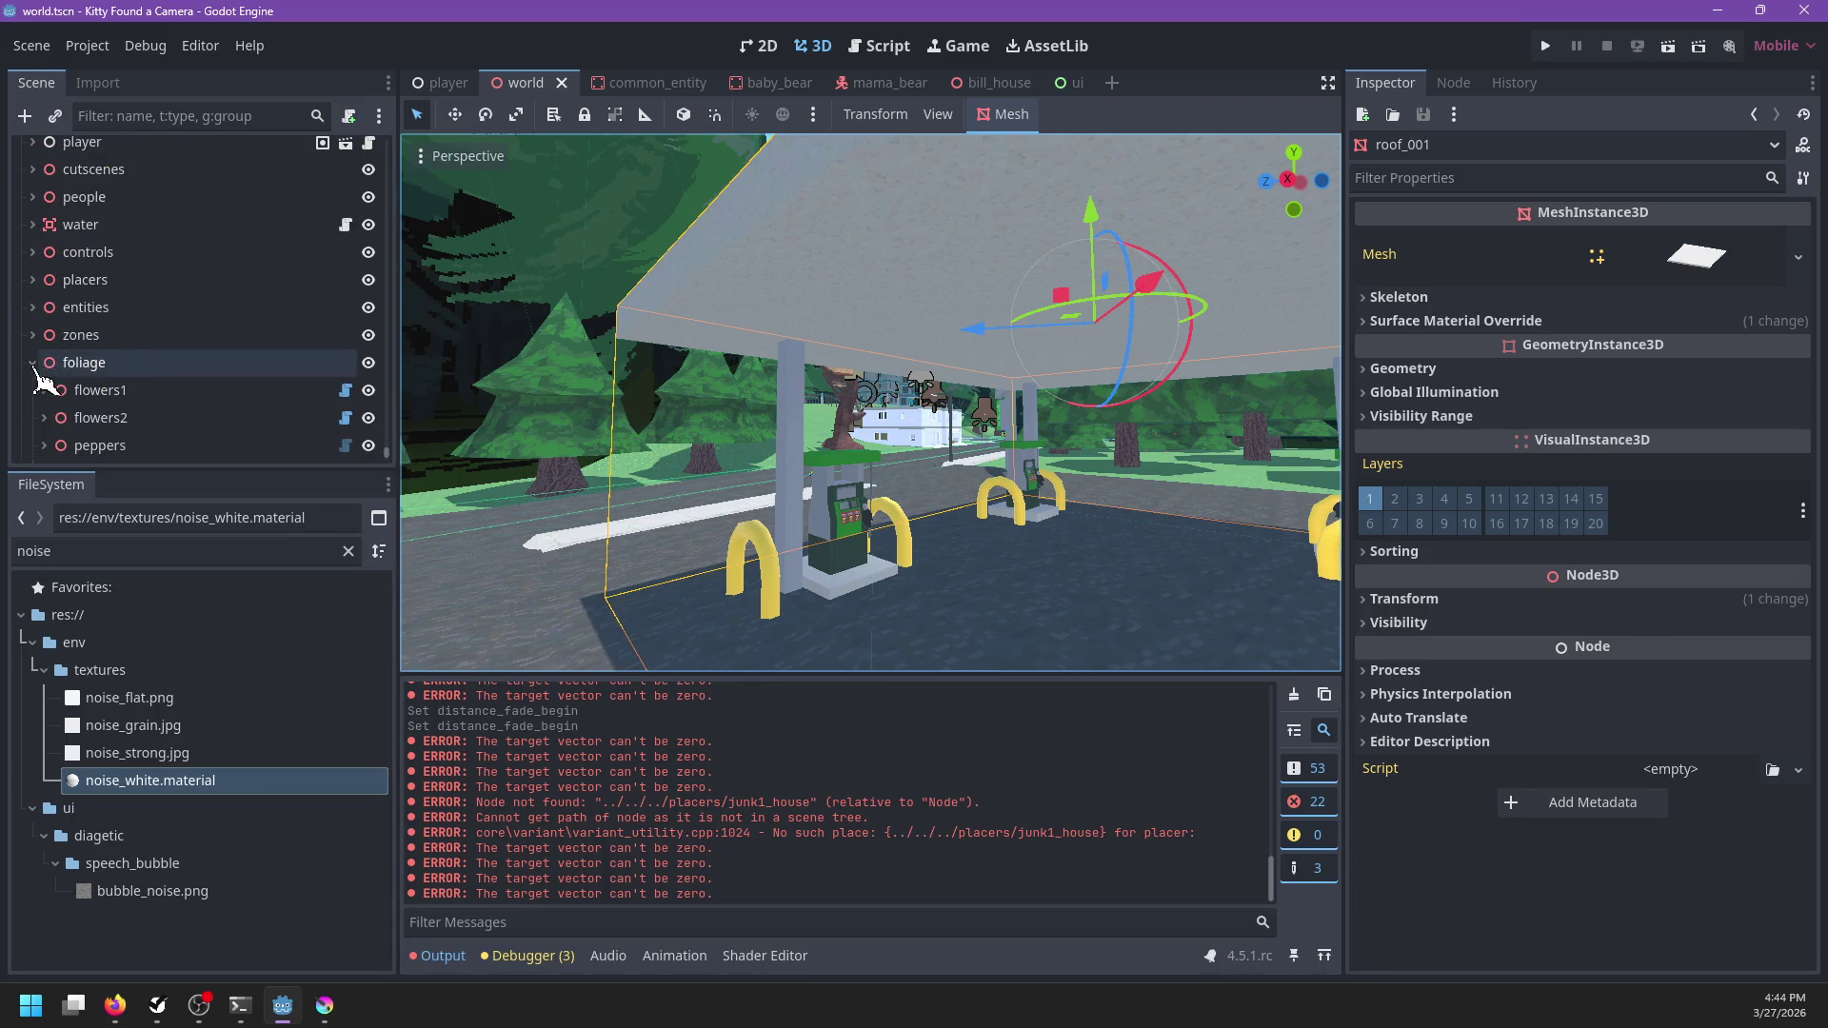
Collapse foliage, expand entities, collapse birds, and scroll through the entities children
click(32, 362)
scroll(46, 300, up, 3)
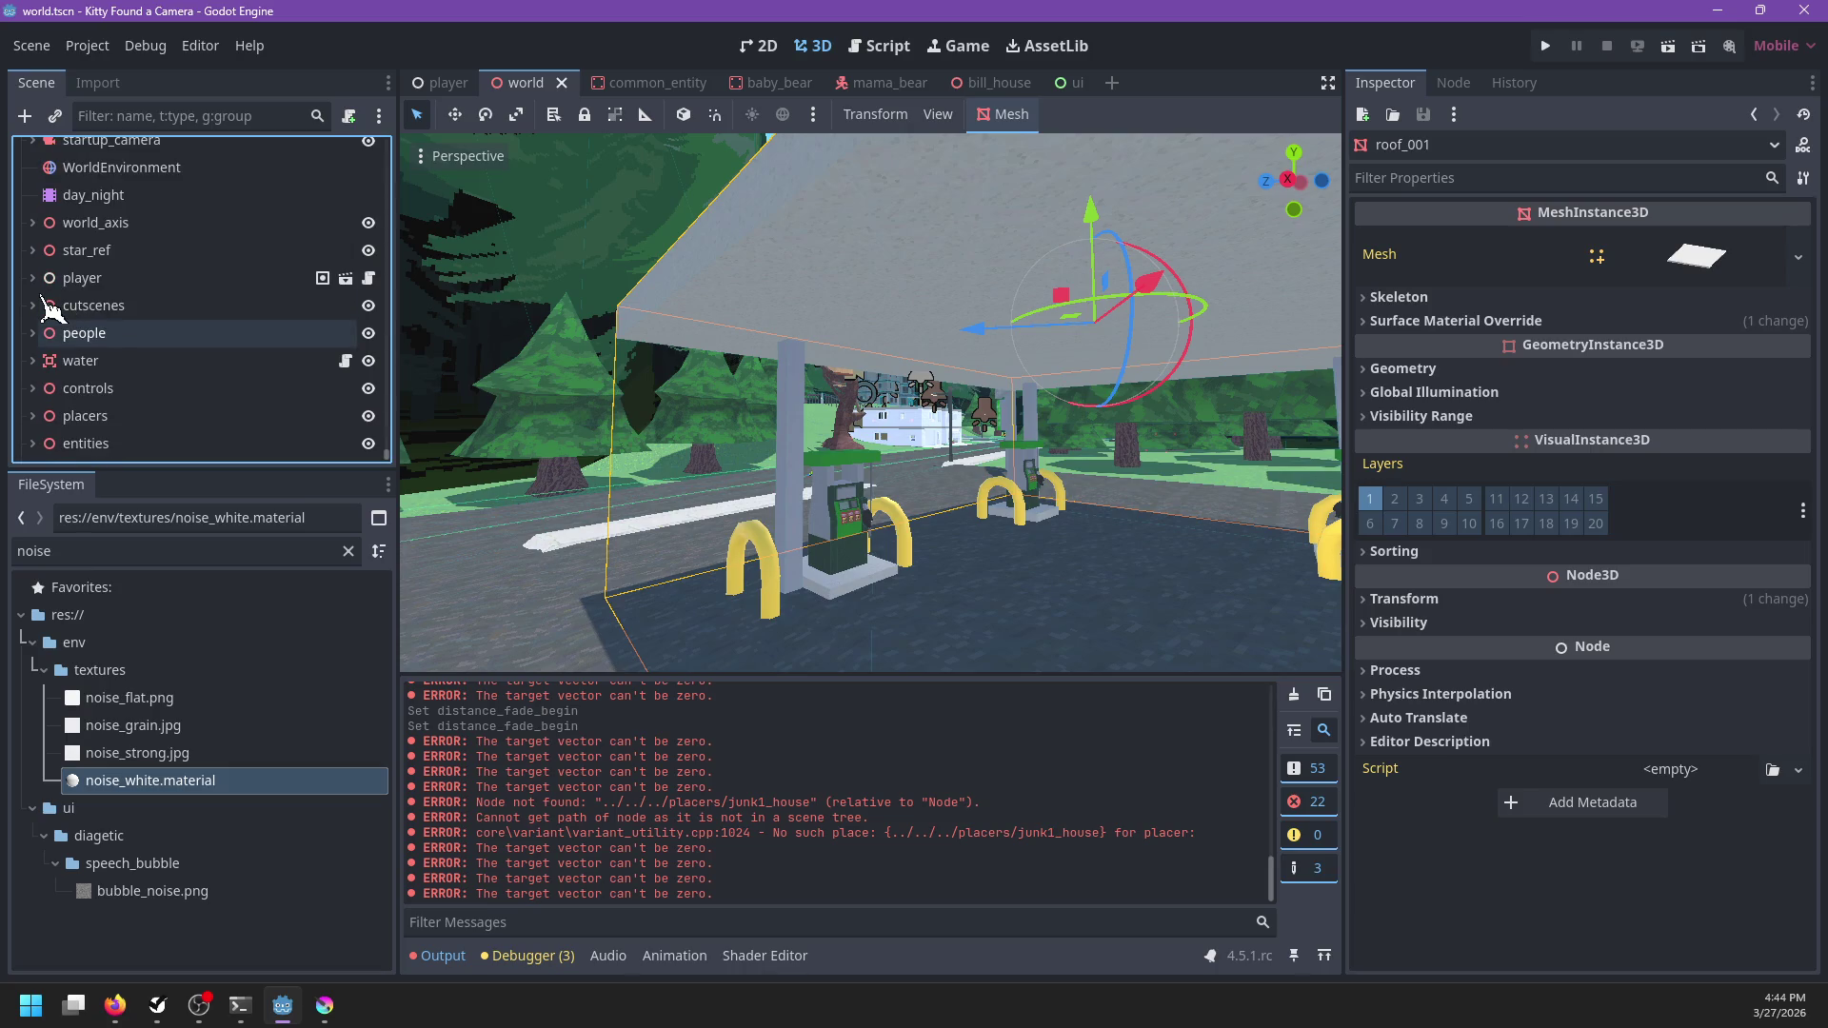
scroll(38, 323, down, 3)
click(32, 363)
scroll(95, 362, down, 4)
click(44, 297)
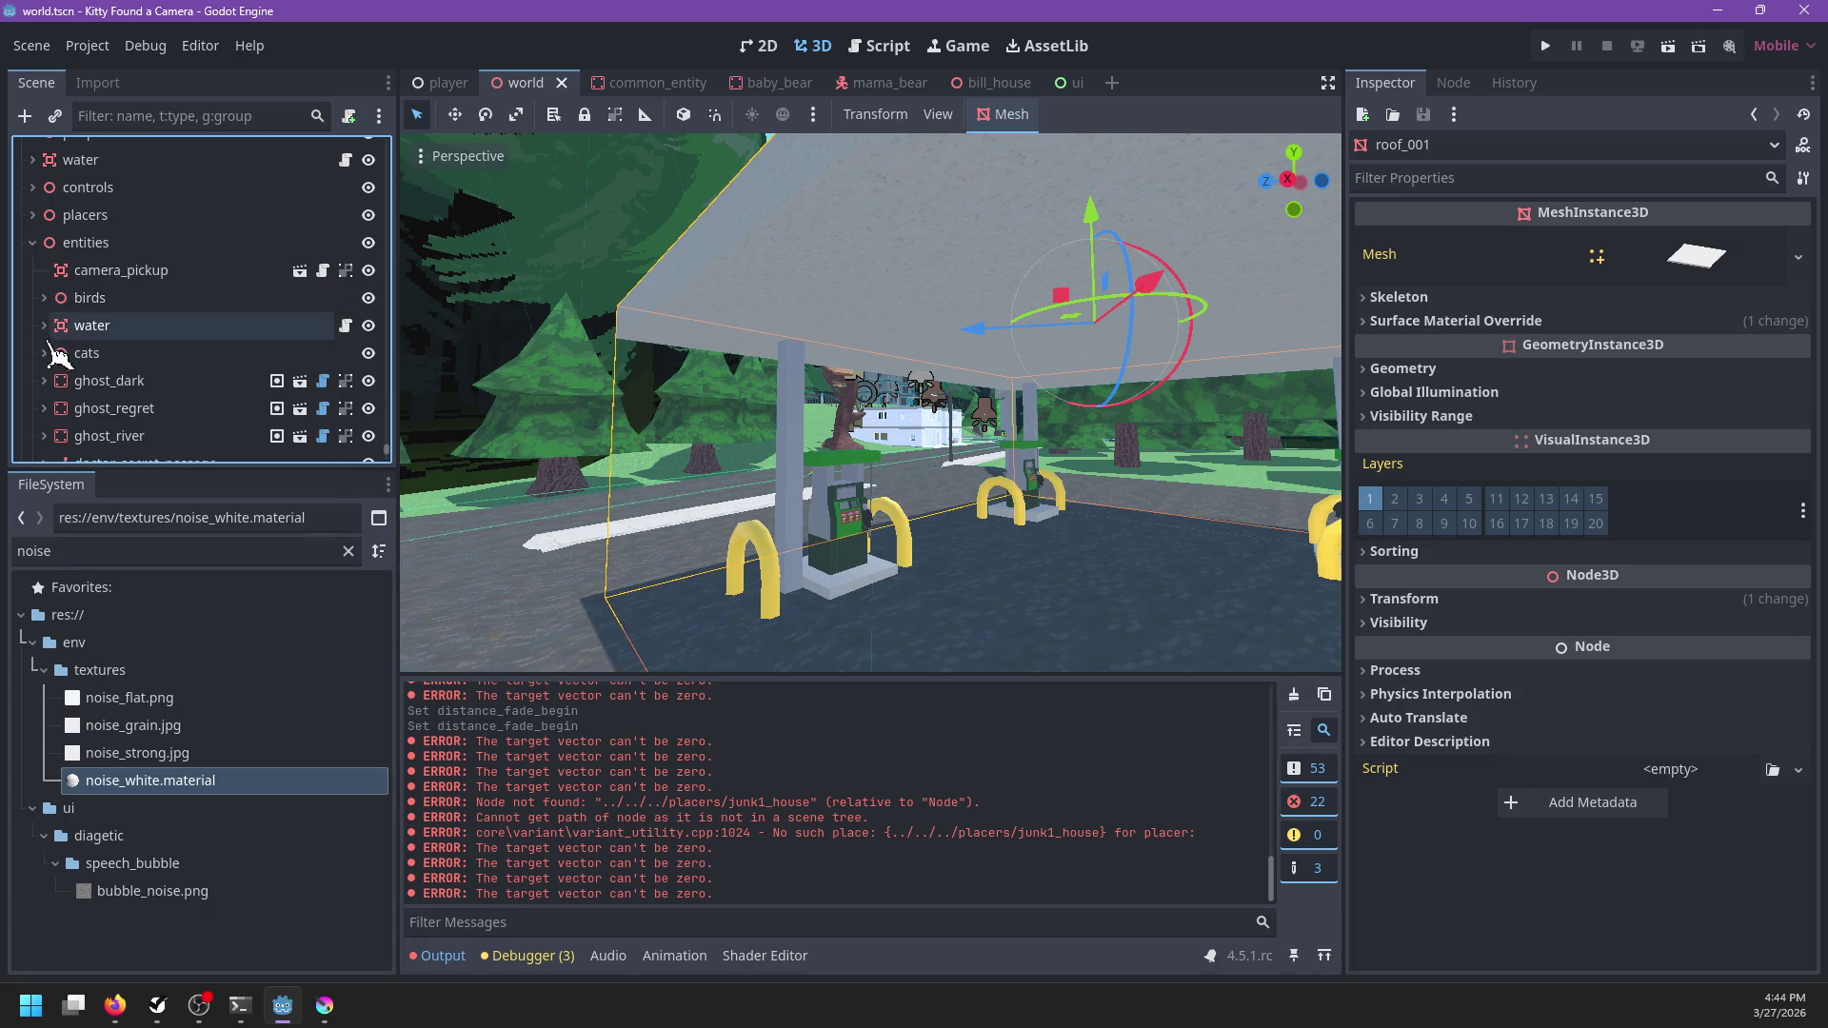
scroll(57, 350, down, 5)
scroll(134, 347, down, 5)
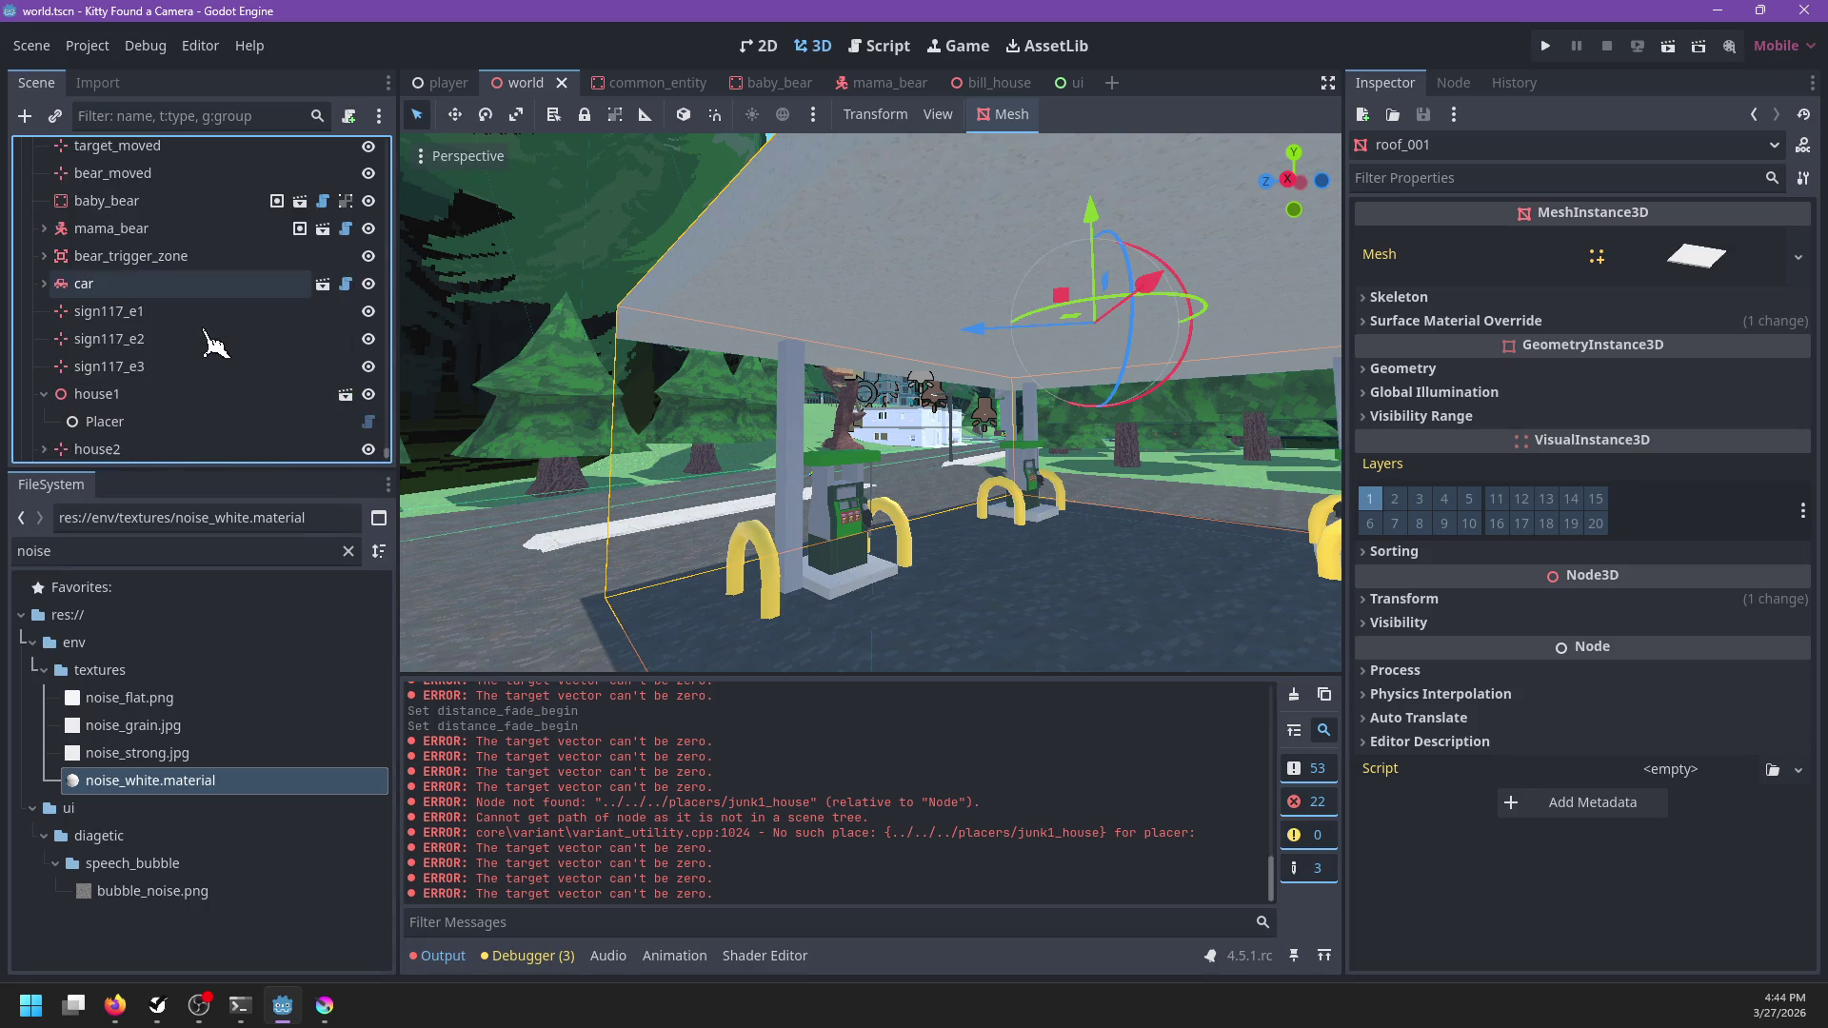
Filter the Scene dock to list the nodes matching '117'
click(163, 116)
text(lighting)
key(ctrl+a)
key(BackSpace)
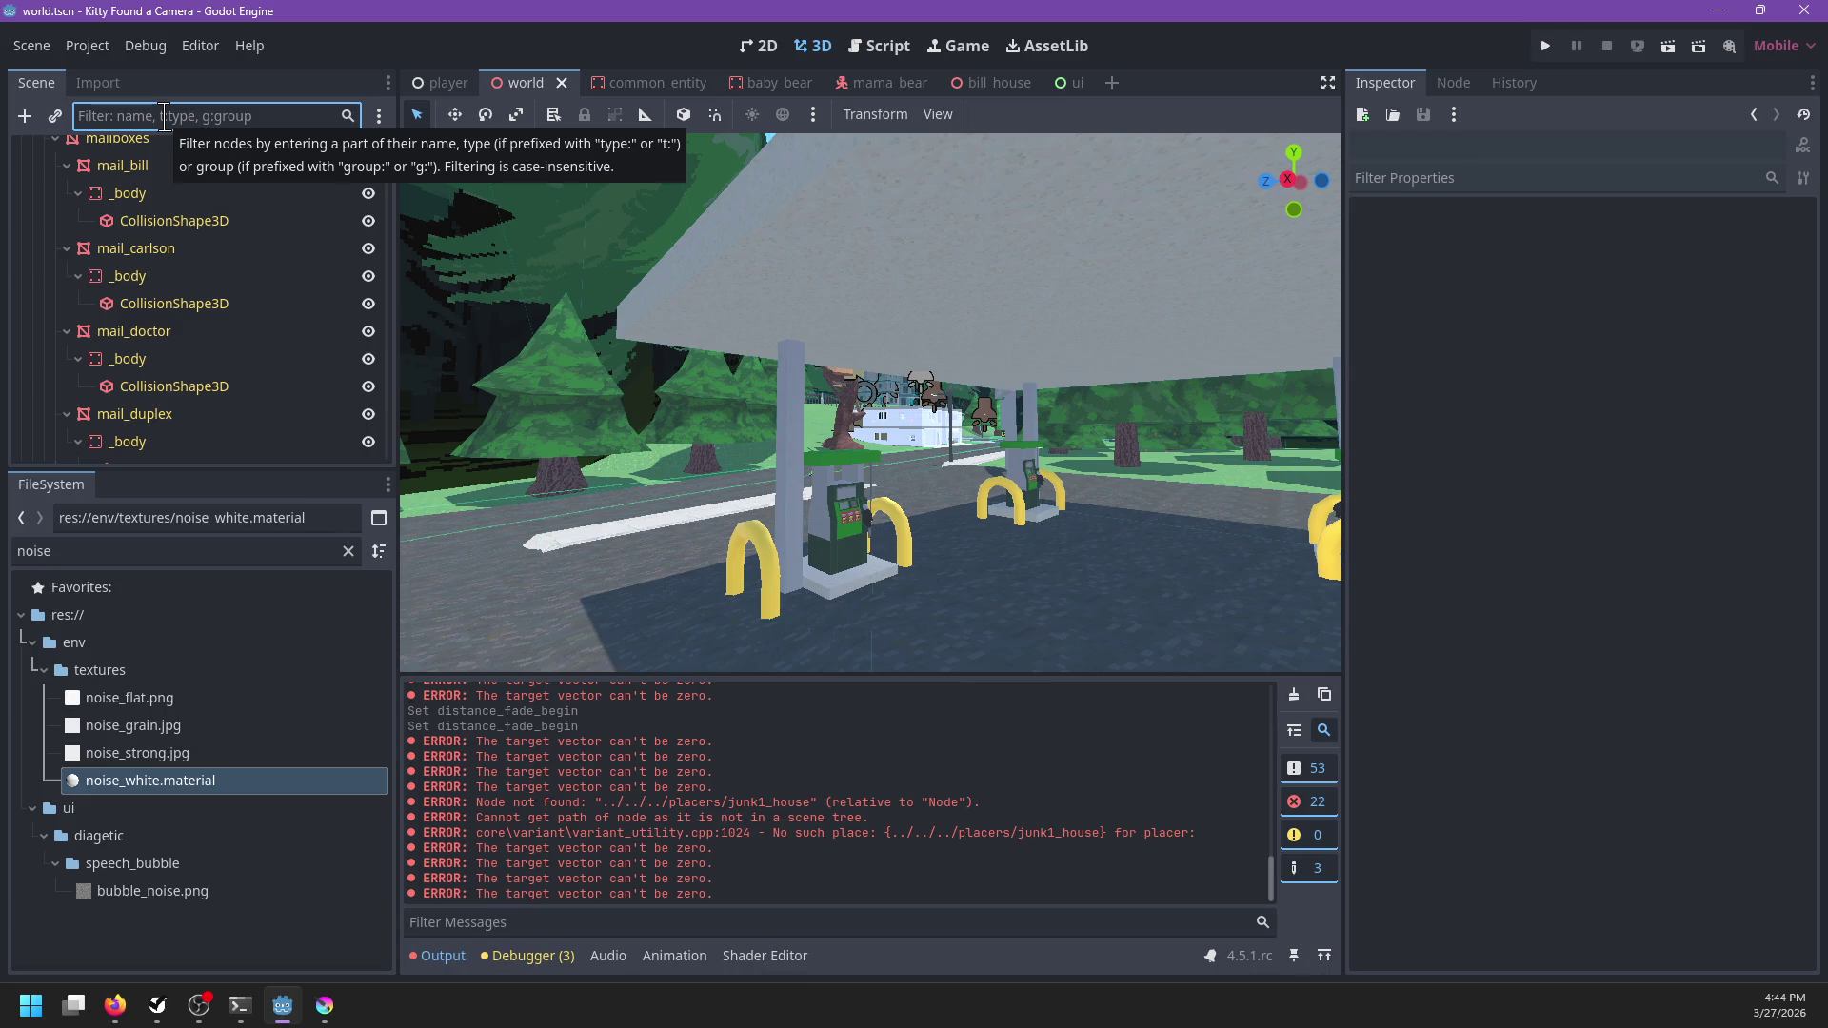
text(177)
key(BackSpace)
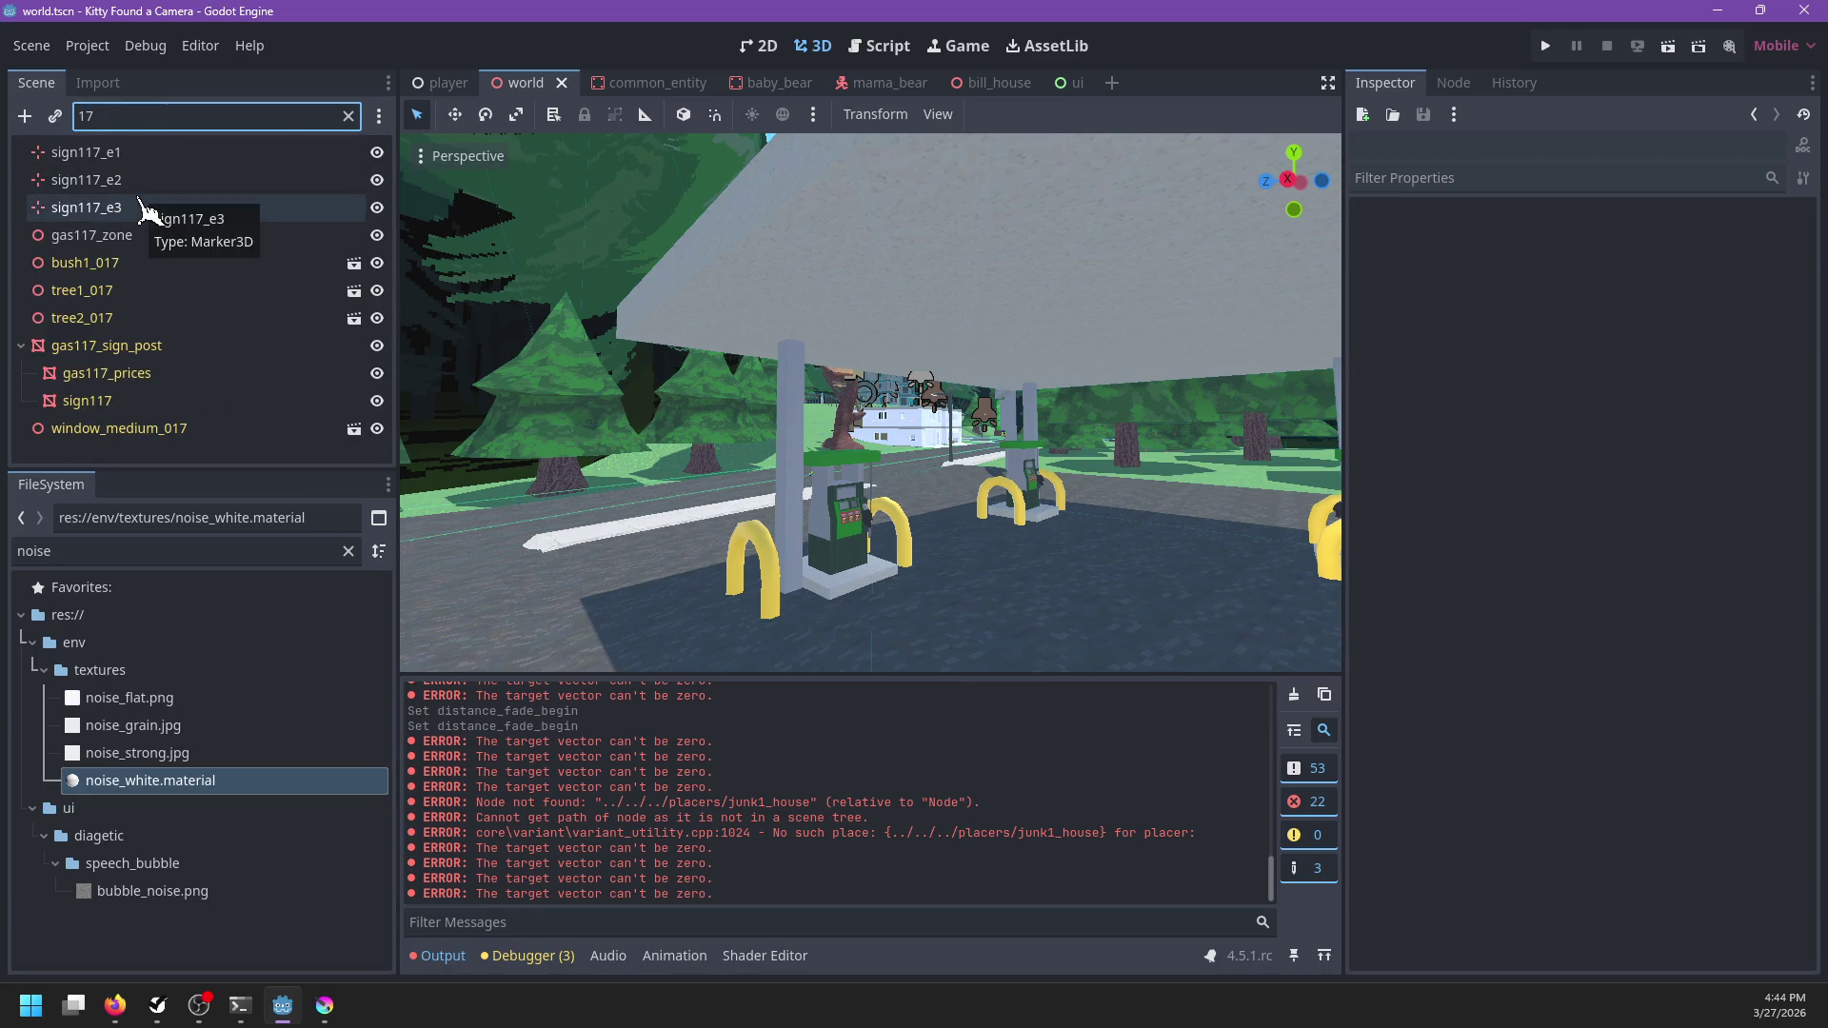
key(BackSpace)
text(17)
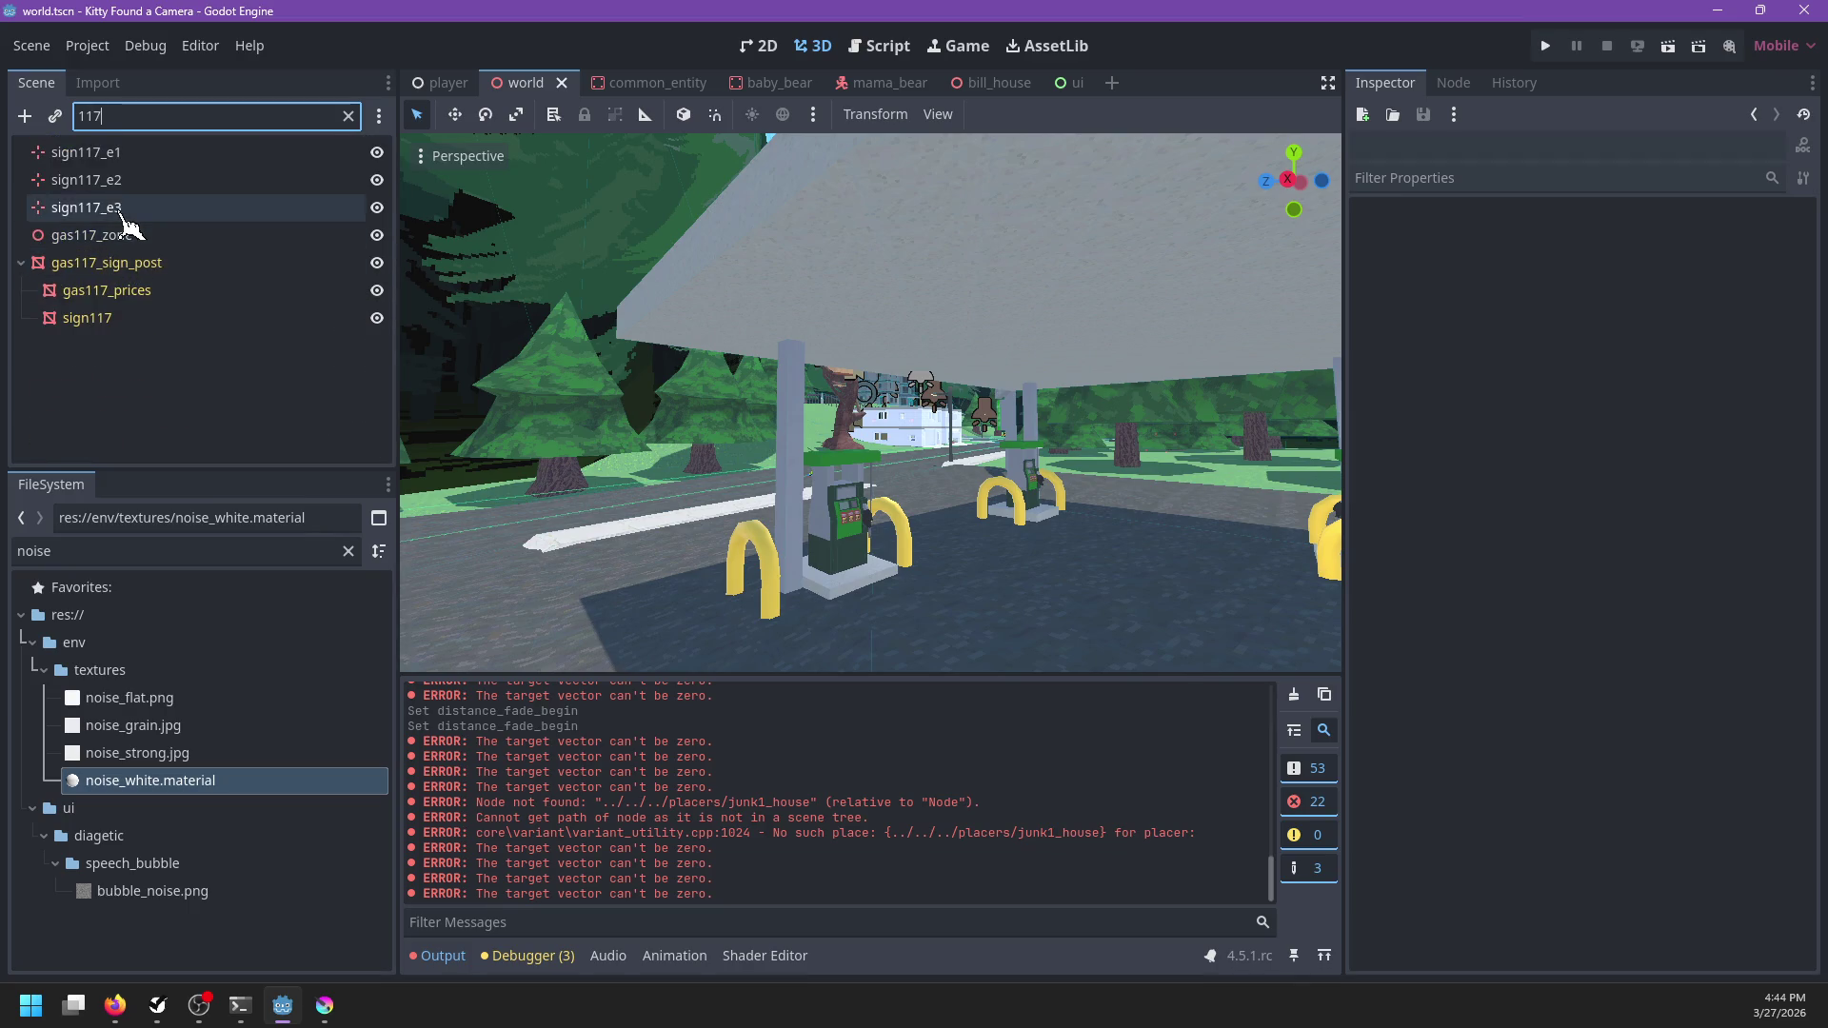
Select sign117_e3, frame gas117_zone in the 3D view, and clear the filter
click(122, 215)
click(131, 236)
click(134, 236)
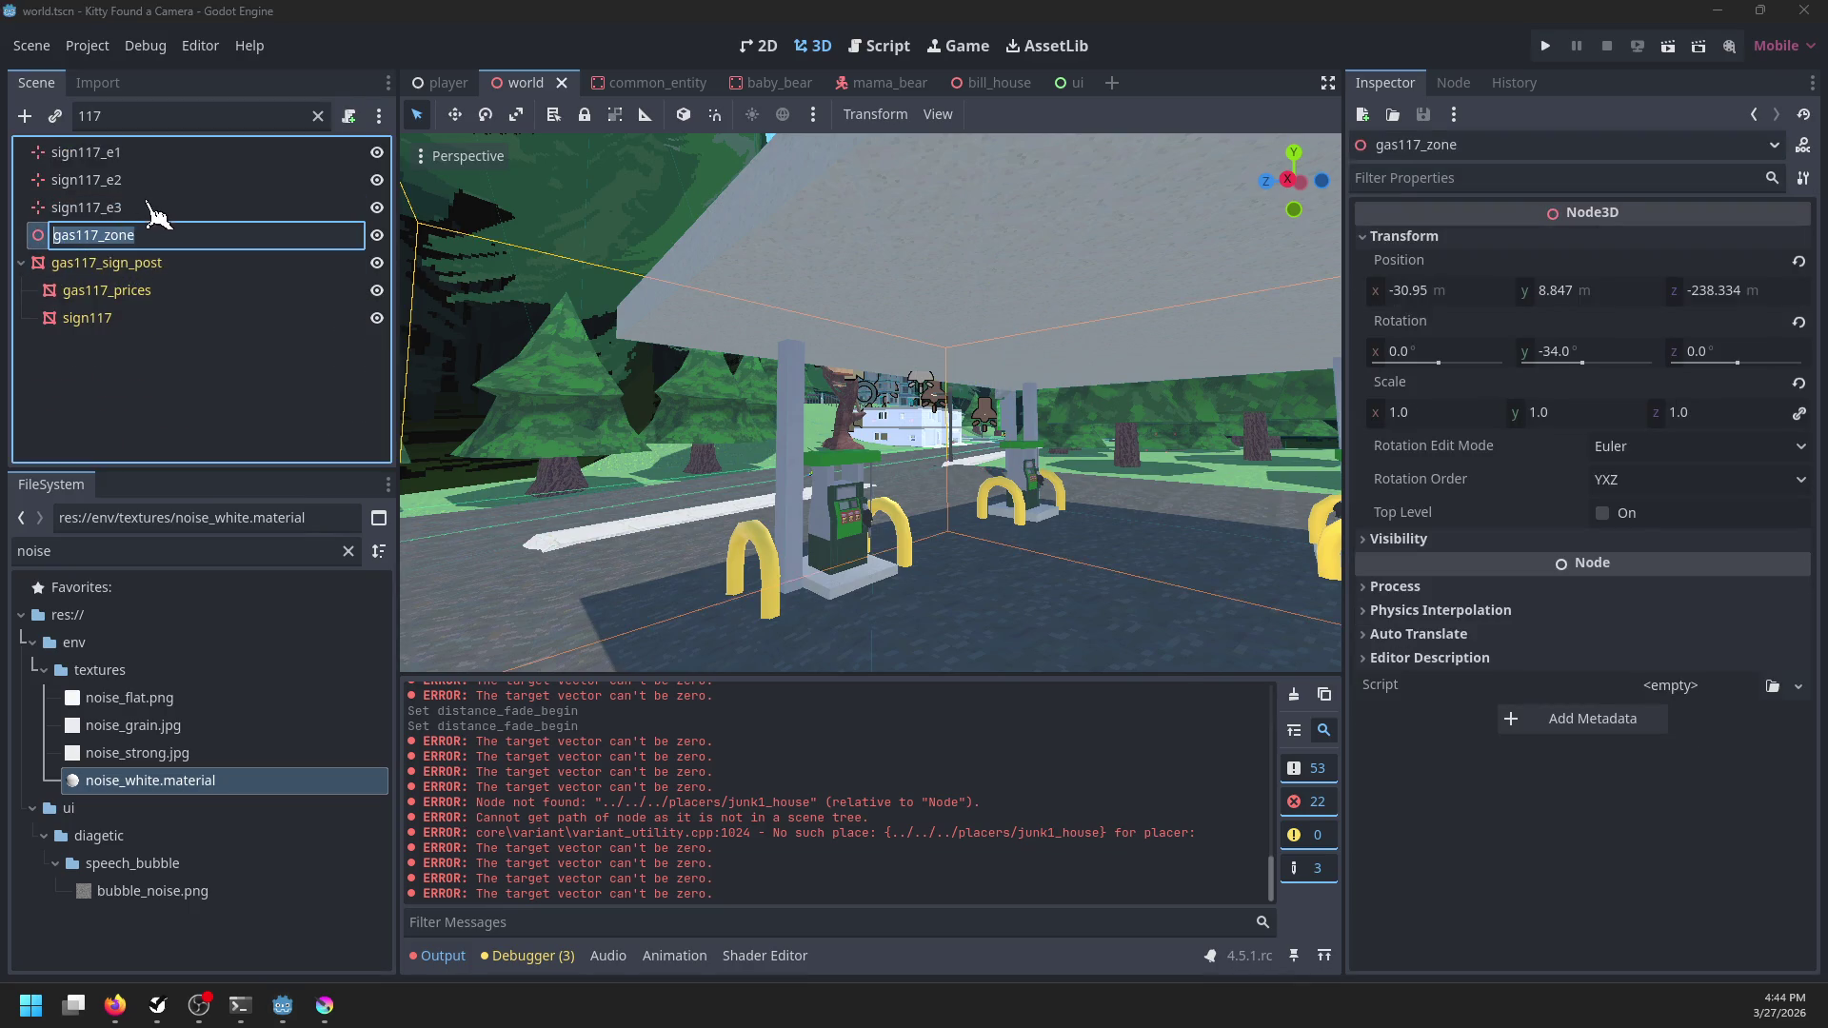
click(133, 208)
drag(645, 327, 888, 344)
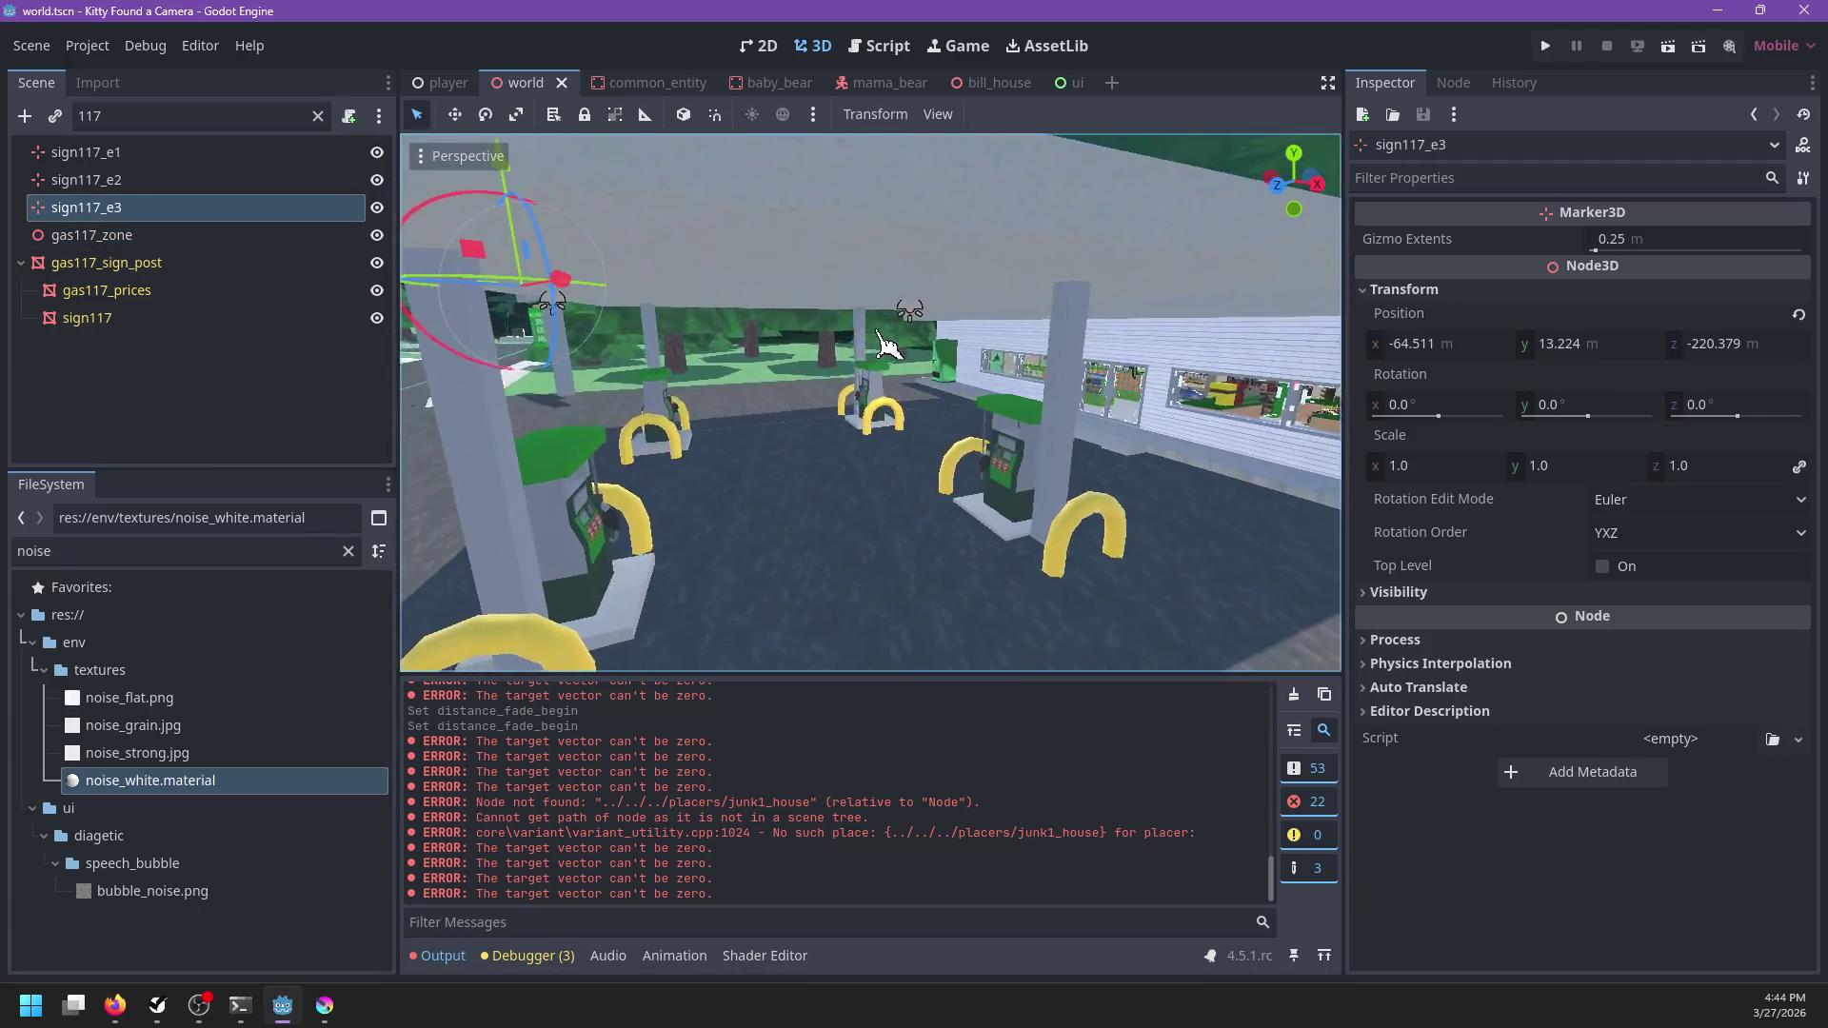
scroll(889, 344, down, 5)
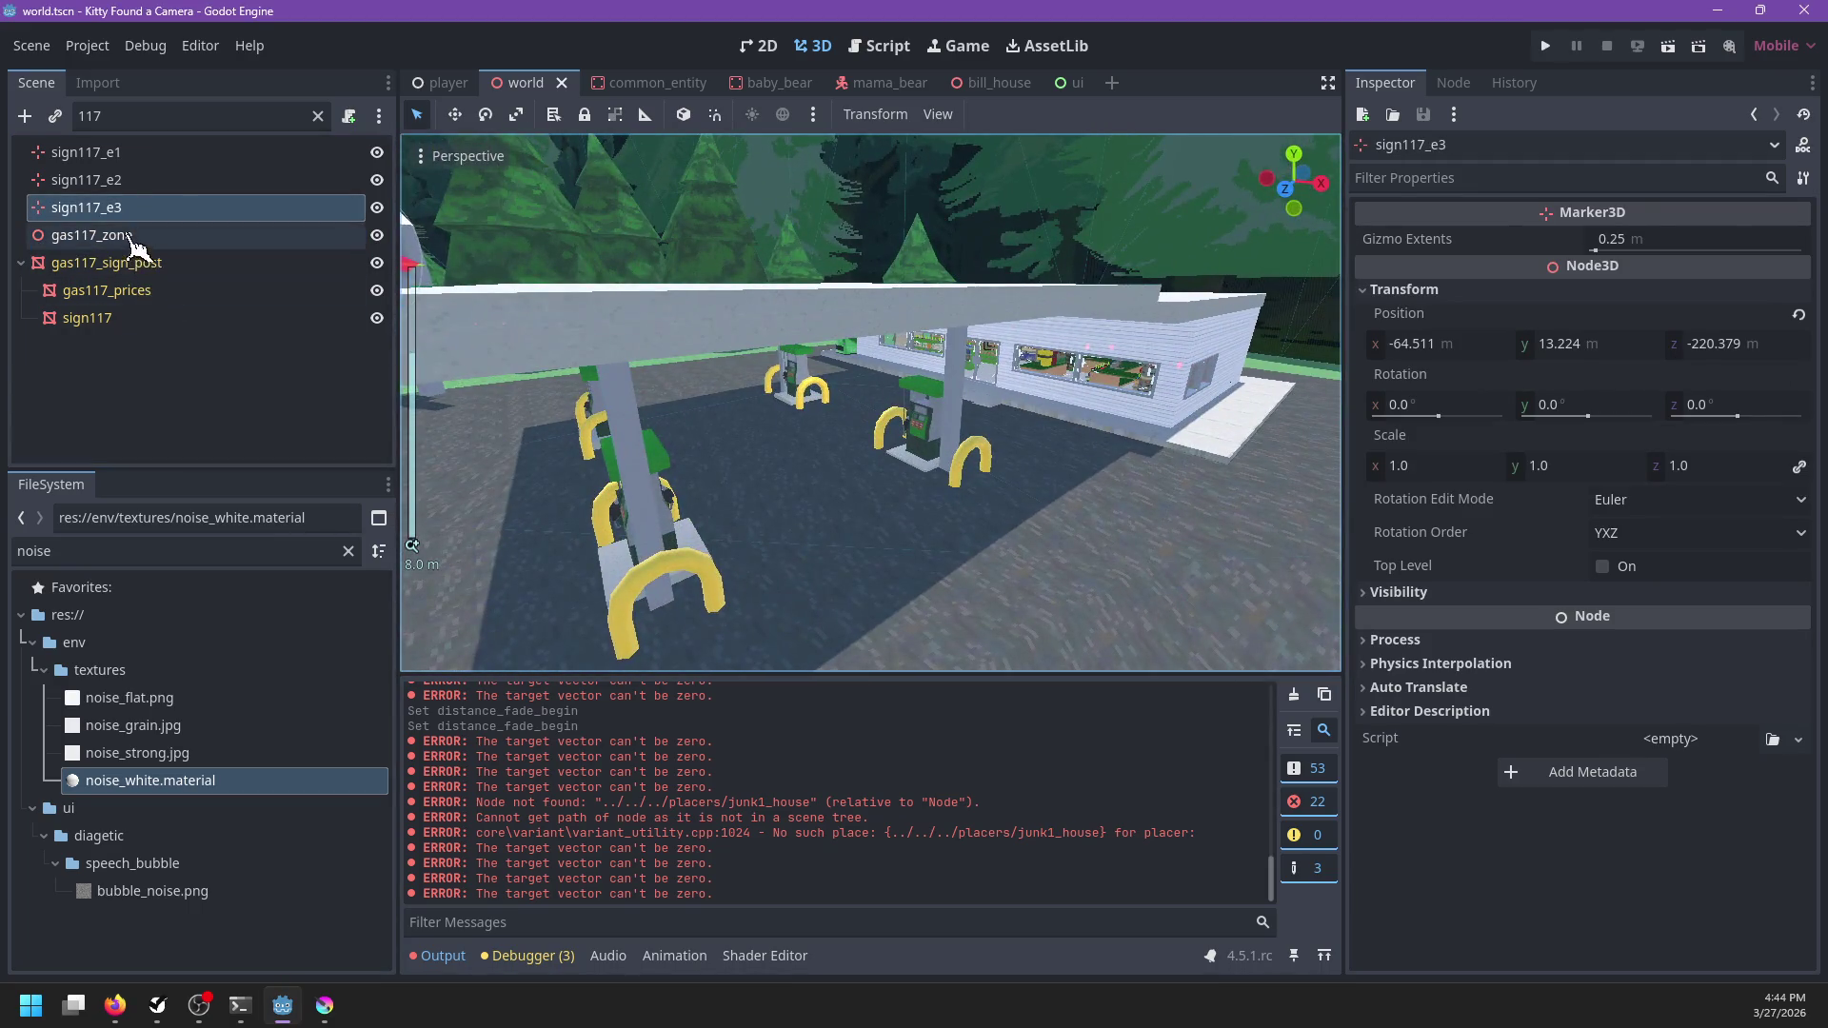
double_click(131, 237)
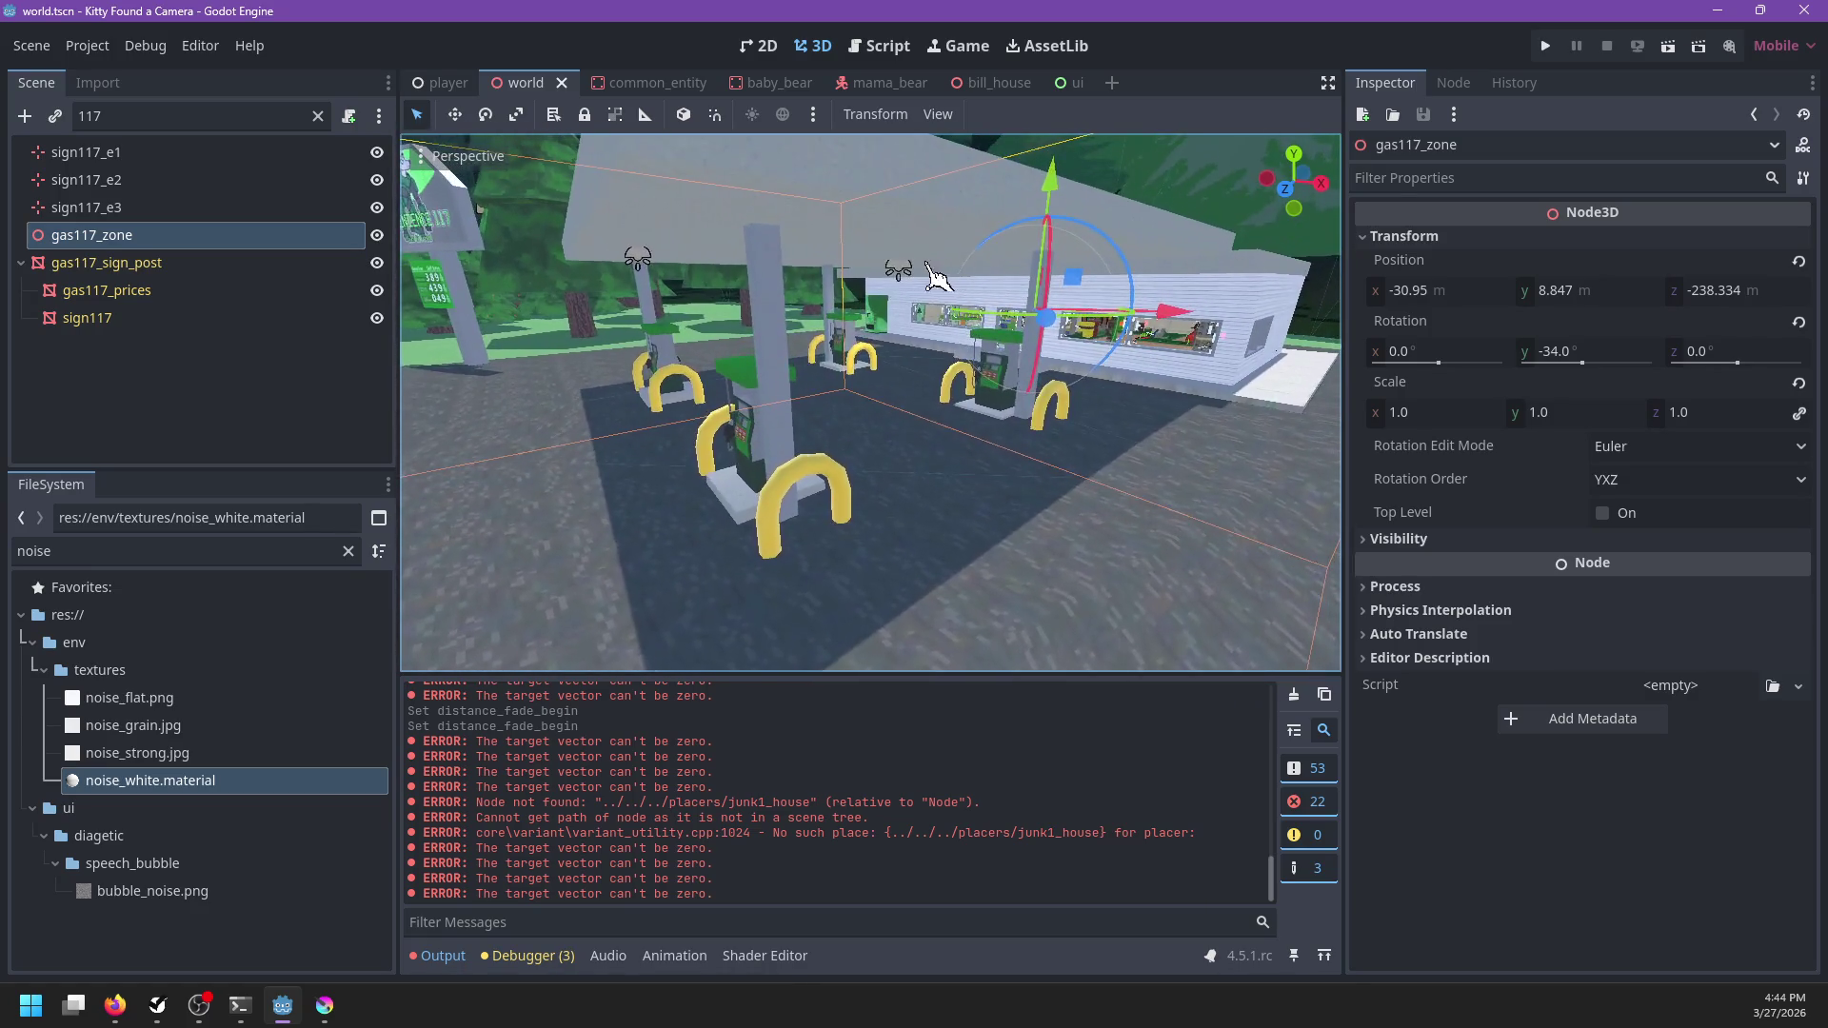
click(318, 115)
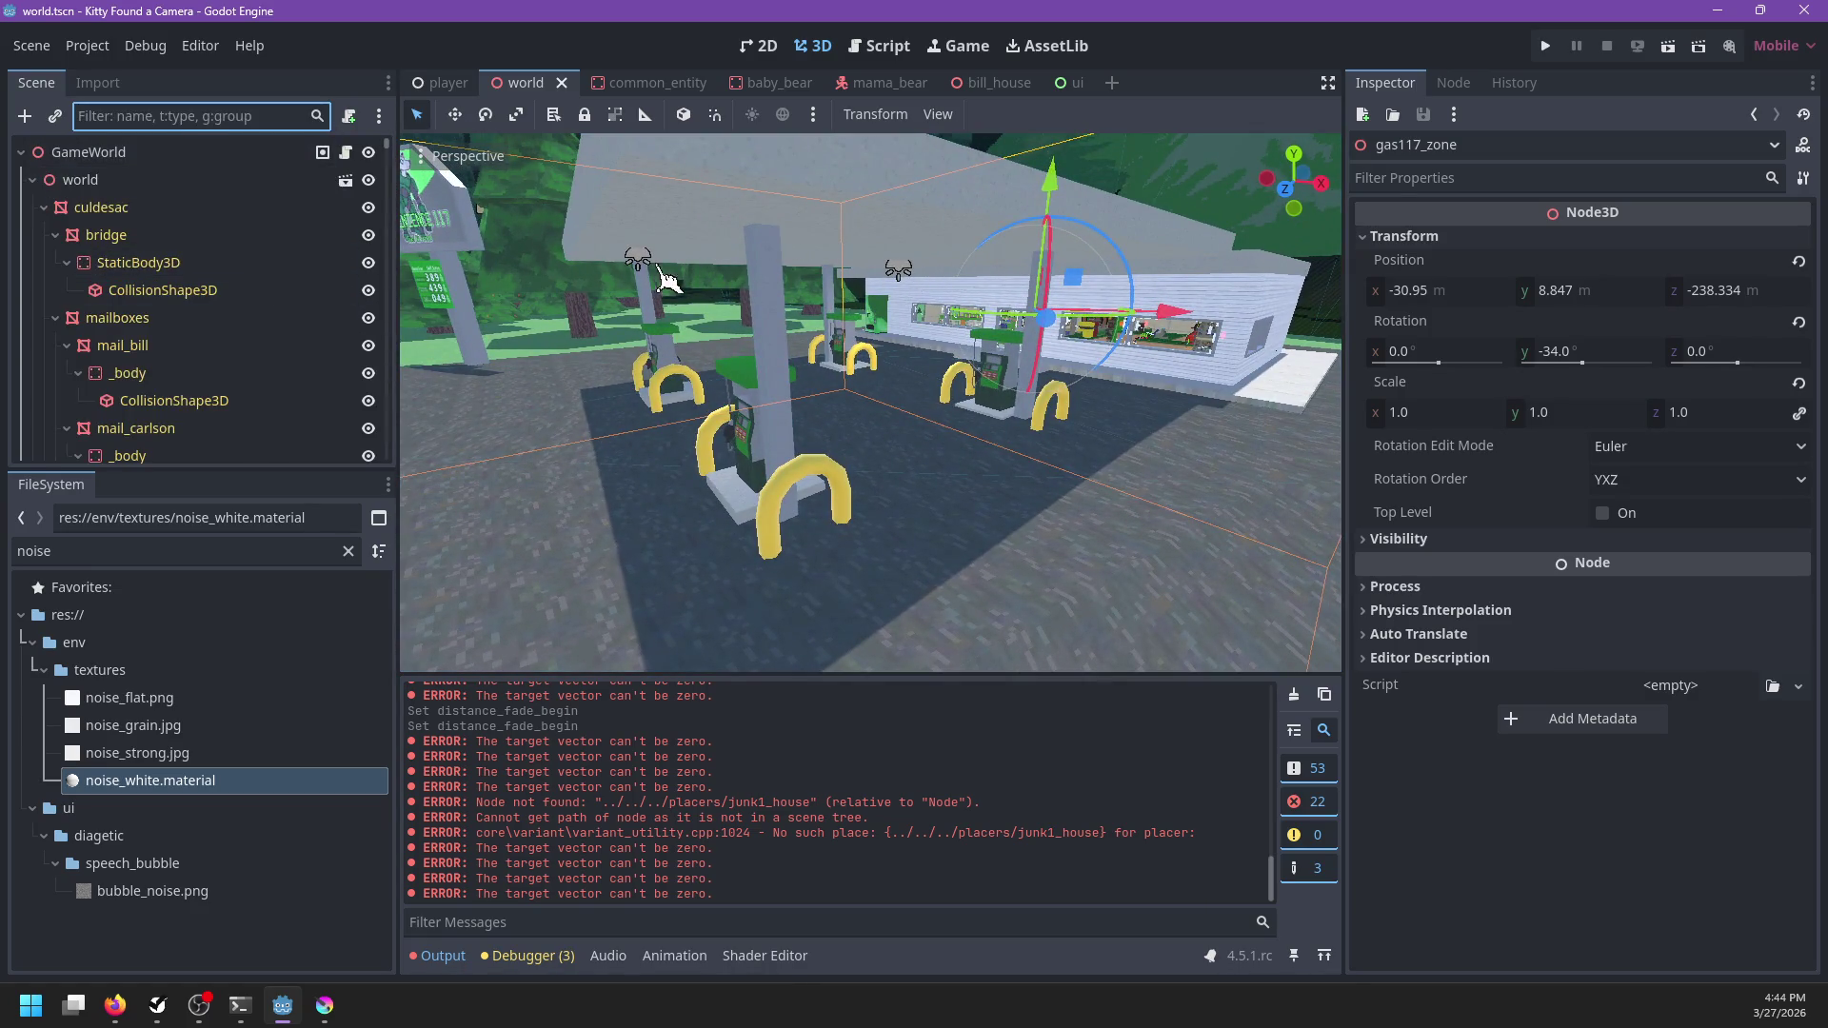
Select the gas-station roof_001 and zoom and orbit around it
click(666, 278)
scroll(286, 386, down, 3)
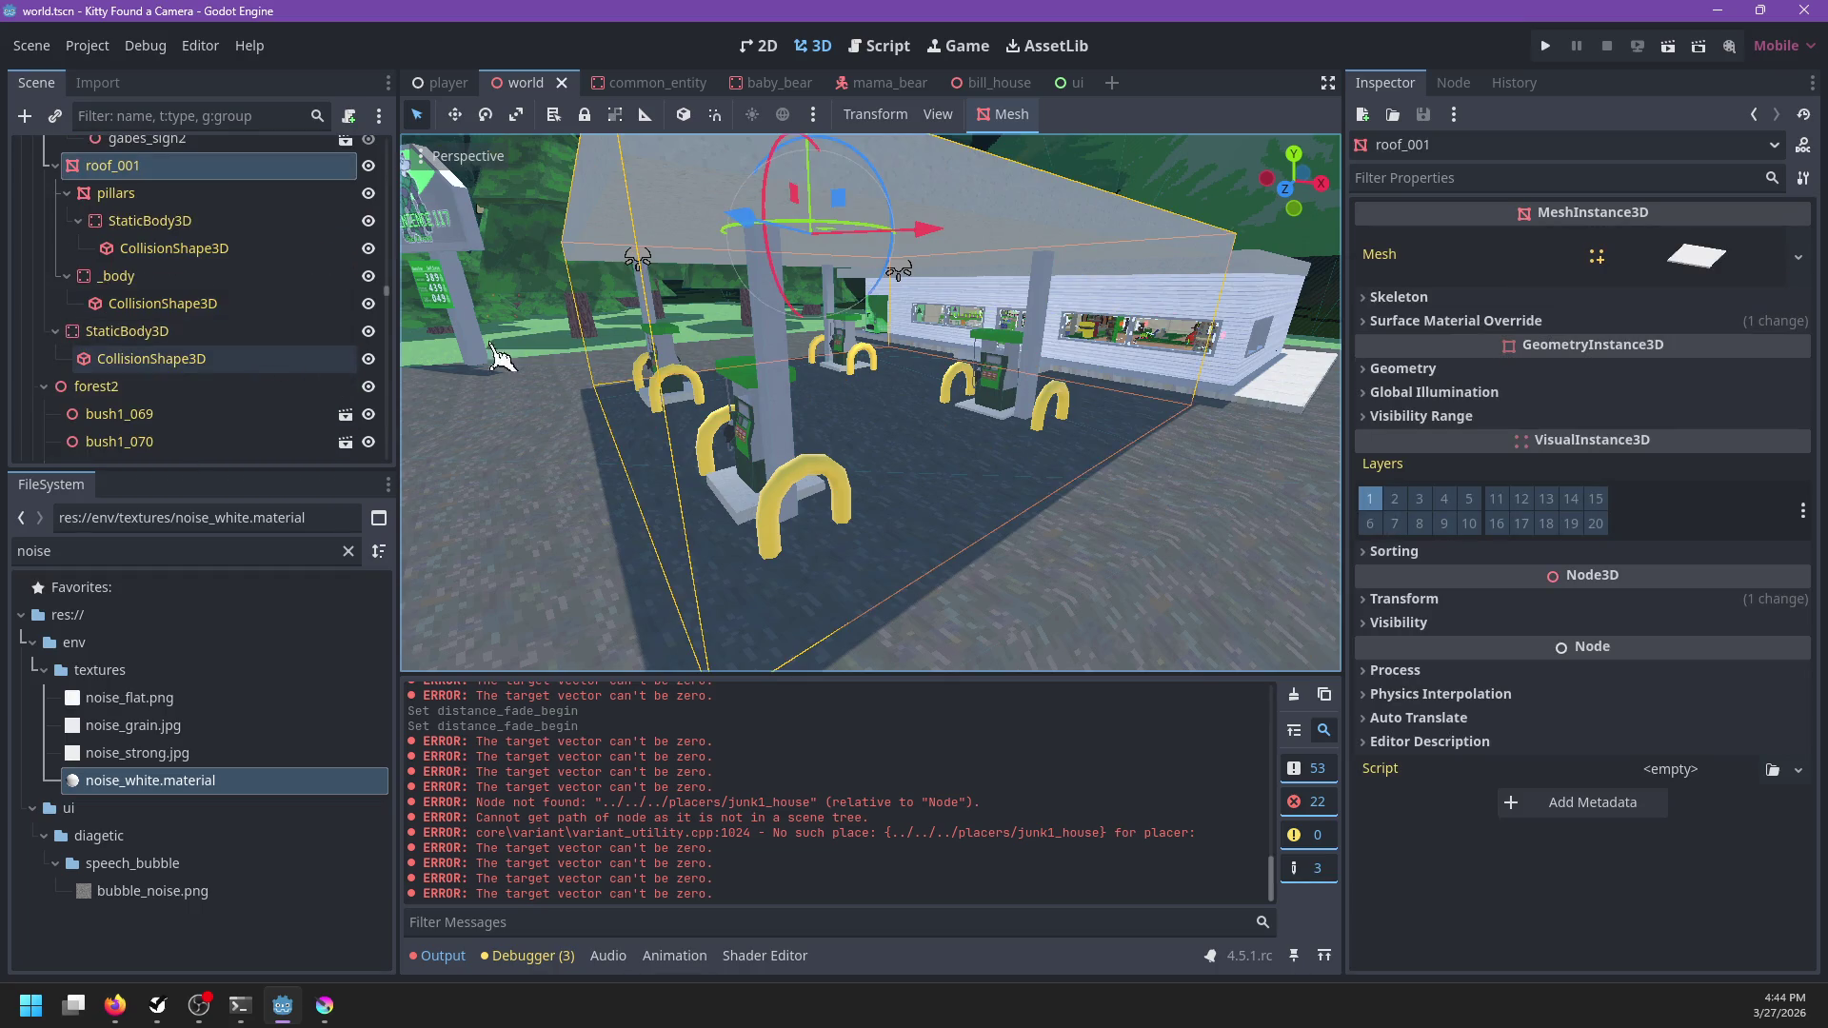
scroll(836, 277, up, 5)
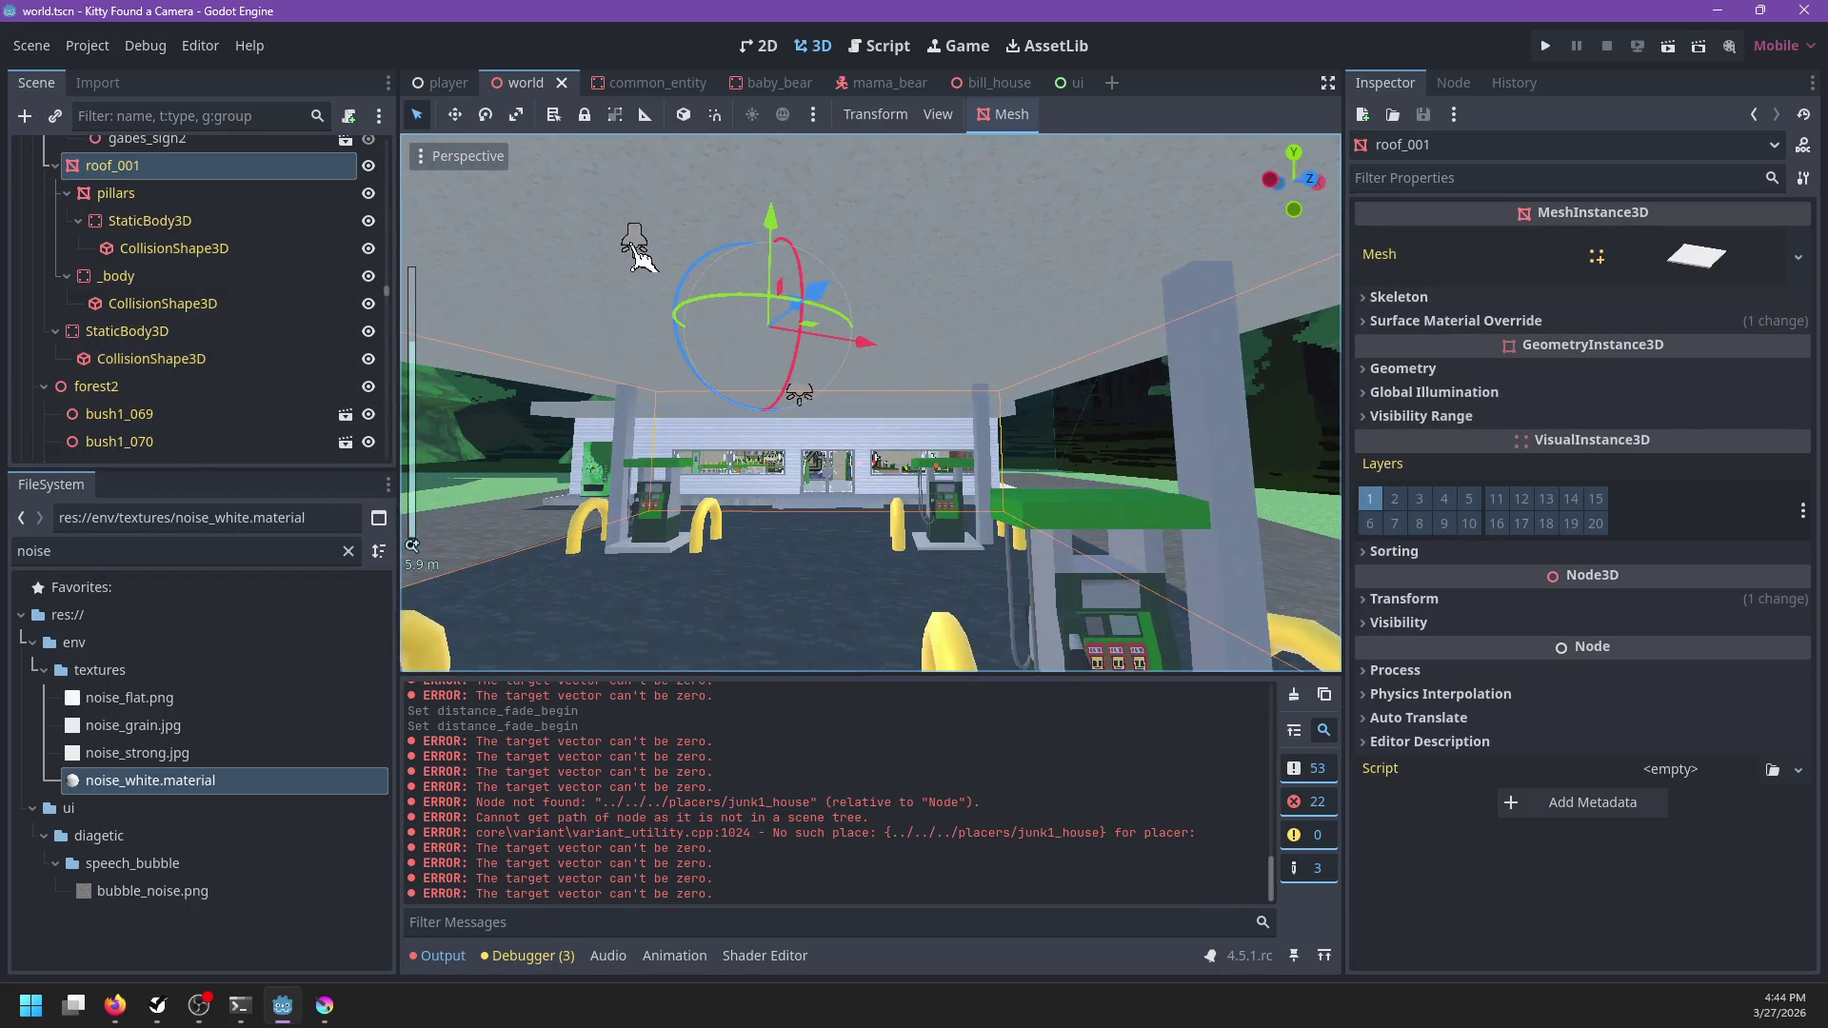
scroll(636, 253, up, 4)
scroll(817, 352, down, 2)
mouse_move(829, 328)
mouse_down()
mouse_move(609, 400)
mouse_move(712, 381)
mouse_up()
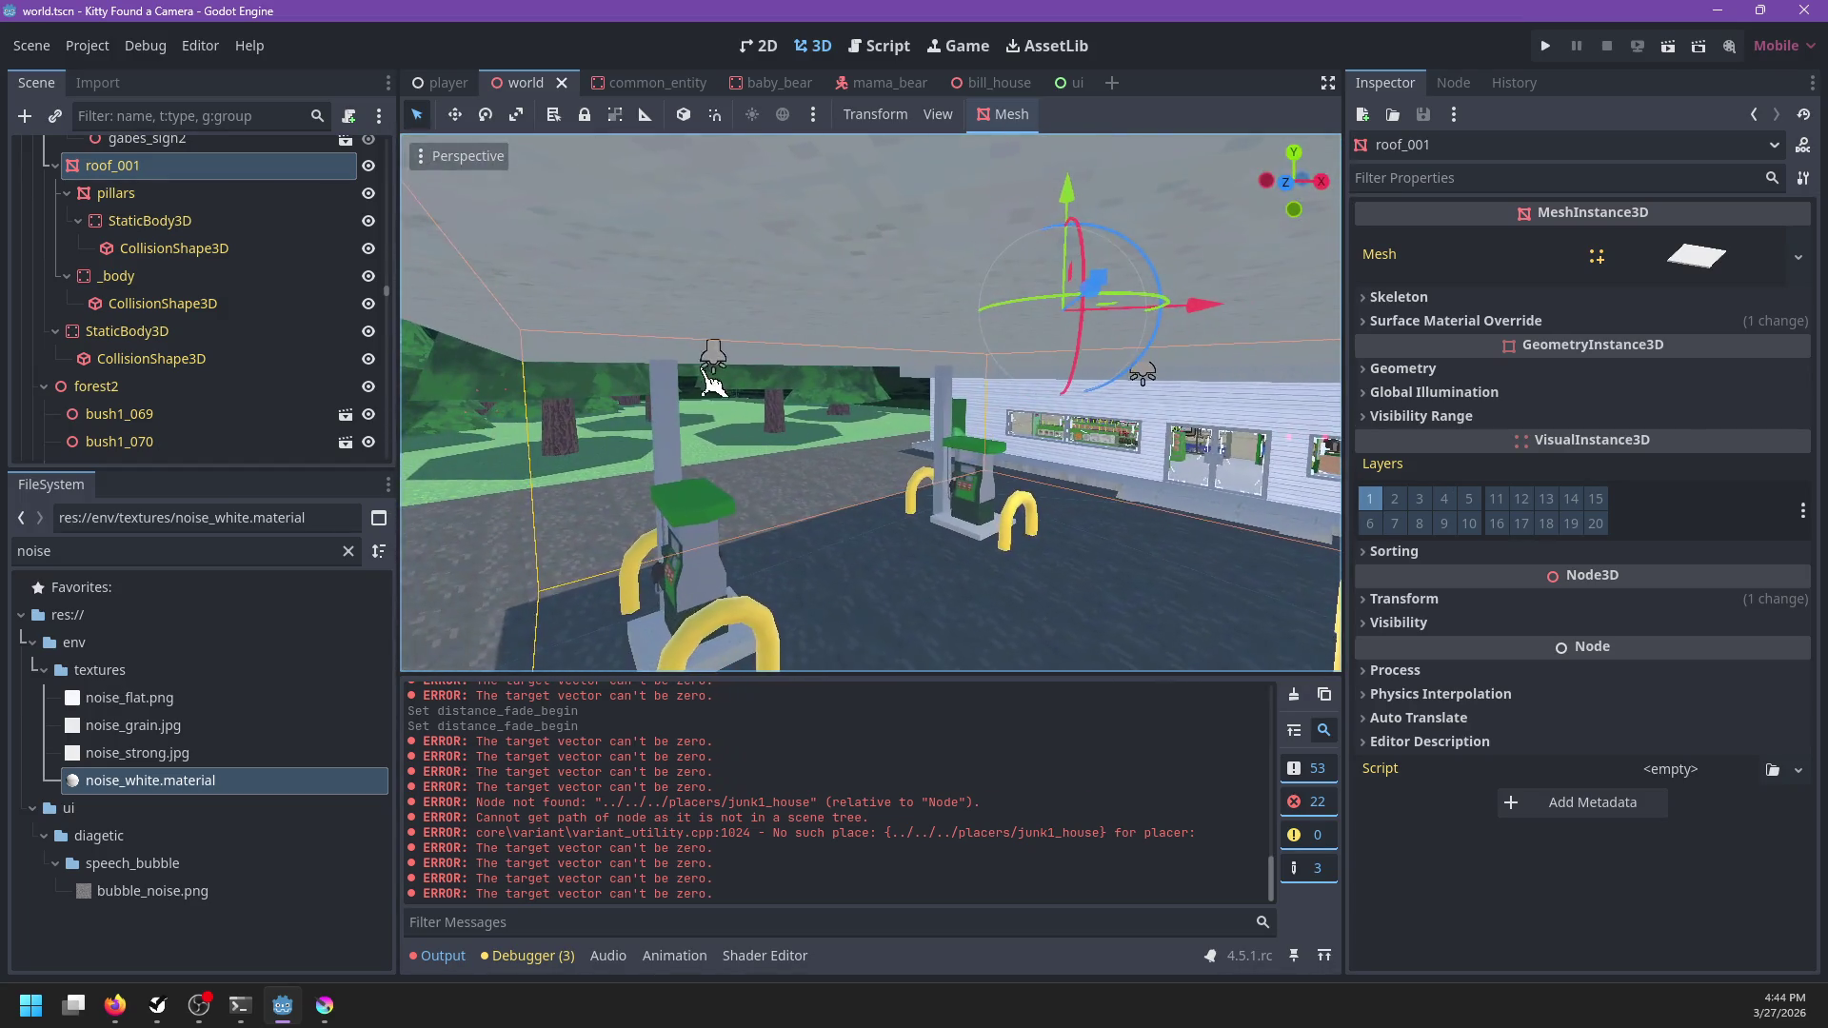
Undo the roof's accidental move and bring Firefox to the front
key(ctrl+z)
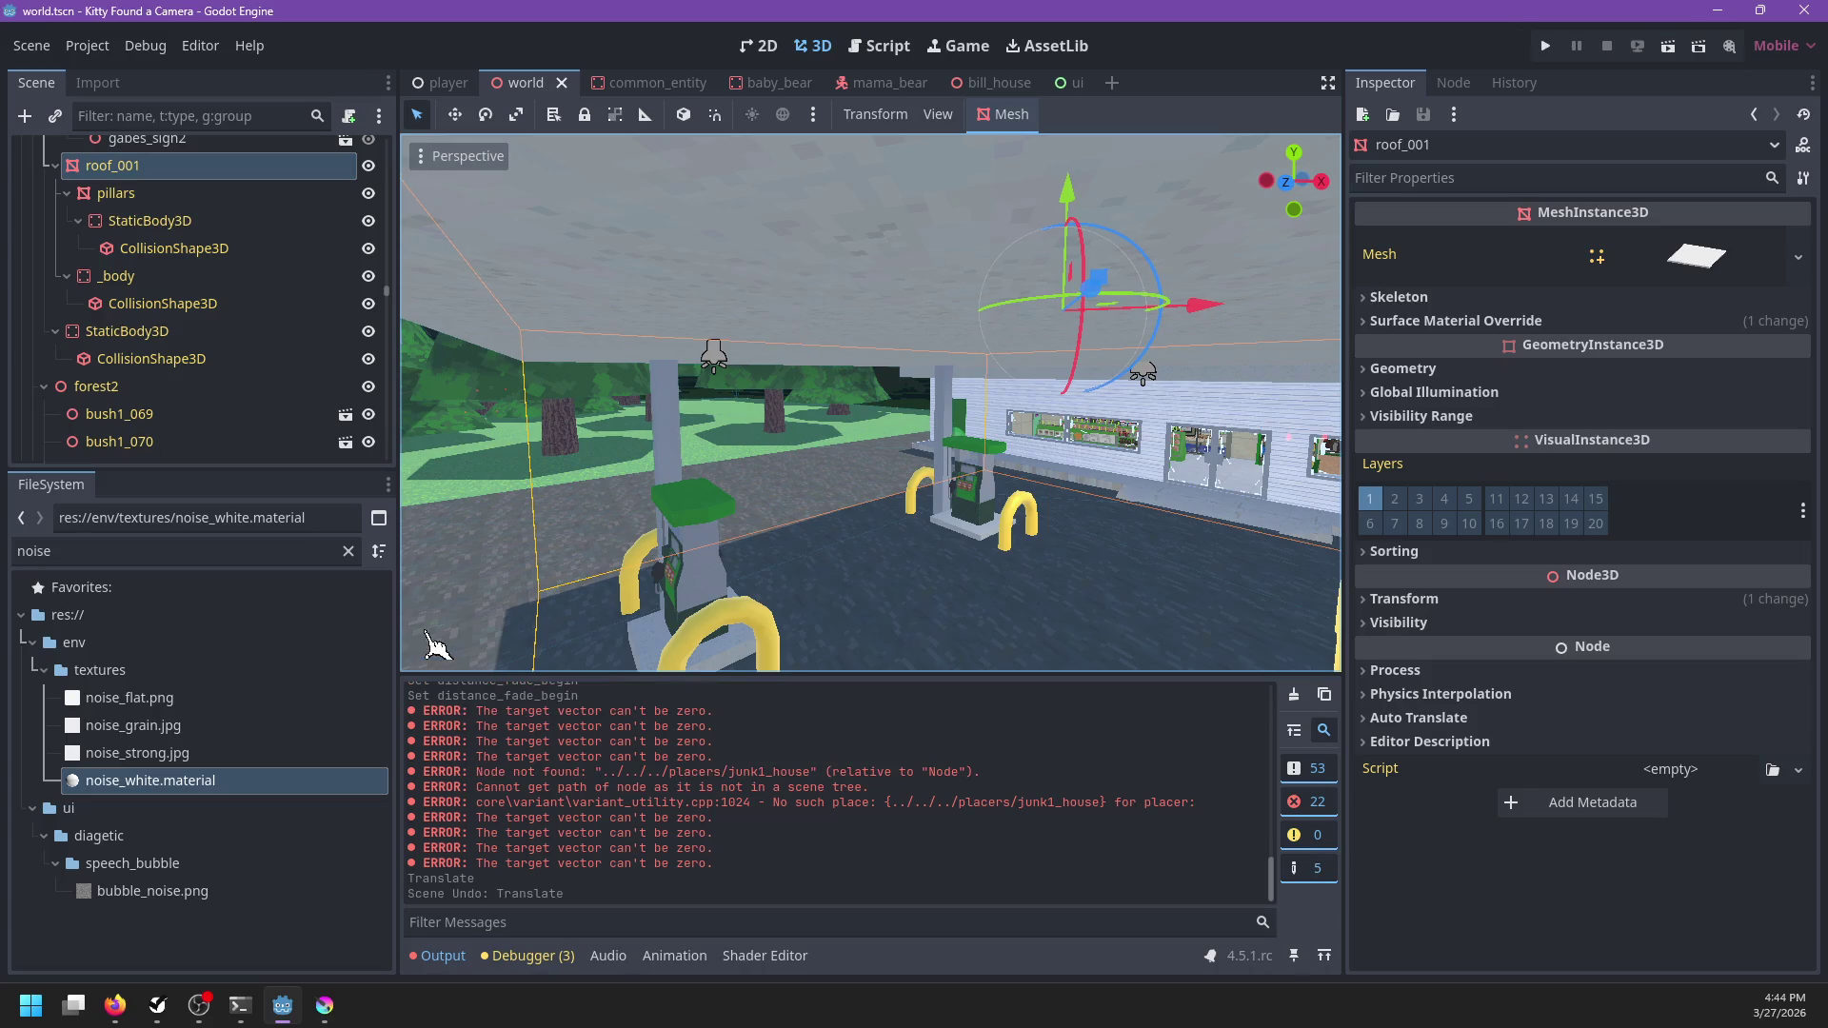
mouse_move(114, 1004)
click(411, 895)
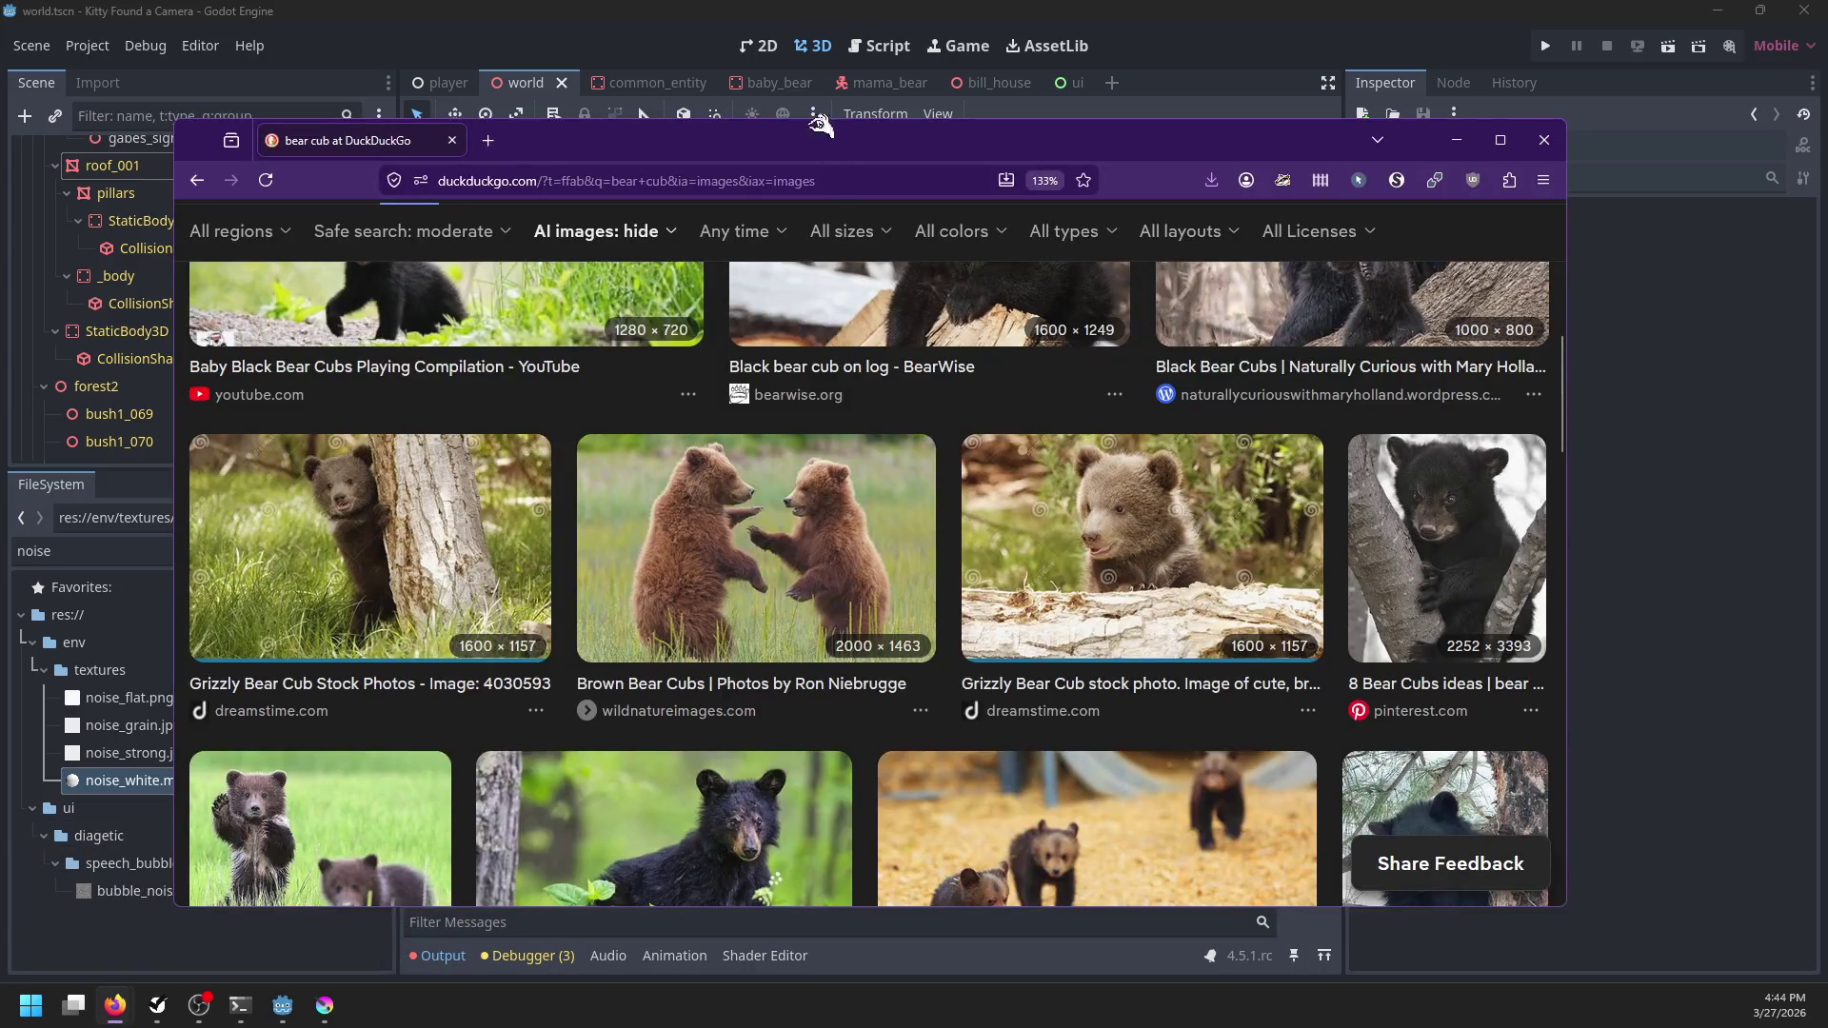
Search DuckDuckGo for 'godot cannot select lights in scene', skim the results, and return to Godot
text(godot cannot select lights in scene)
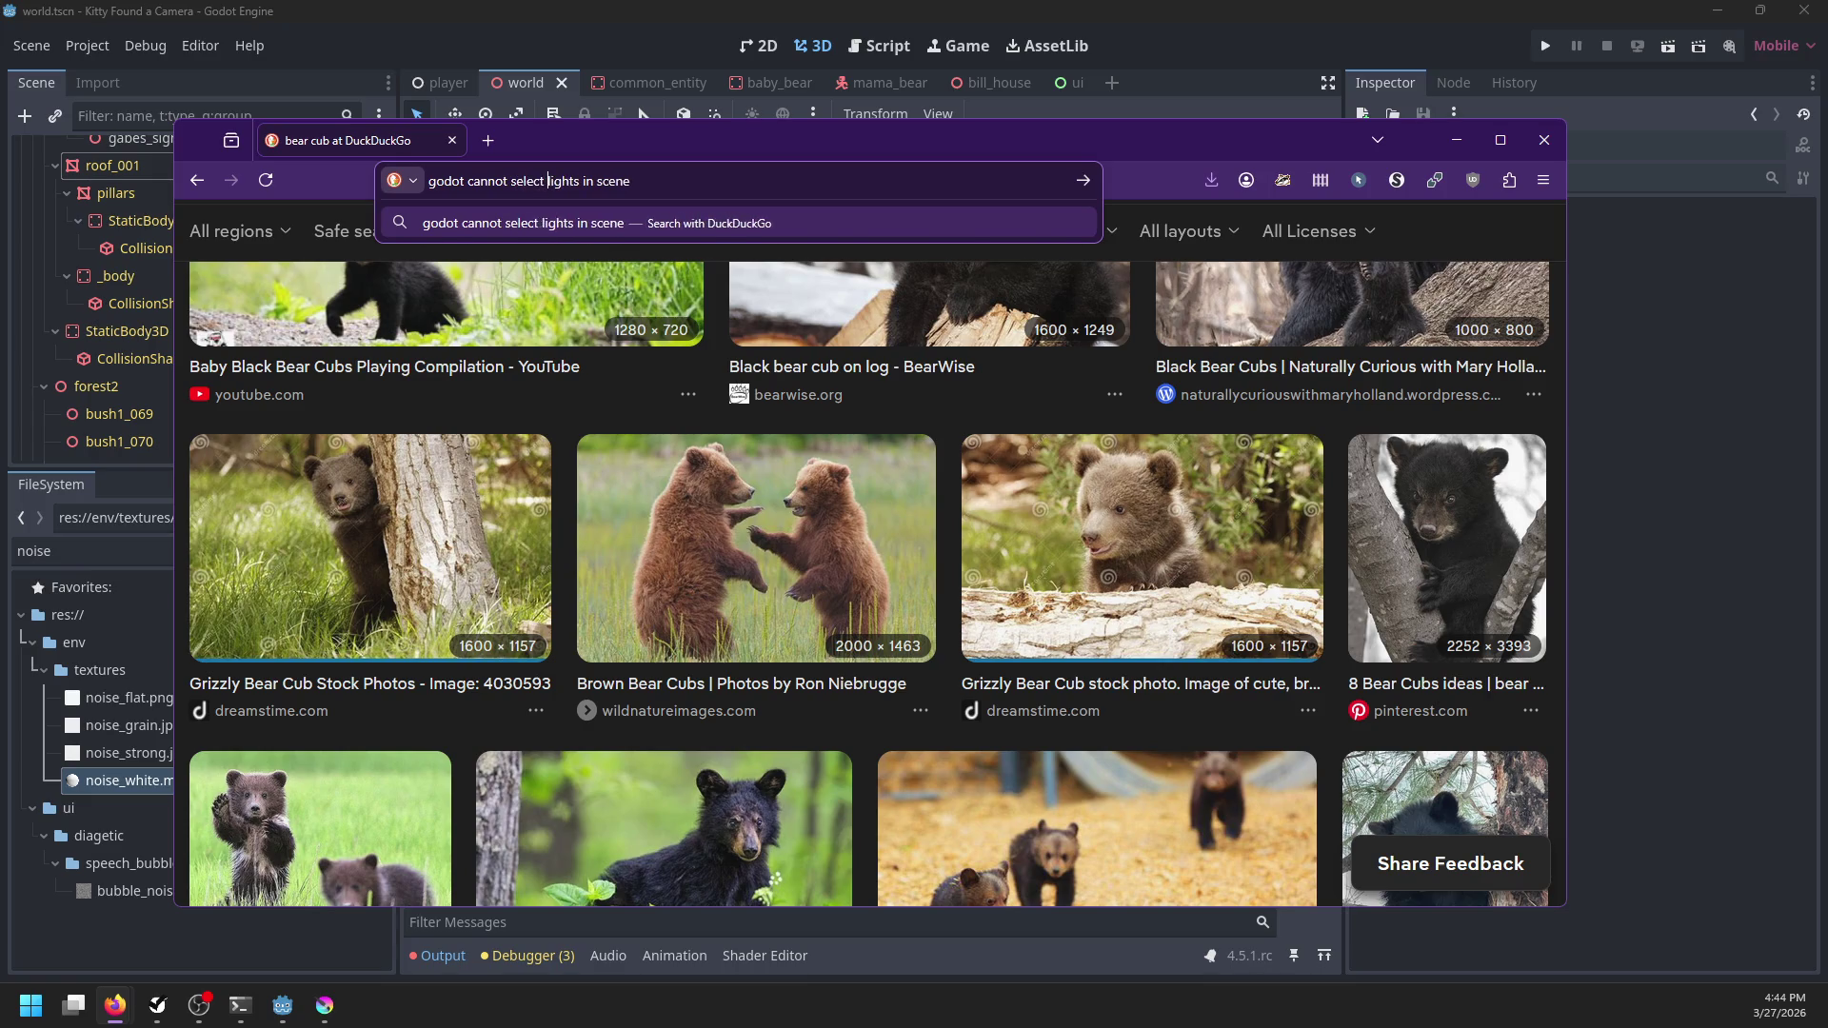
key(Return)
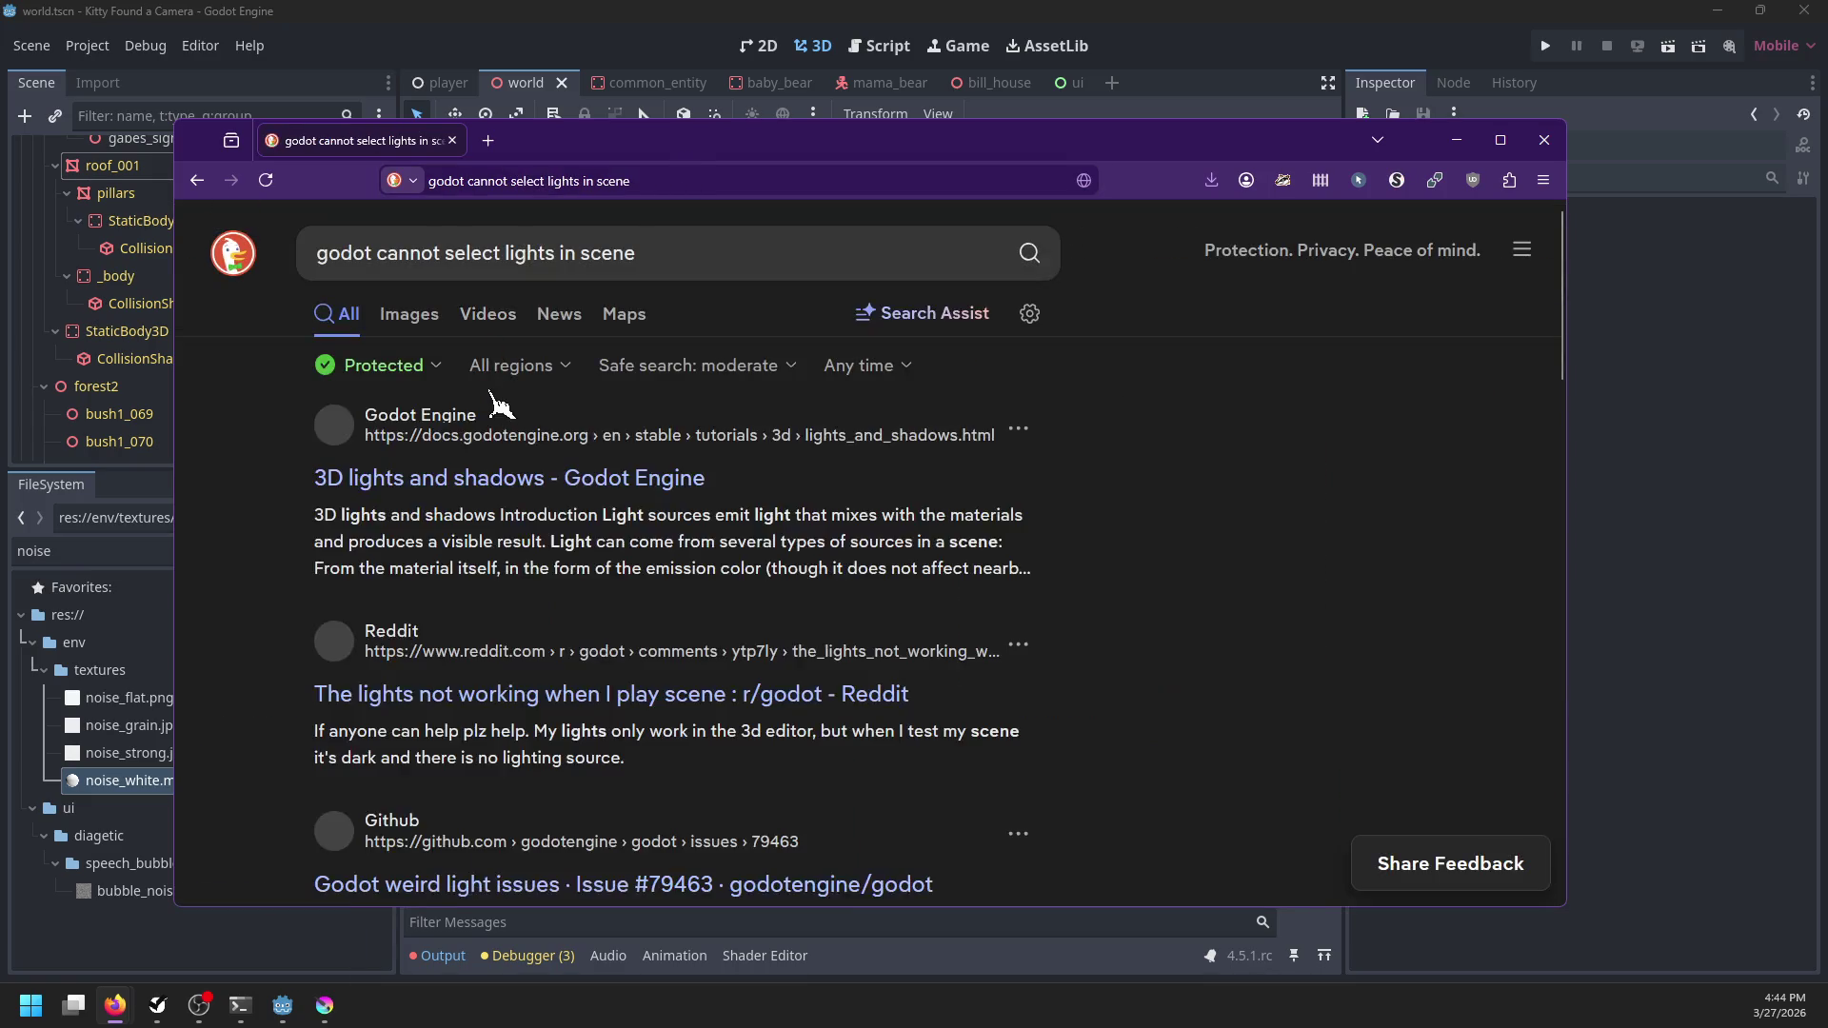
scroll(247, 559, down, 10)
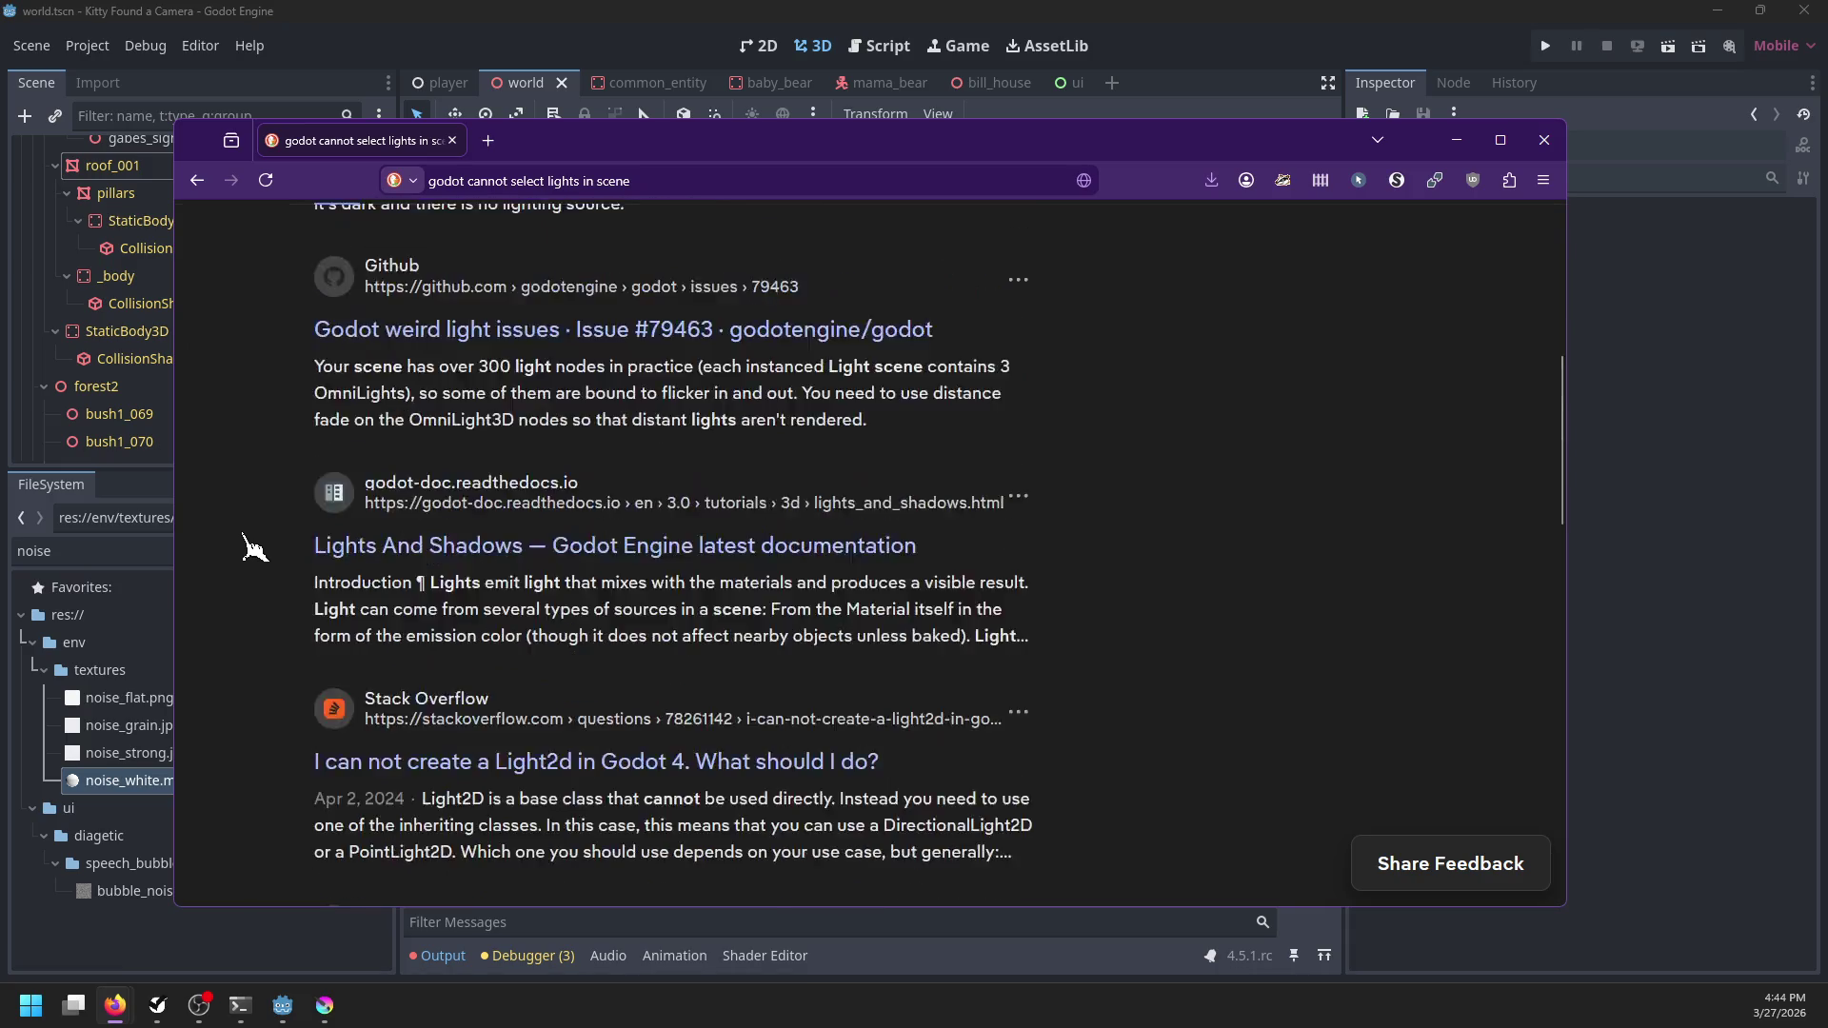
scroll(253, 547, down, 7)
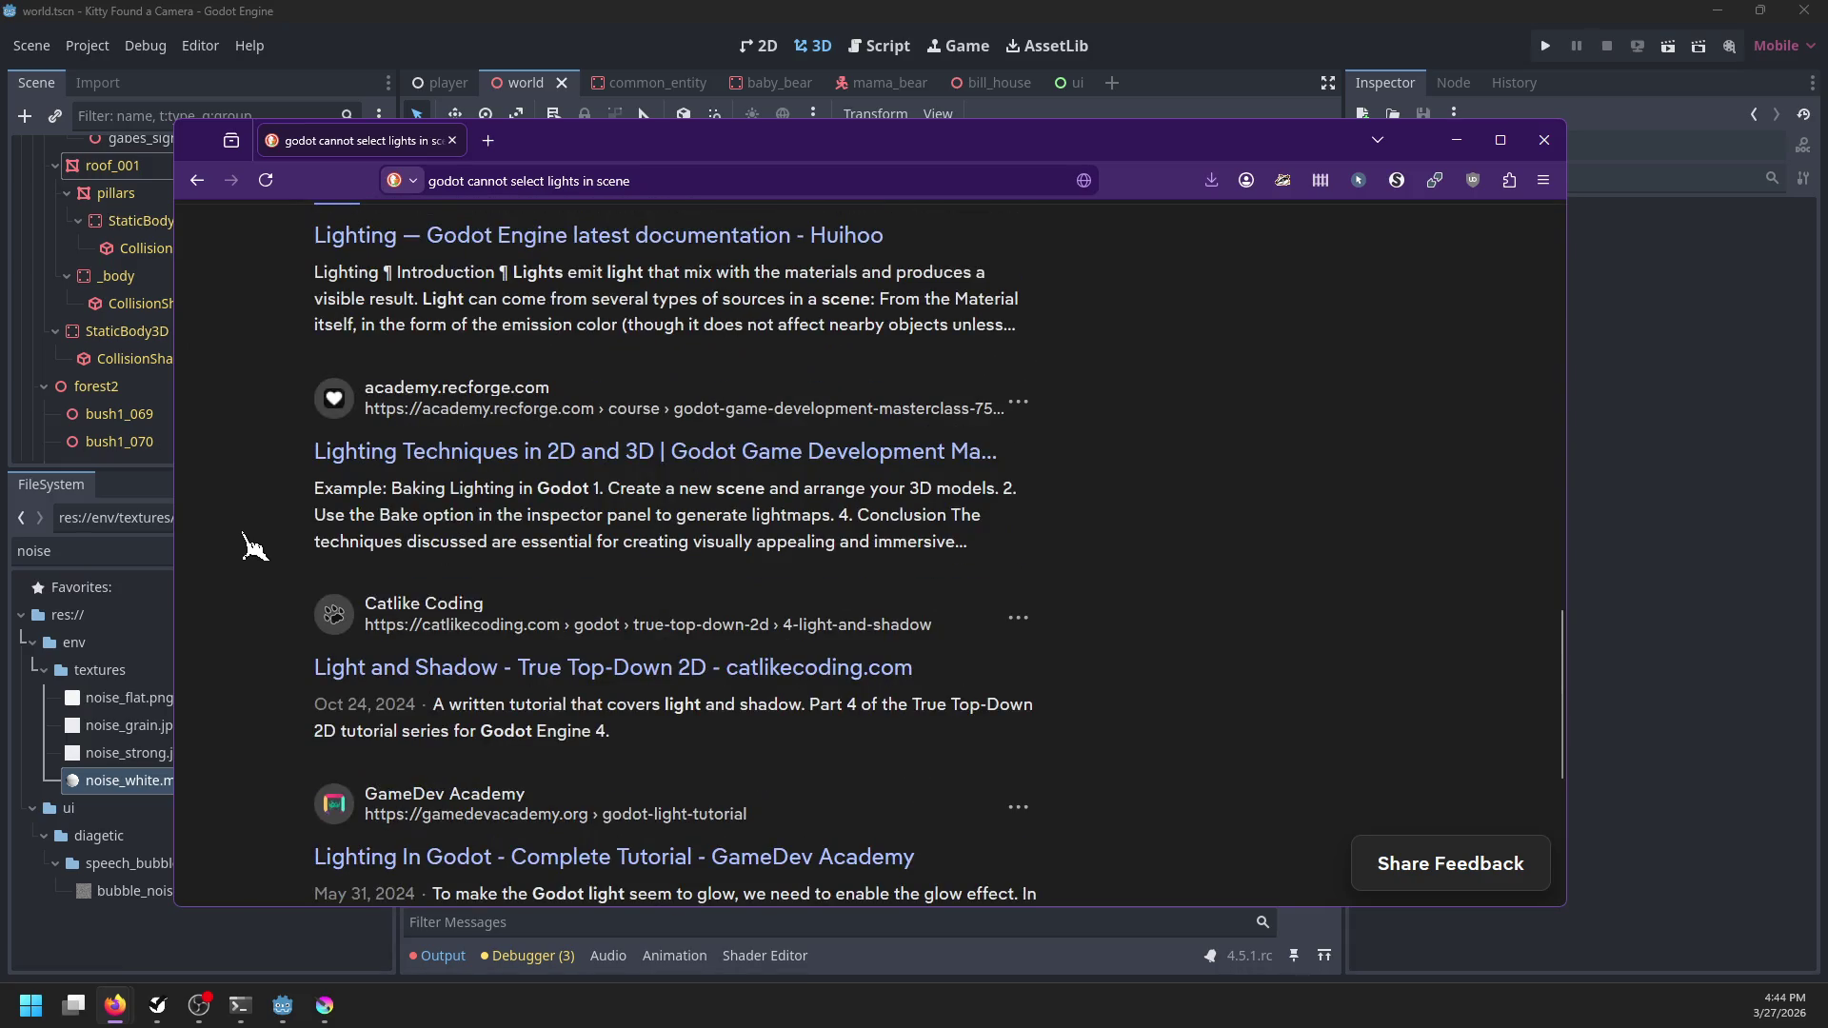
scroll(254, 547, down, 5)
click(562, 11)
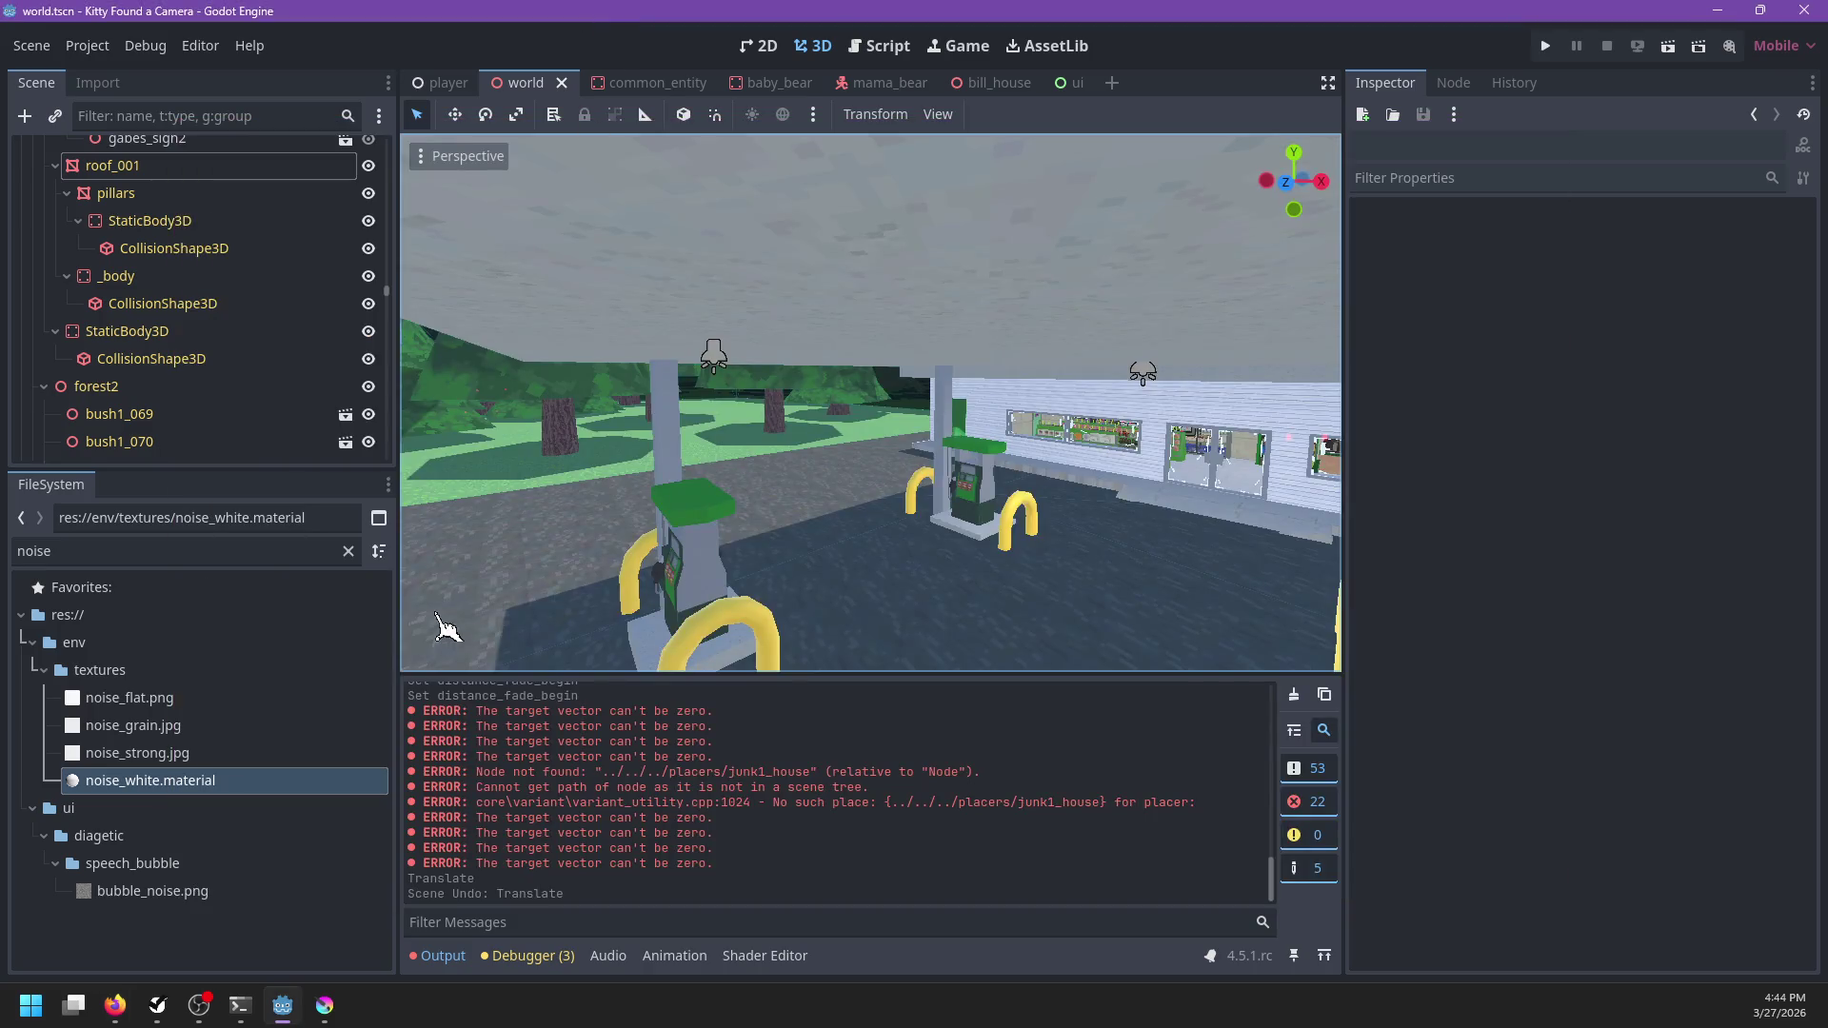
Filter the Scene dock by 'light' and step through the spotlights to SpotLight3D4
click(806, 364)
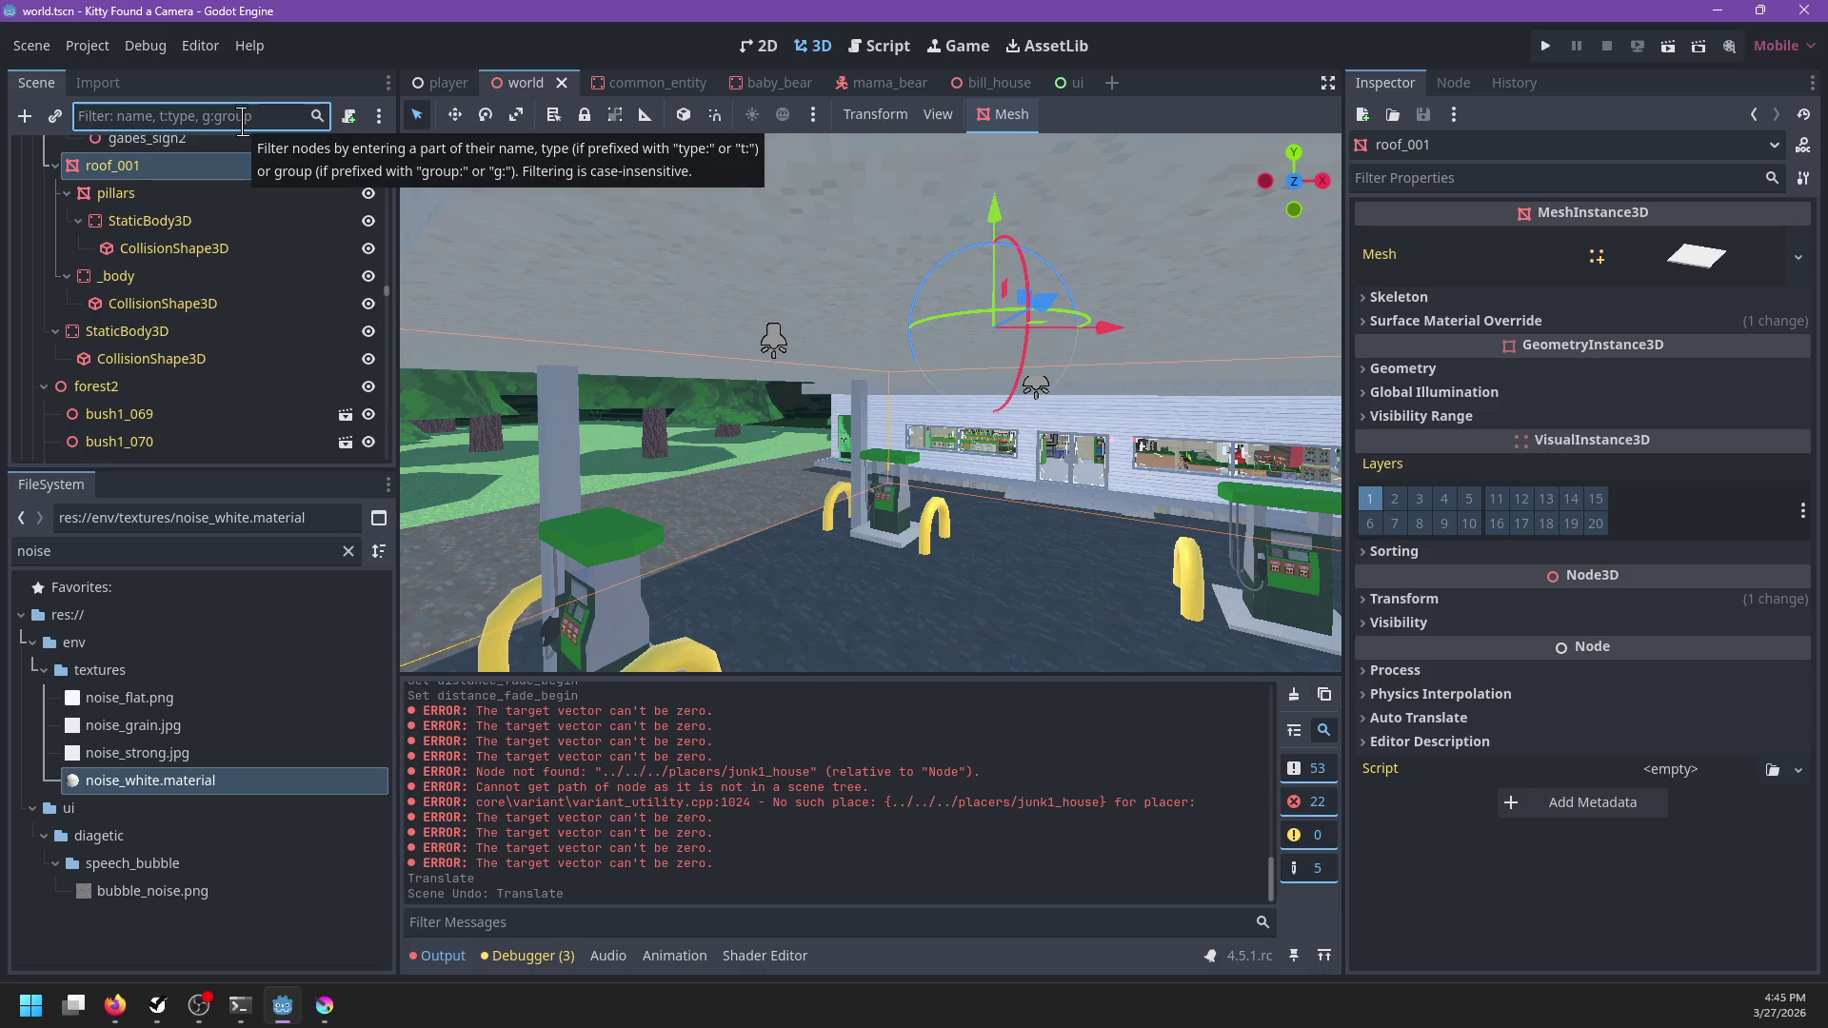
text(light)
click(91, 248)
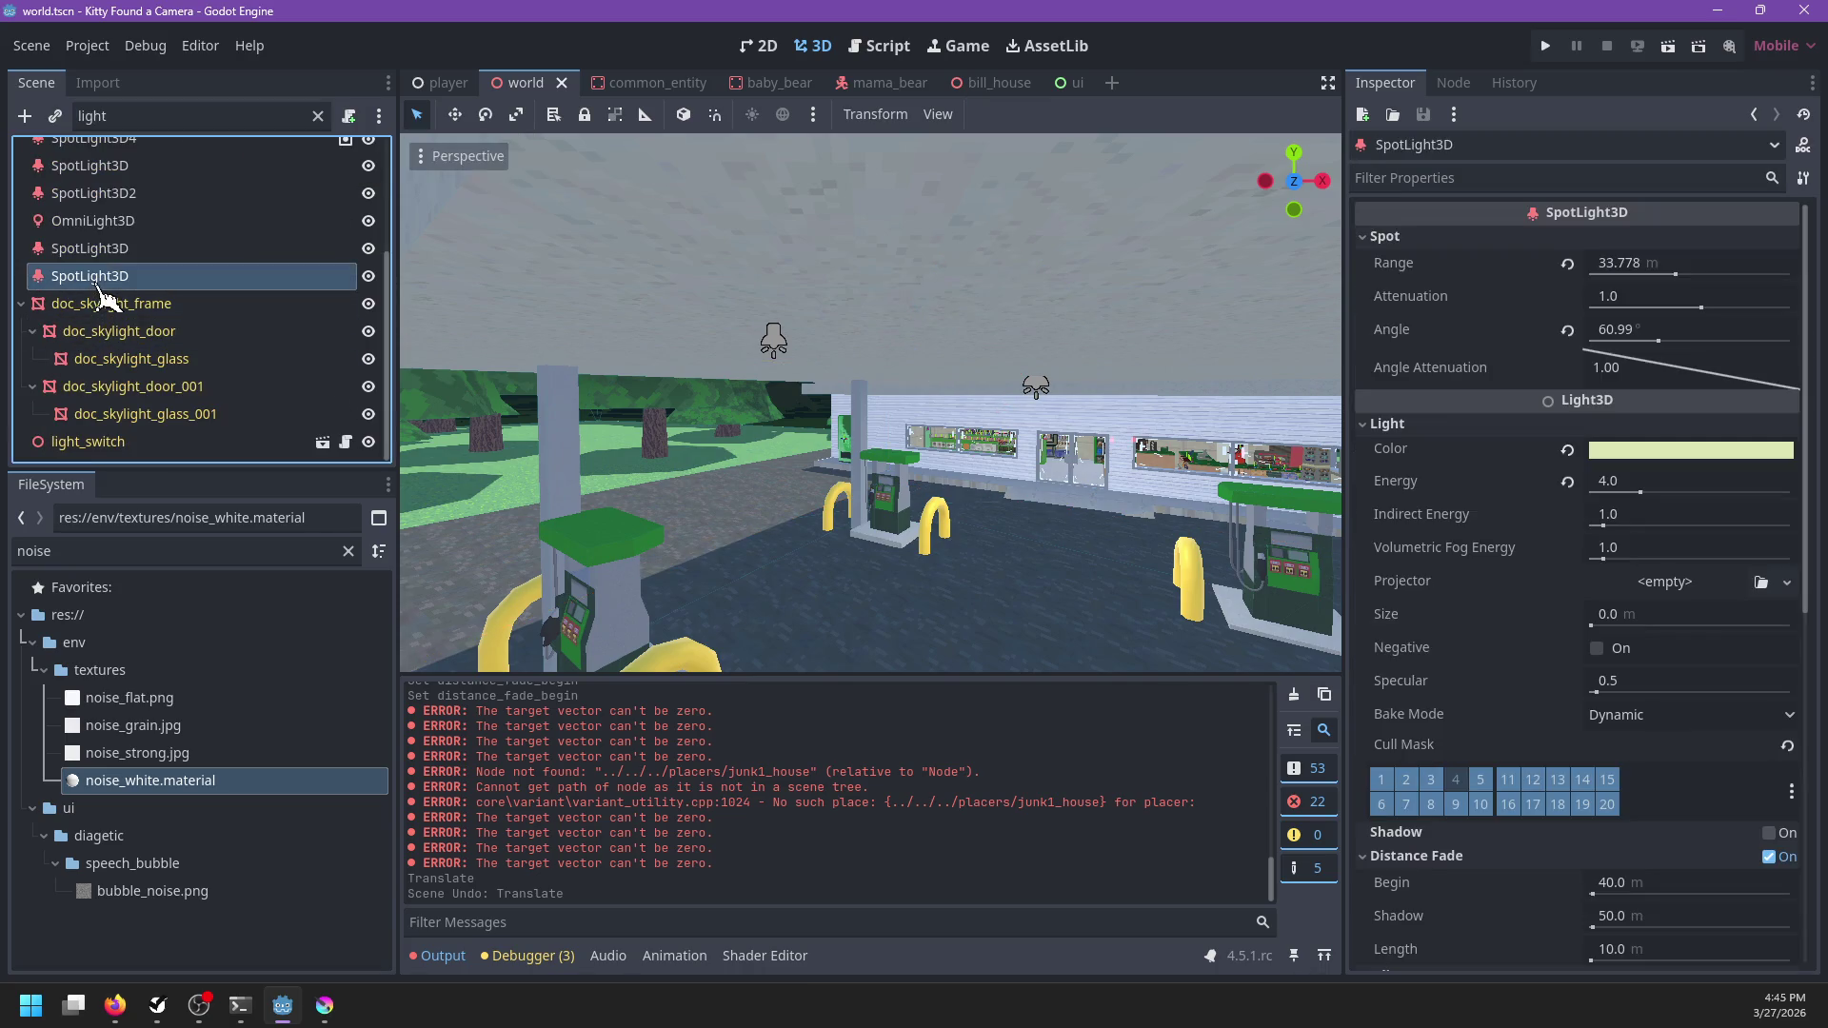
click(122, 192)
scroll(157, 233, up, 1)
click(157, 243)
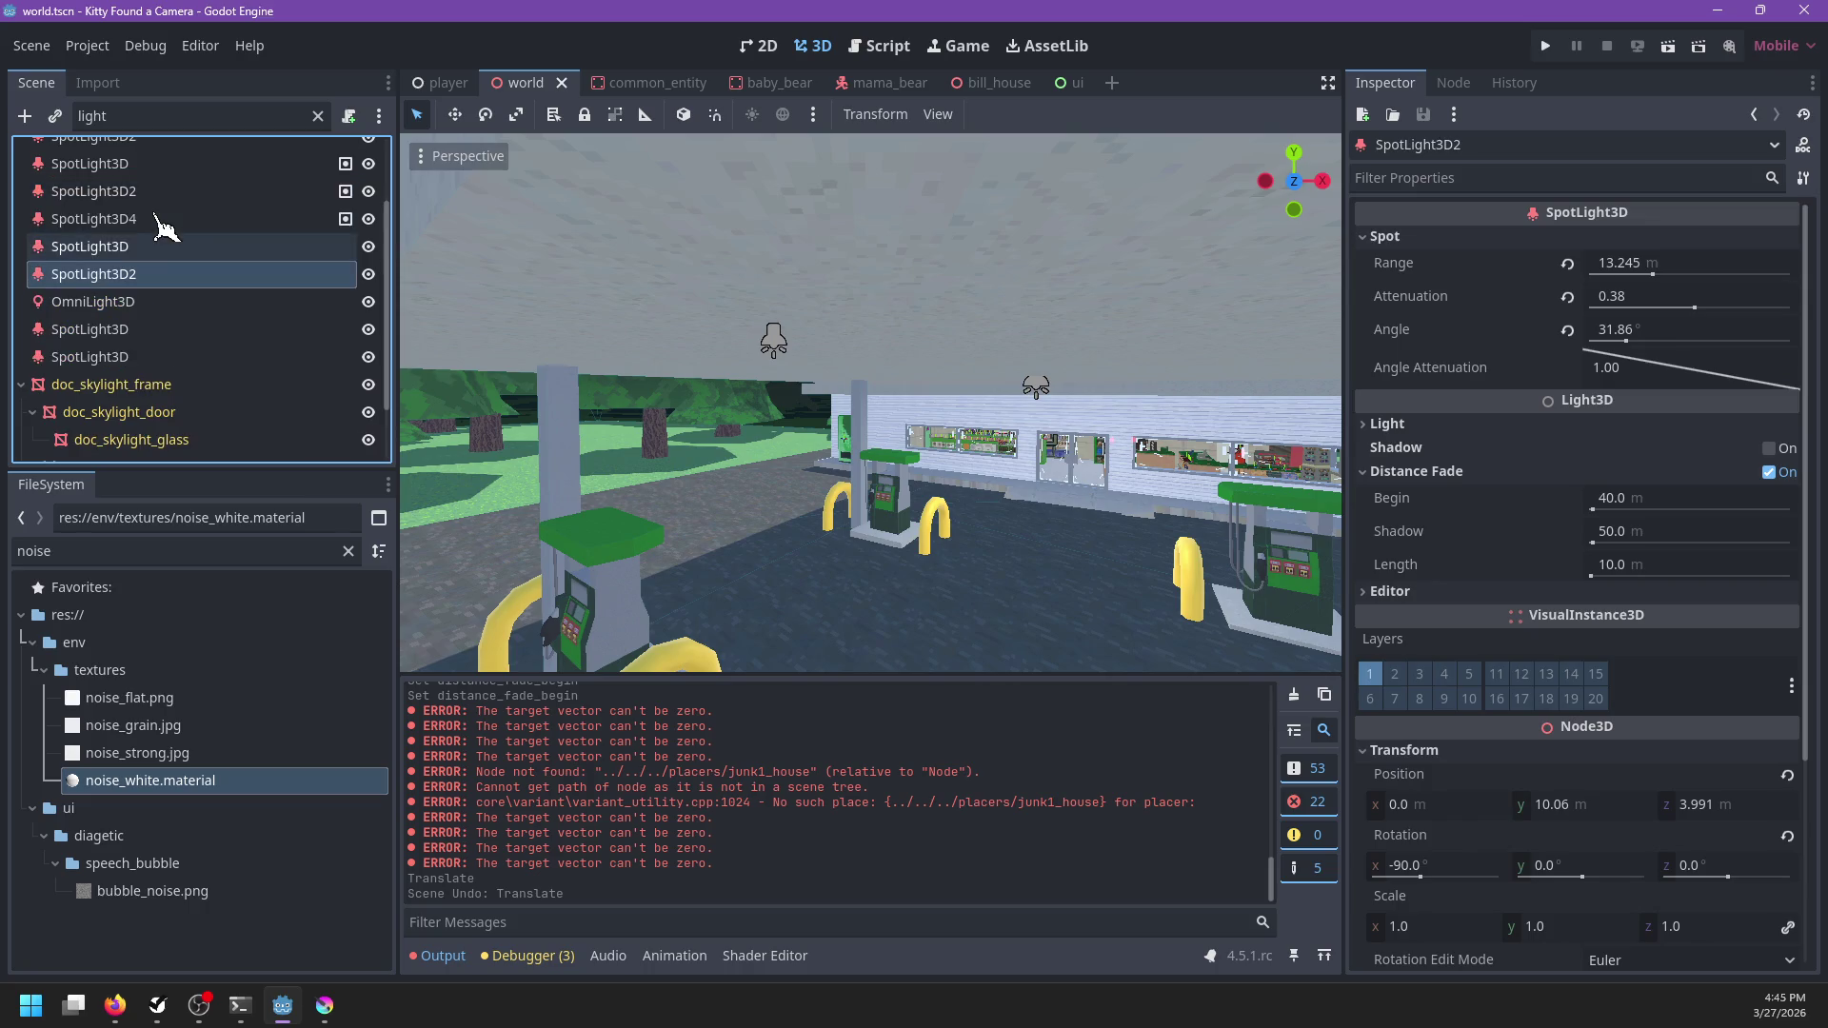
click(154, 225)
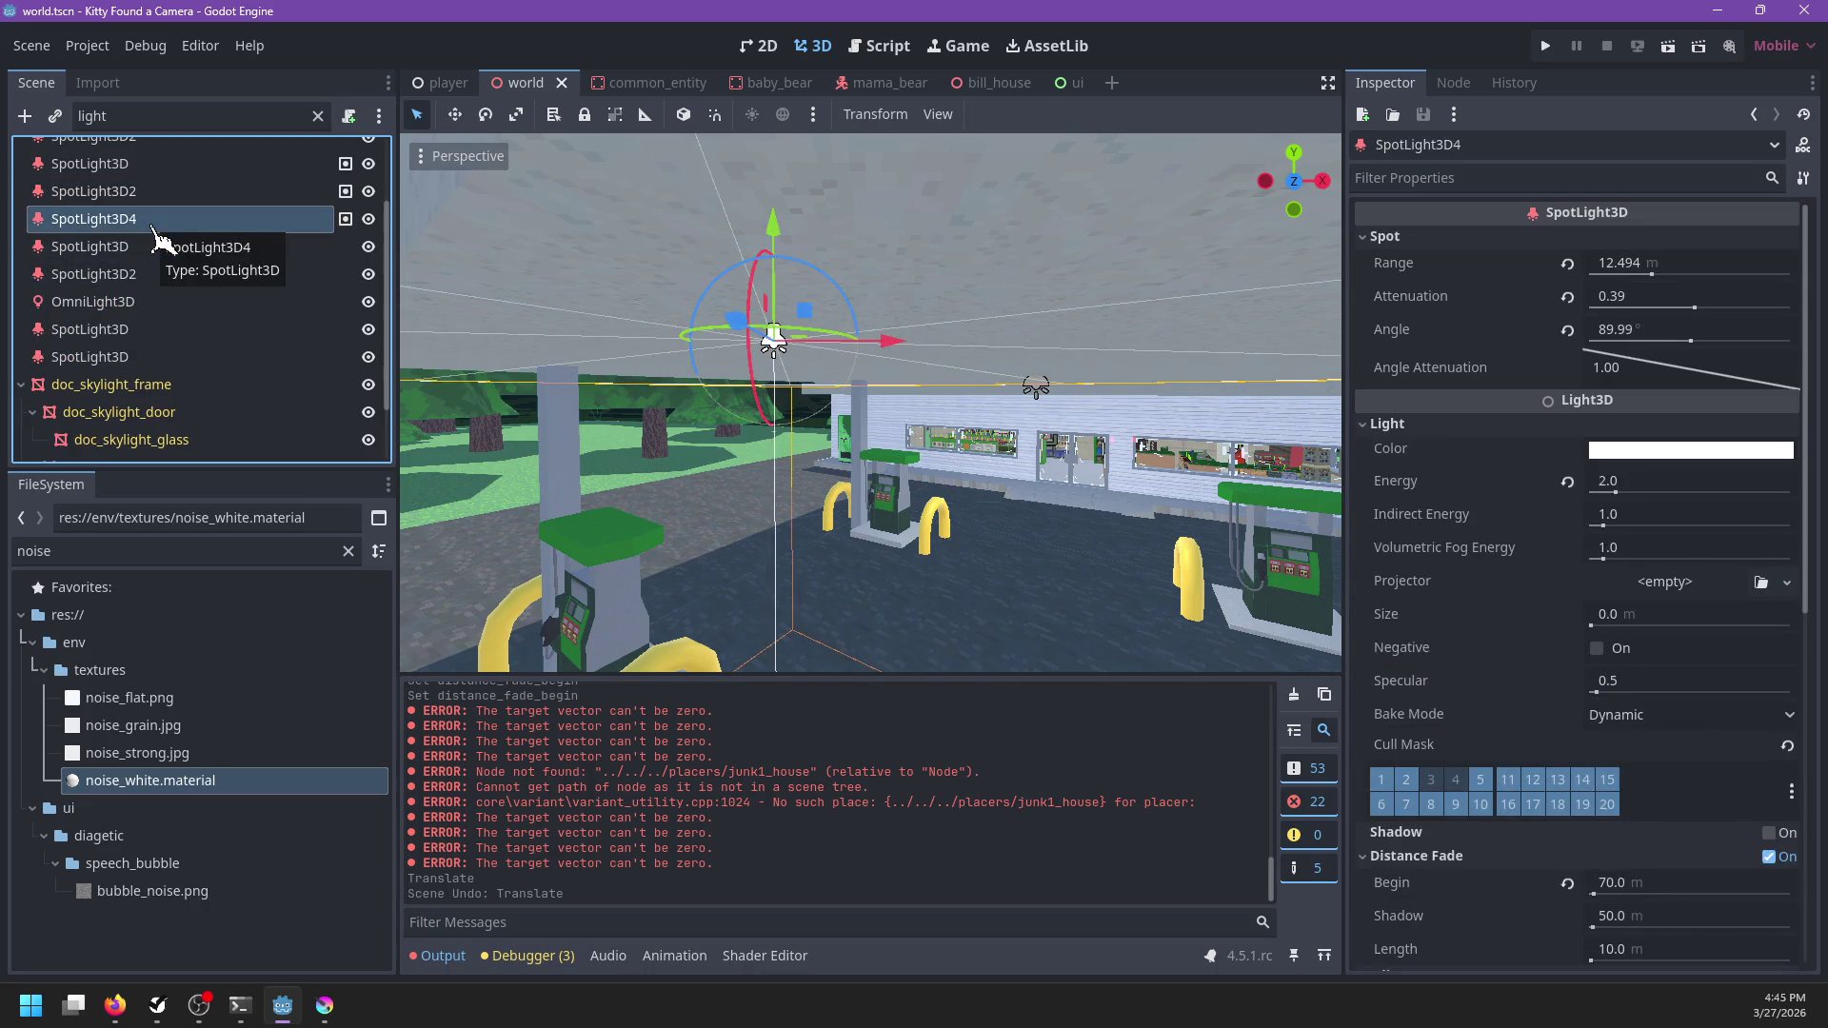
Check SpotLight3D4's groups, frame it in the view, and inspect its distance fade start
click(1466, 81)
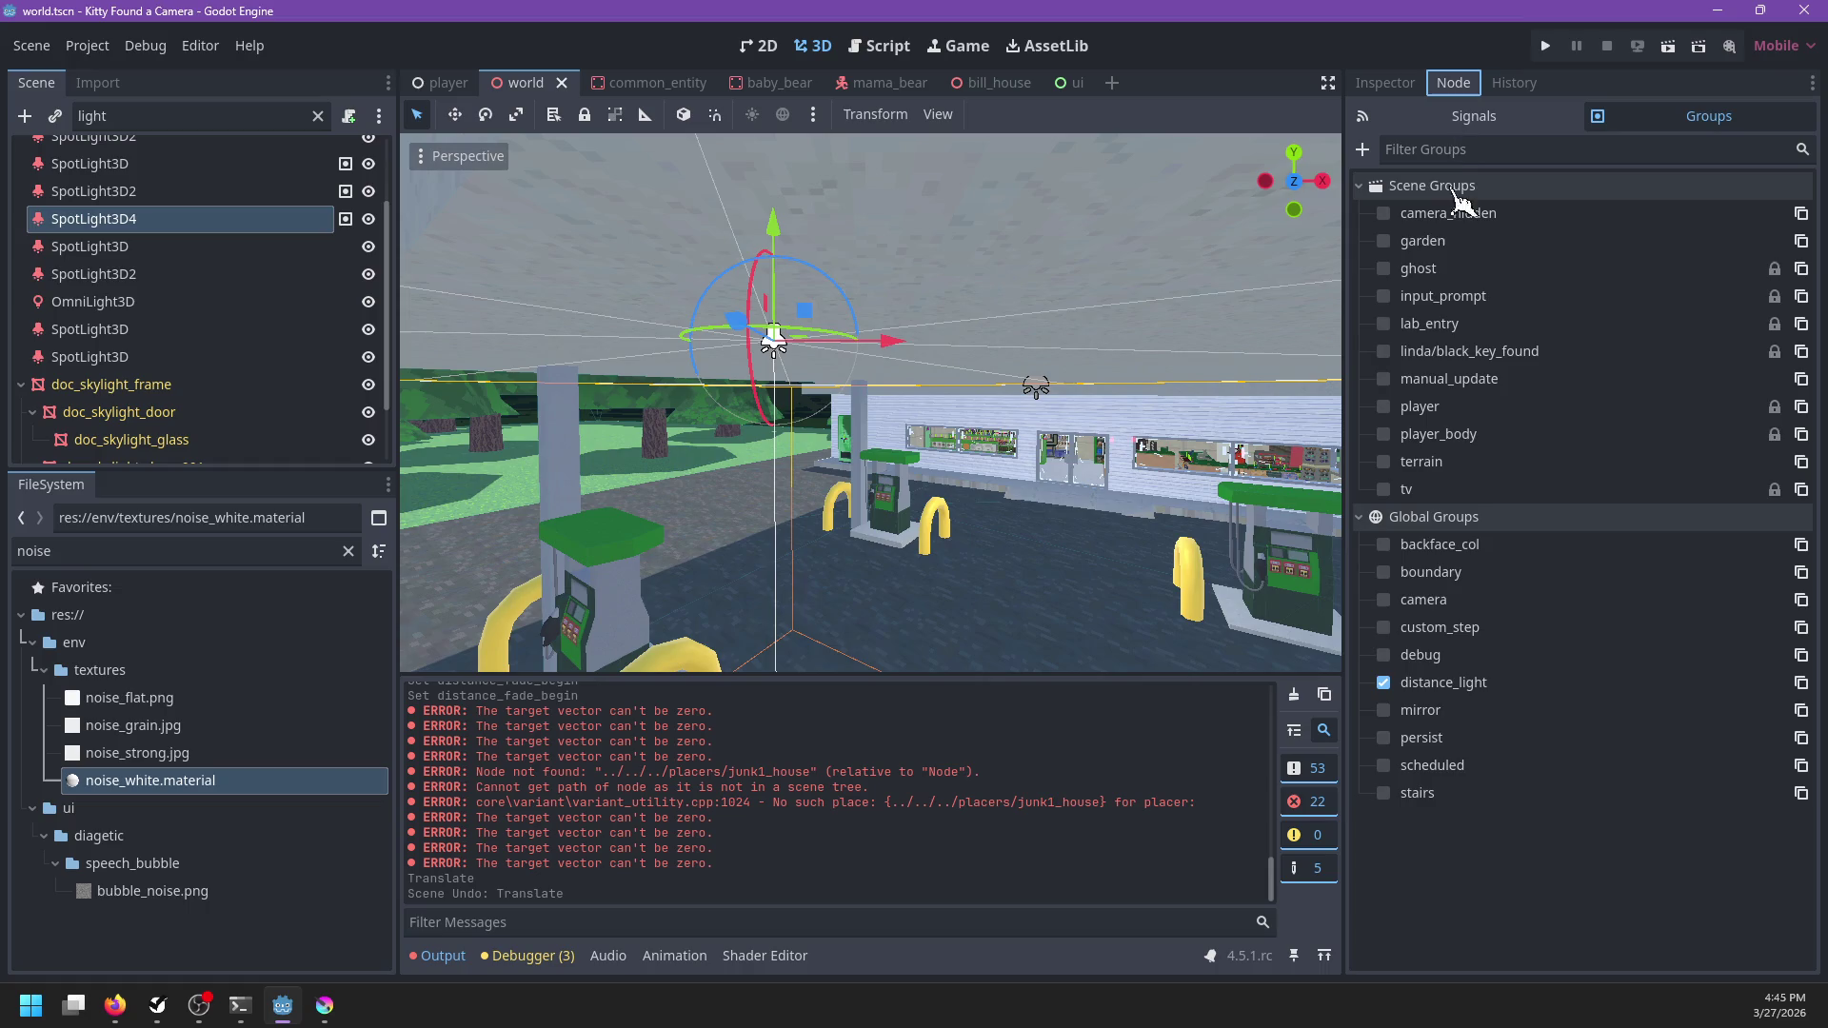
click(1385, 84)
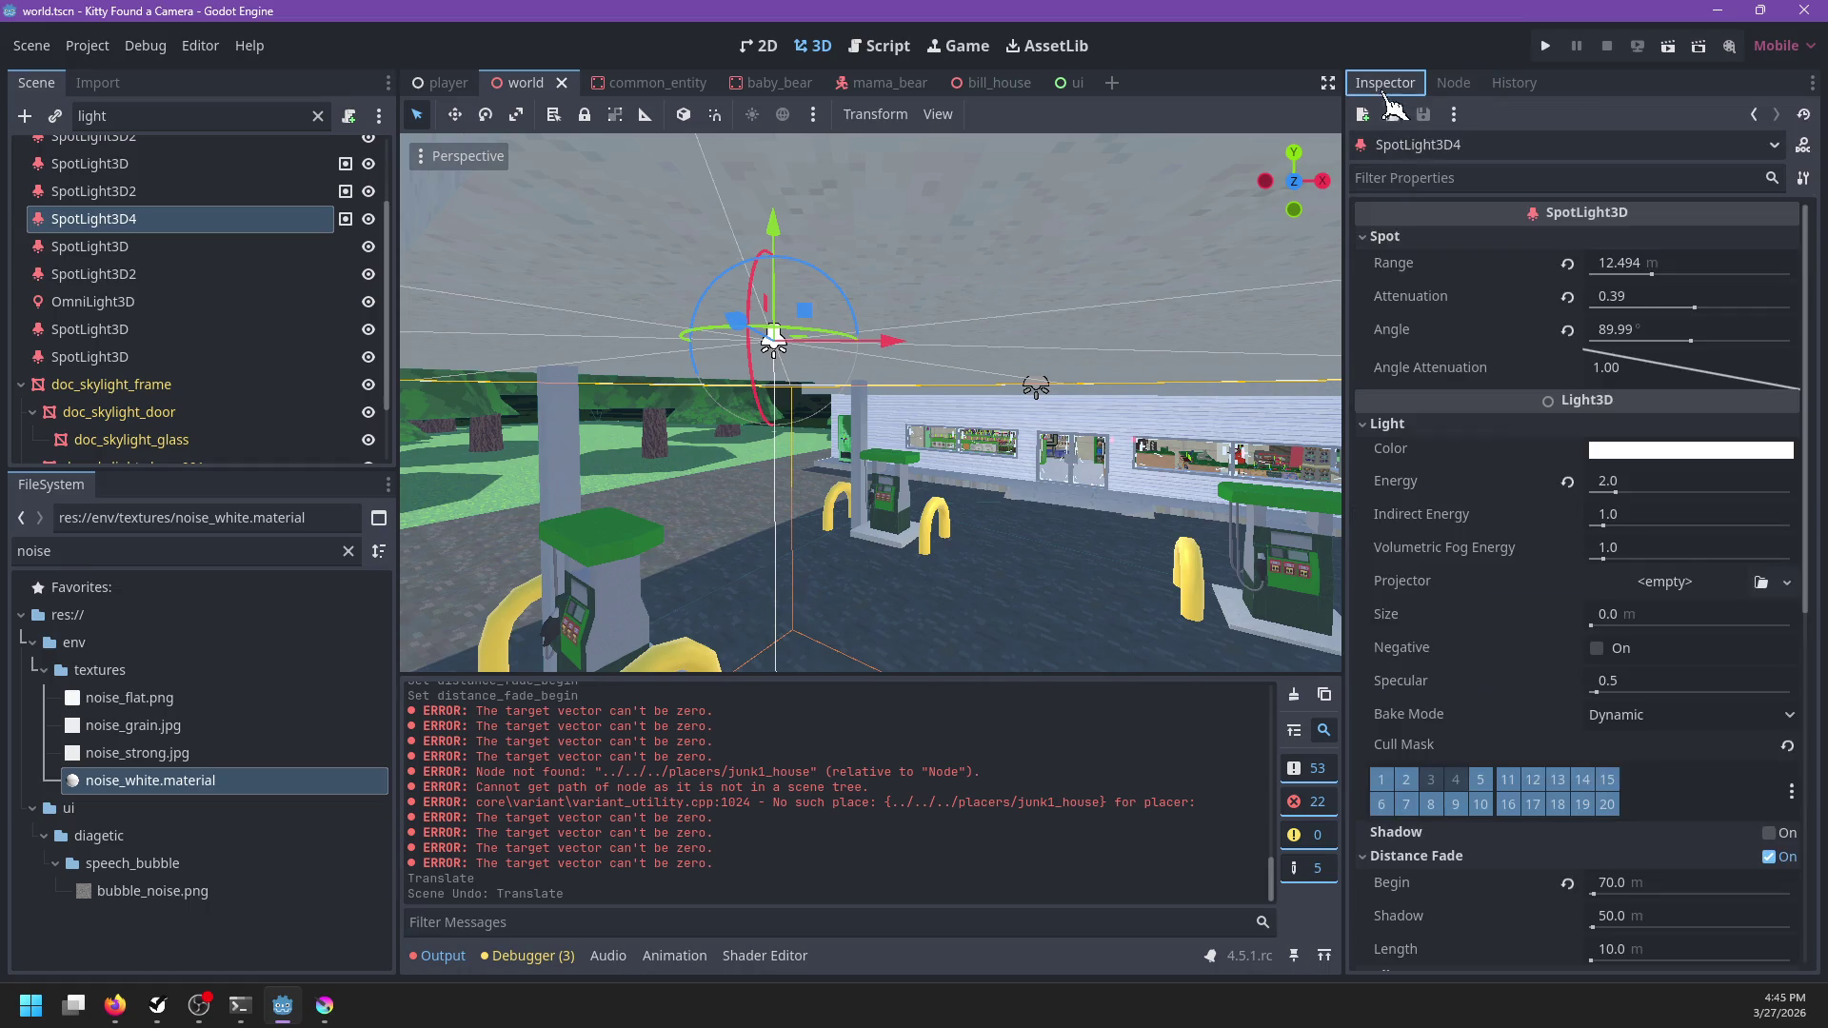
scroll(1512, 571, down, 5)
mouse_move(1425, 518)
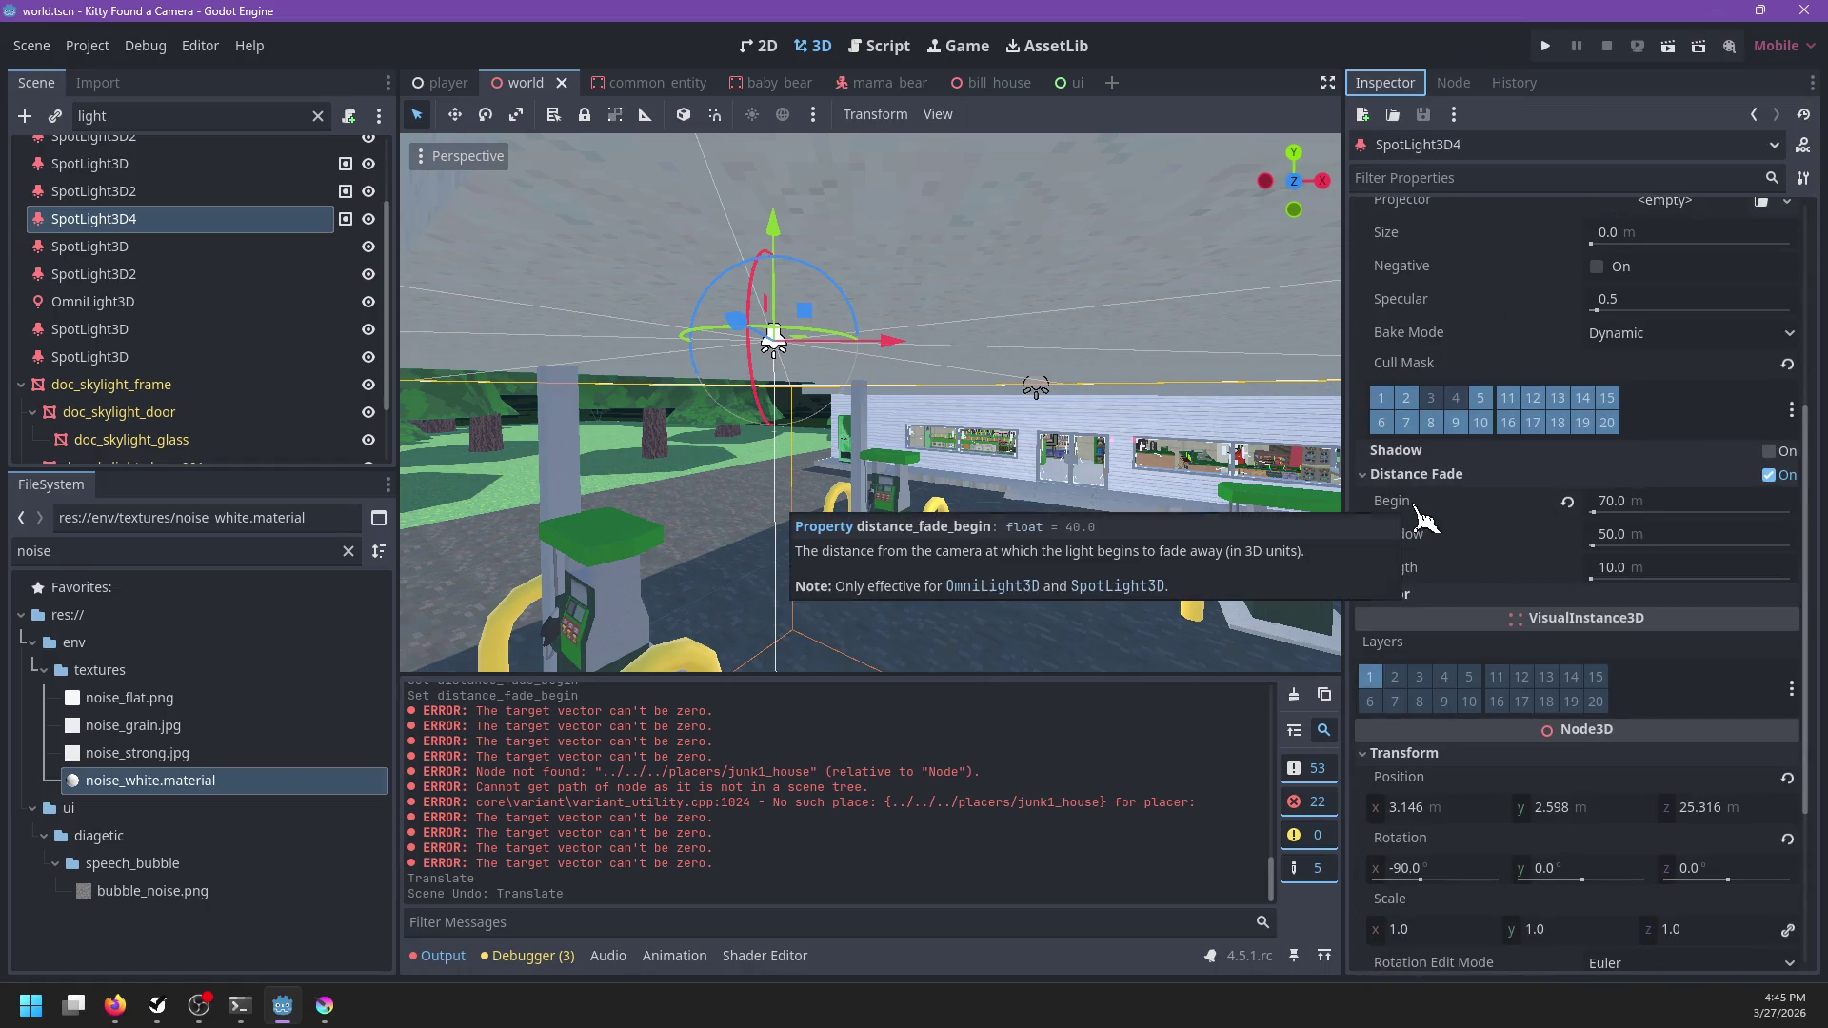
key(f)
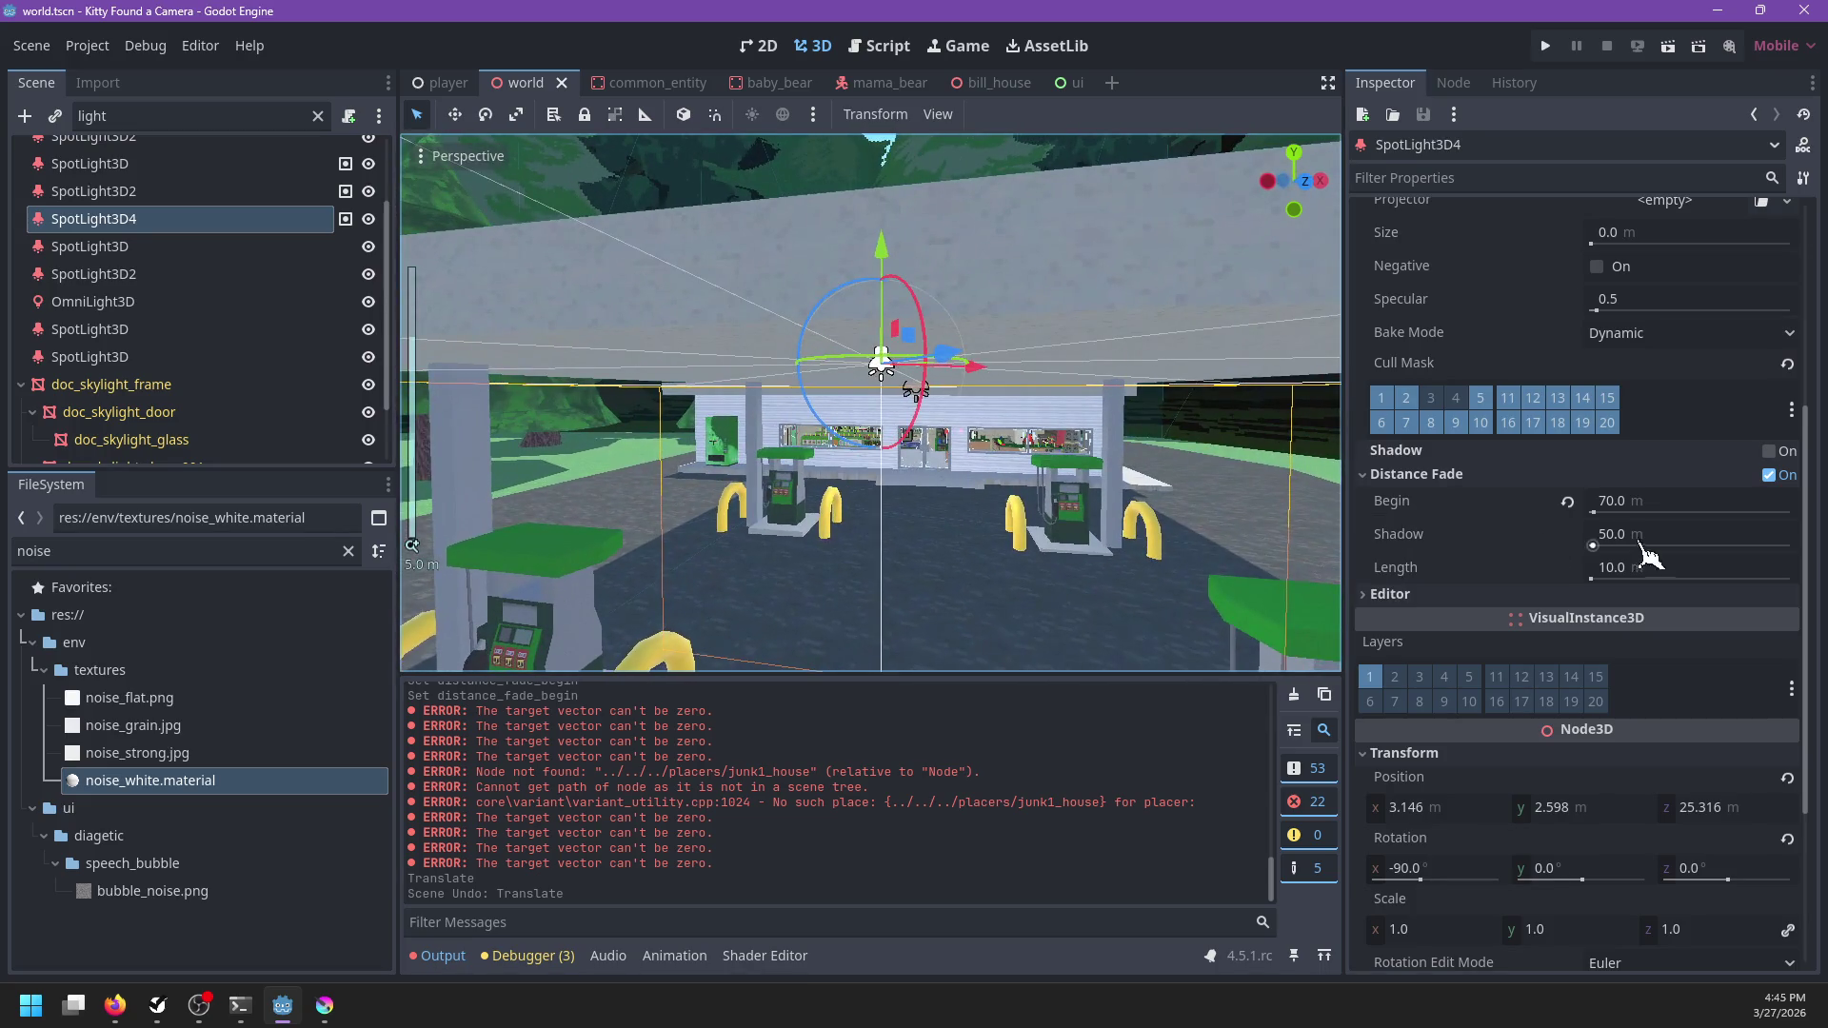
click(1653, 502)
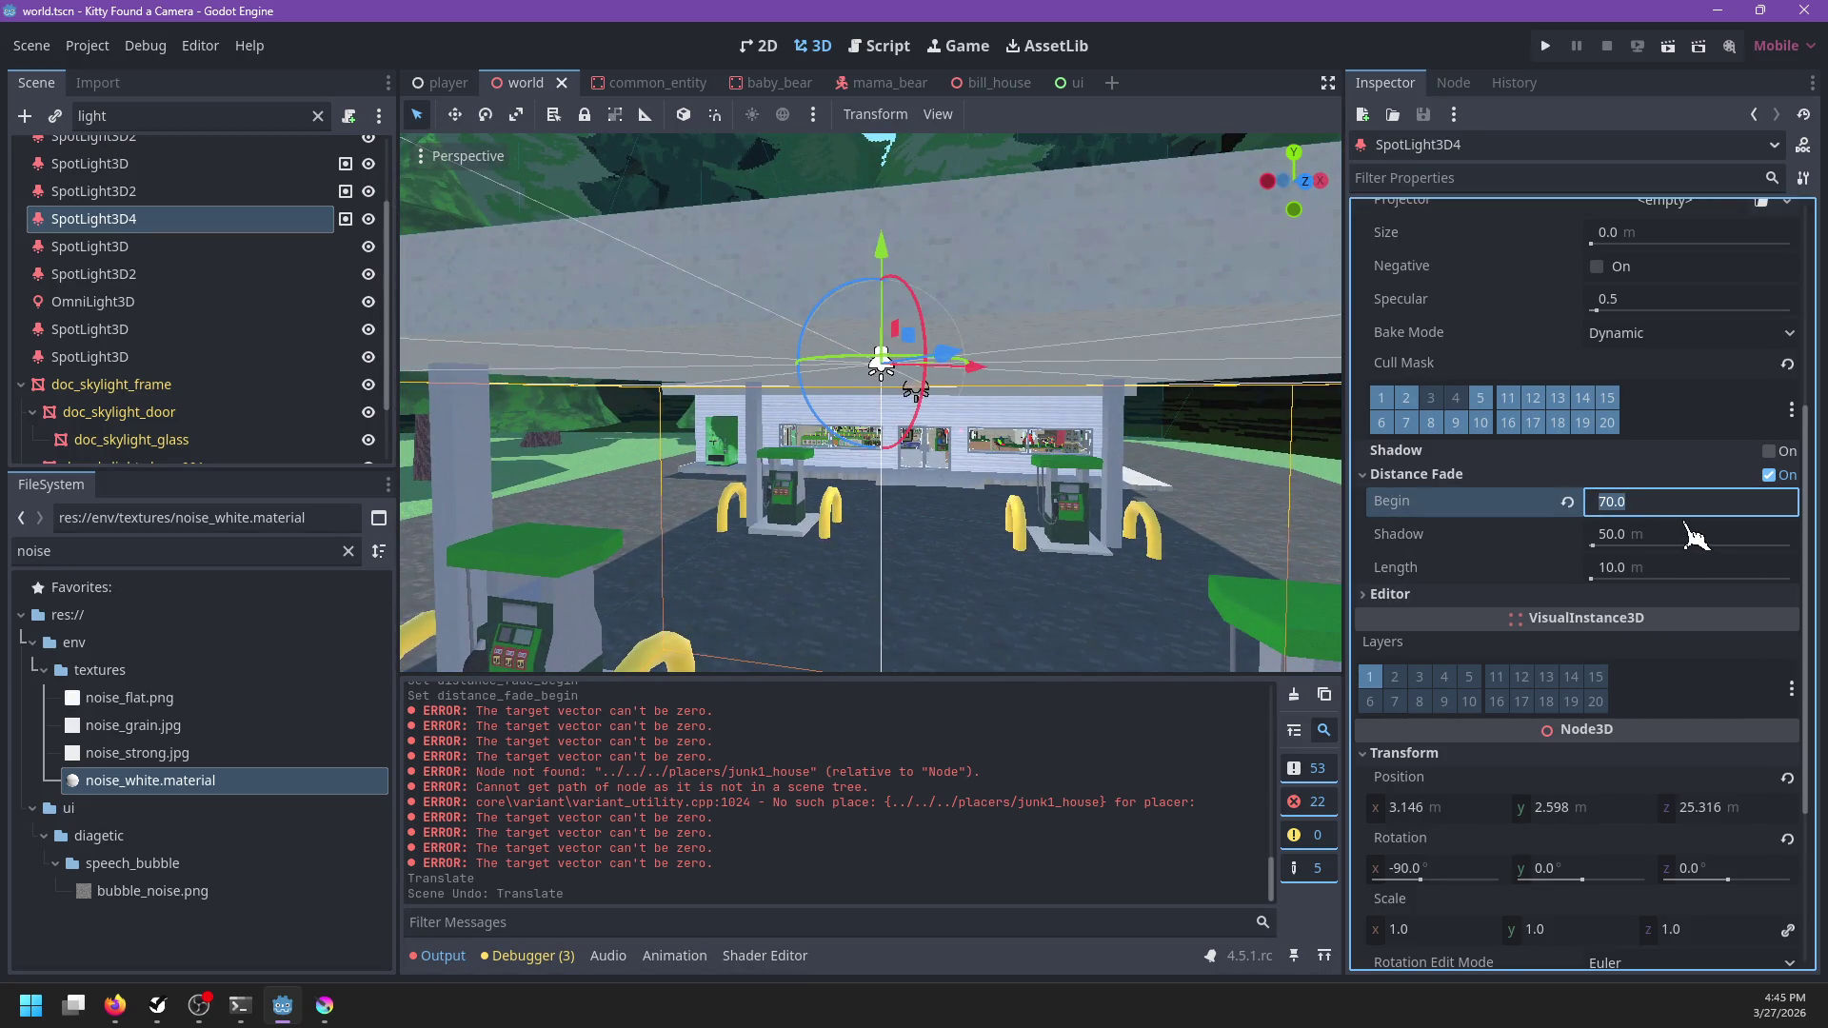
click(123, 191)
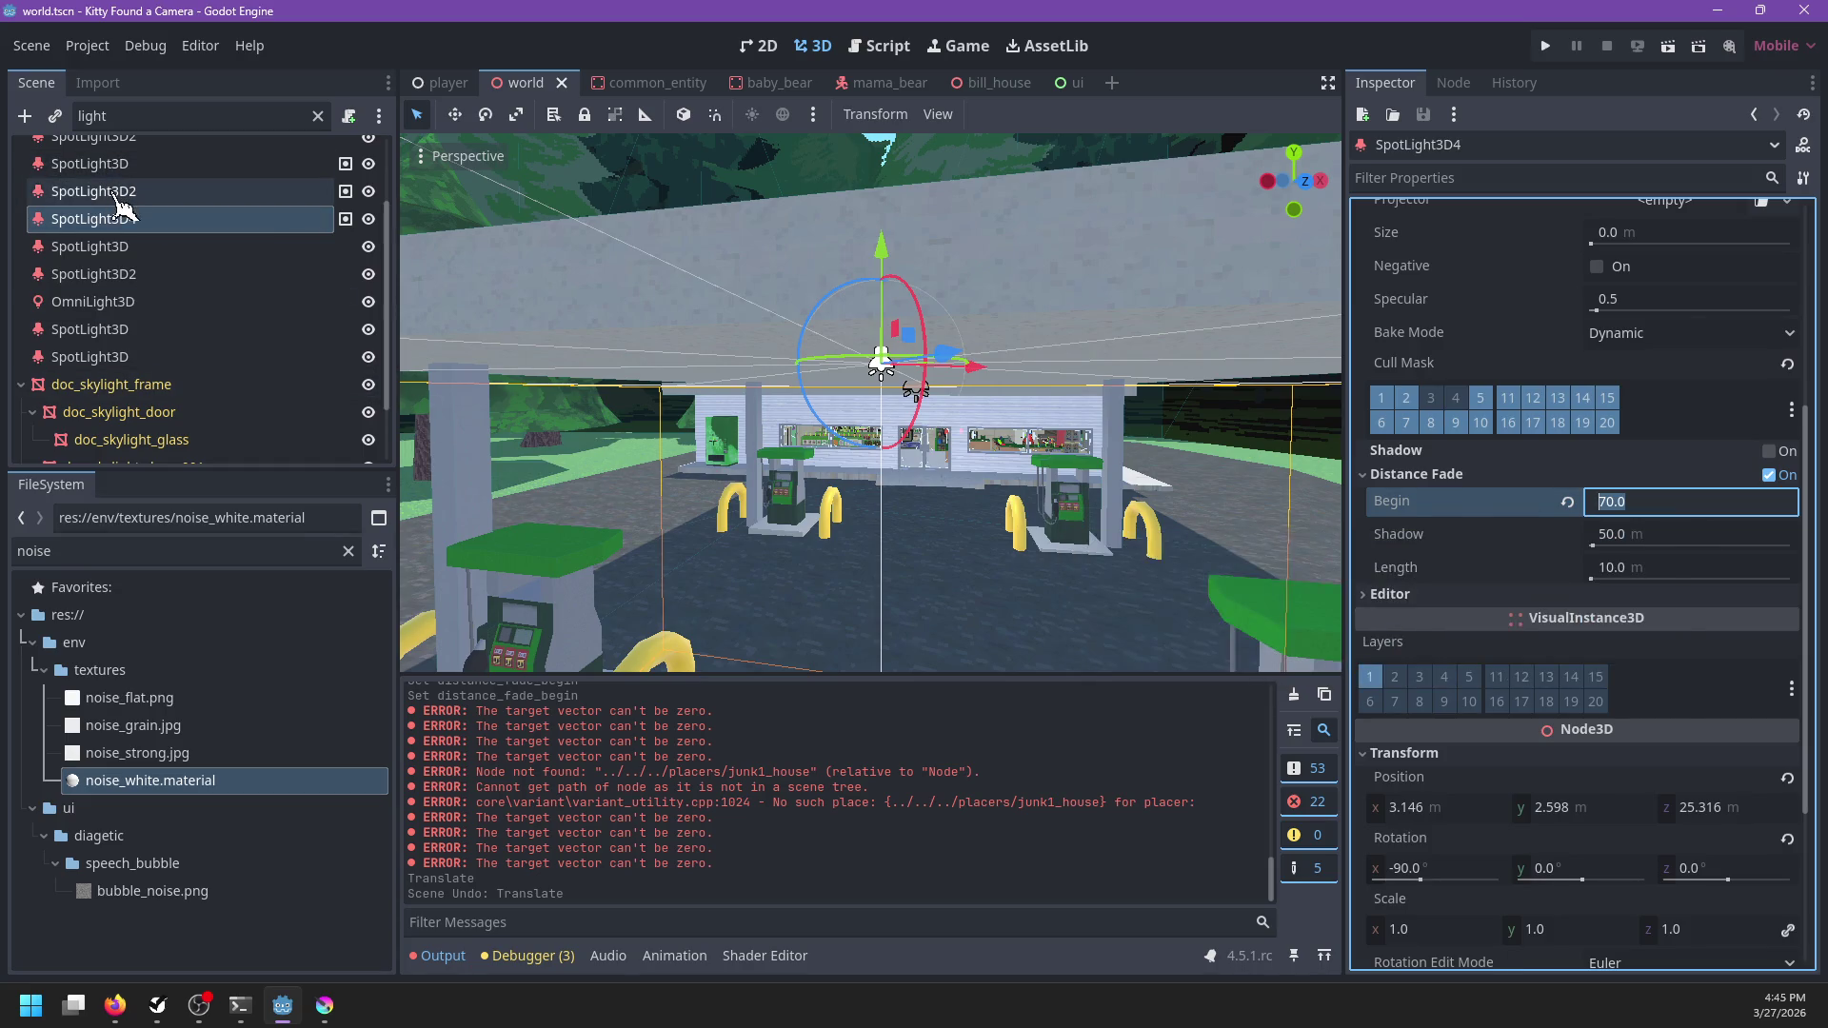
Compare with the other spotlights, then delete SpotLight3D4
click(131, 226)
click(89, 163)
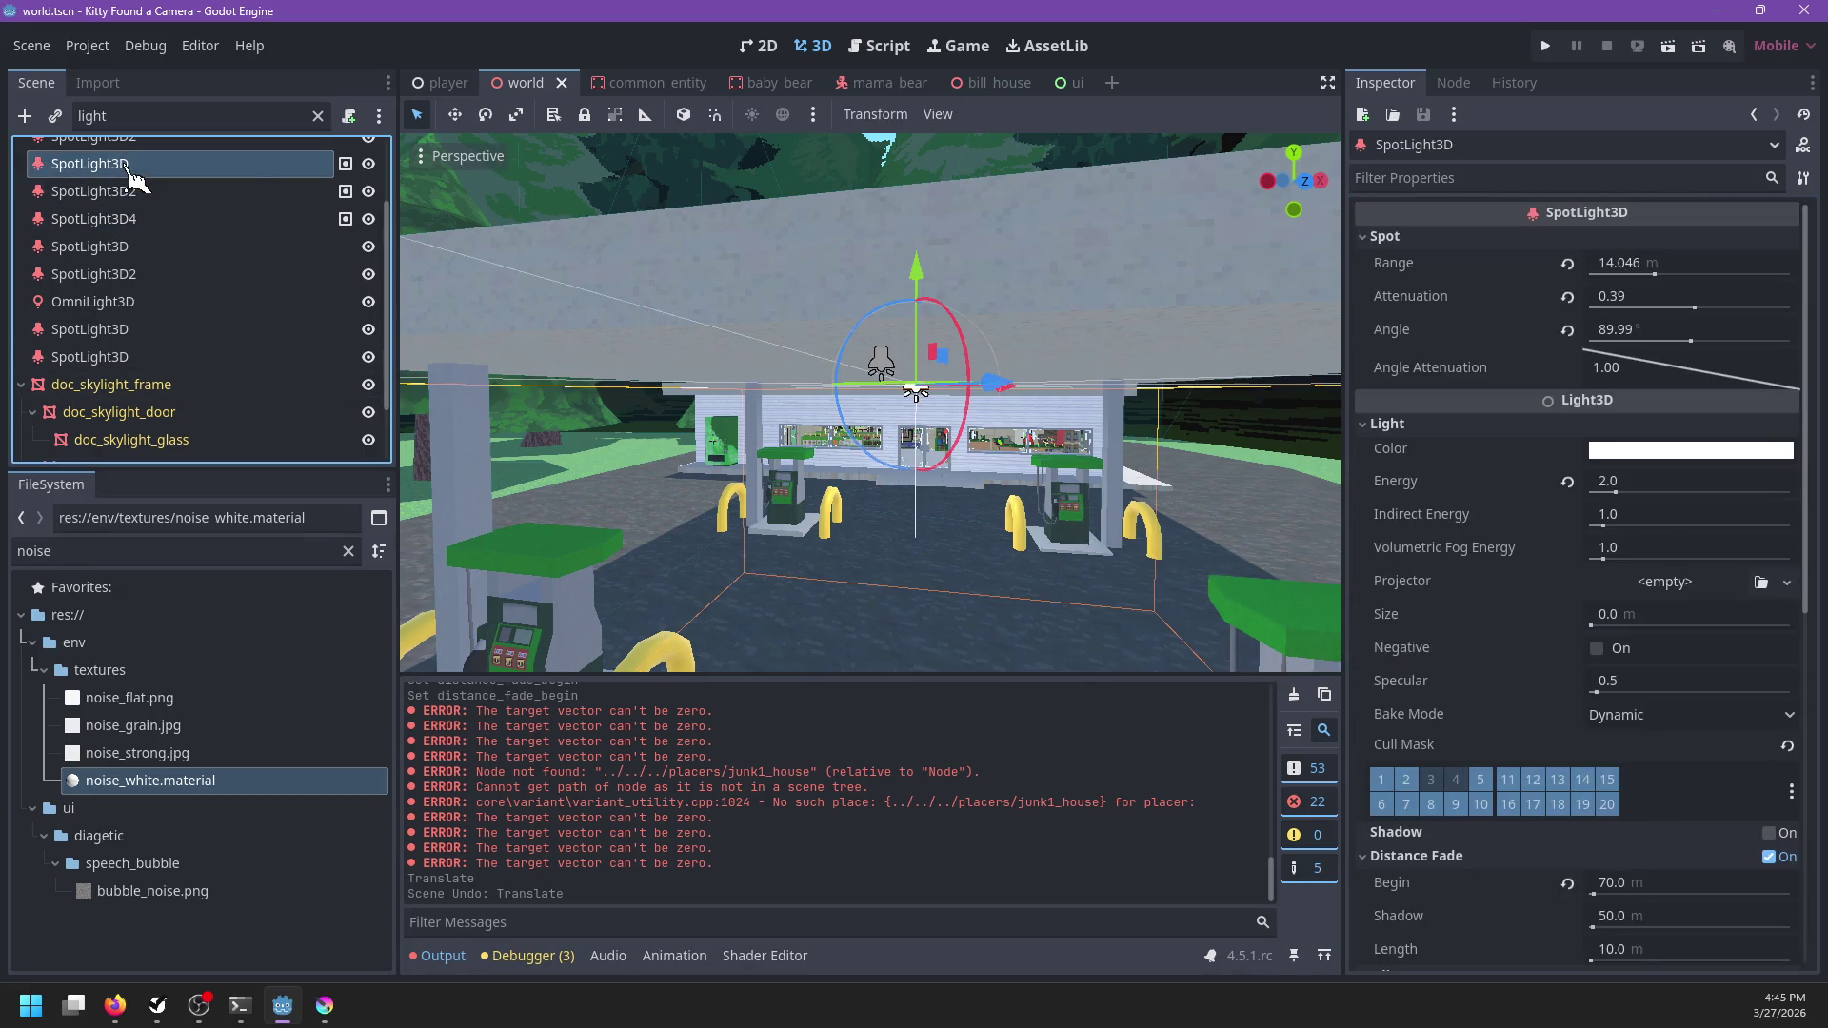
click(123, 219)
key(Delete)
key(Escape)
click(90, 164)
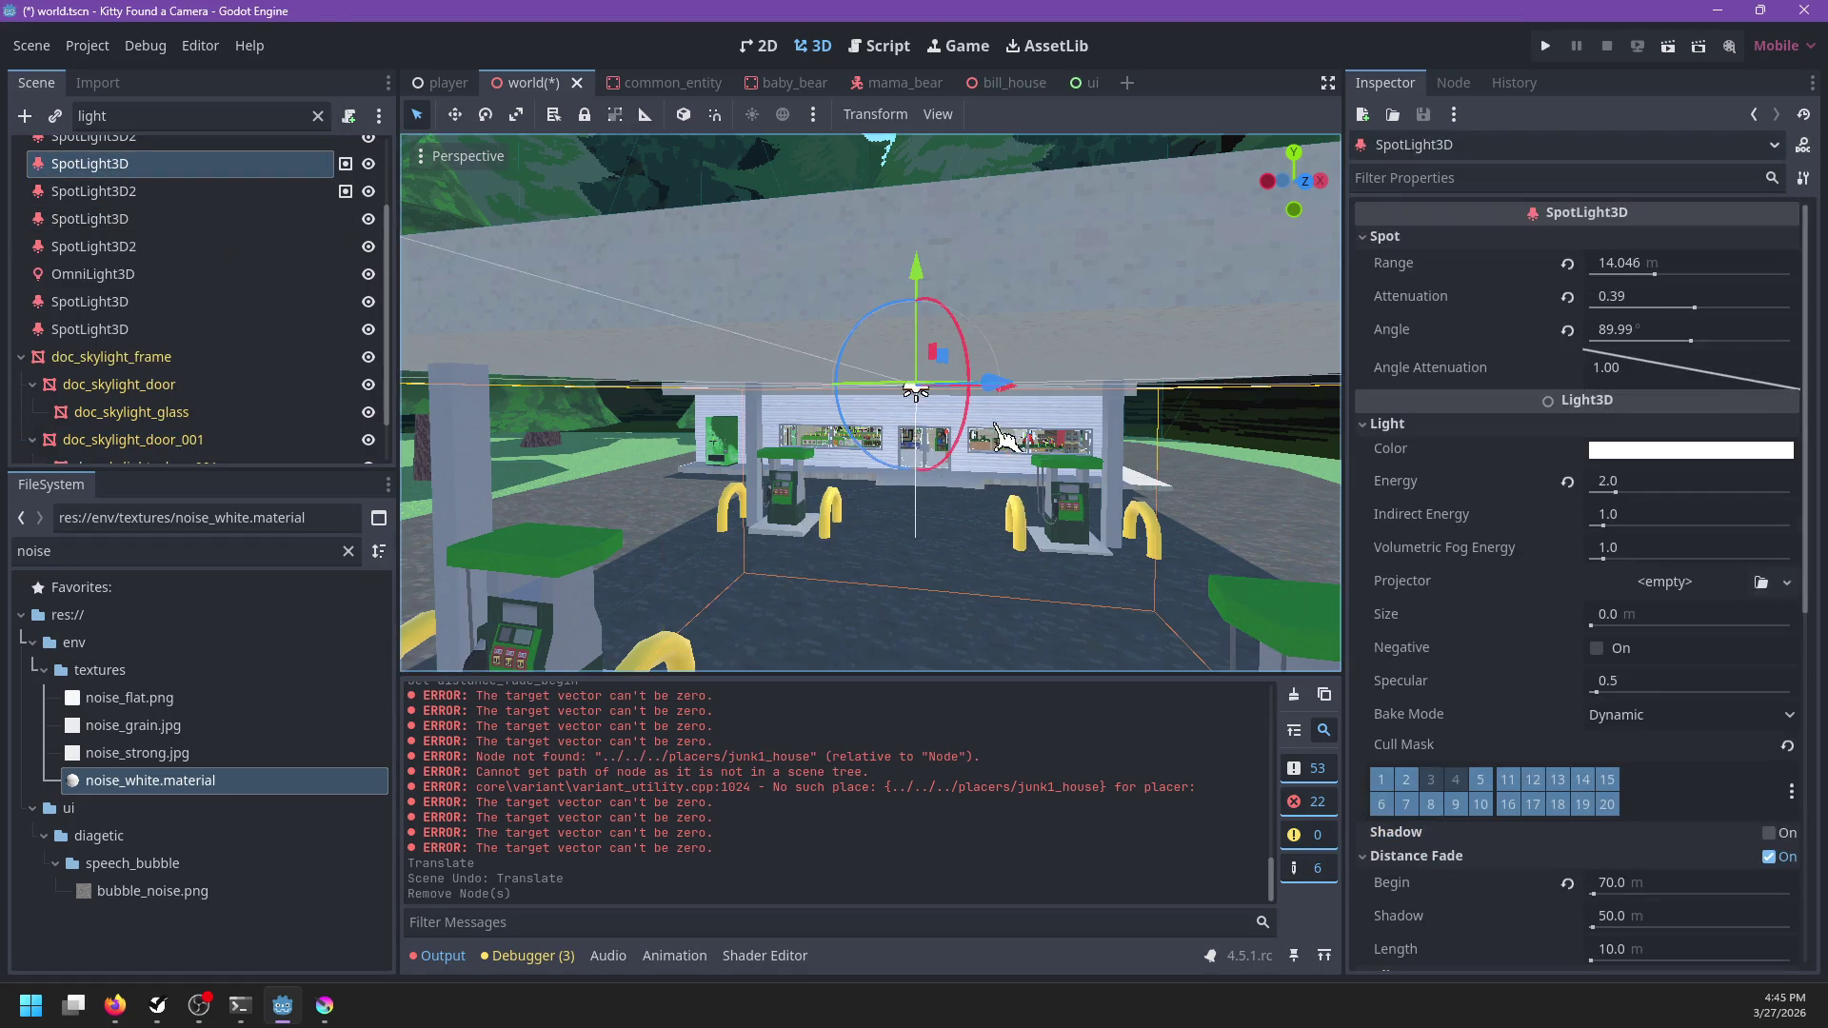
Frame the canopy spotlight, drag it to a new position, then select the green SpotLight3D
scroll(769, 351, down, 3)
key(f)
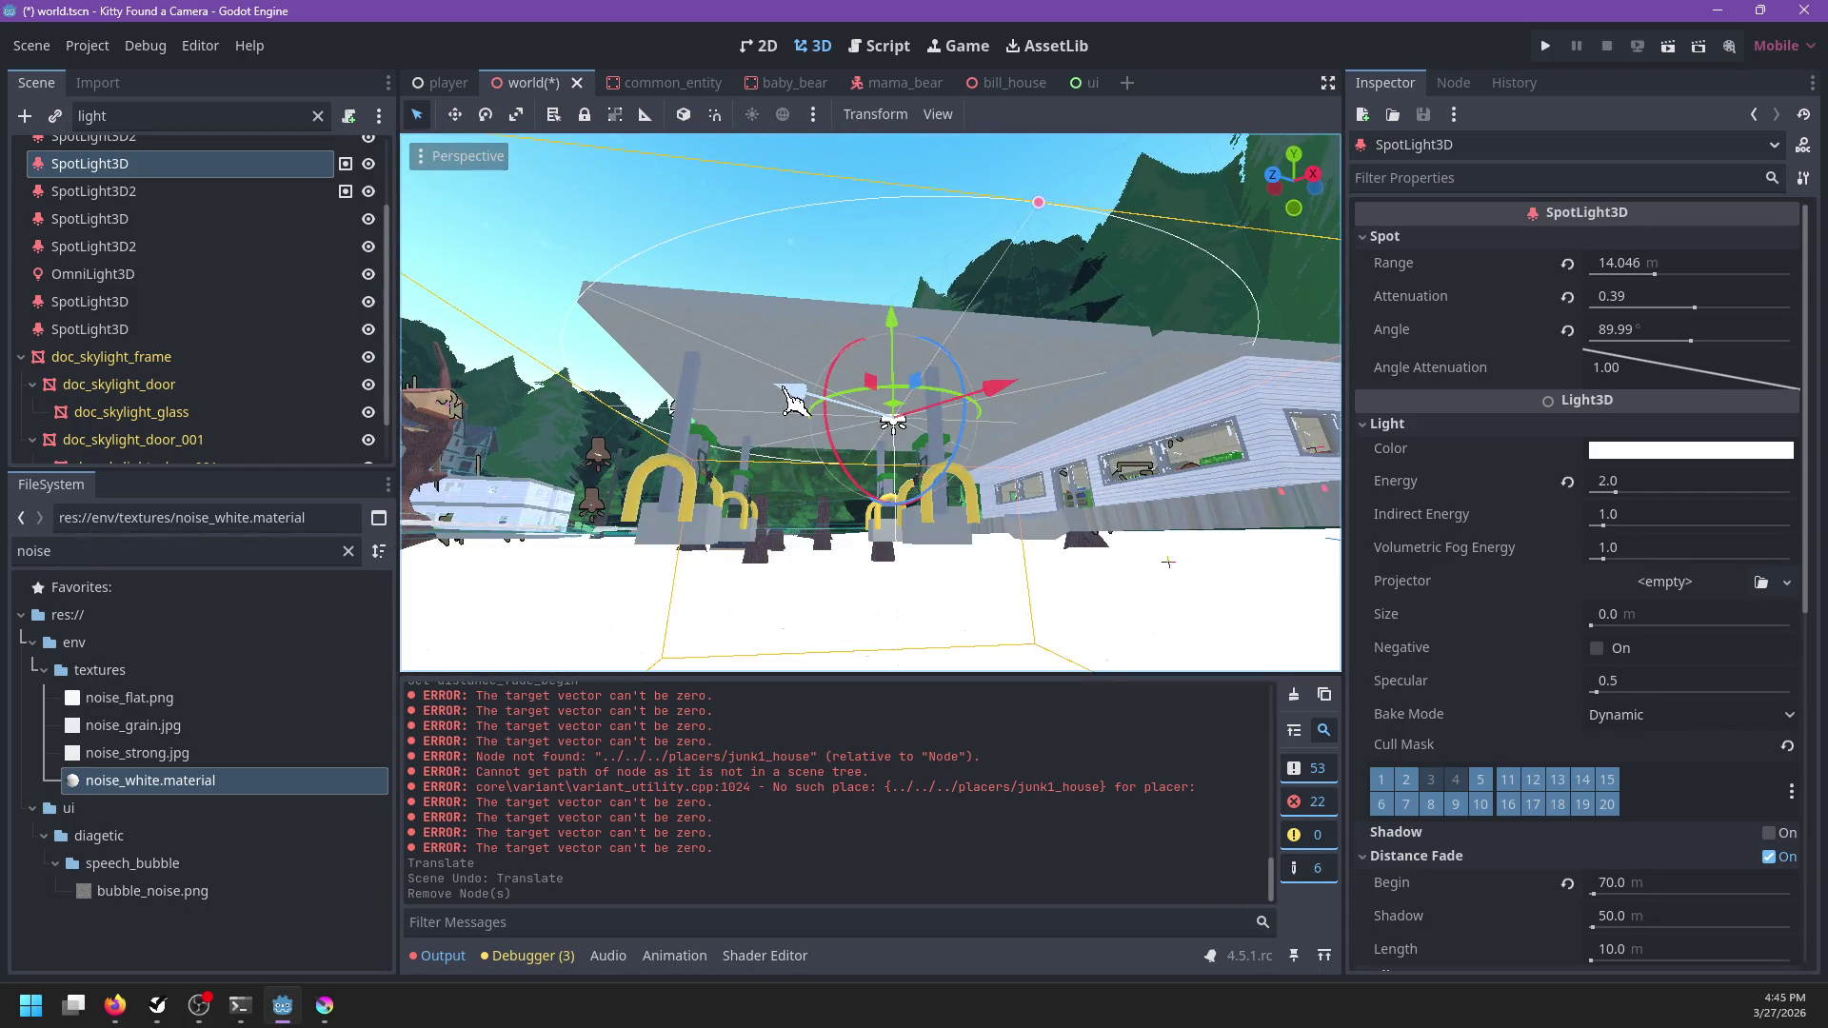
mouse_move(897, 419)
mouse_down()
mouse_move(612, 375)
mouse_move(837, 510)
mouse_up()
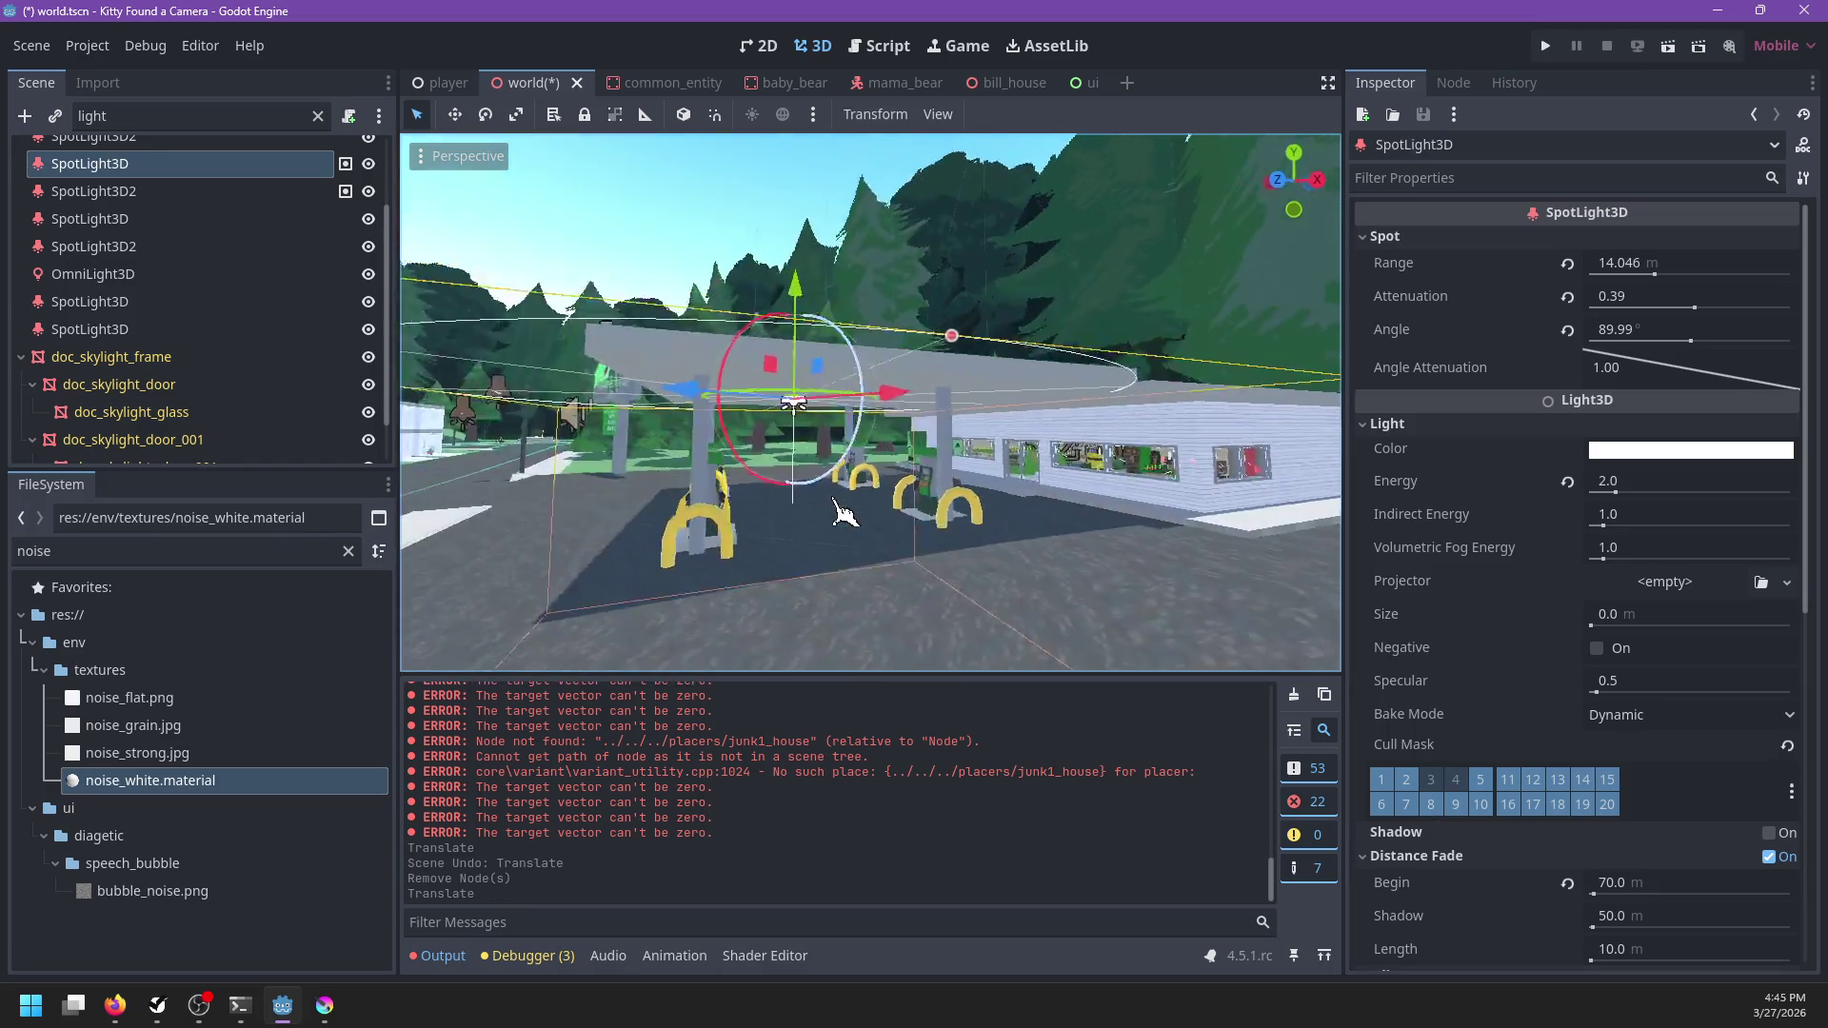
scroll(271, 367, down, 3)
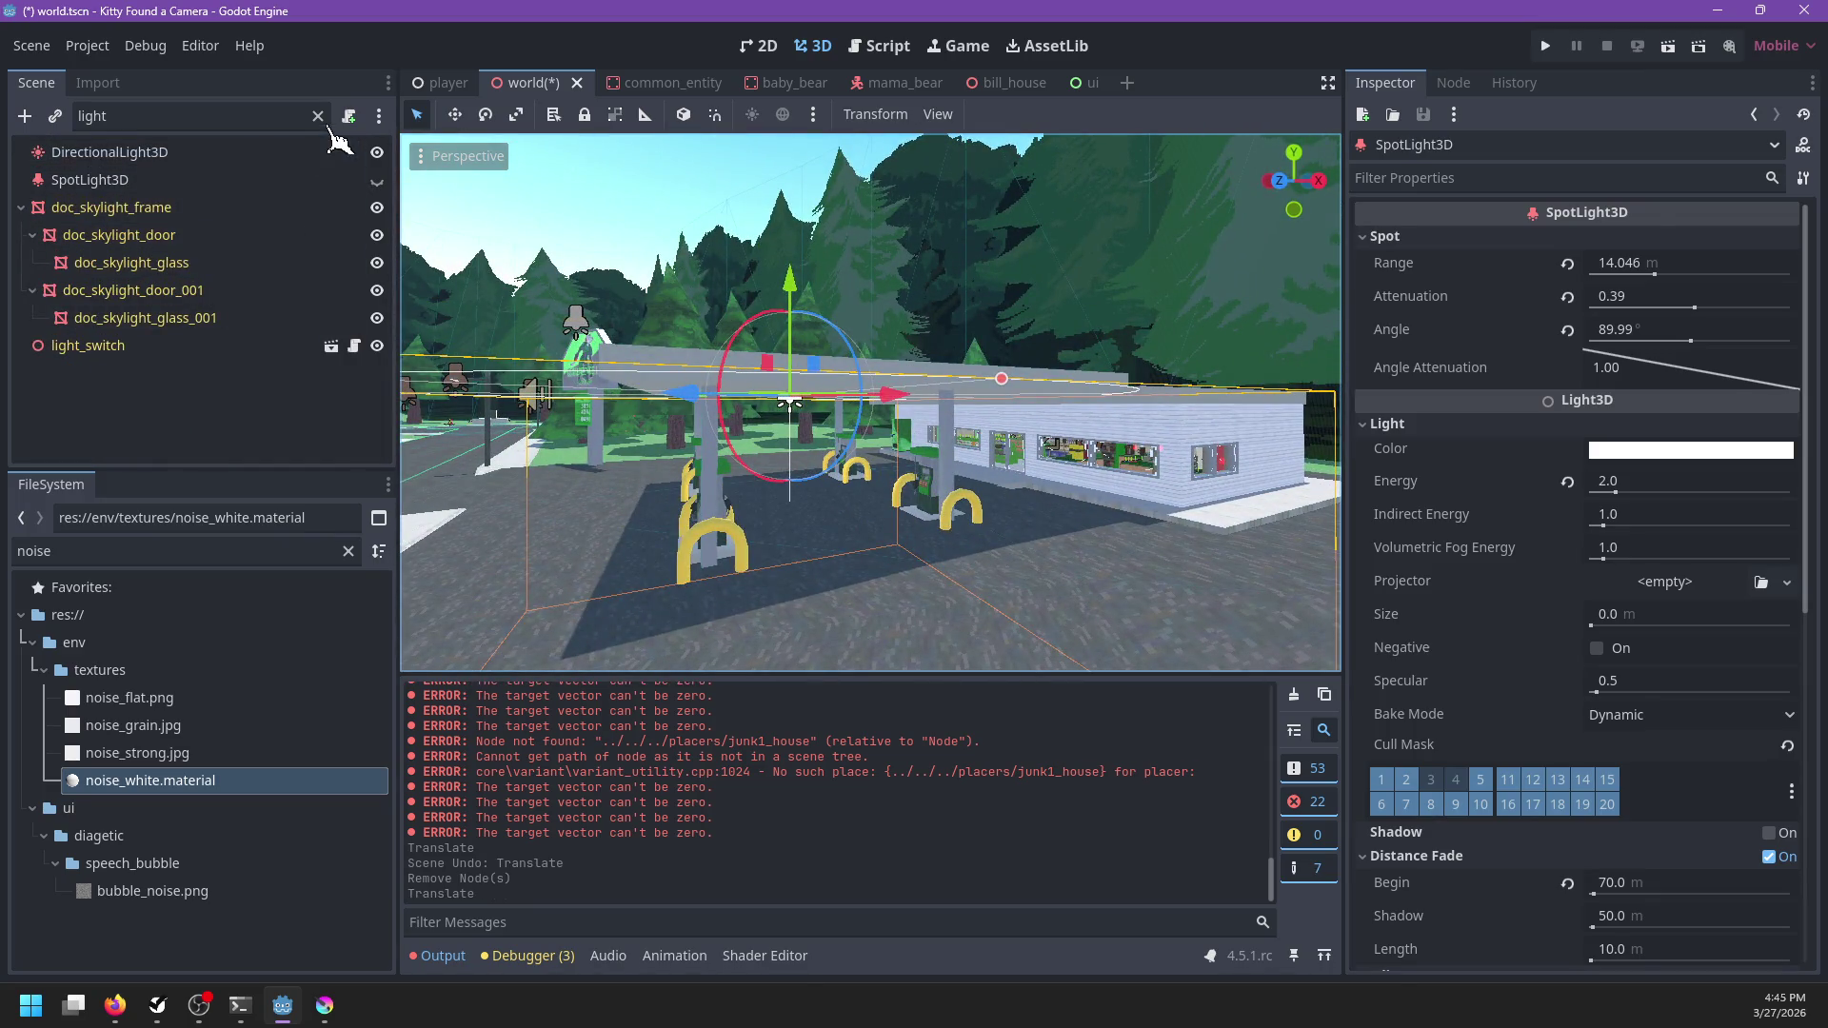
click(196, 181)
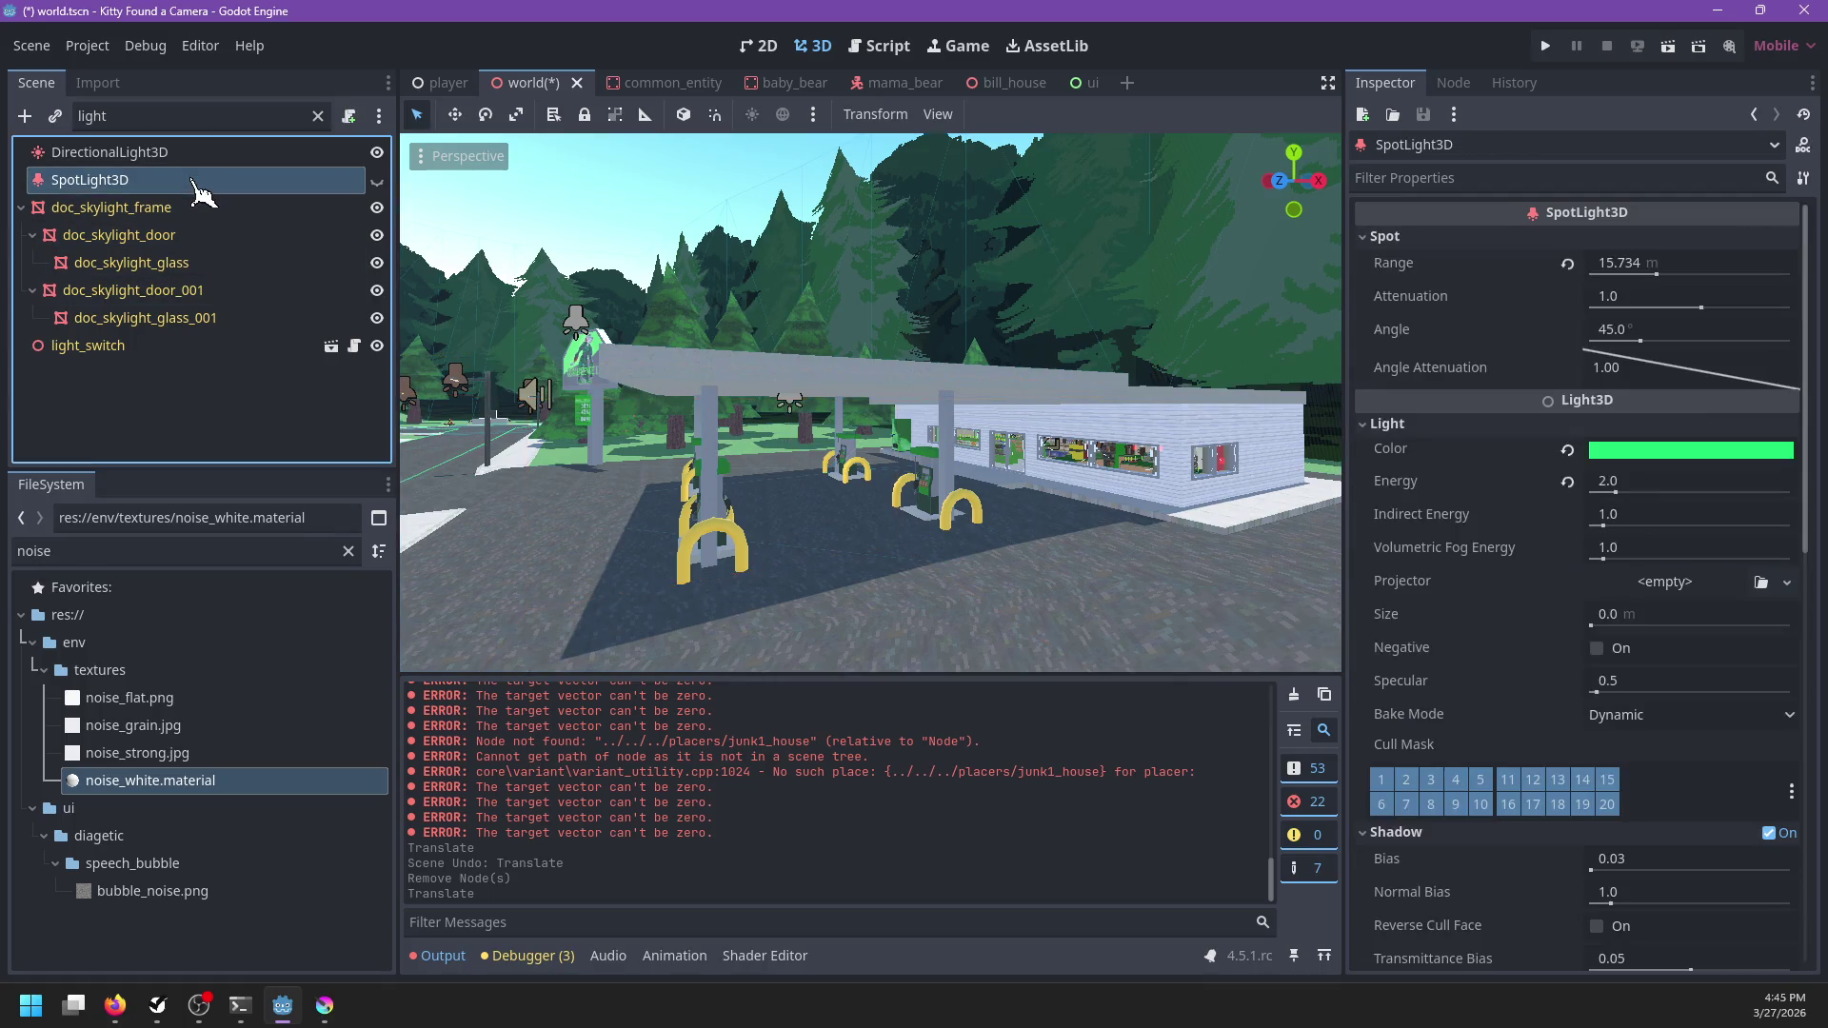
scroll(738, 405, up, 5)
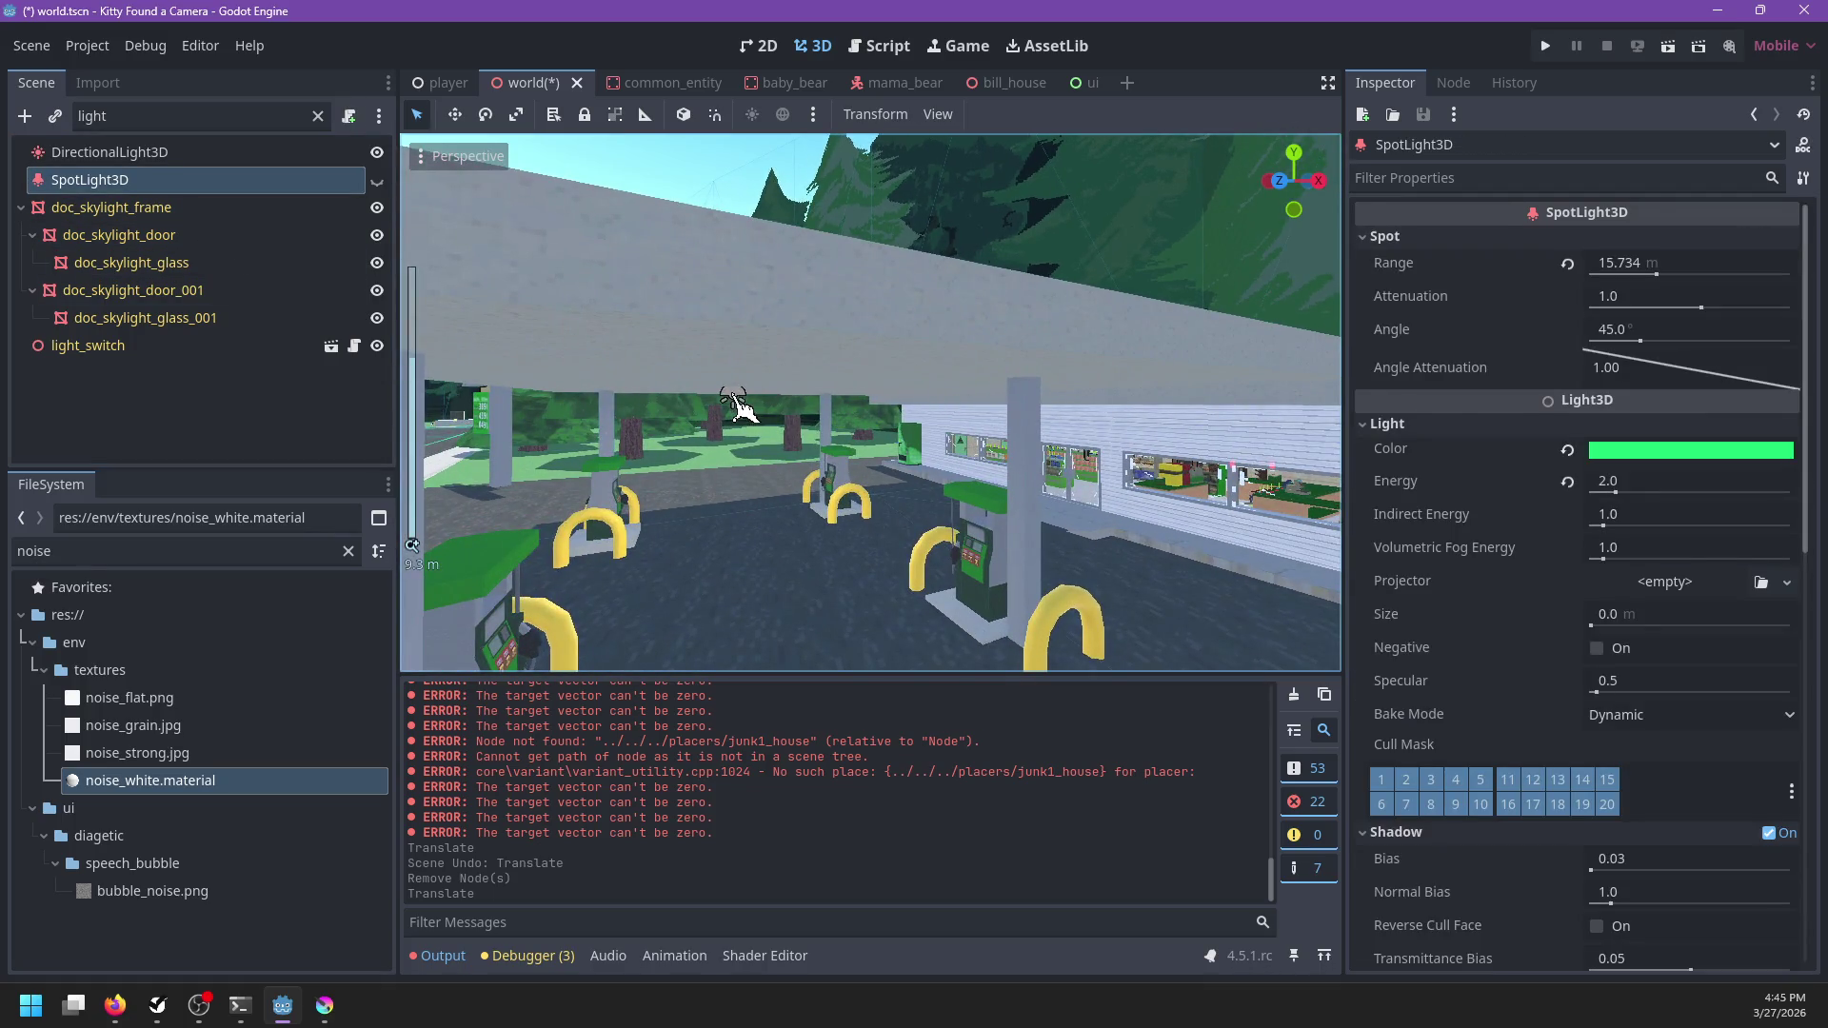
Filter the Scene dock by 'light' and select the gas-station canopy spotlight
click(743, 407)
click(318, 117)
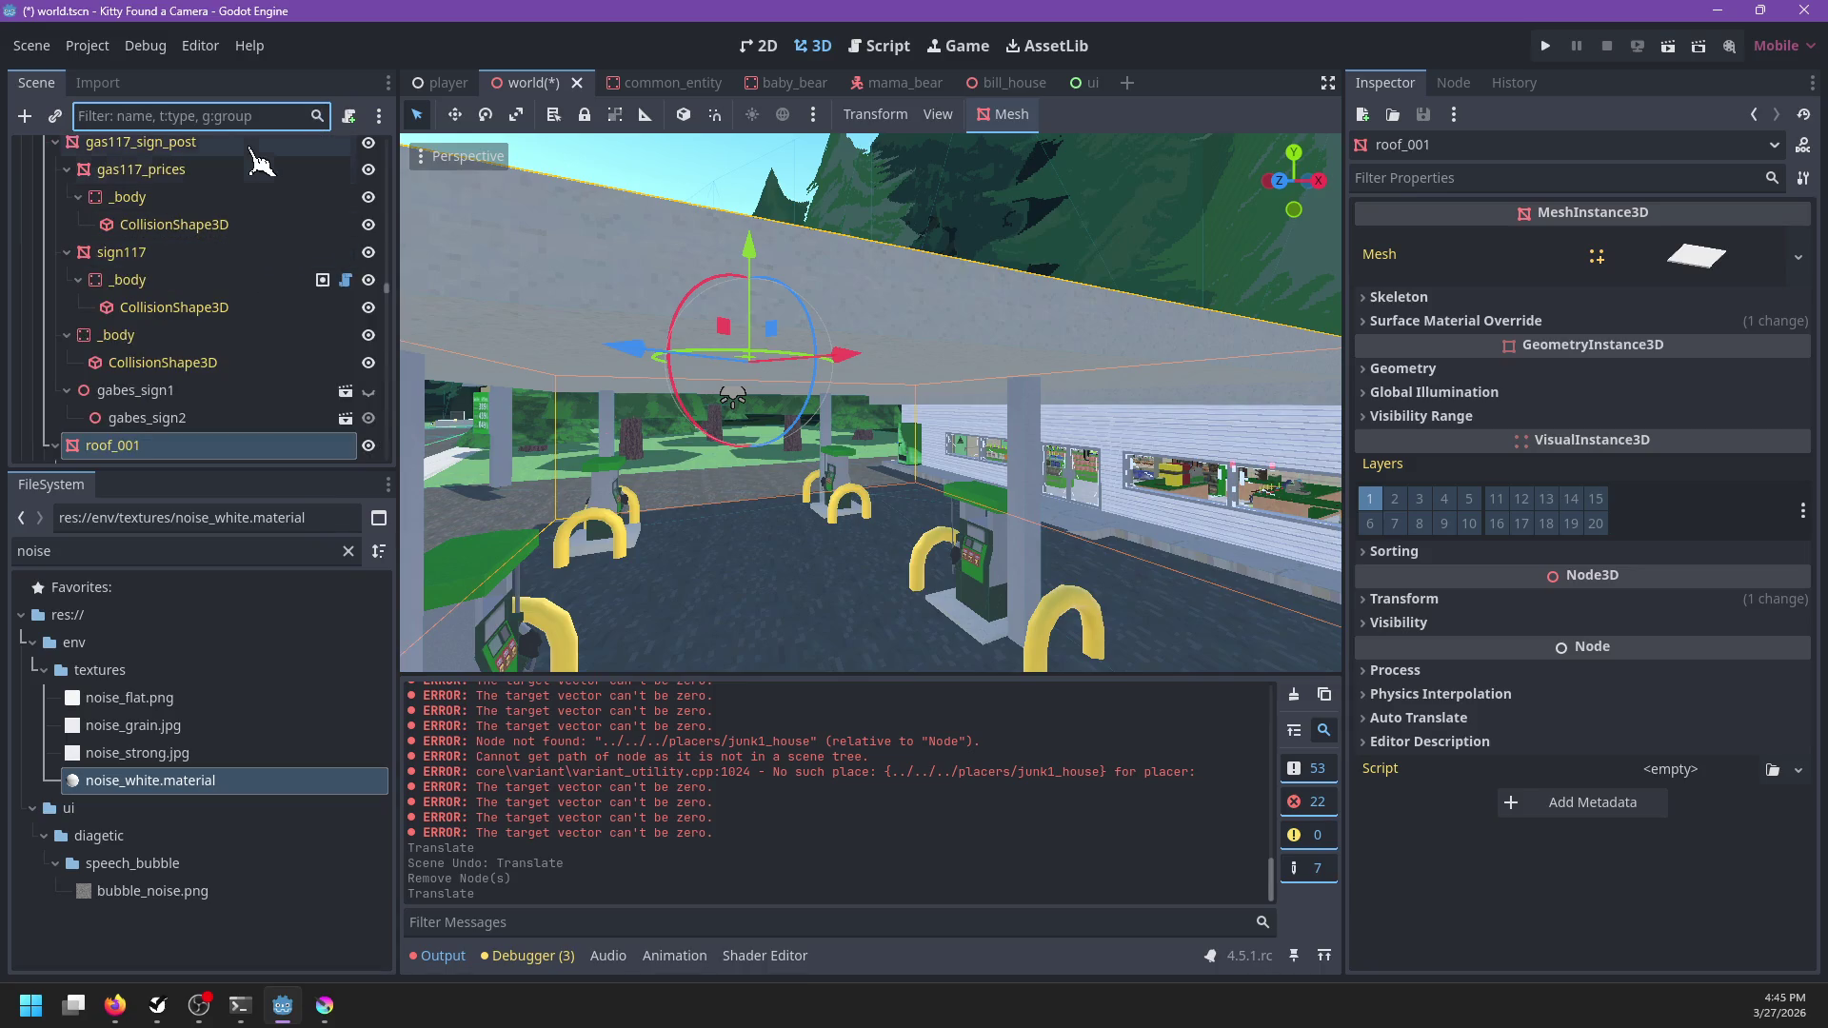
text(light)
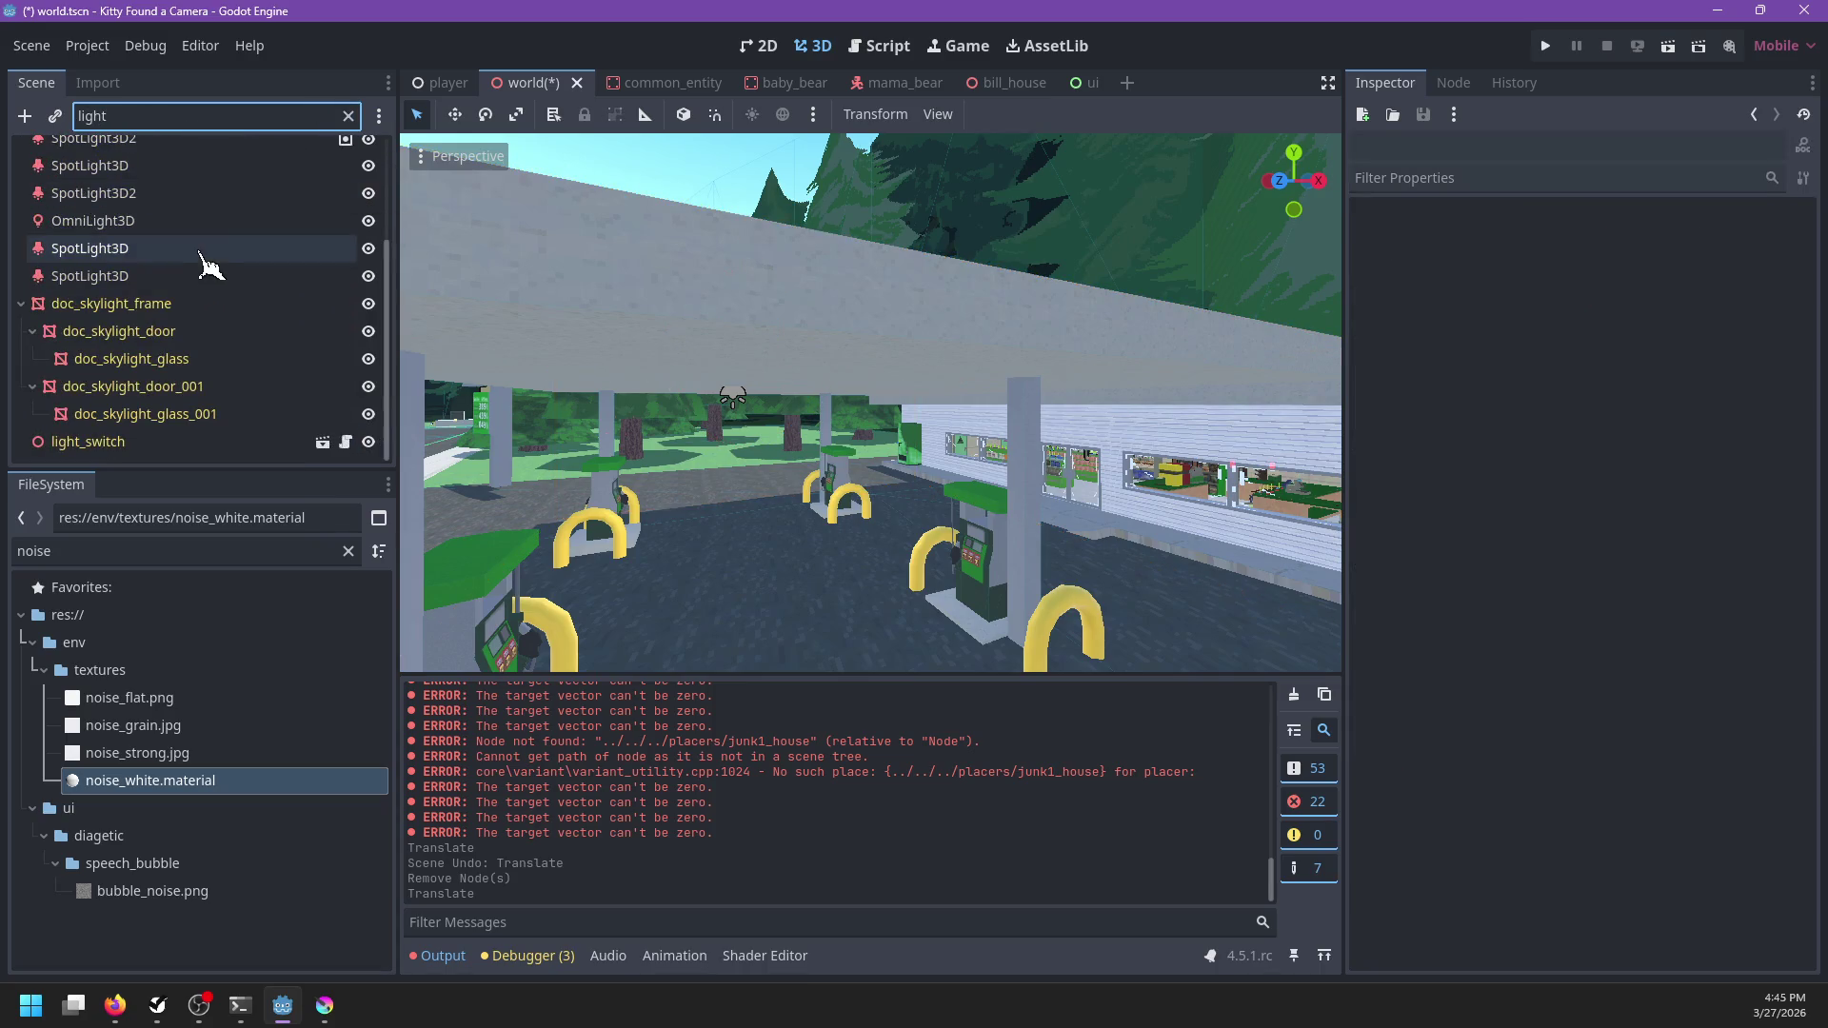
scroll(211, 260, up, 1)
click(167, 181)
click(161, 208)
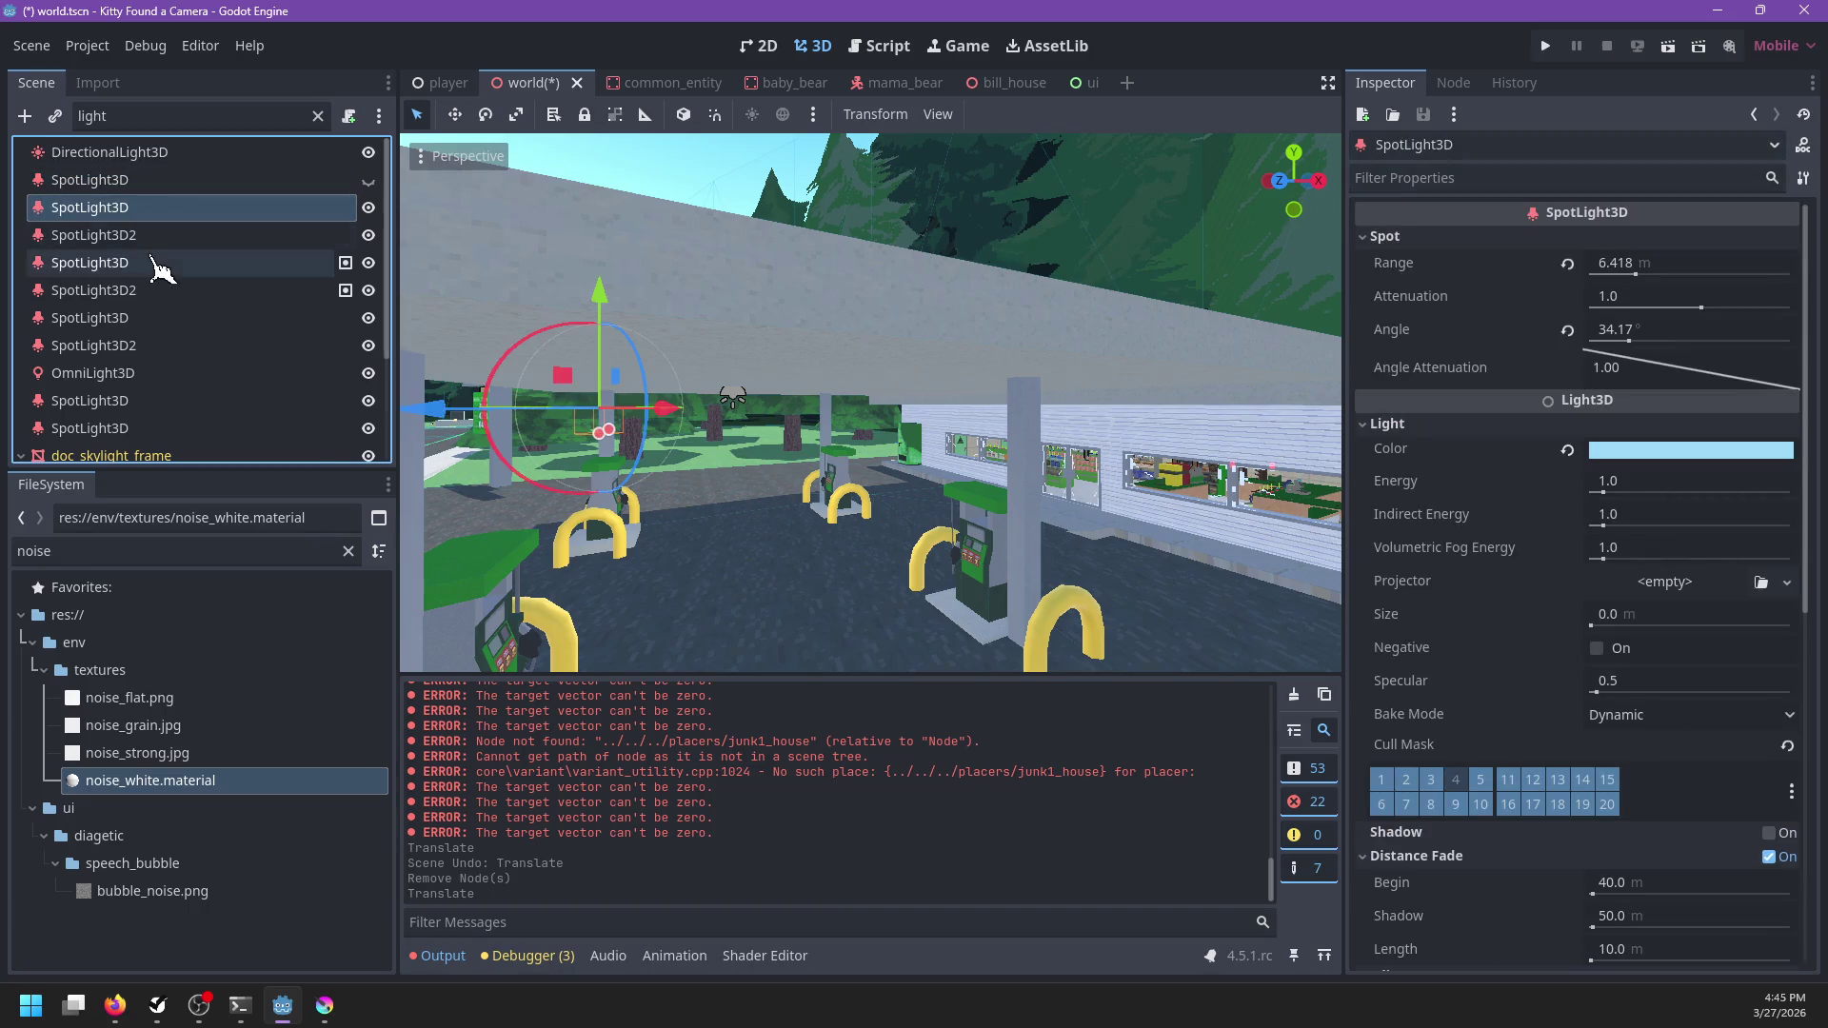
click(152, 264)
Rename the canopy spotlight to light_gas
click(139, 259)
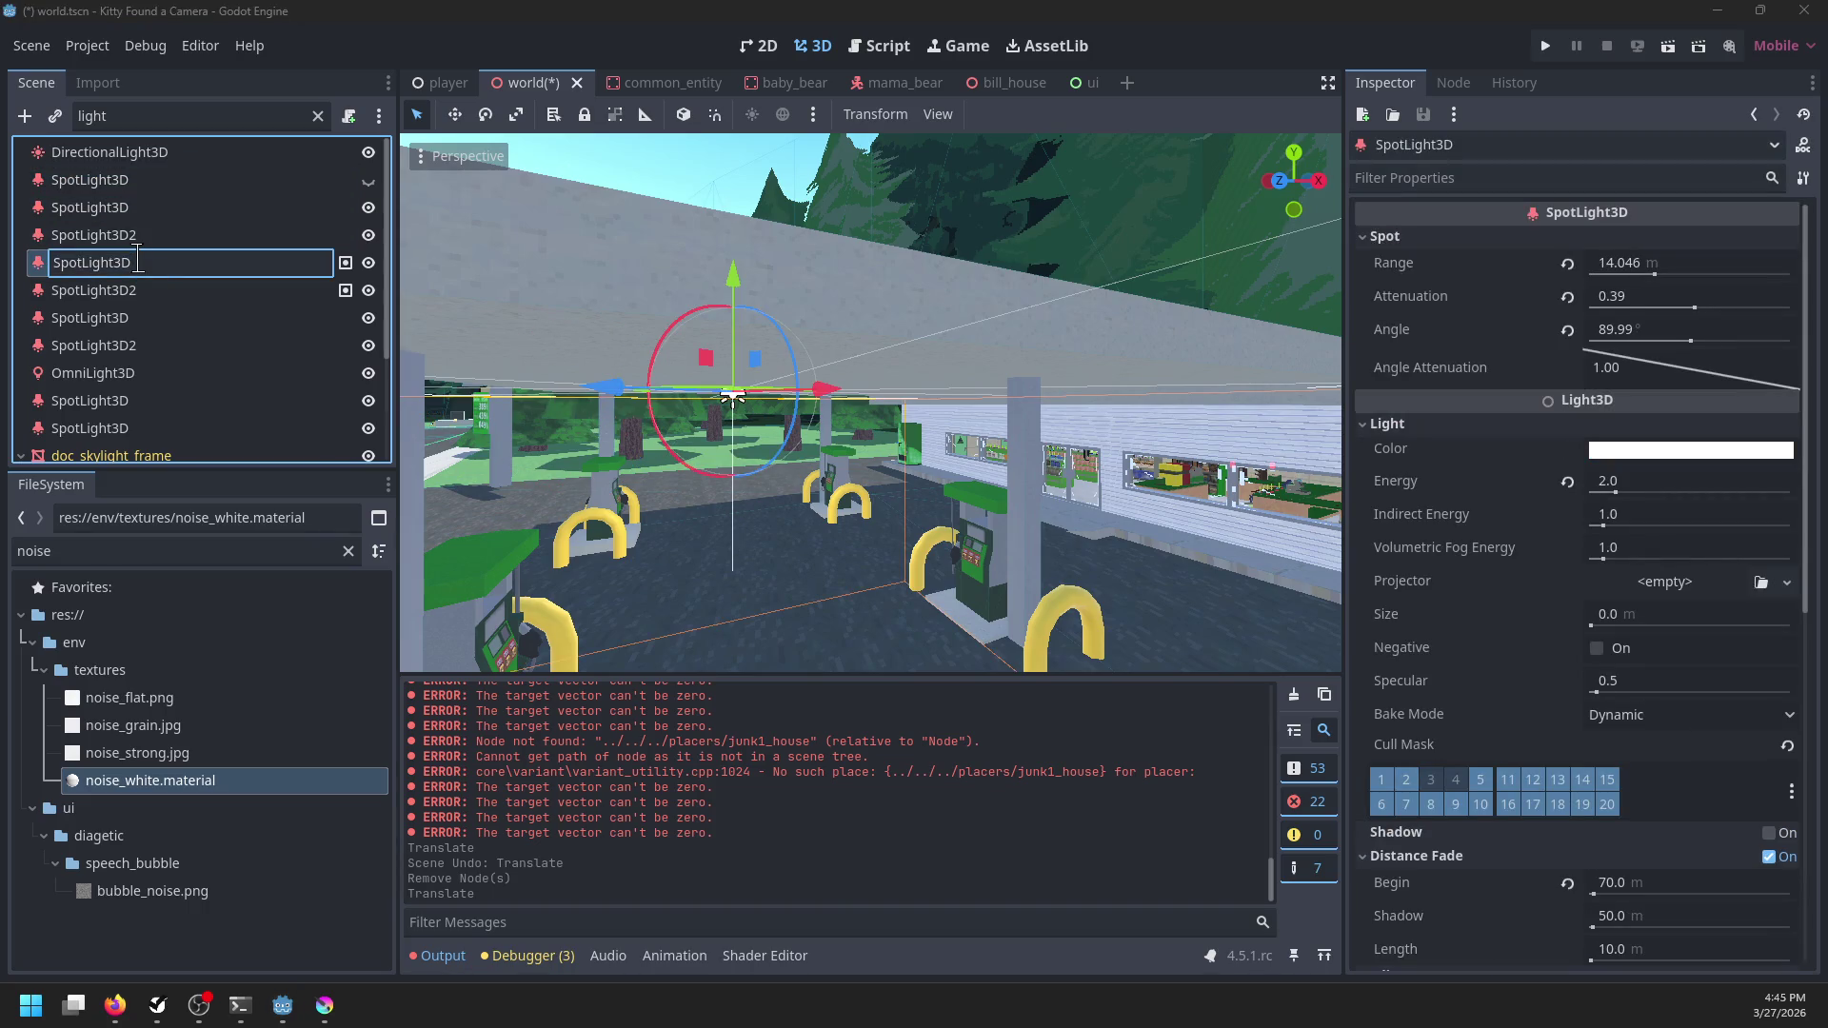
text(light_gas)
key(Return)
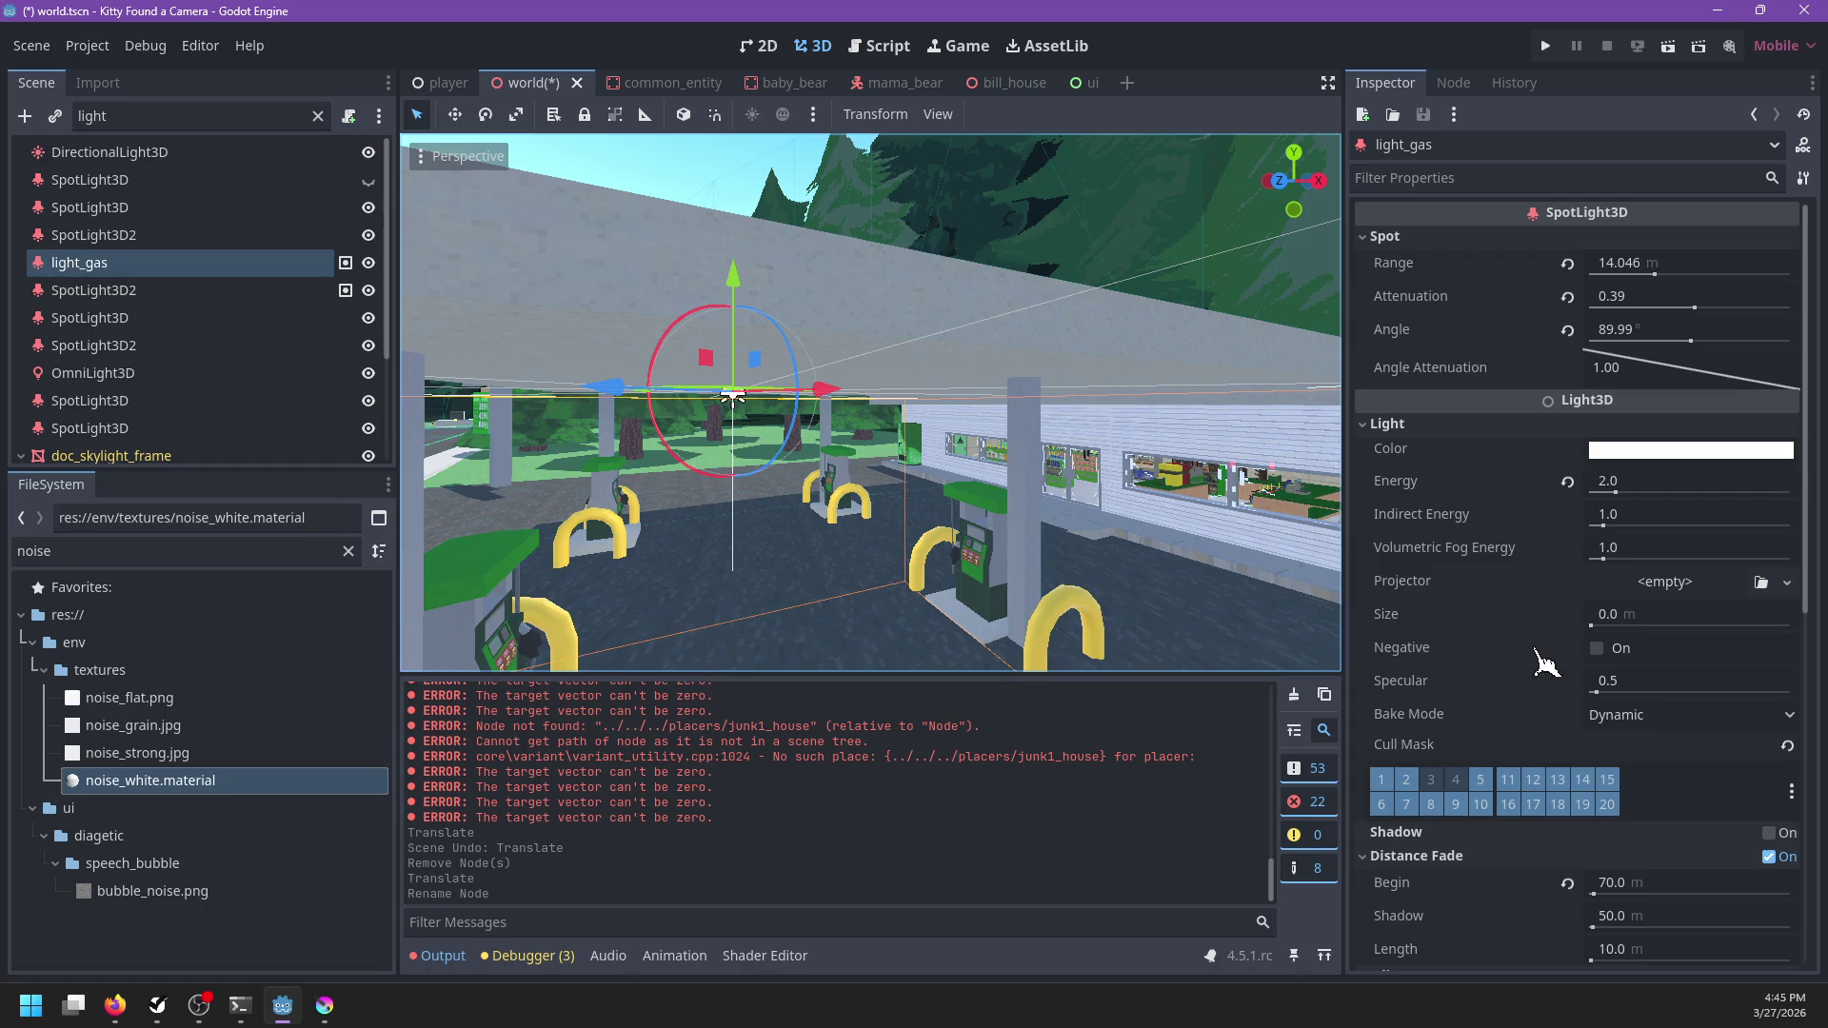
scroll(1539, 657, down, 8)
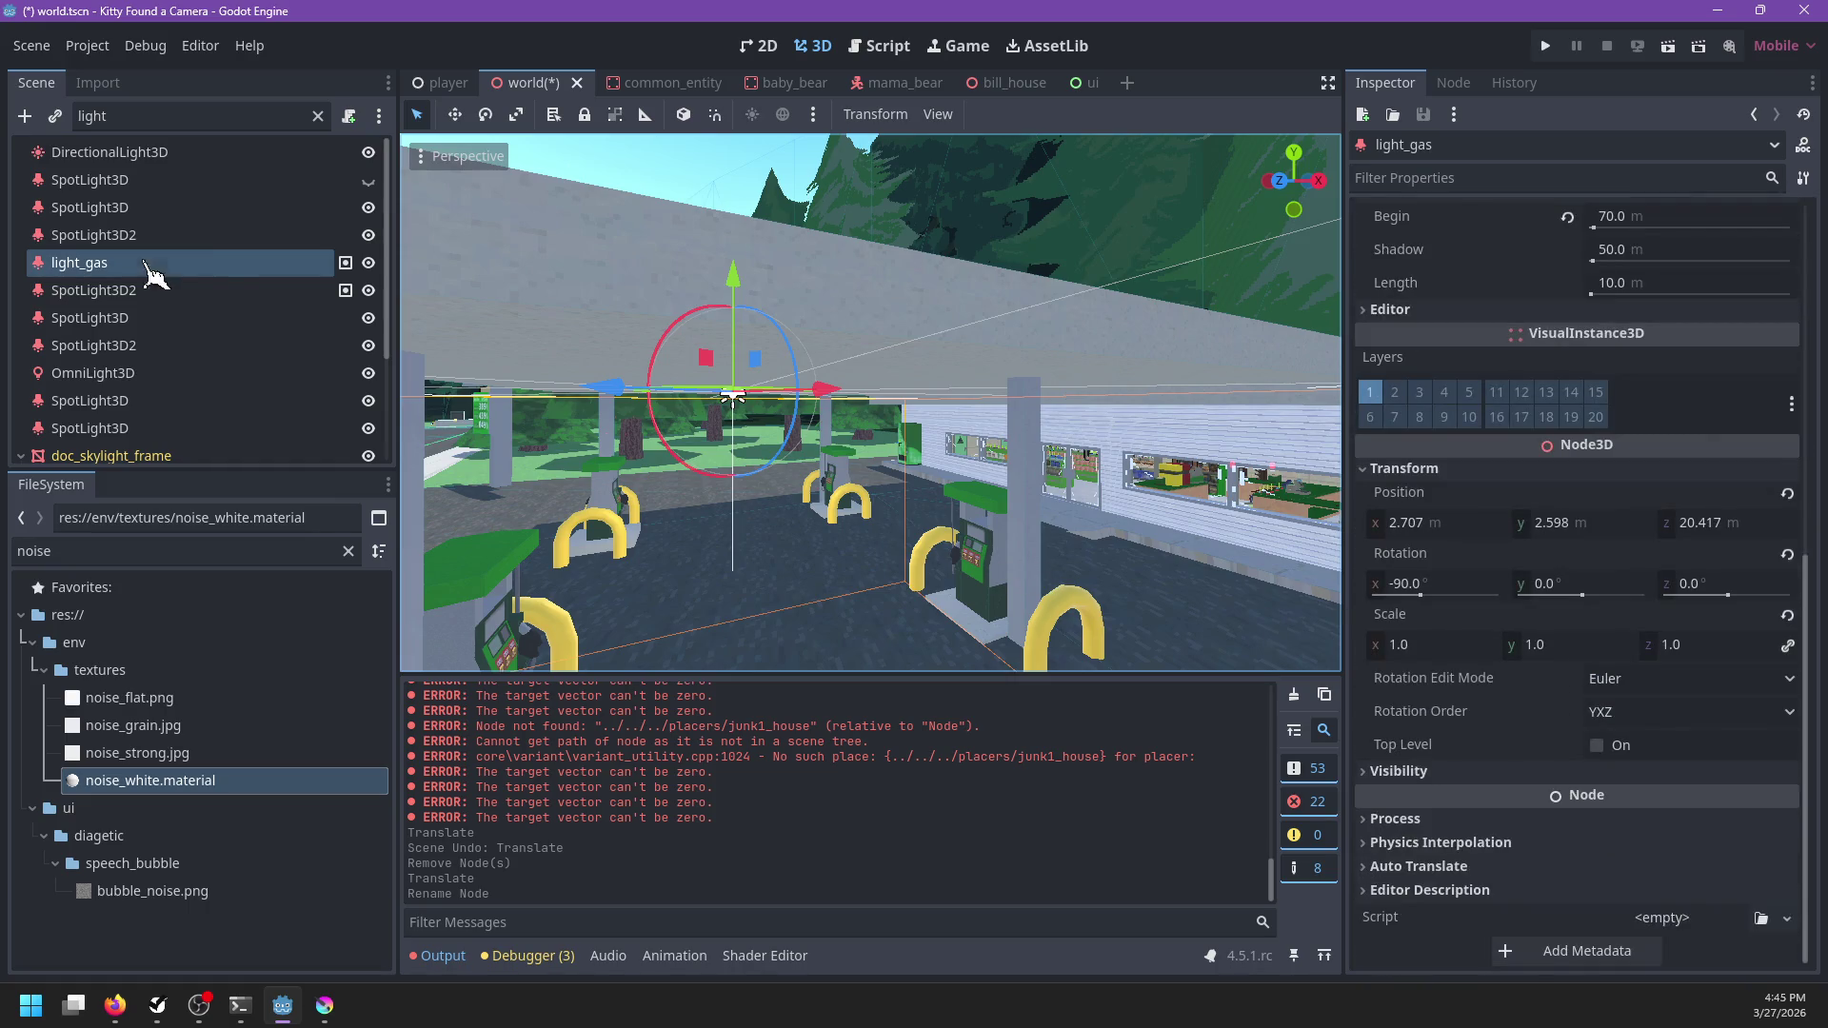
scroll(158, 305, down, 2)
scroll(190, 333, up, 2)
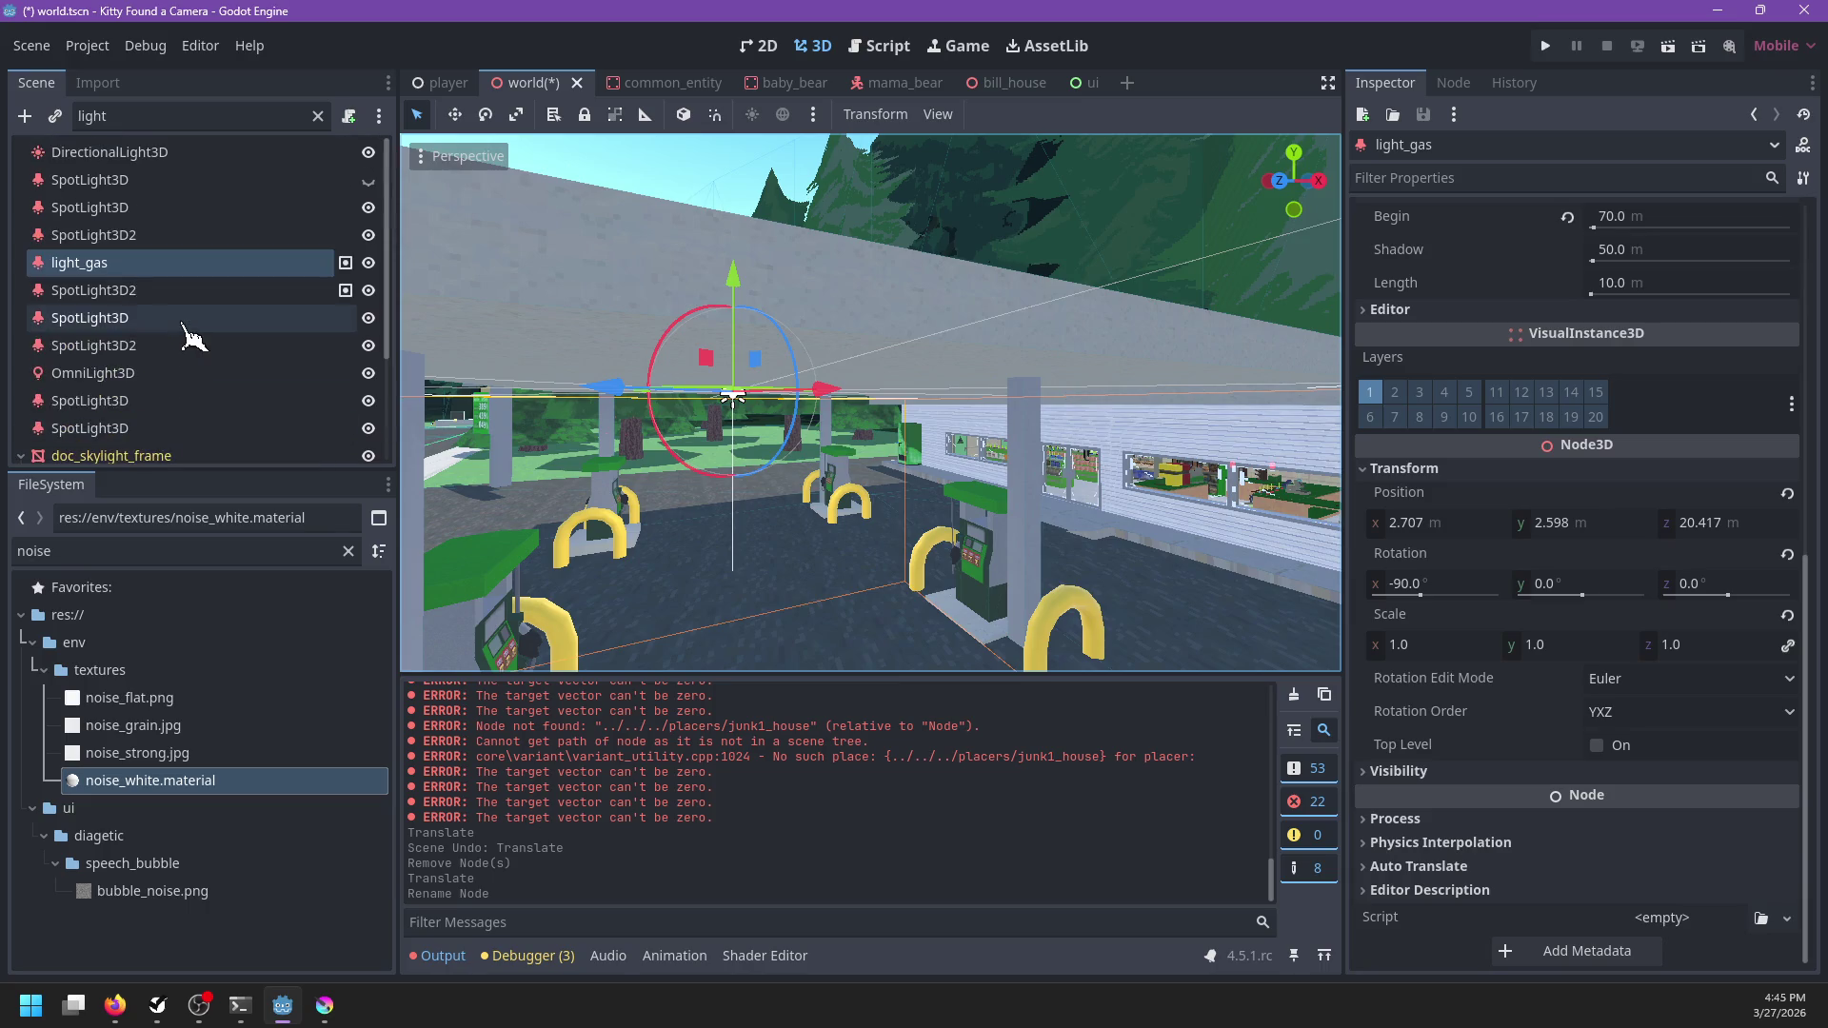
Clear the Scene tree filter and collapse the world and entities nodes
click(318, 117)
mouse_move(895, 470)
mouse_down()
mouse_move(1105, 432)
mouse_move(934, 490)
mouse_move(1016, 477)
mouse_up()
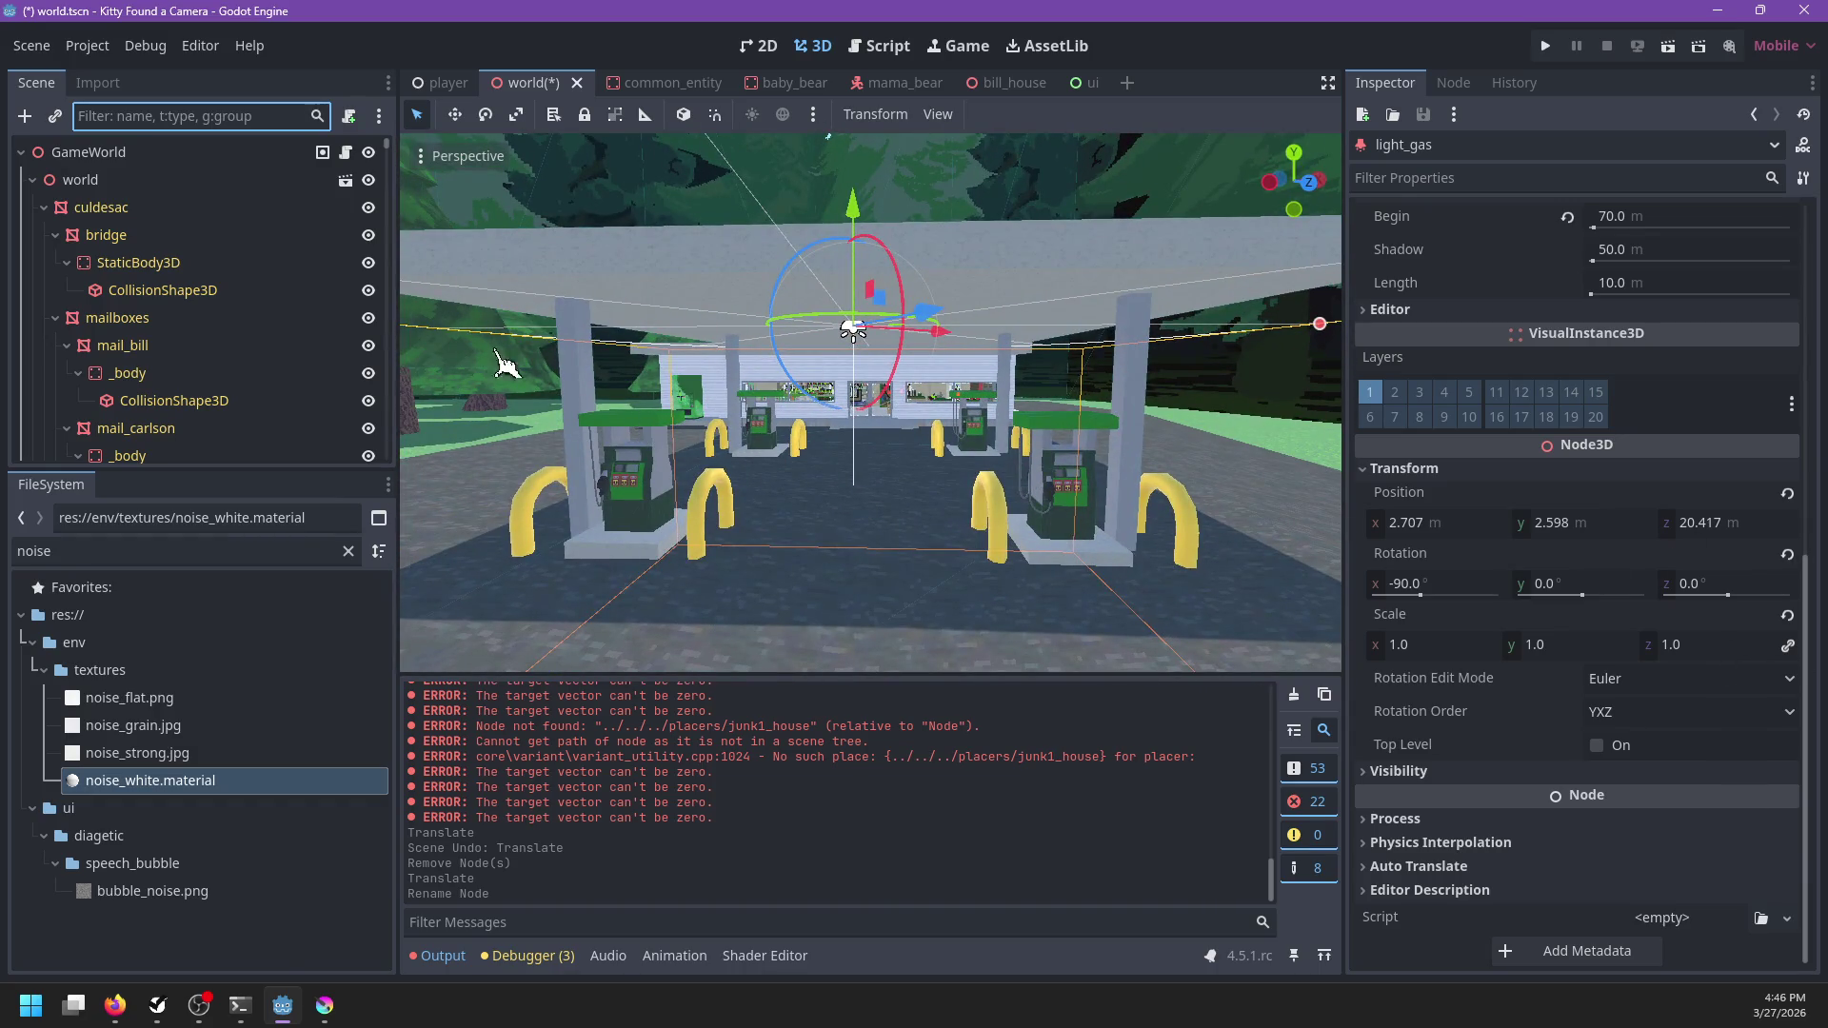
click(34, 180)
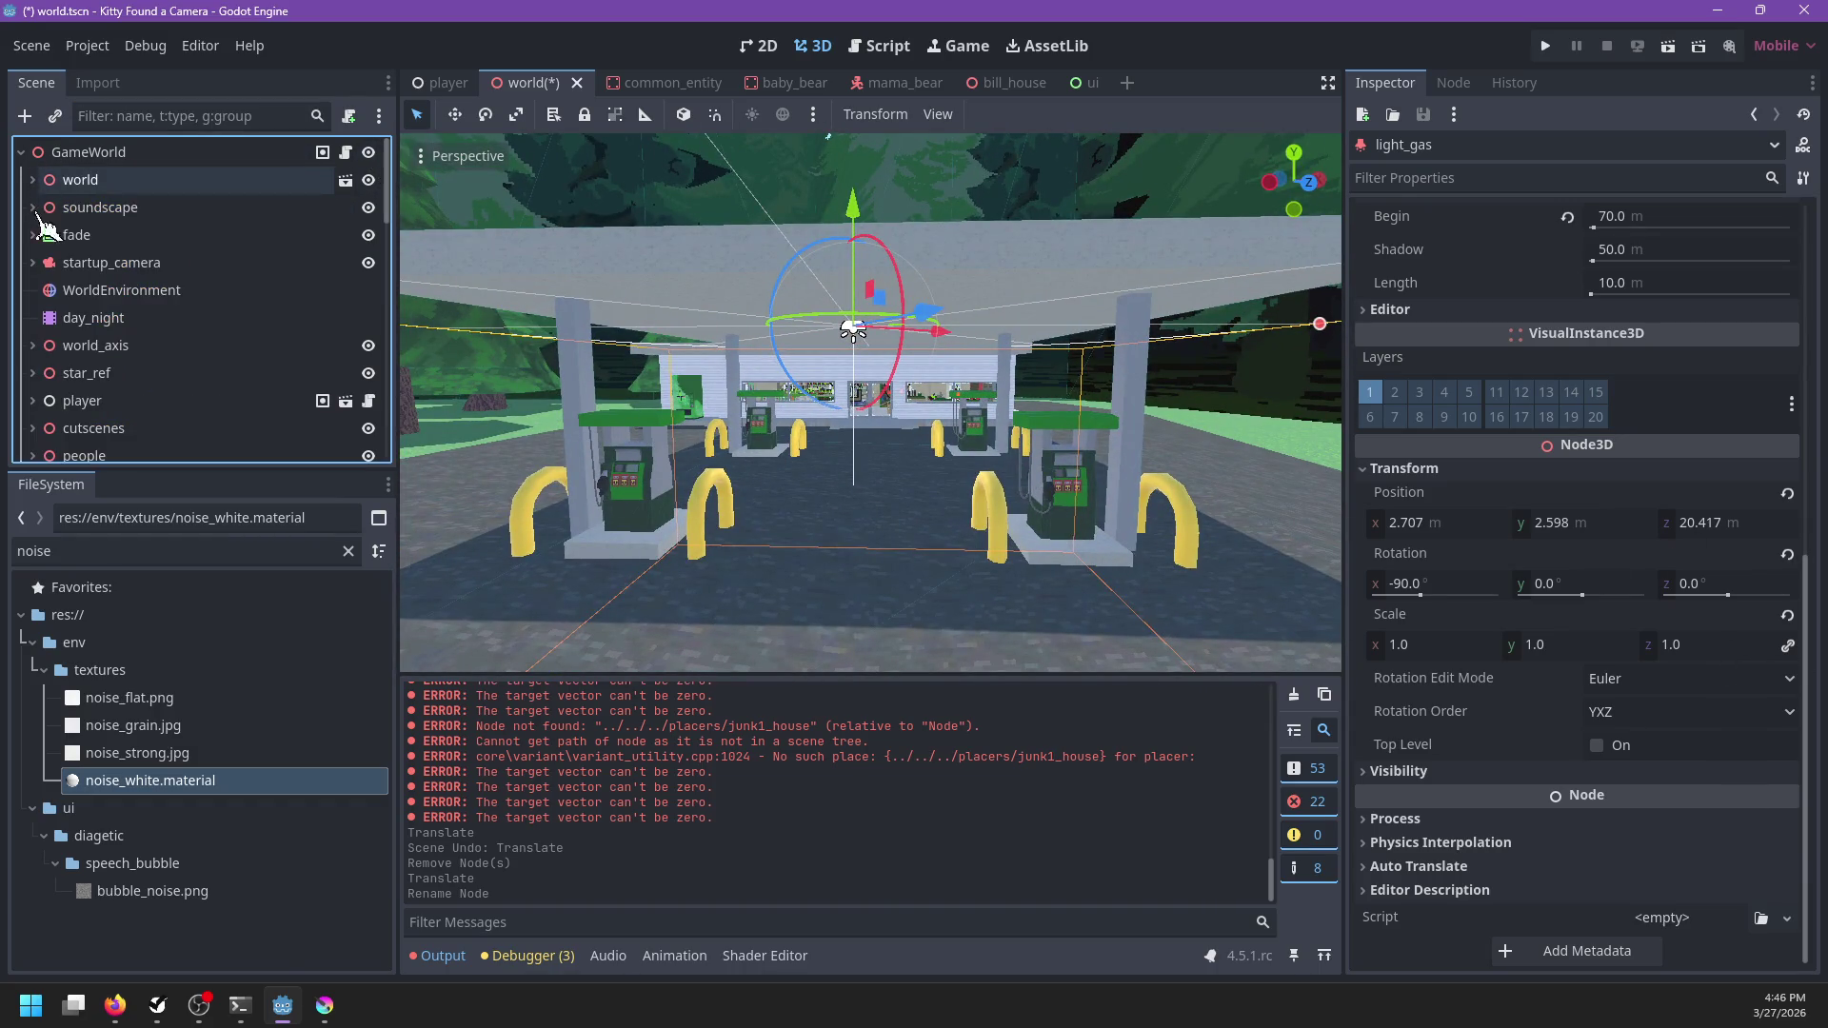
scroll(141, 295, down, 5)
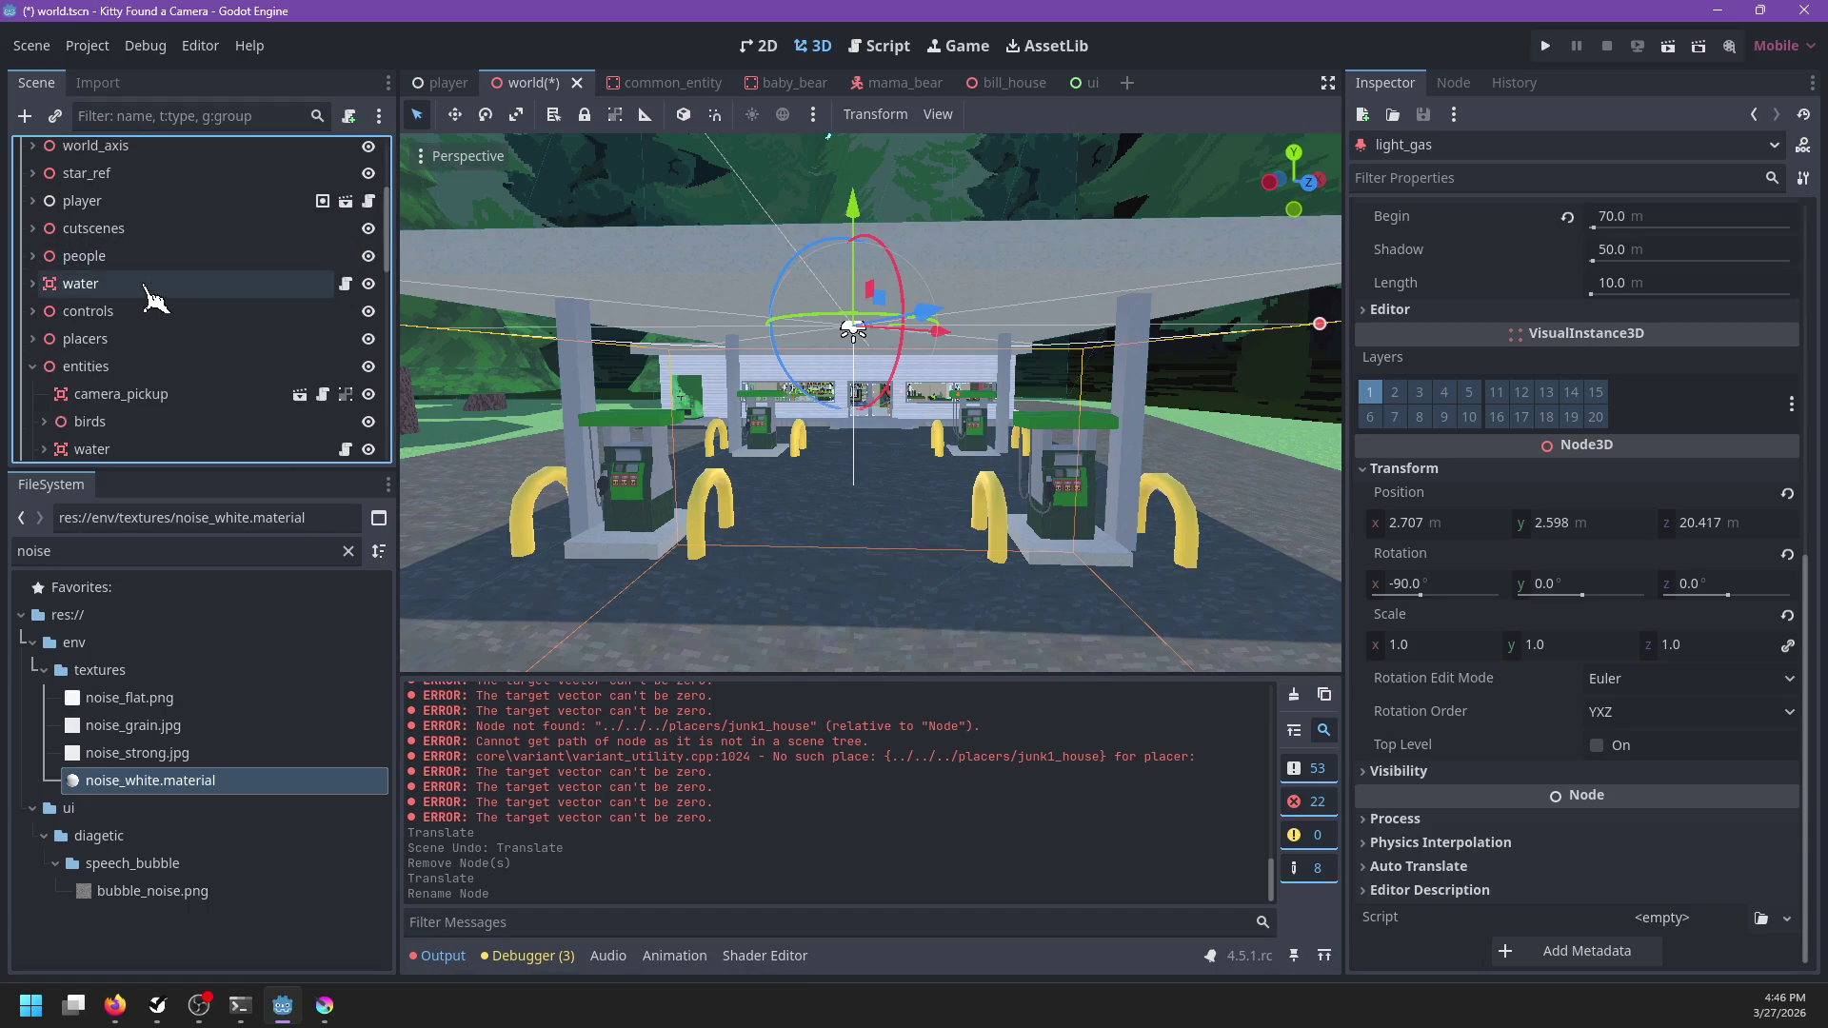
click(33, 287)
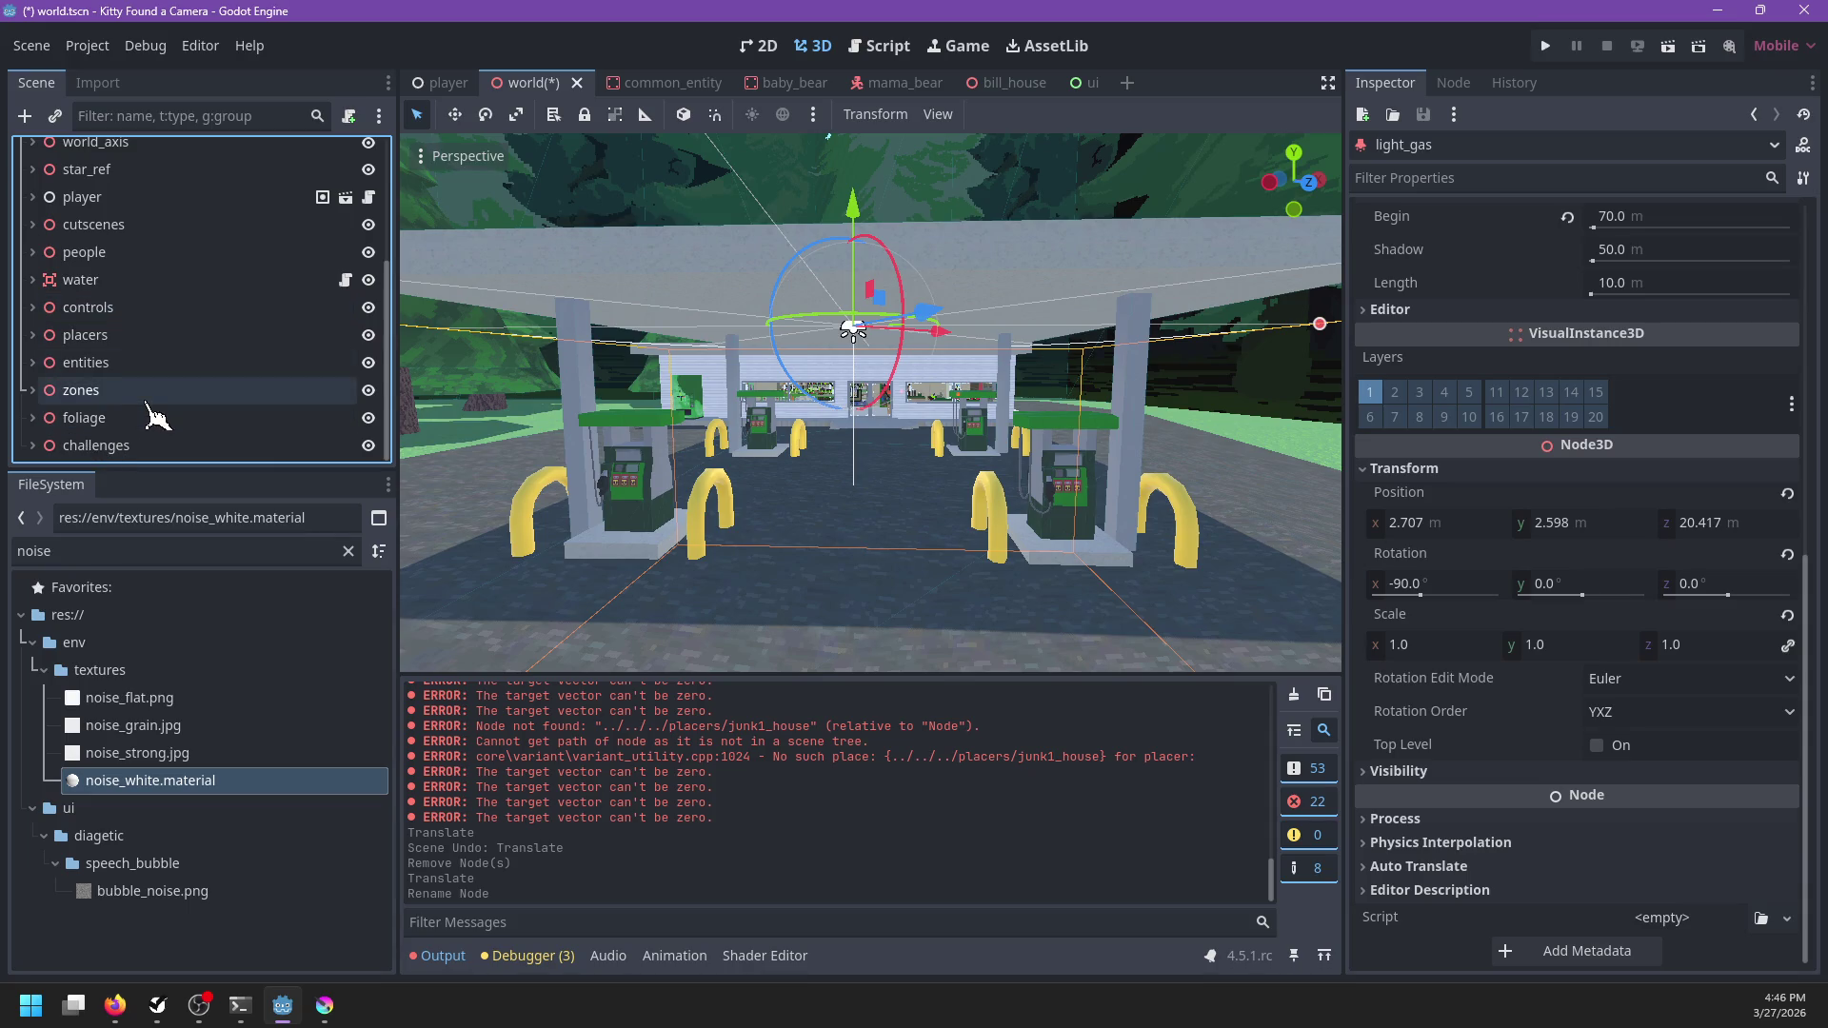
scroll(181, 400, up, 3)
scroll(852, 409, down, 3)
Move light_gas to x 2.786, z 19.672, save the world scene and run the game
mouse_move(852, 409)
mouse_down()
mouse_move(834, 415)
mouse_move(830, 357)
mouse_move(838, 371)
mouse_up()
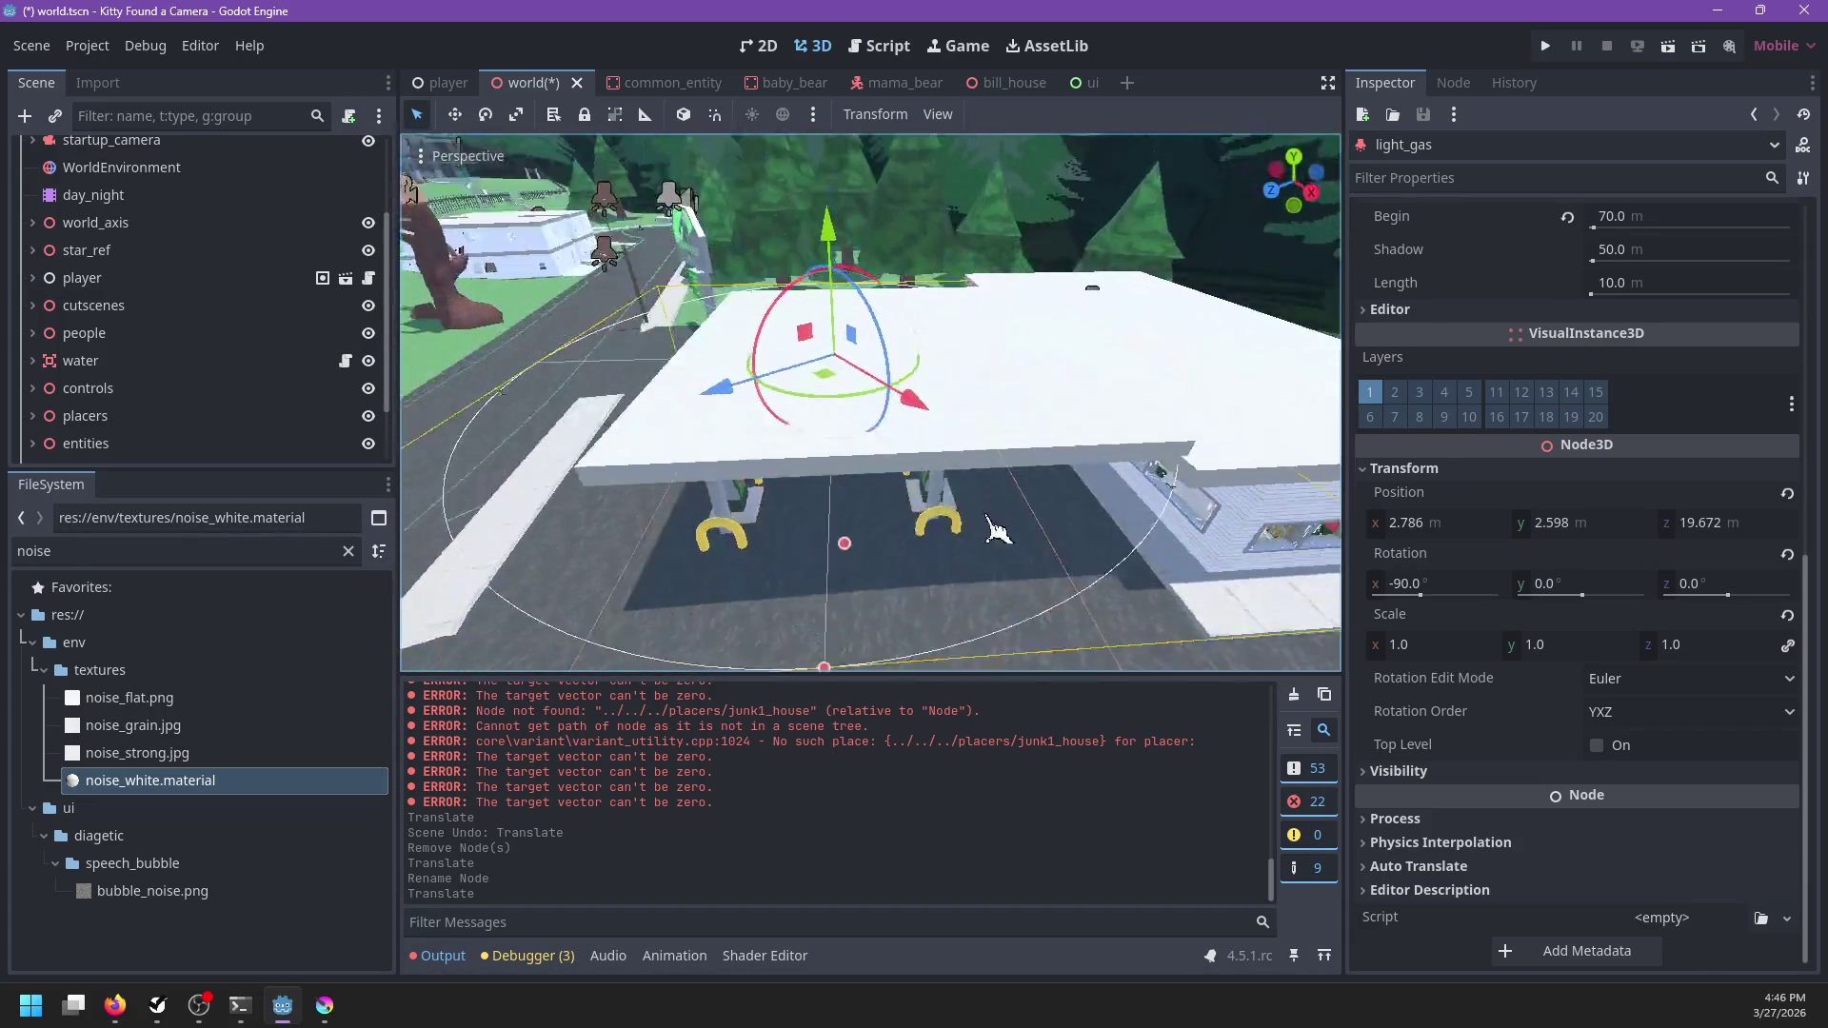
key(ctrl+s)
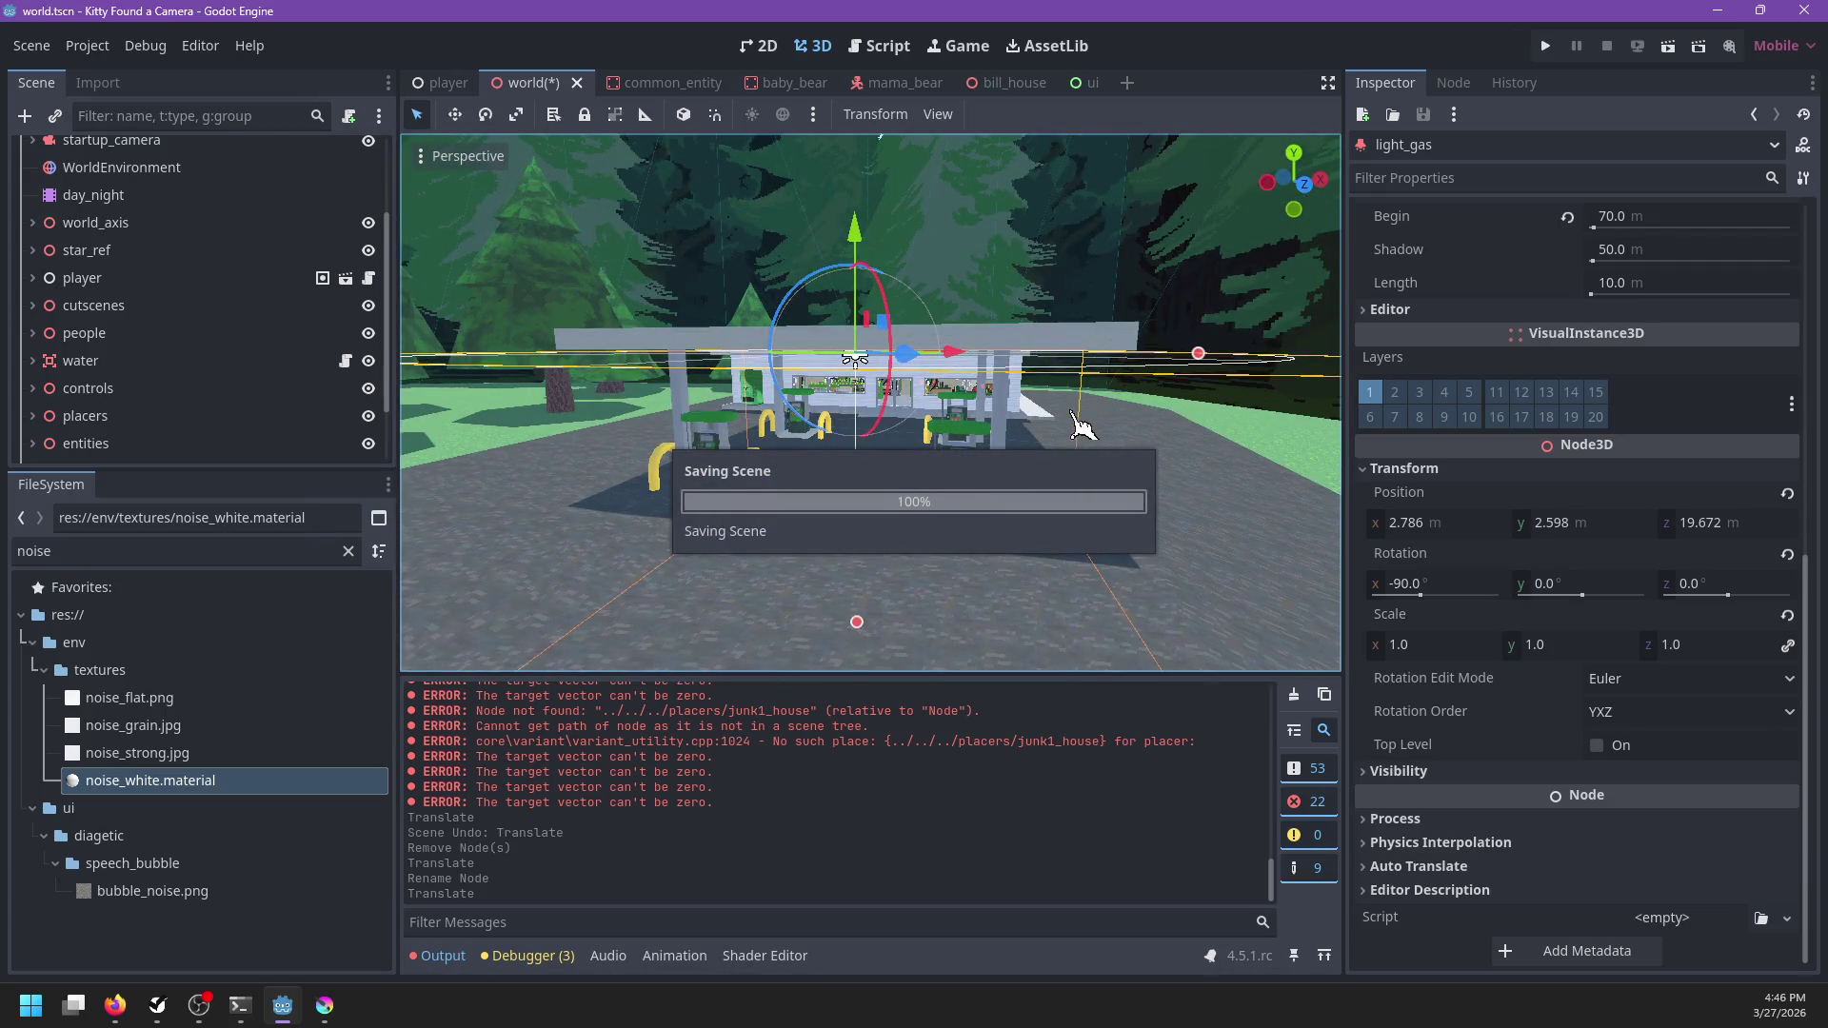
key(F5)
drag(1028, 414, 856, 423)
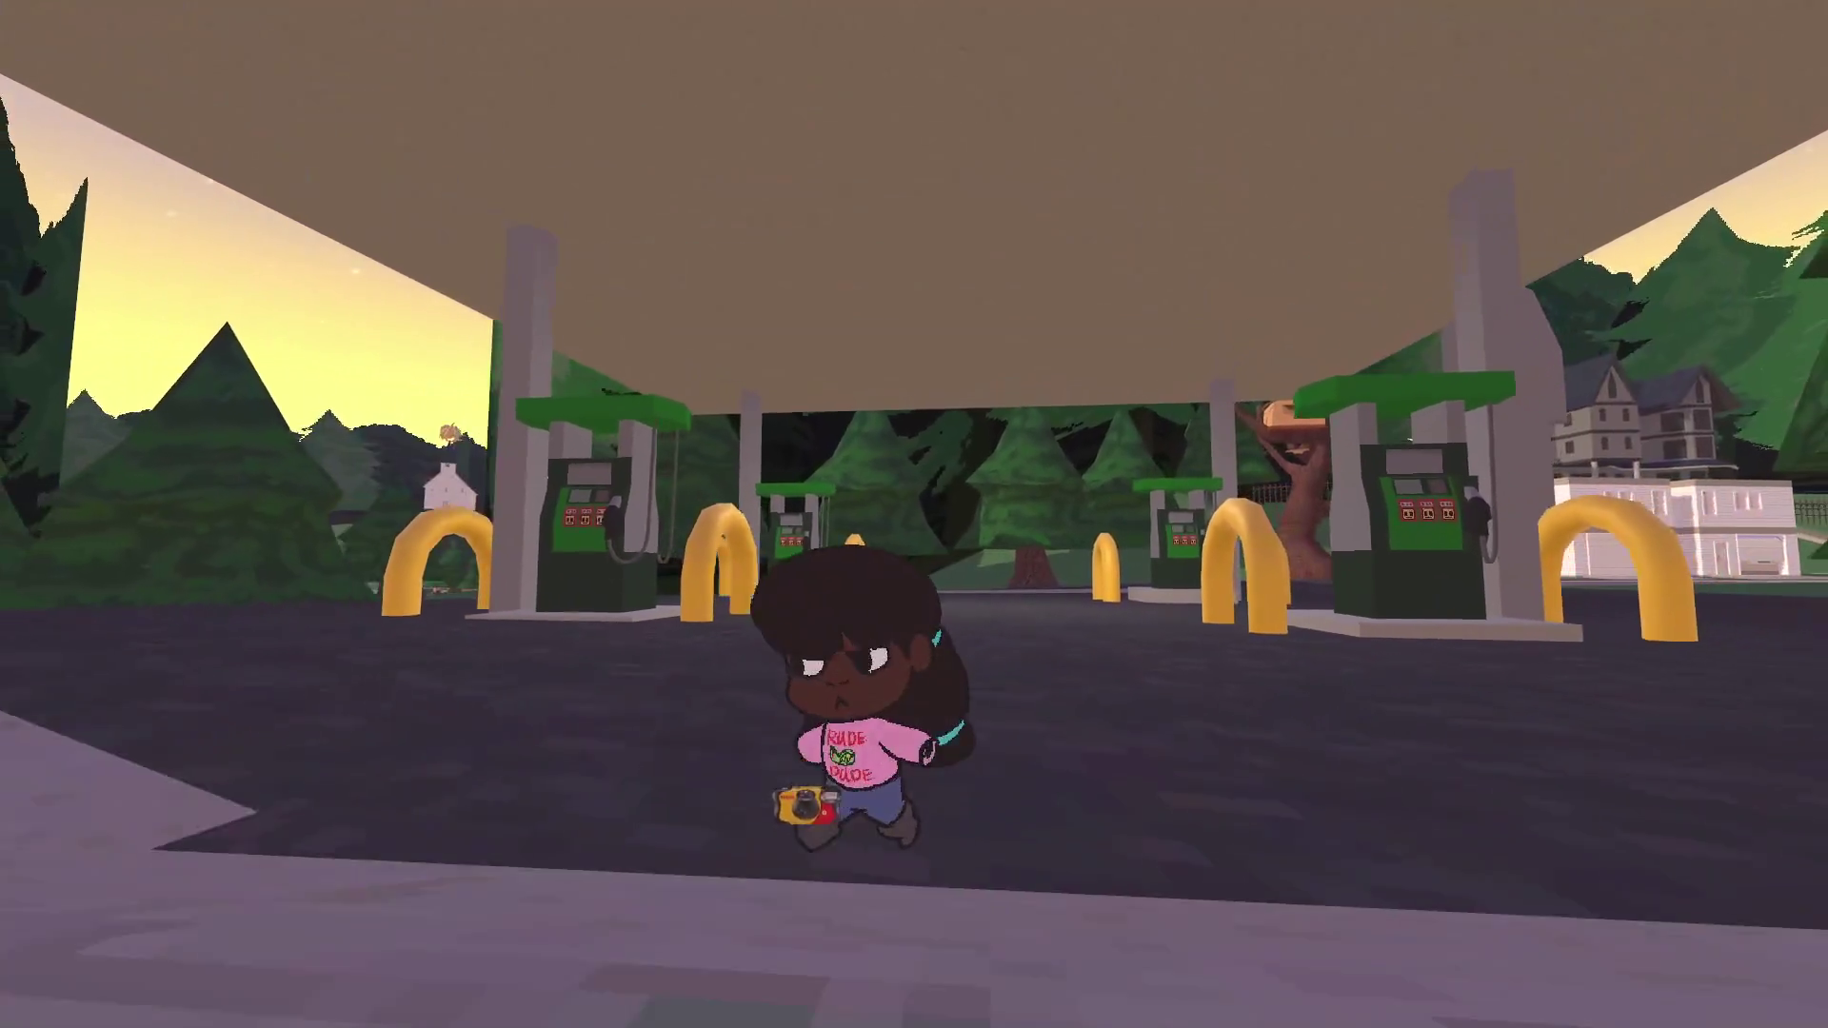
Walk the kitty across the gas station lot toward the store
key(w)
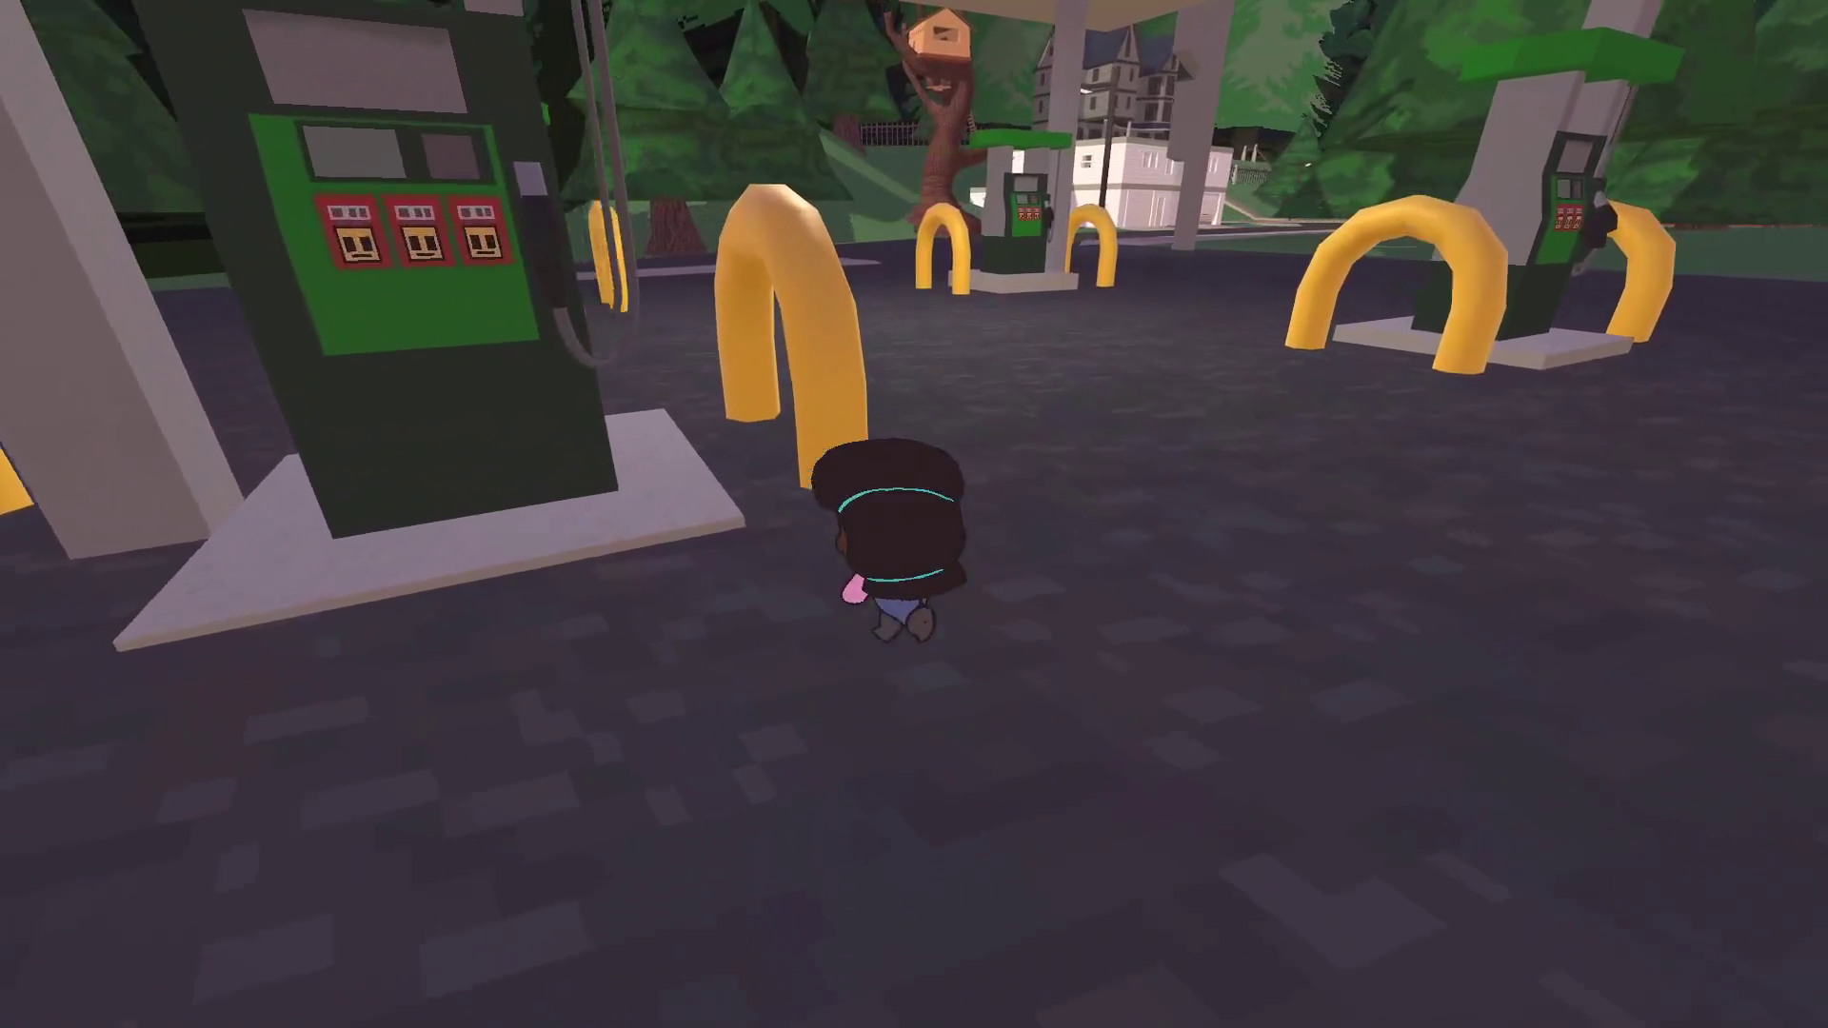
Walk out to the streetlamp, then back past the pumps and bollards into the store
key(s)
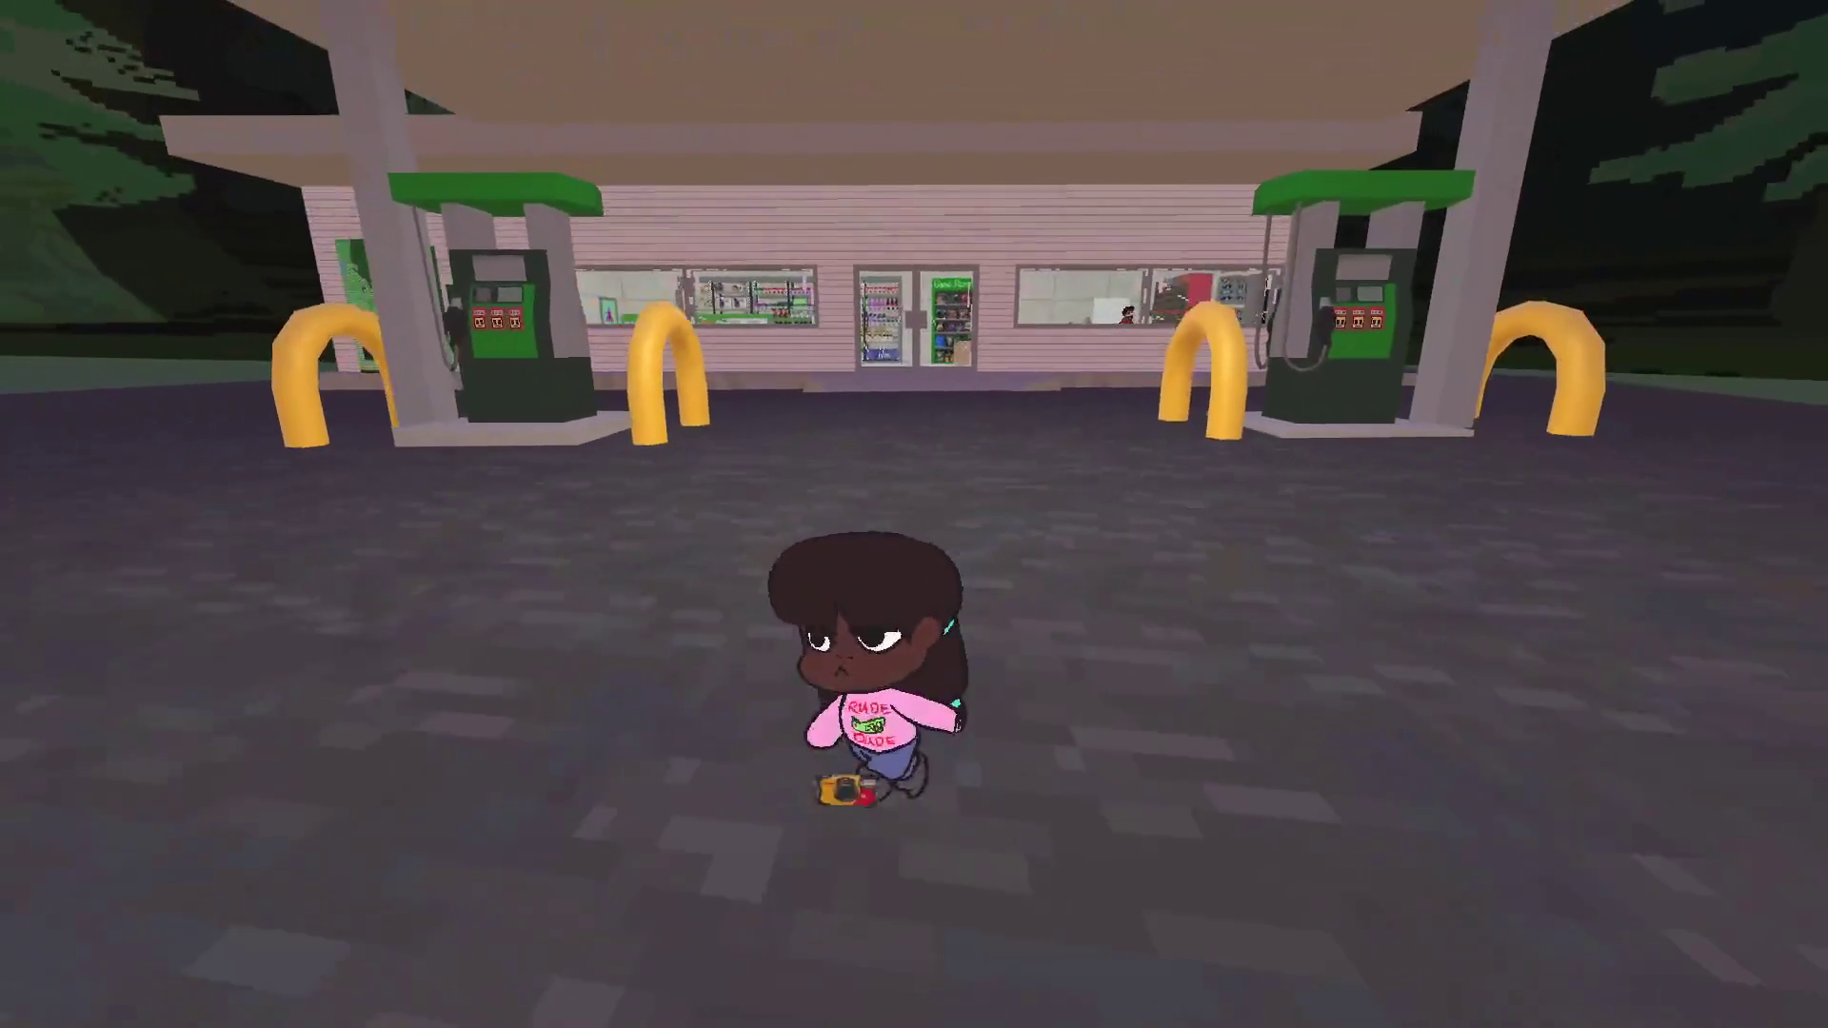
key(s)
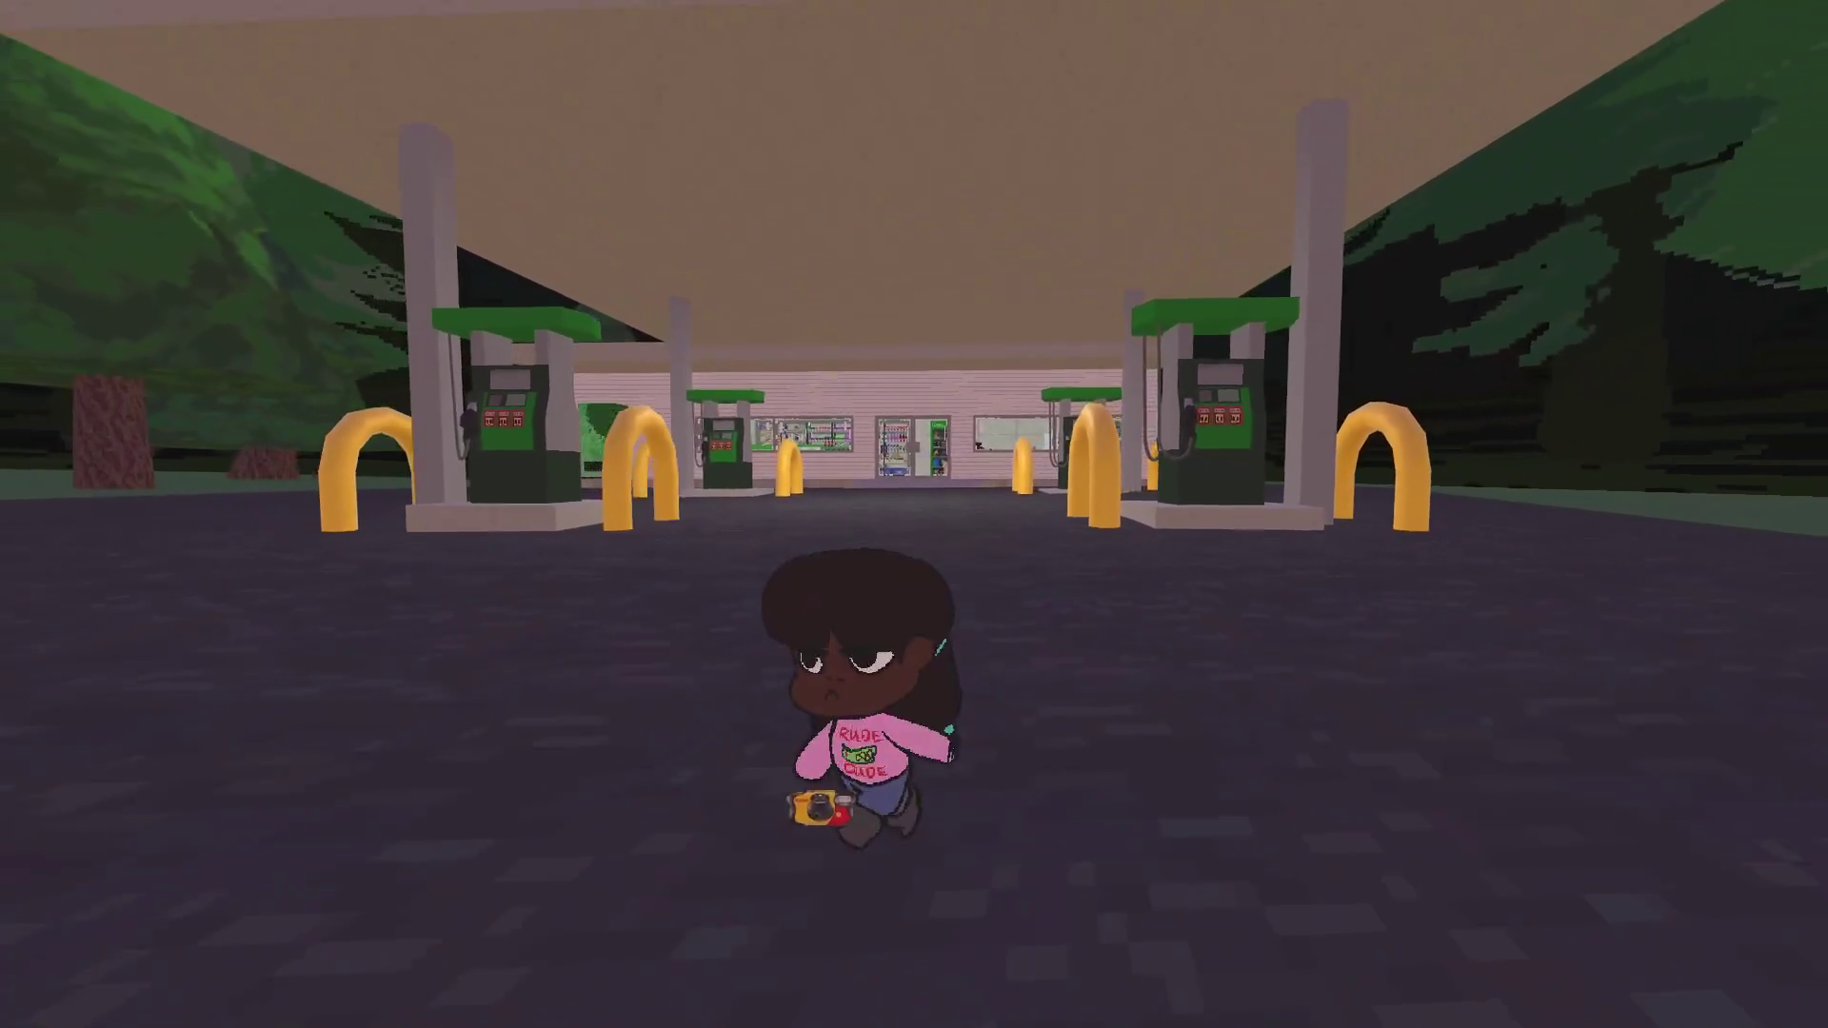
key(s)
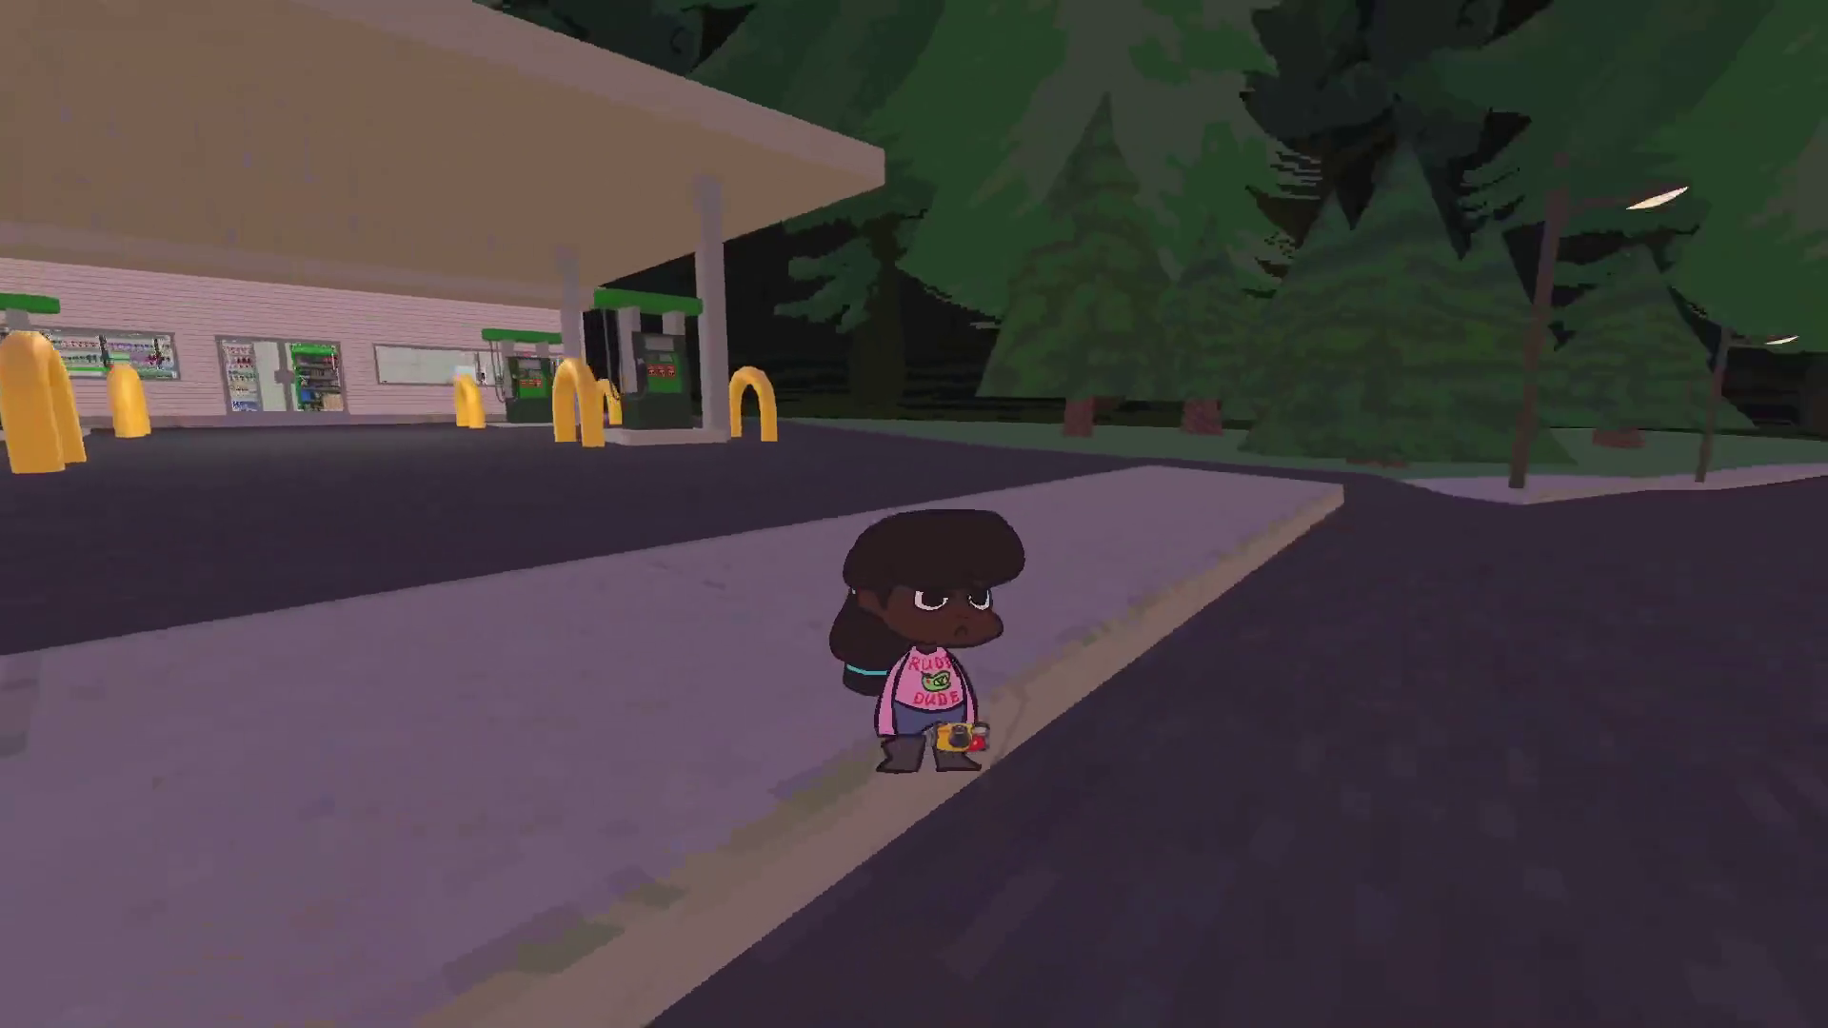
key(w)
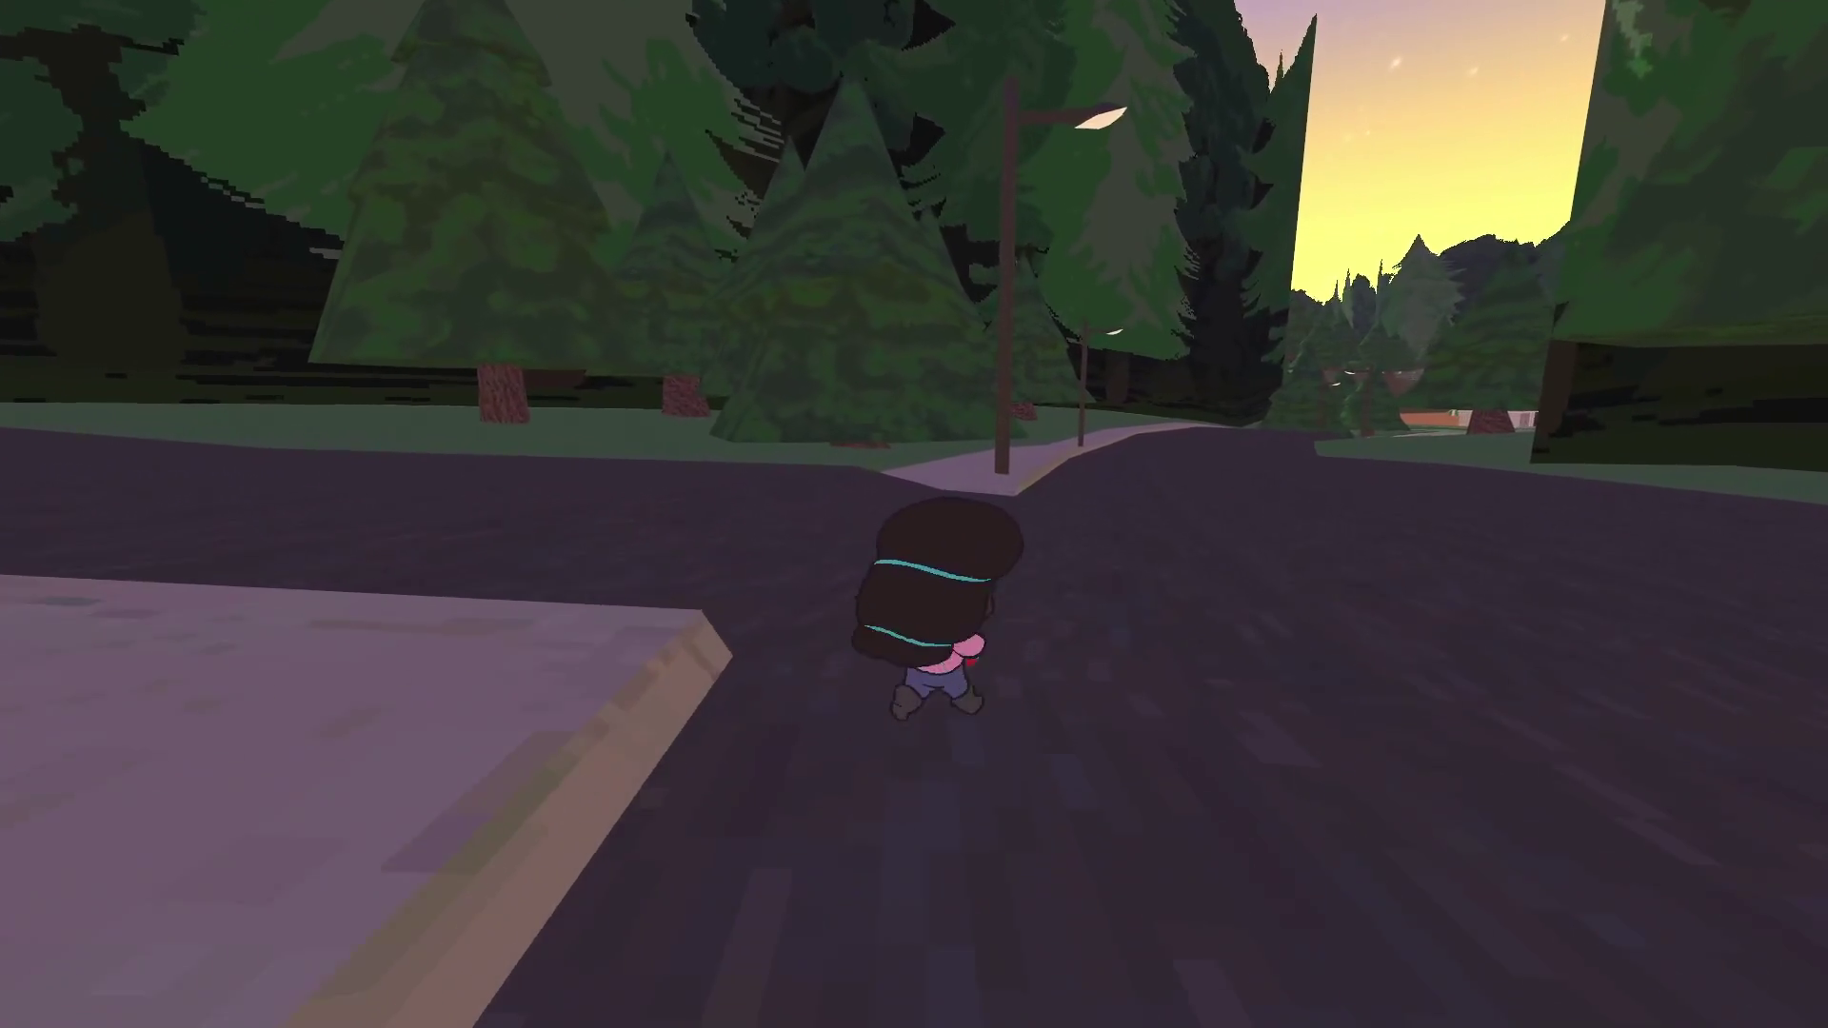
key(w)
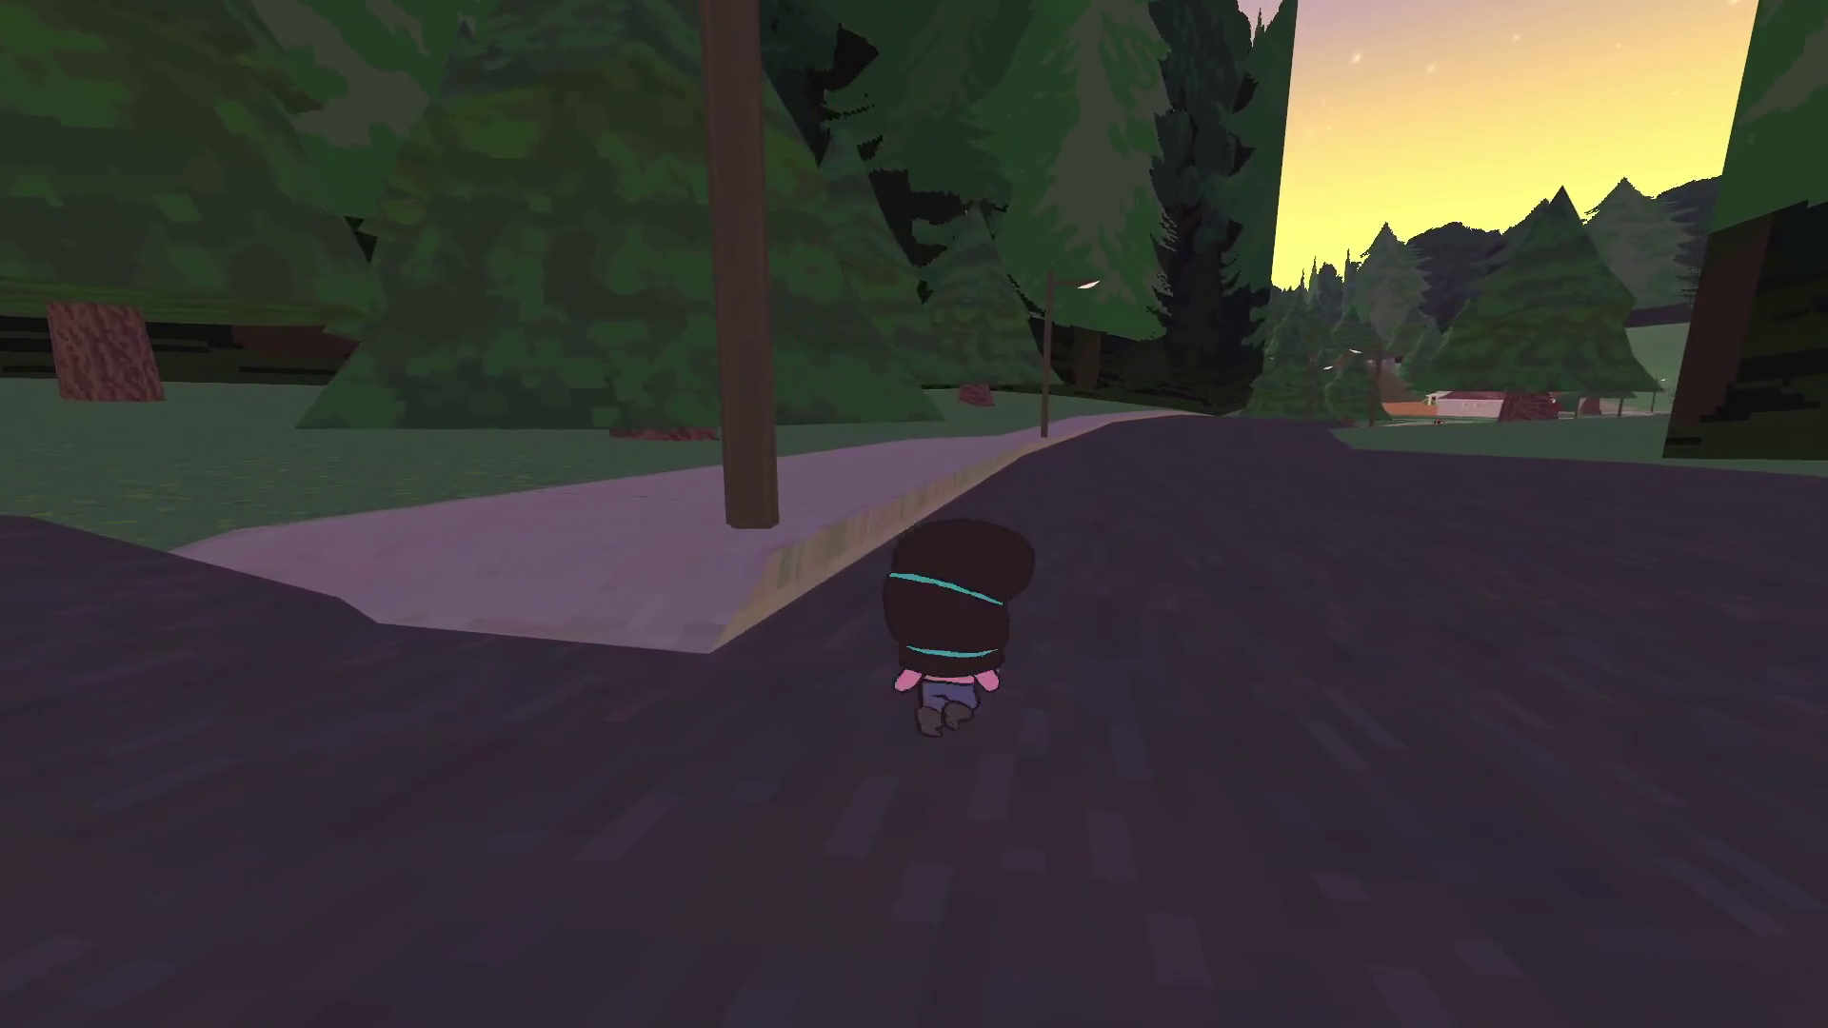
key(s)
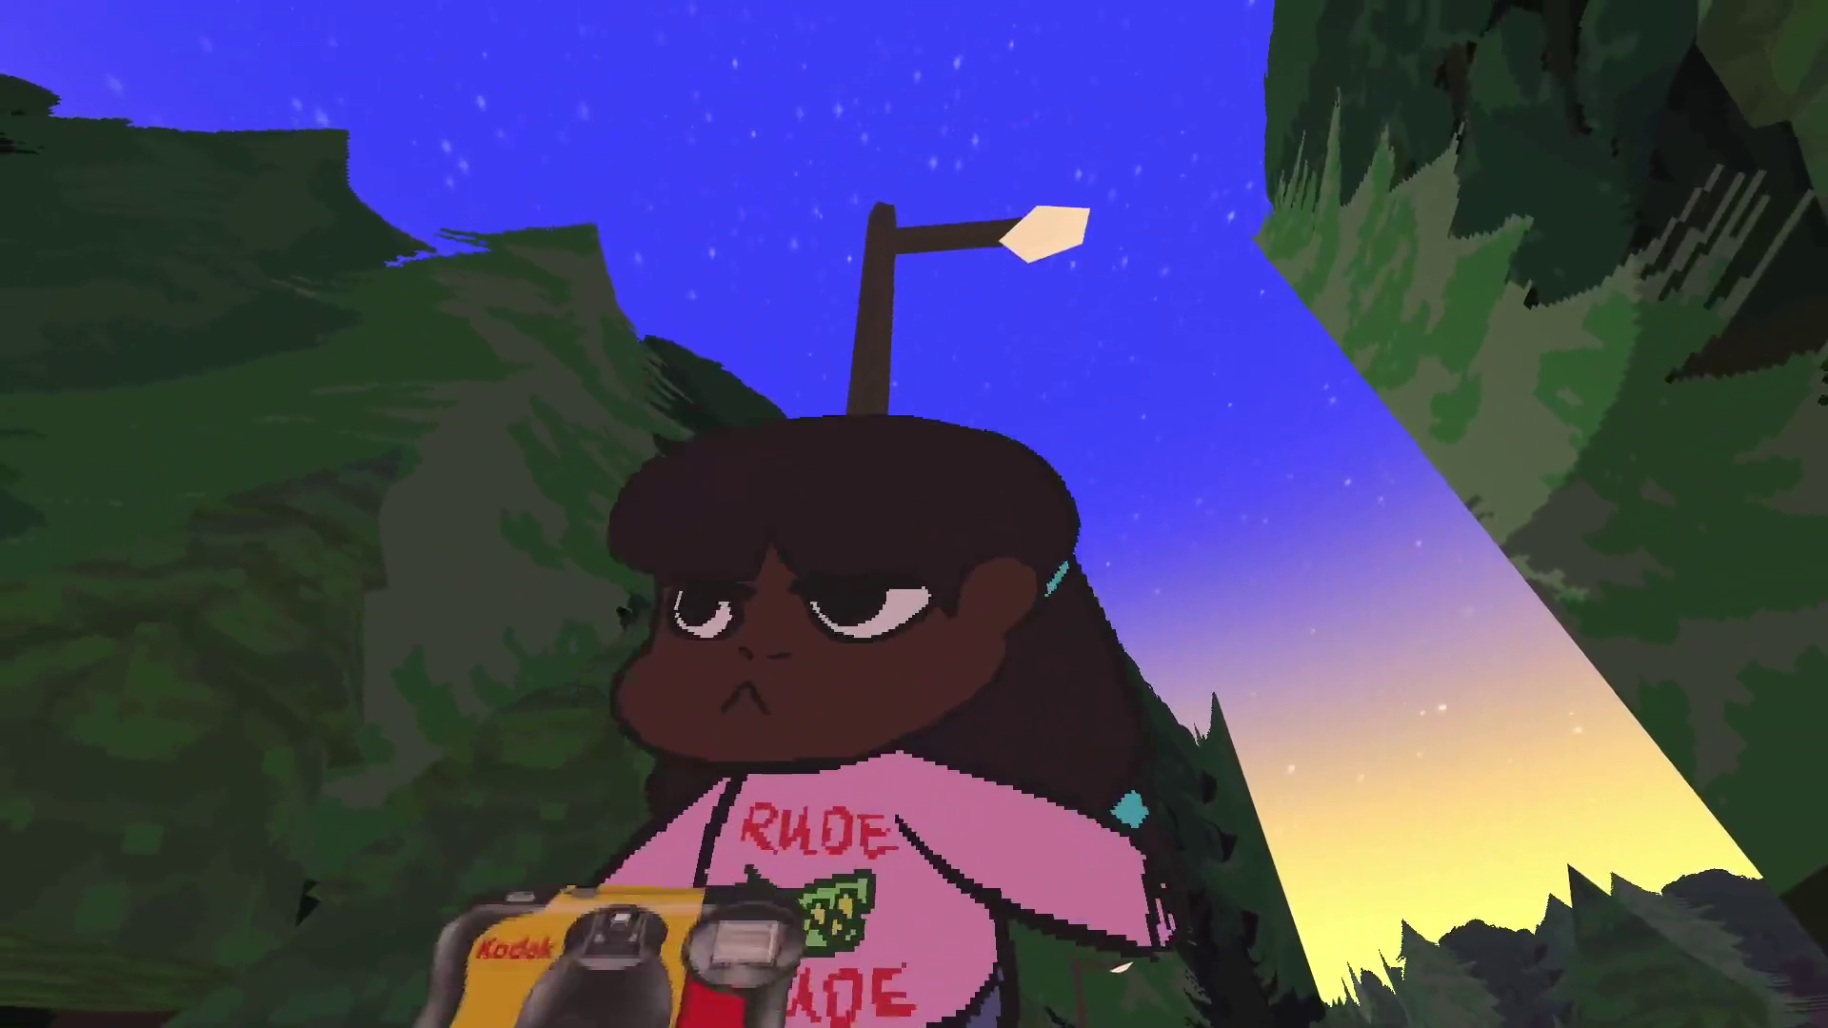
key(w)
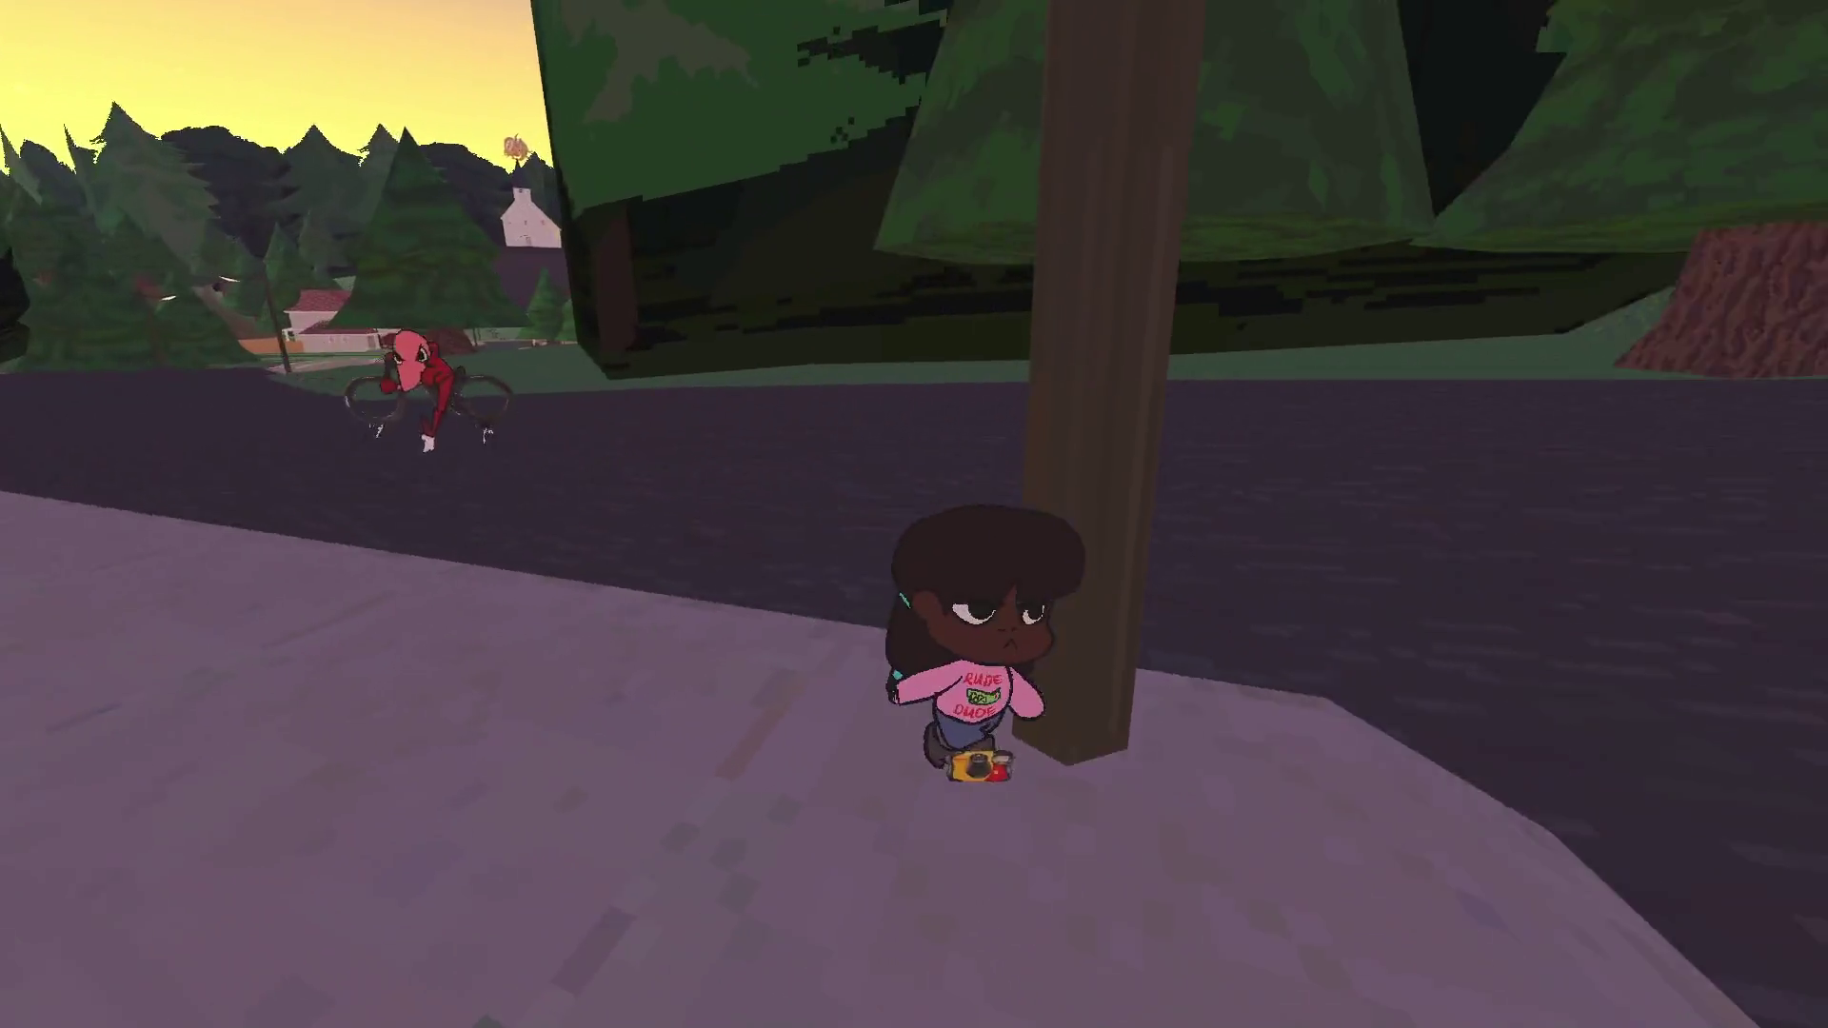
key(w)
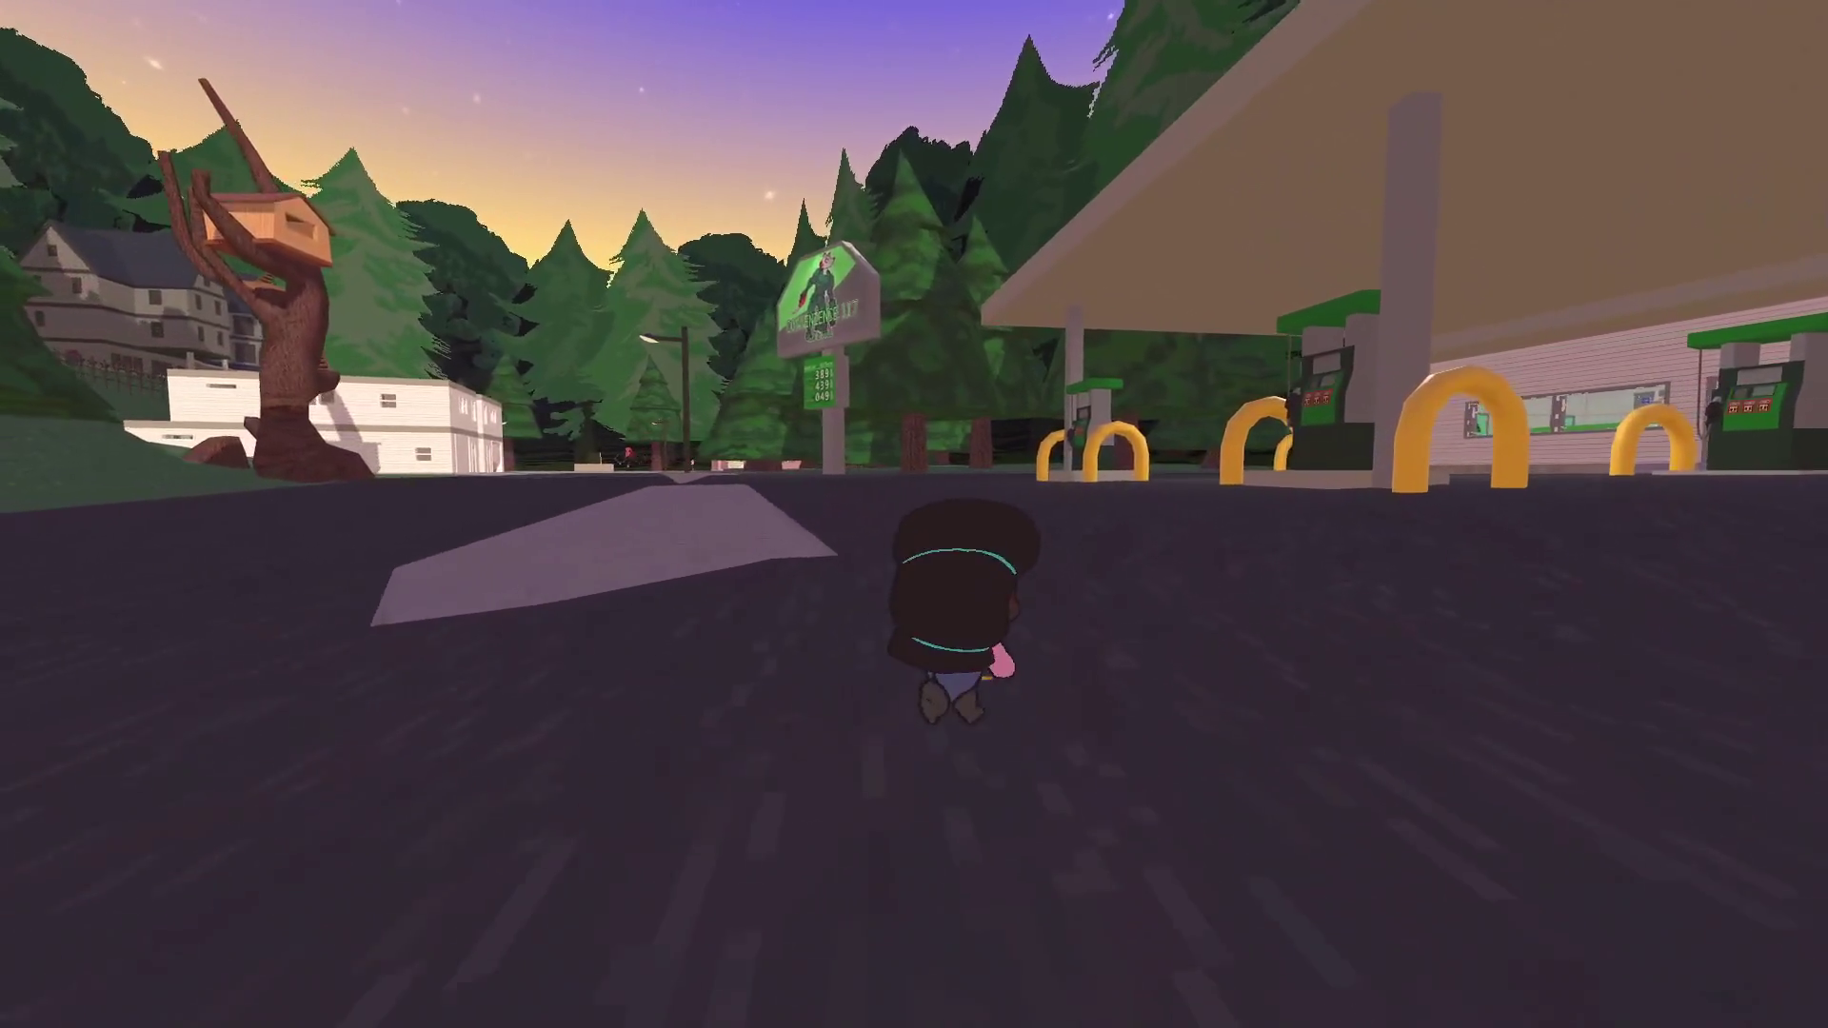
key(w)
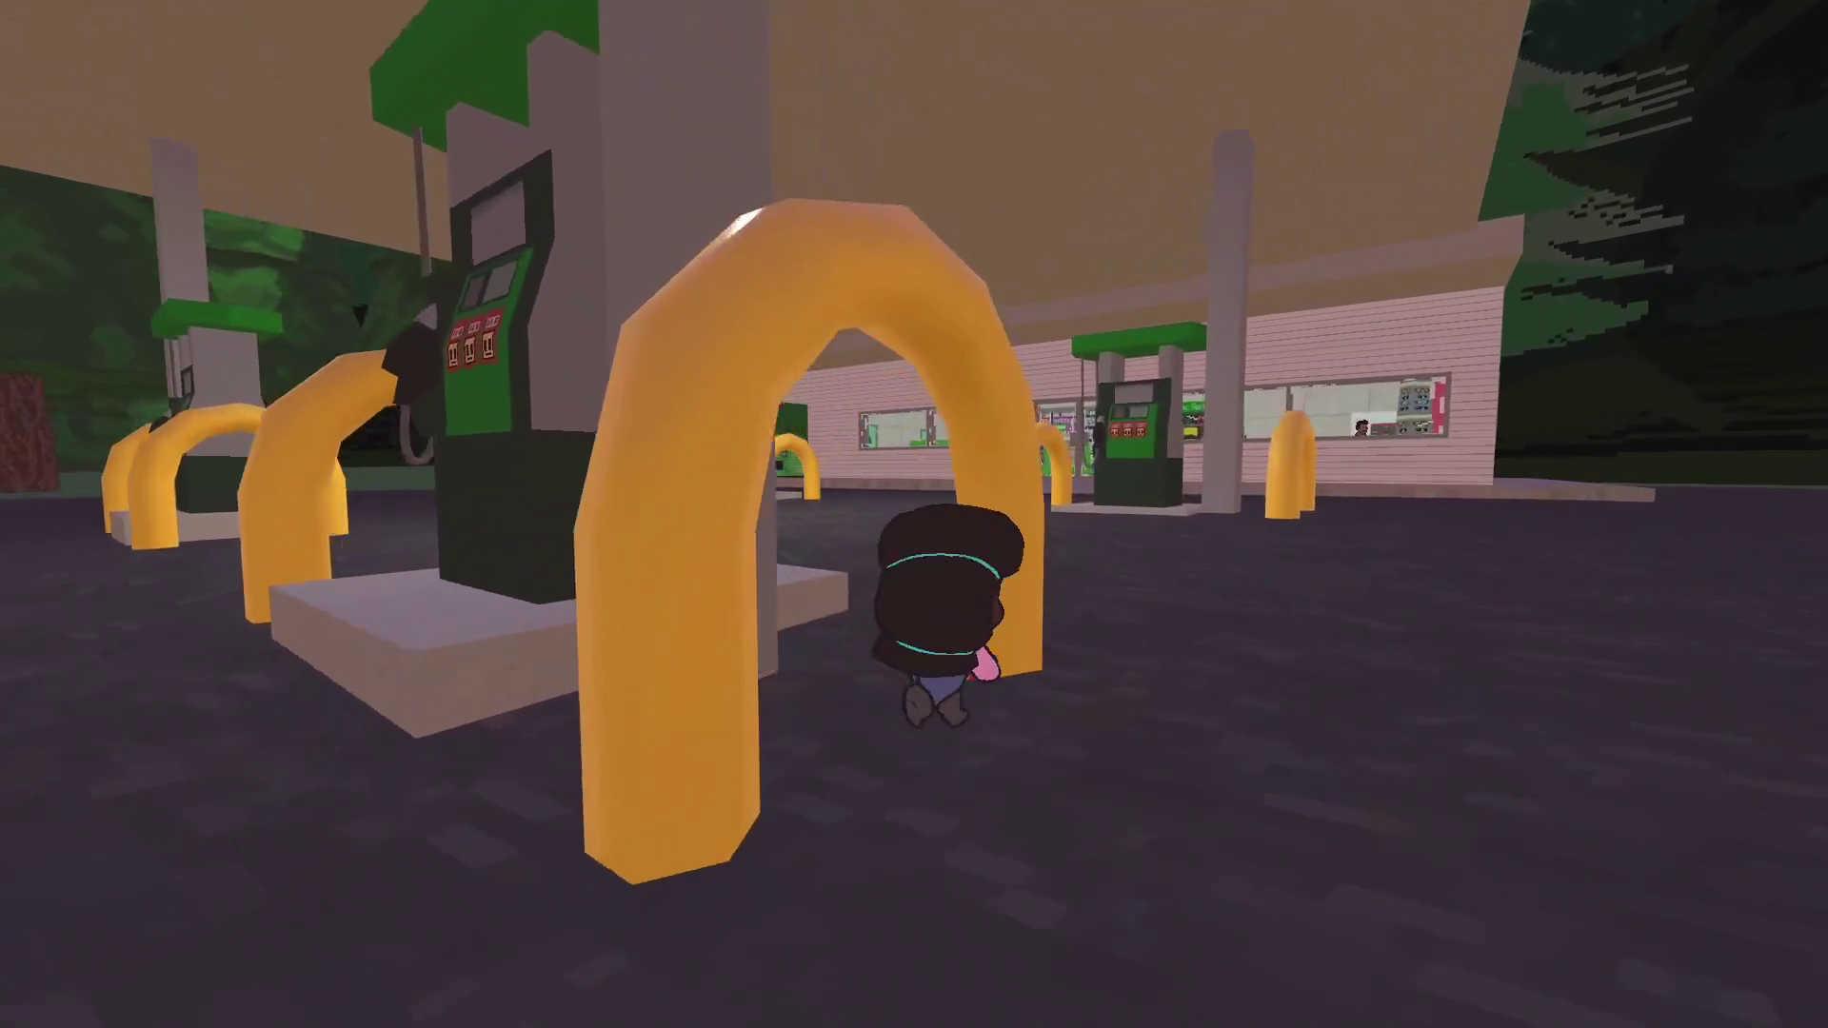
key(w)
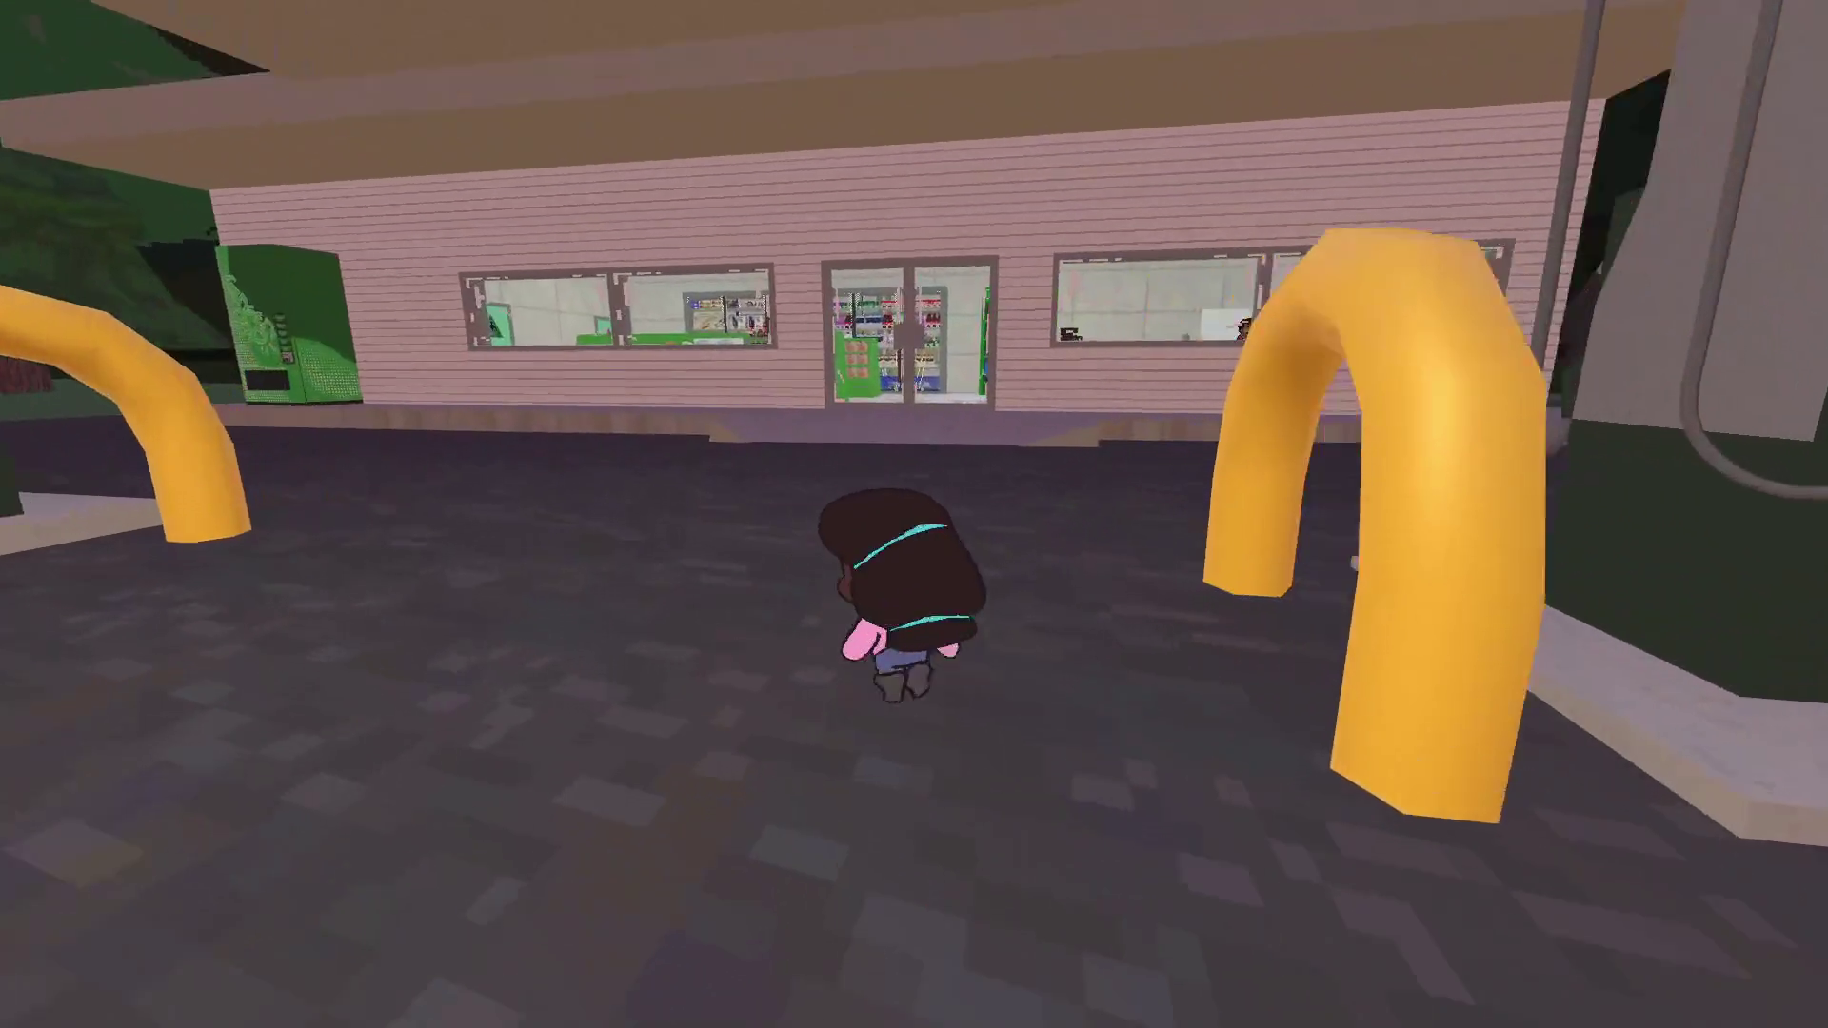
key(w)
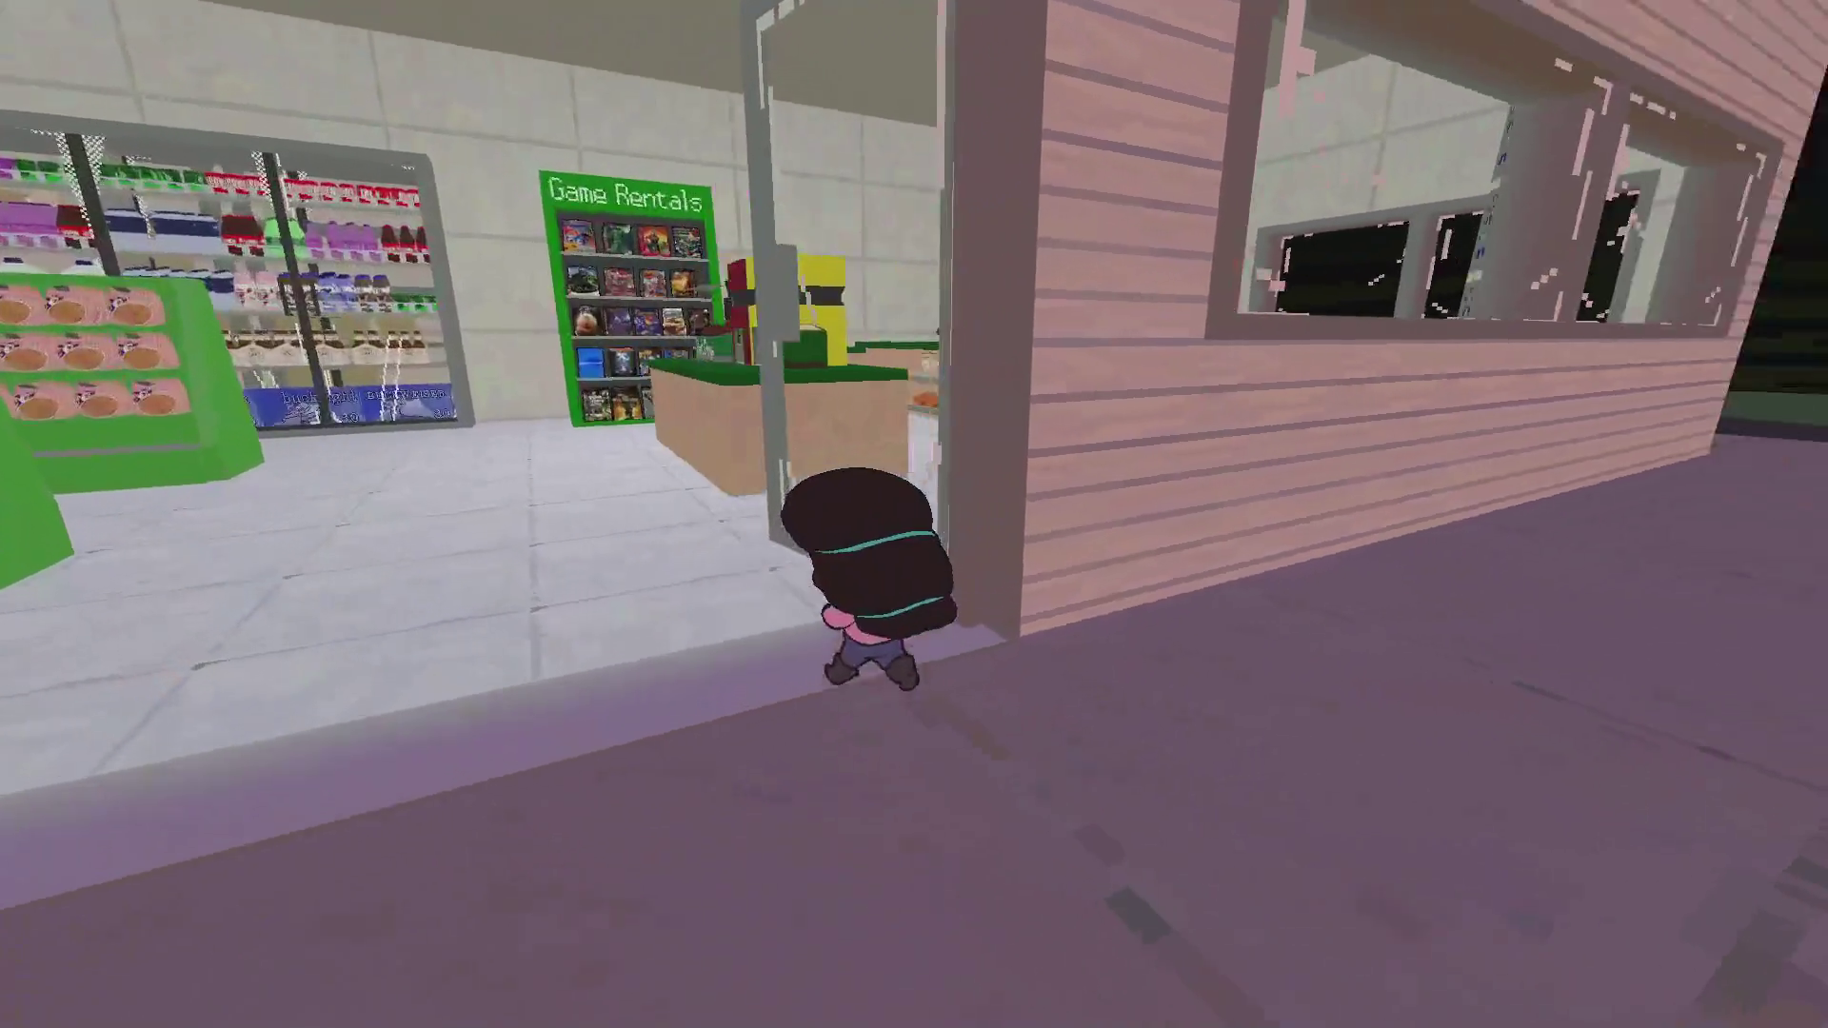
key(w)
Sit in the chair by the table until the clock reaches 9:59 PM, then get up
key(z)
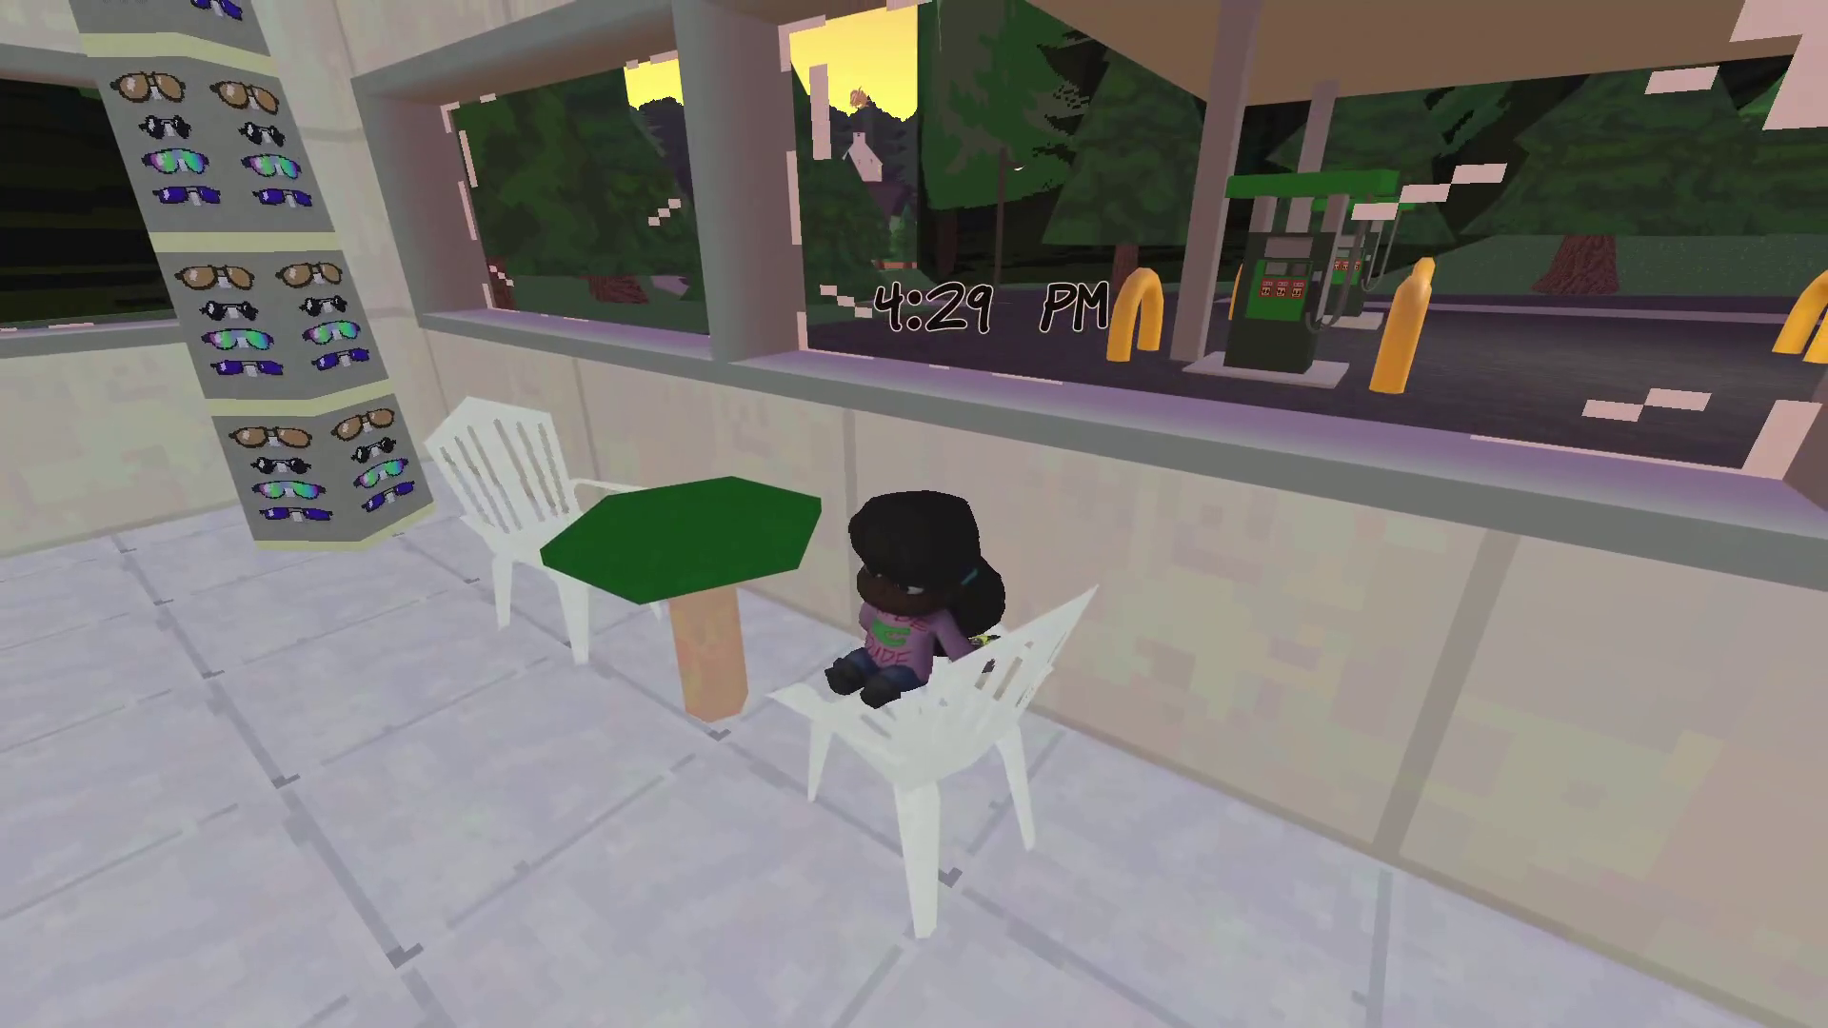
key(Right)
key(Left)
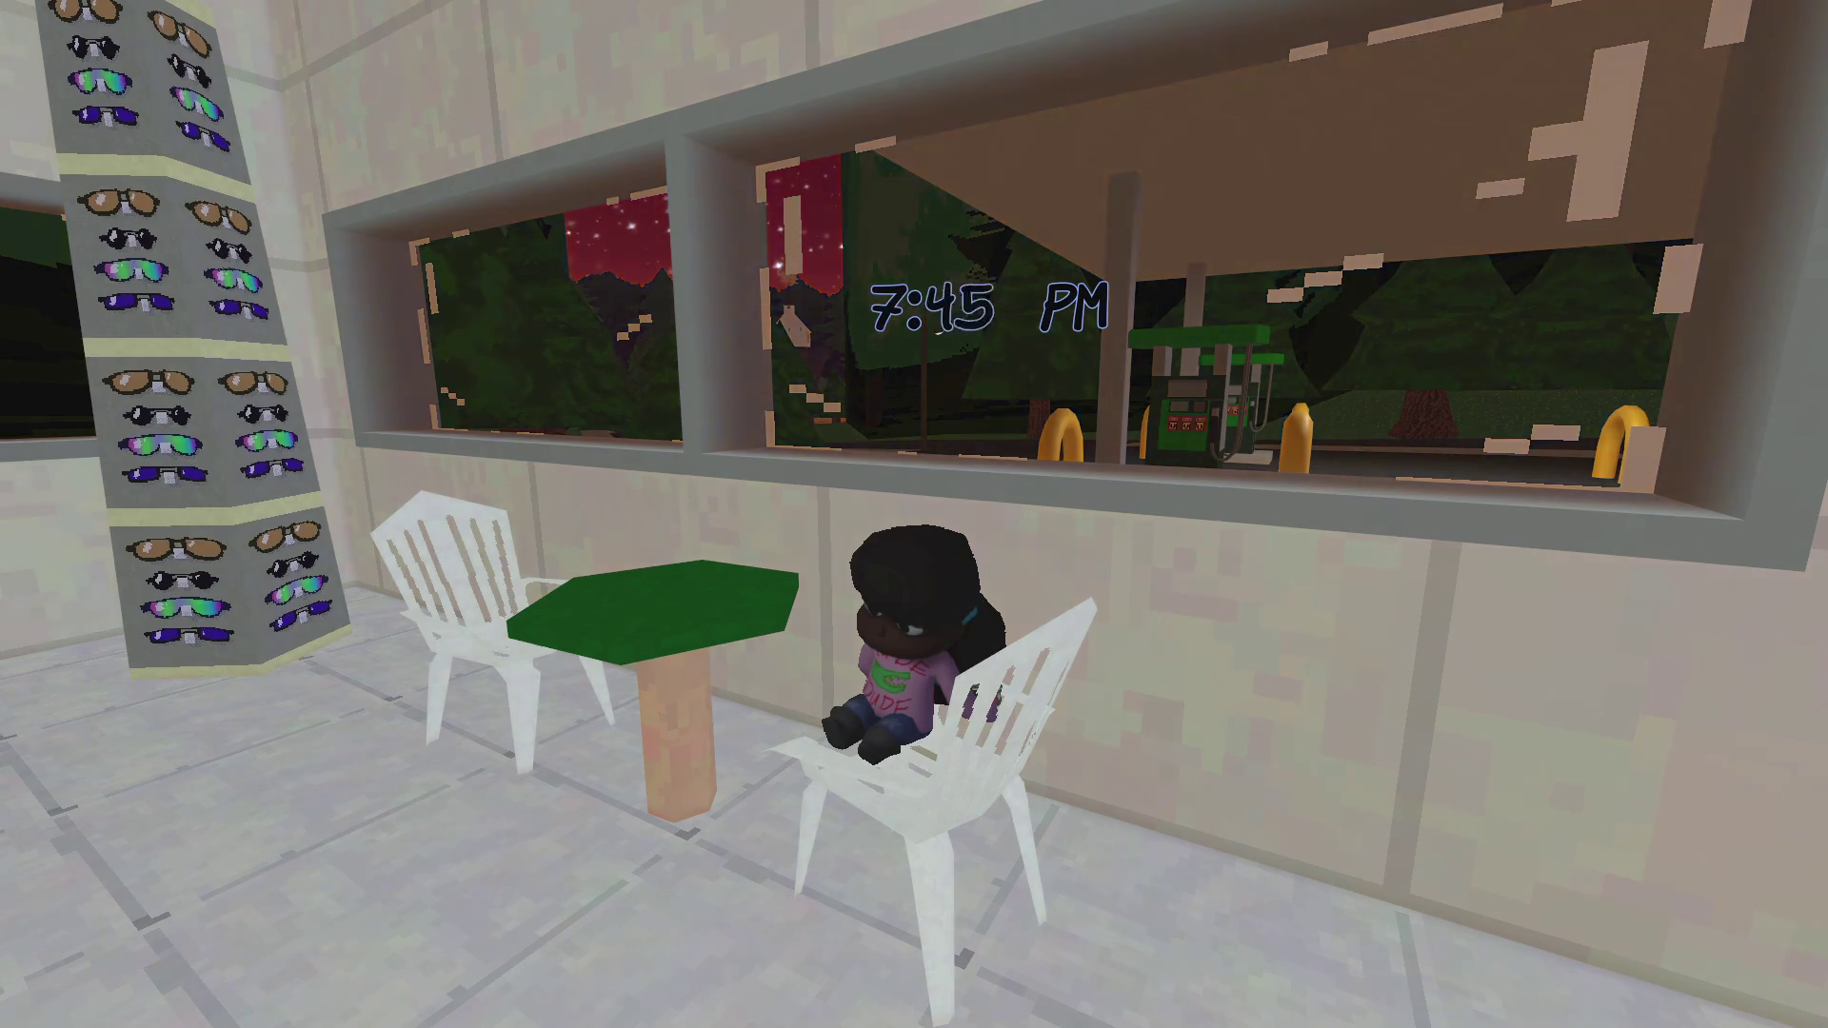
key(Right)
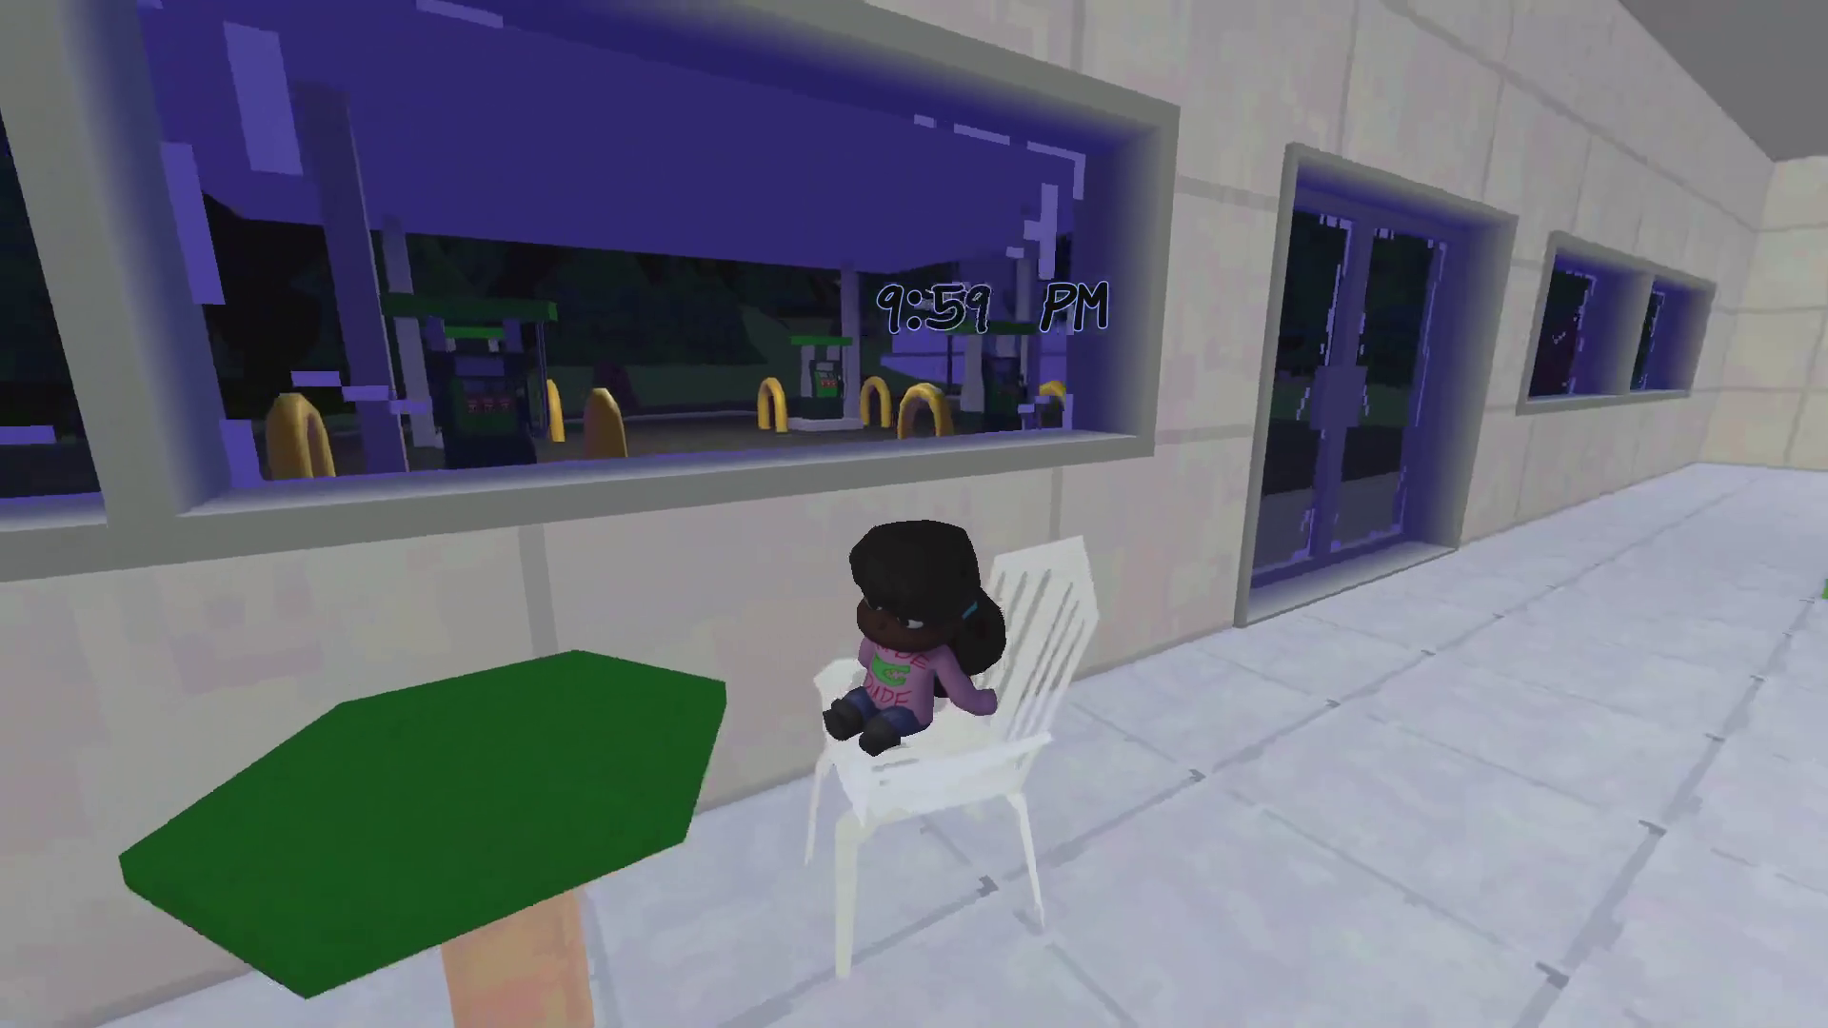
Walk out of the store and along the dark road past the lamp post toward the fence
key(w)
key(w)
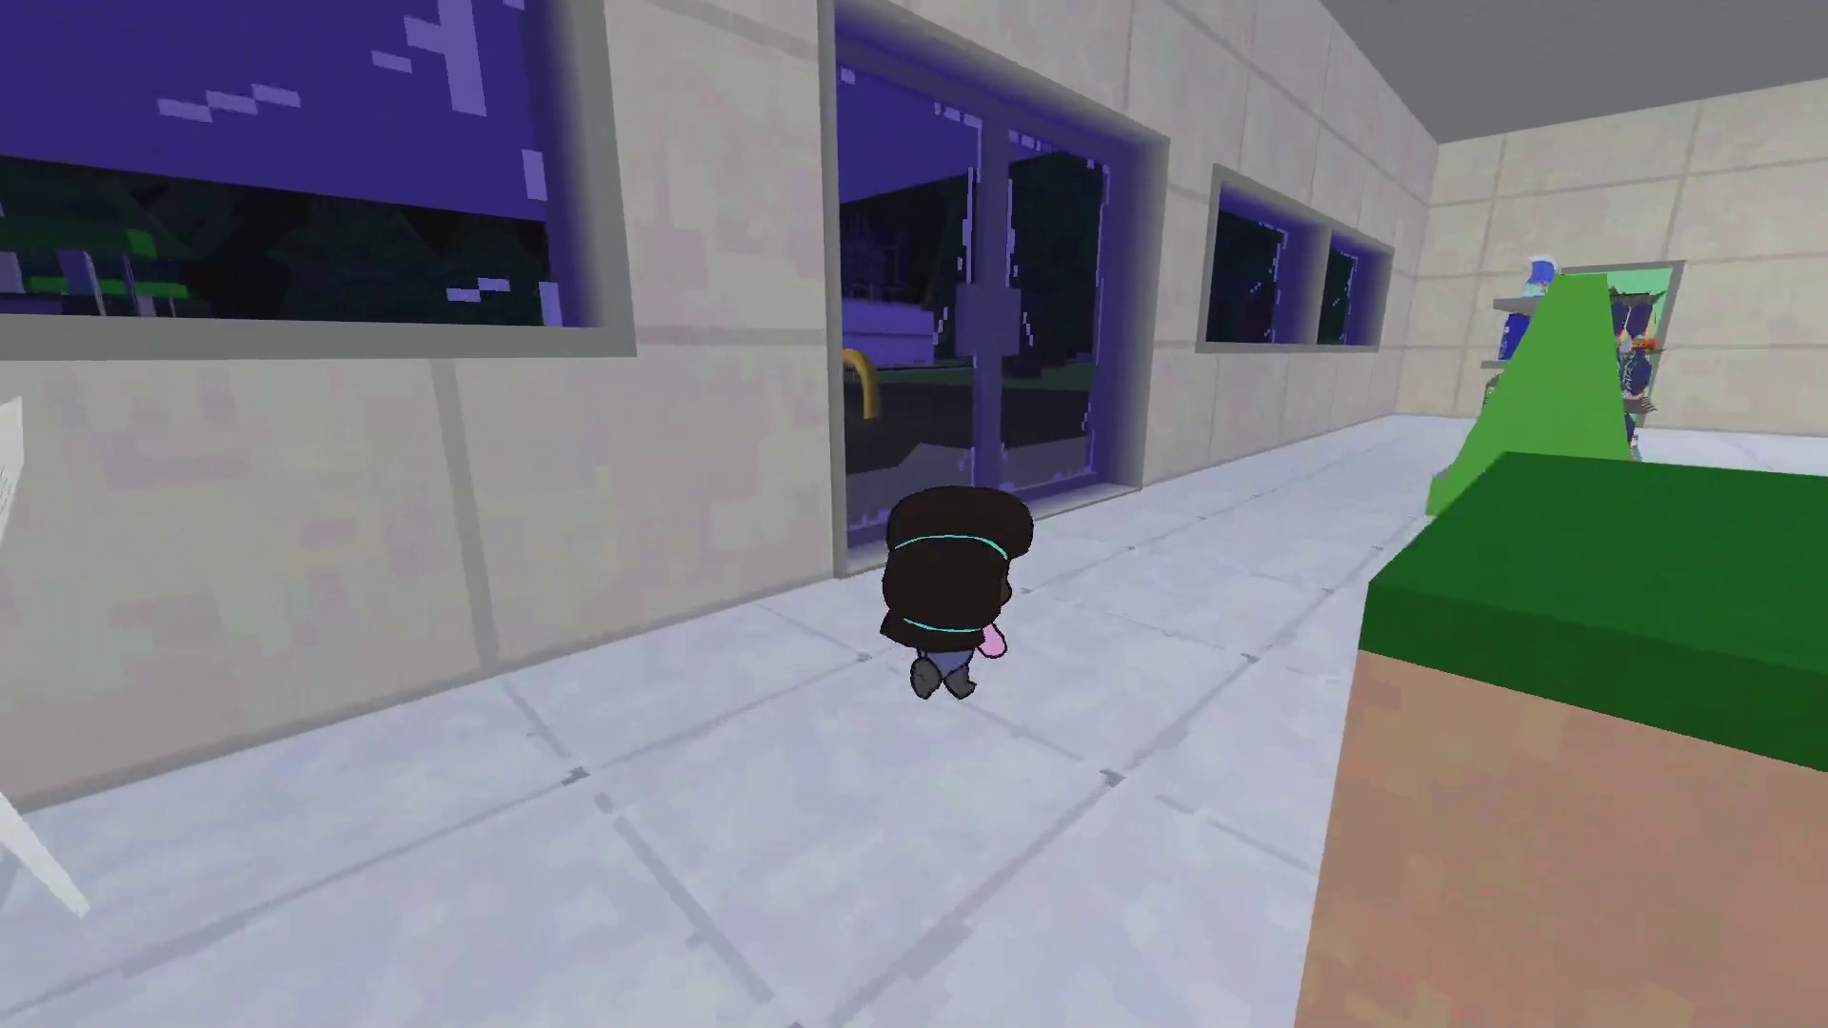
key(w)
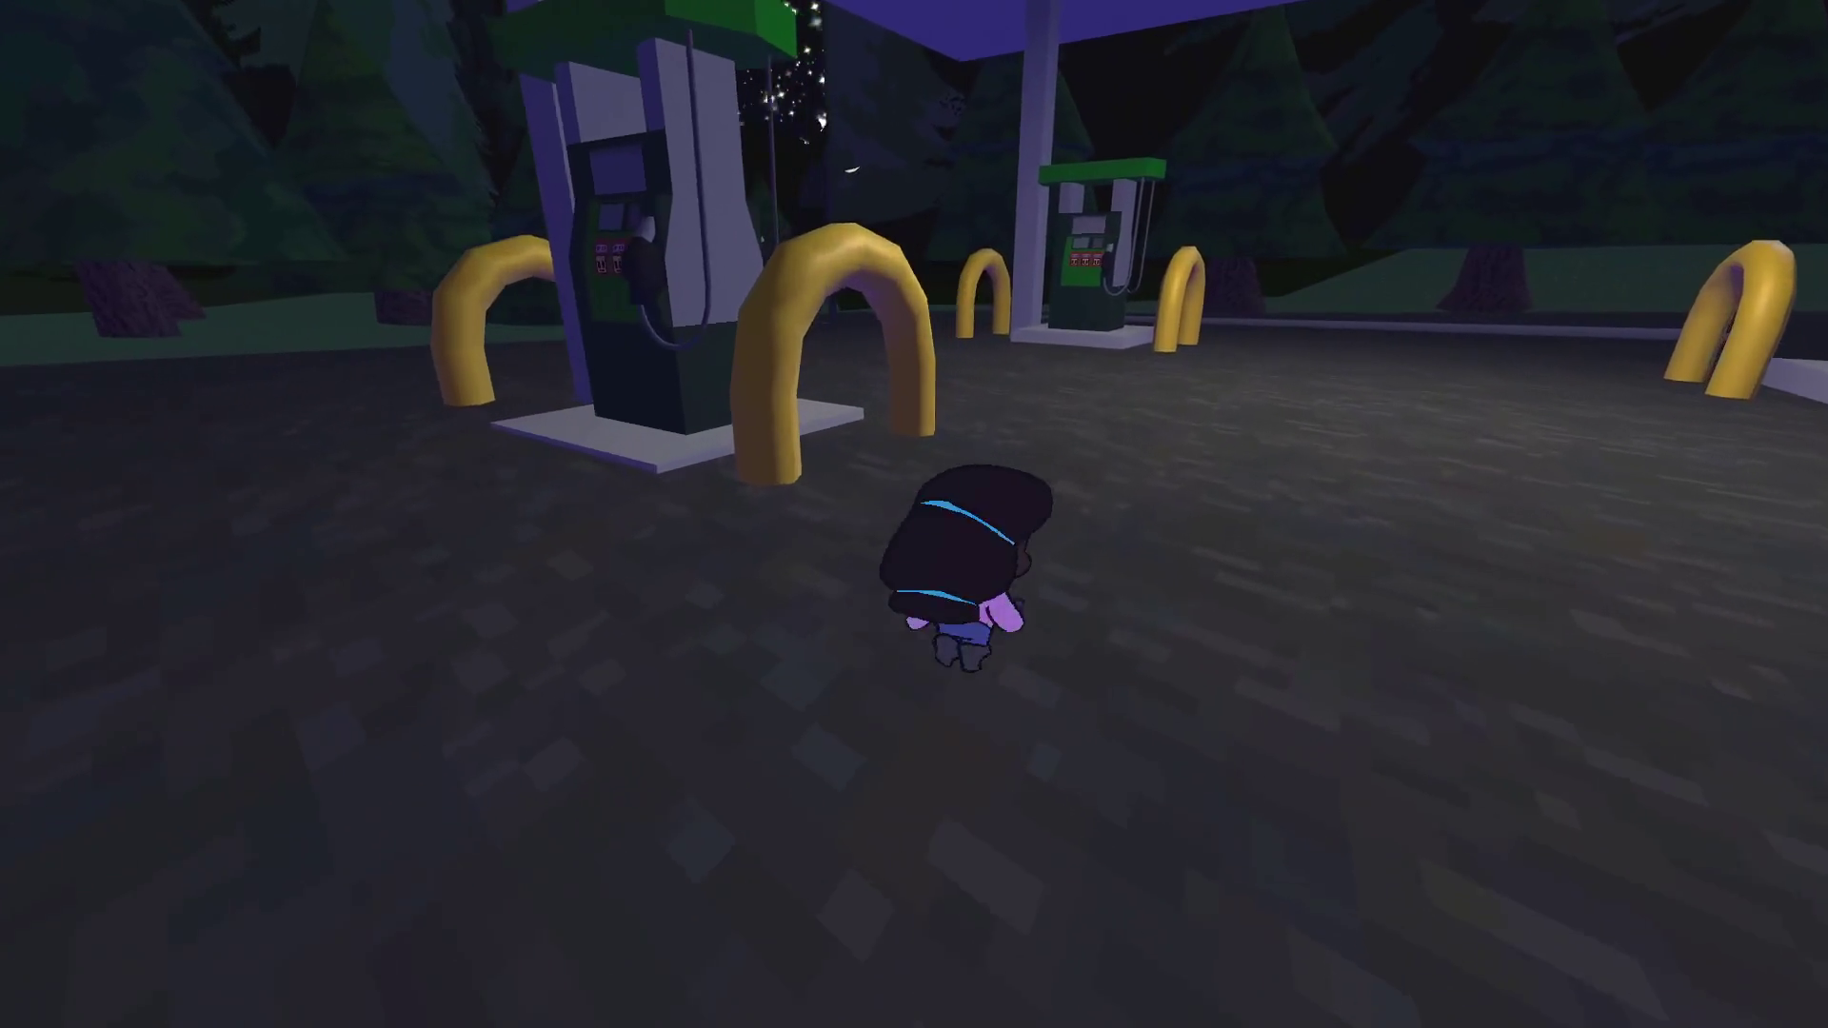
key(w)
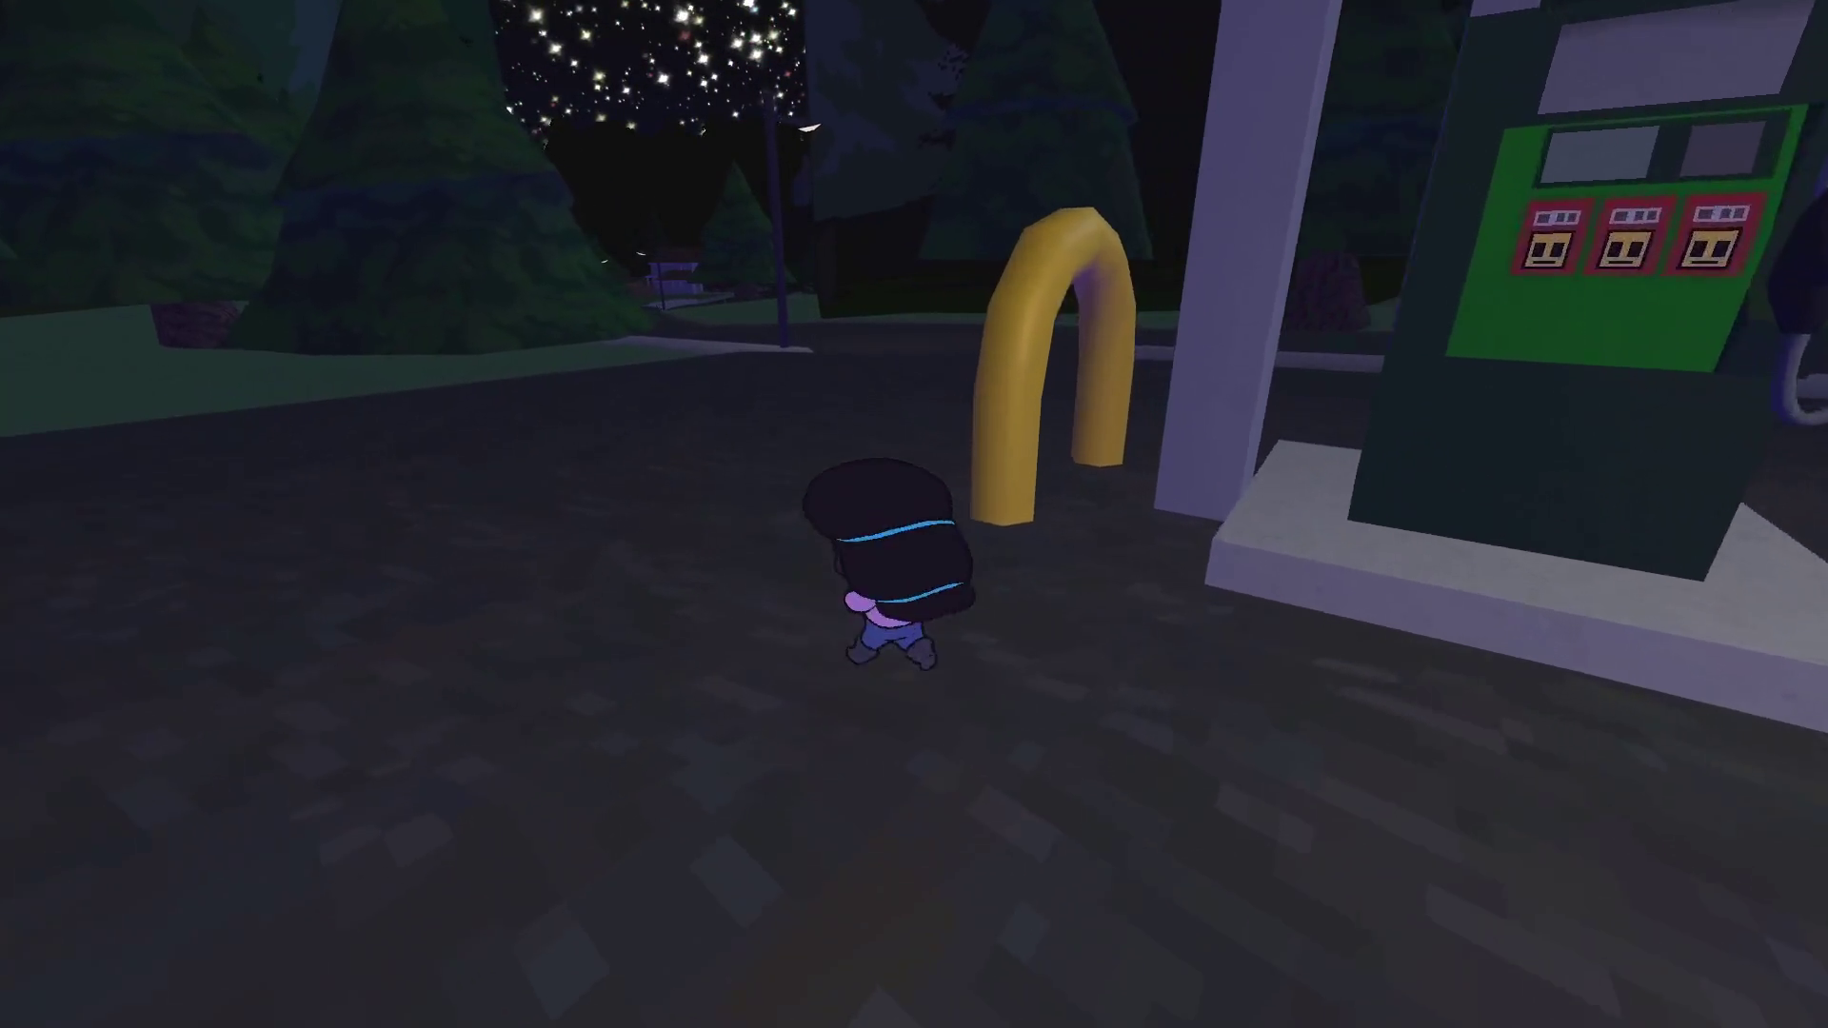
key(w)
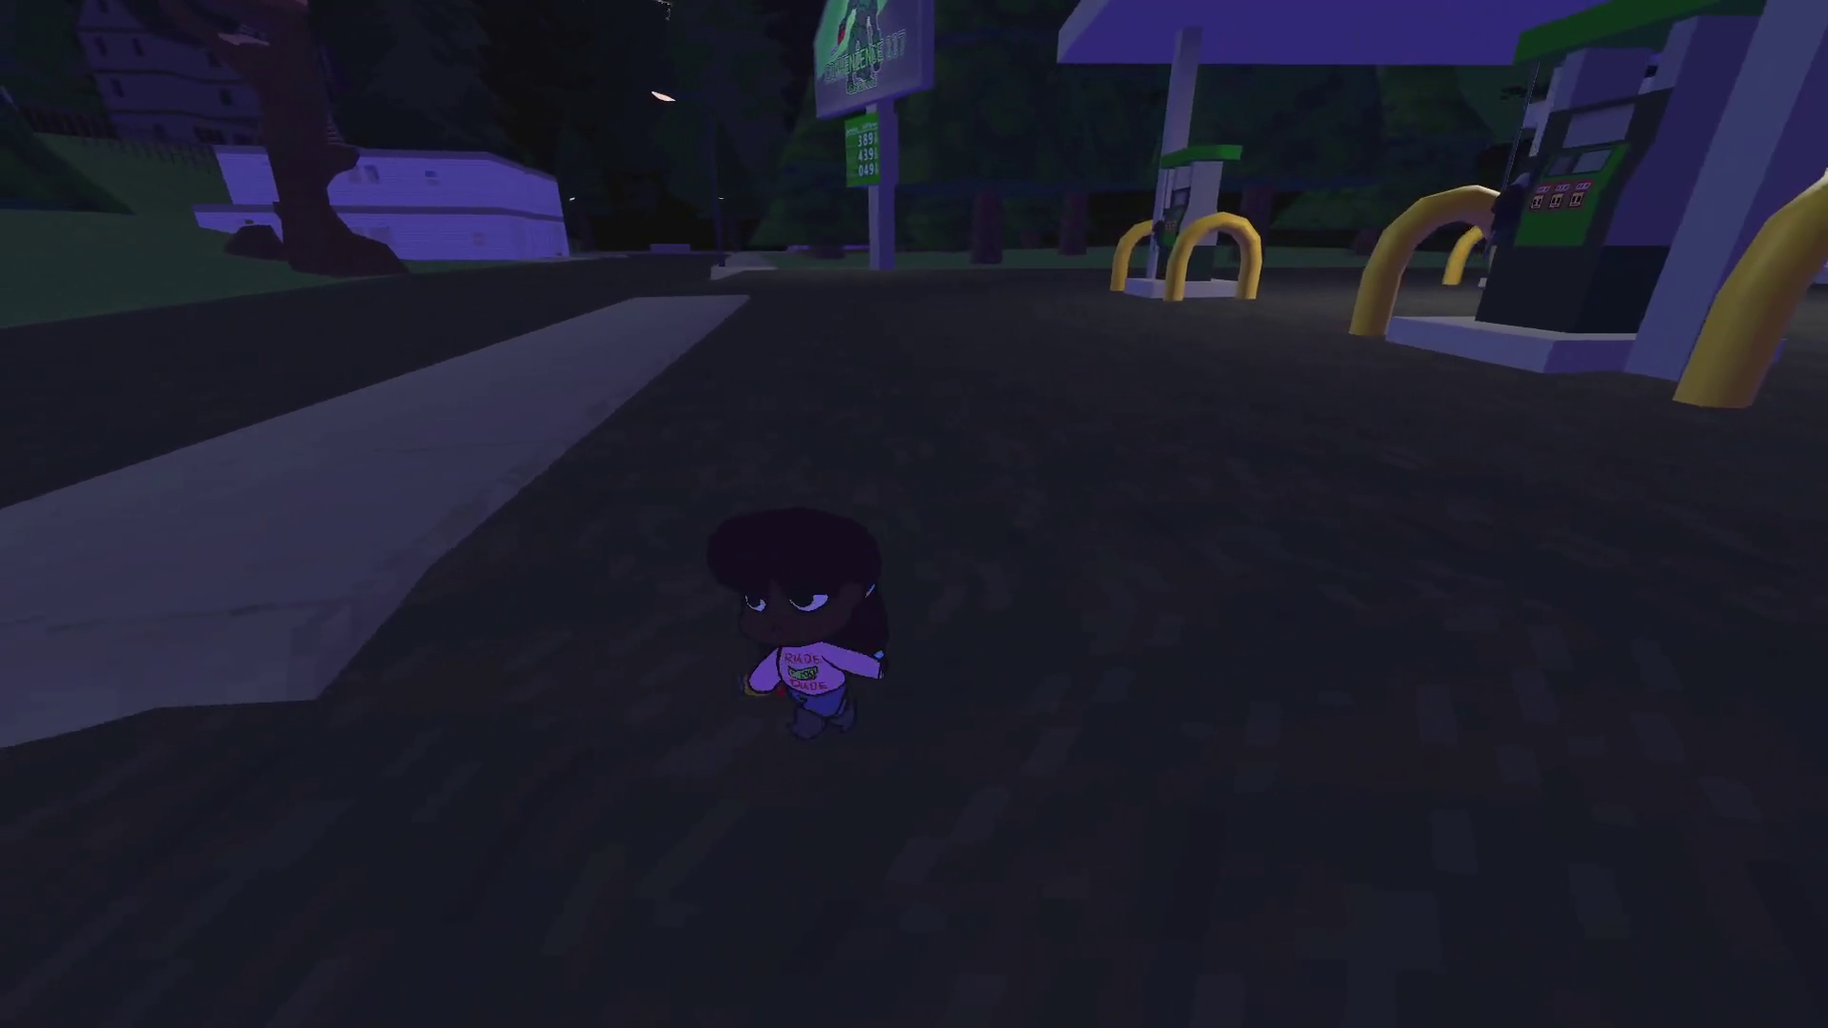
key(w)
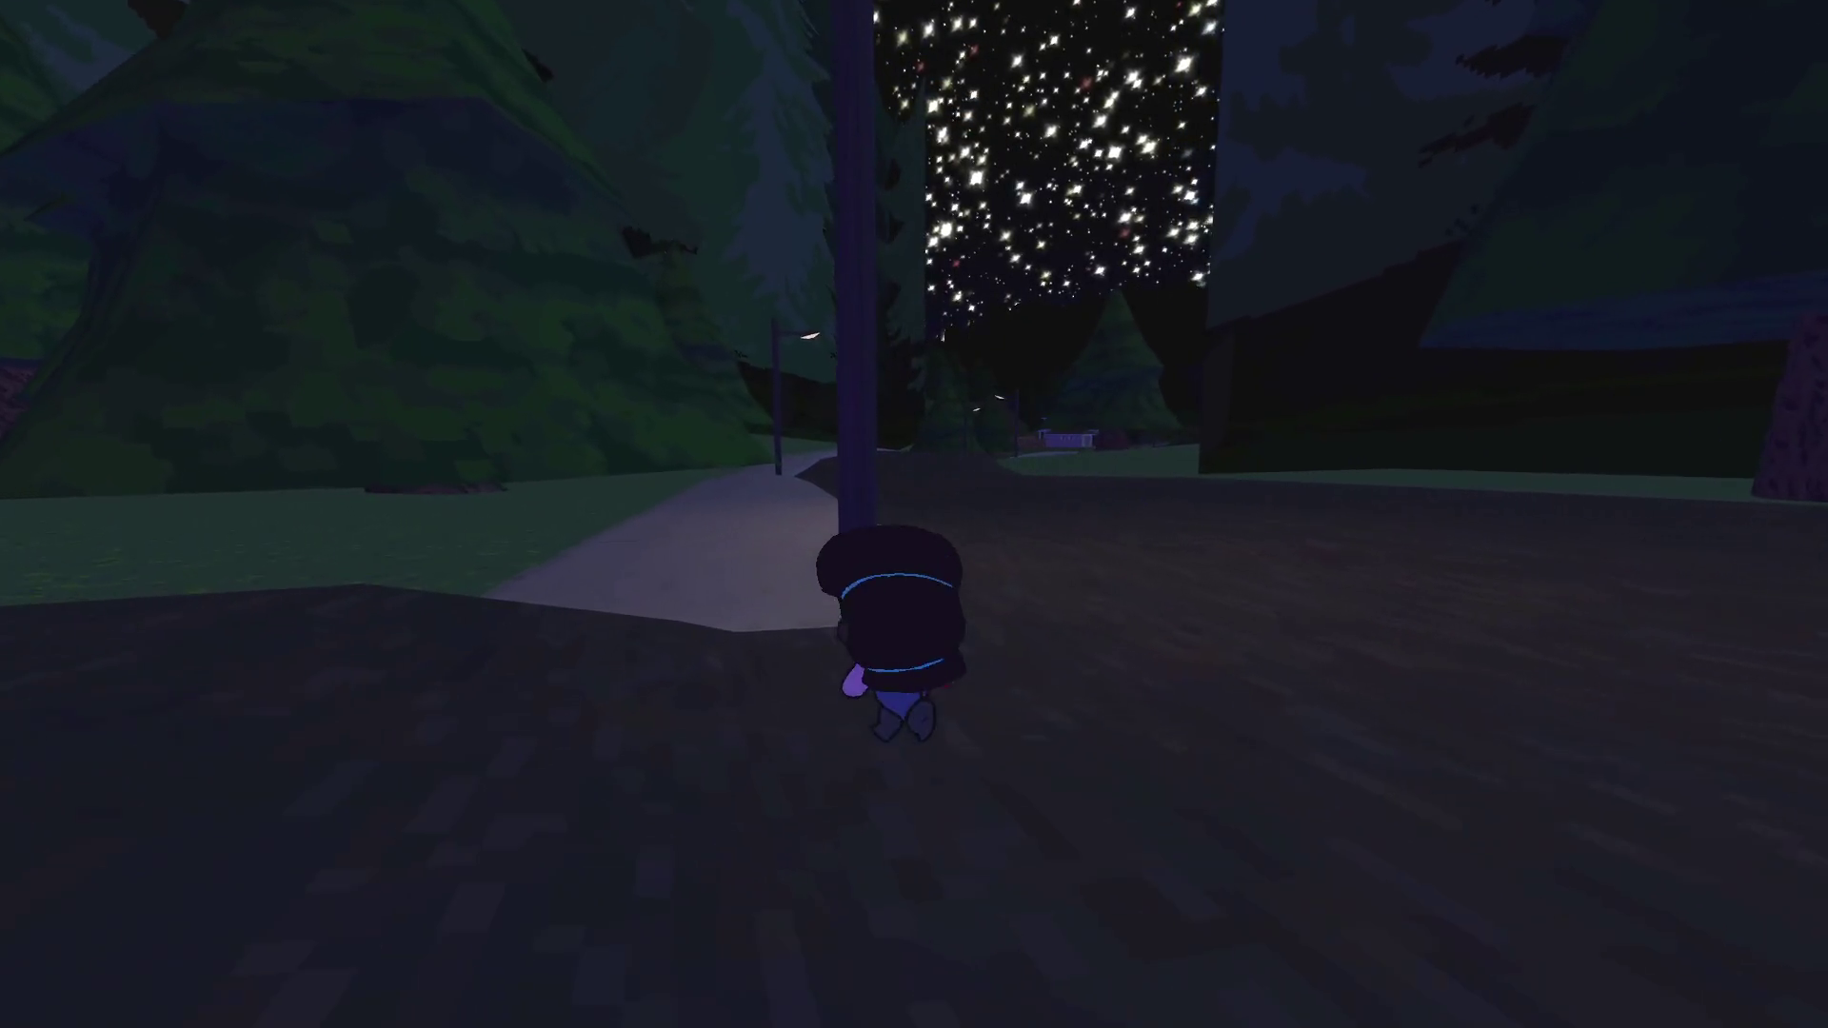
key(w)
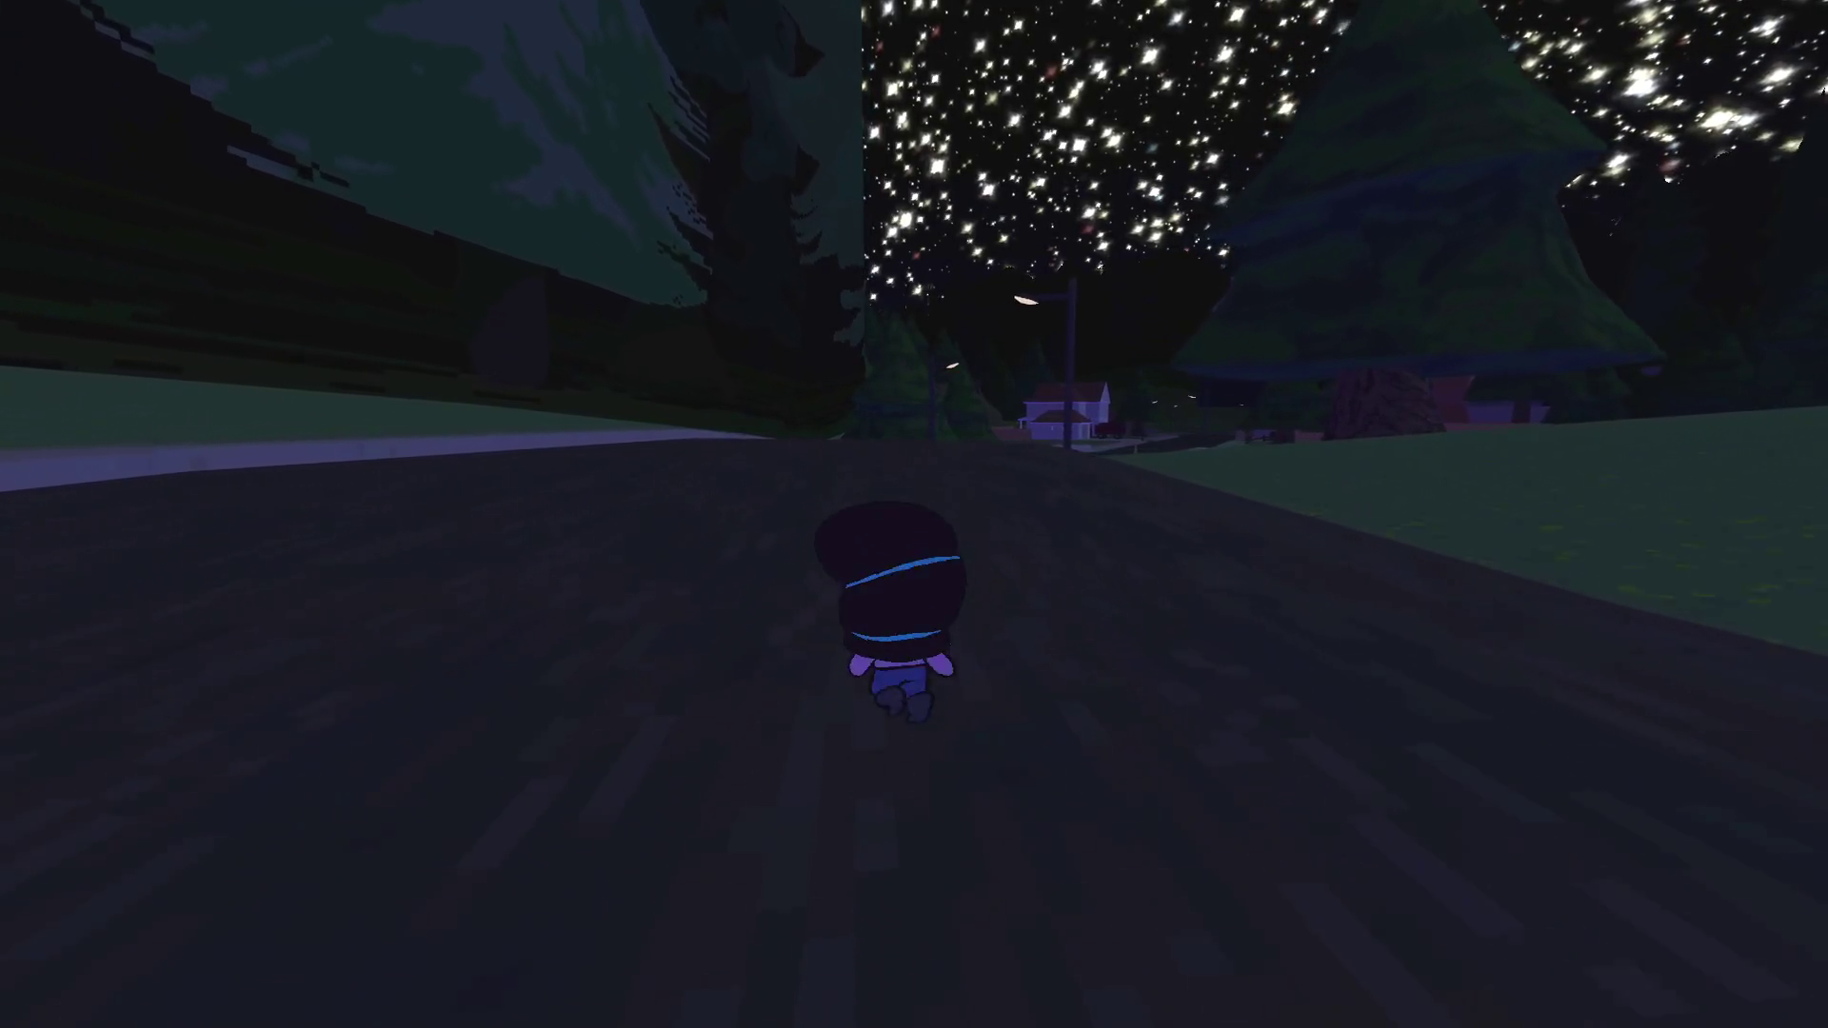
key(w)
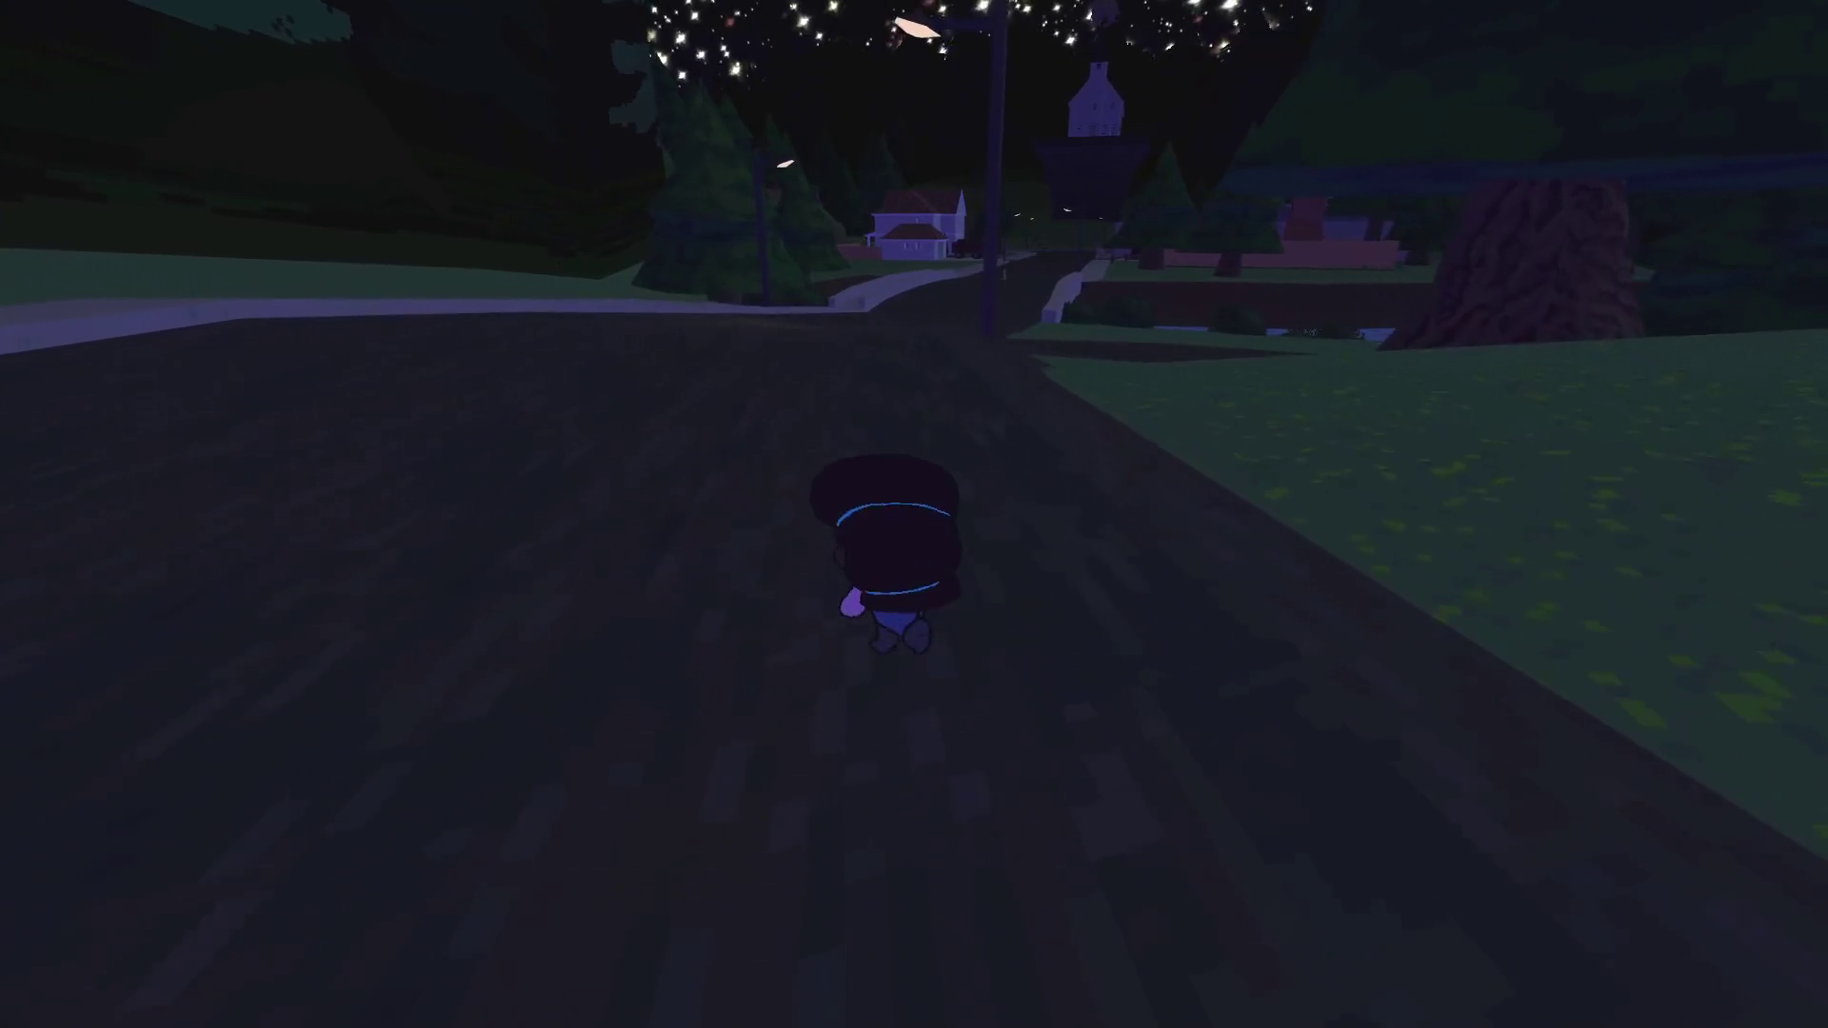
key(w)
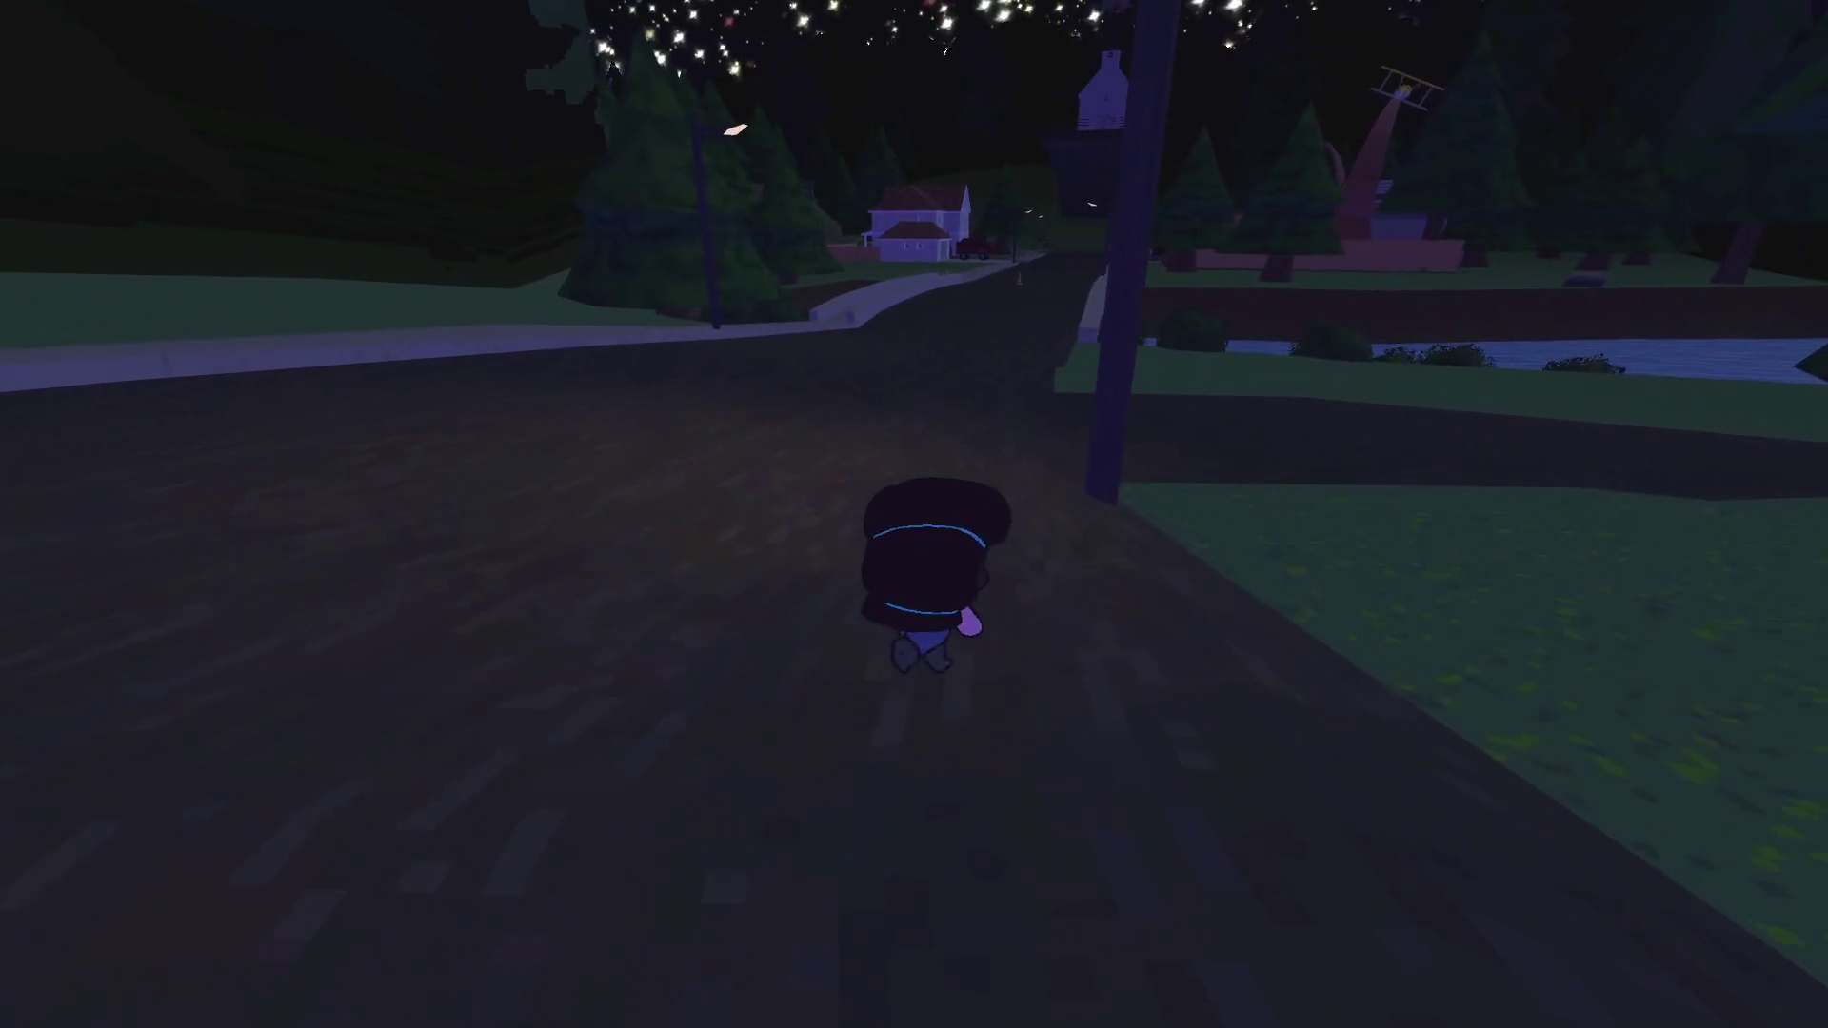
key(w)
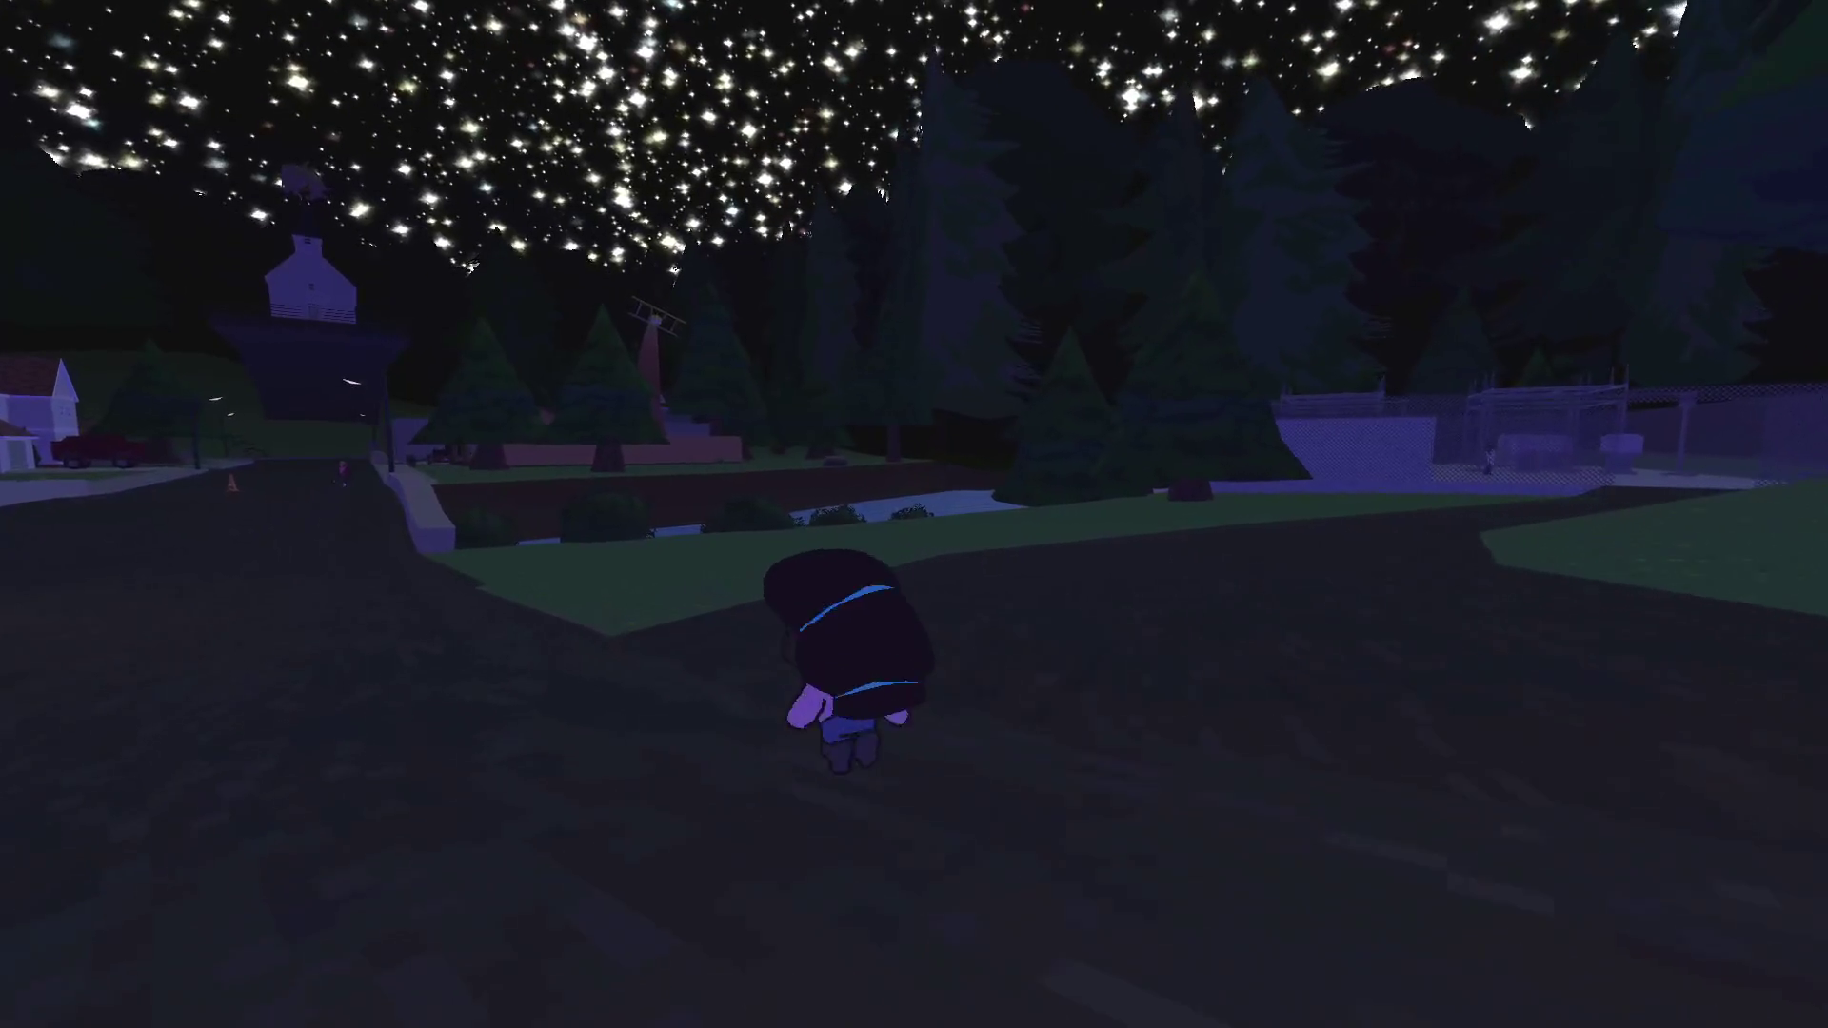
Raise the camera and zoom in on the figure behind the chain-link fence
key(w)
key(c)
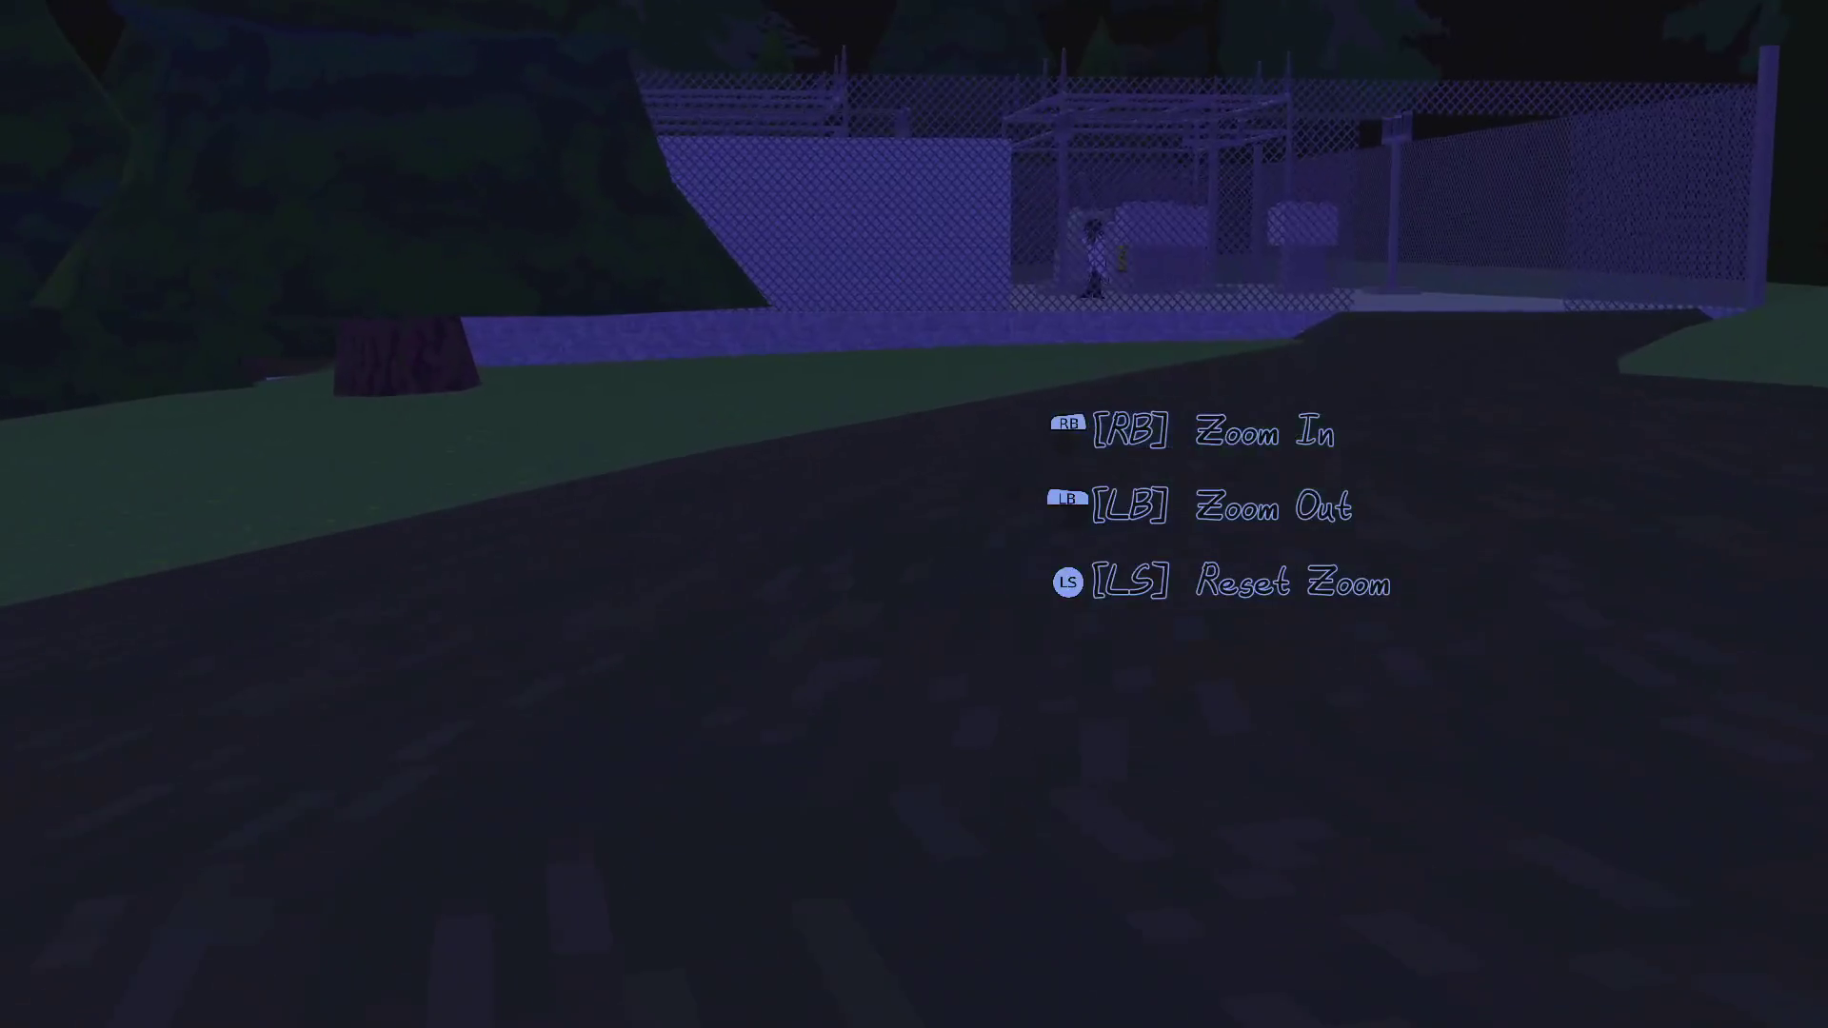
scroll(913, 515, up, 5)
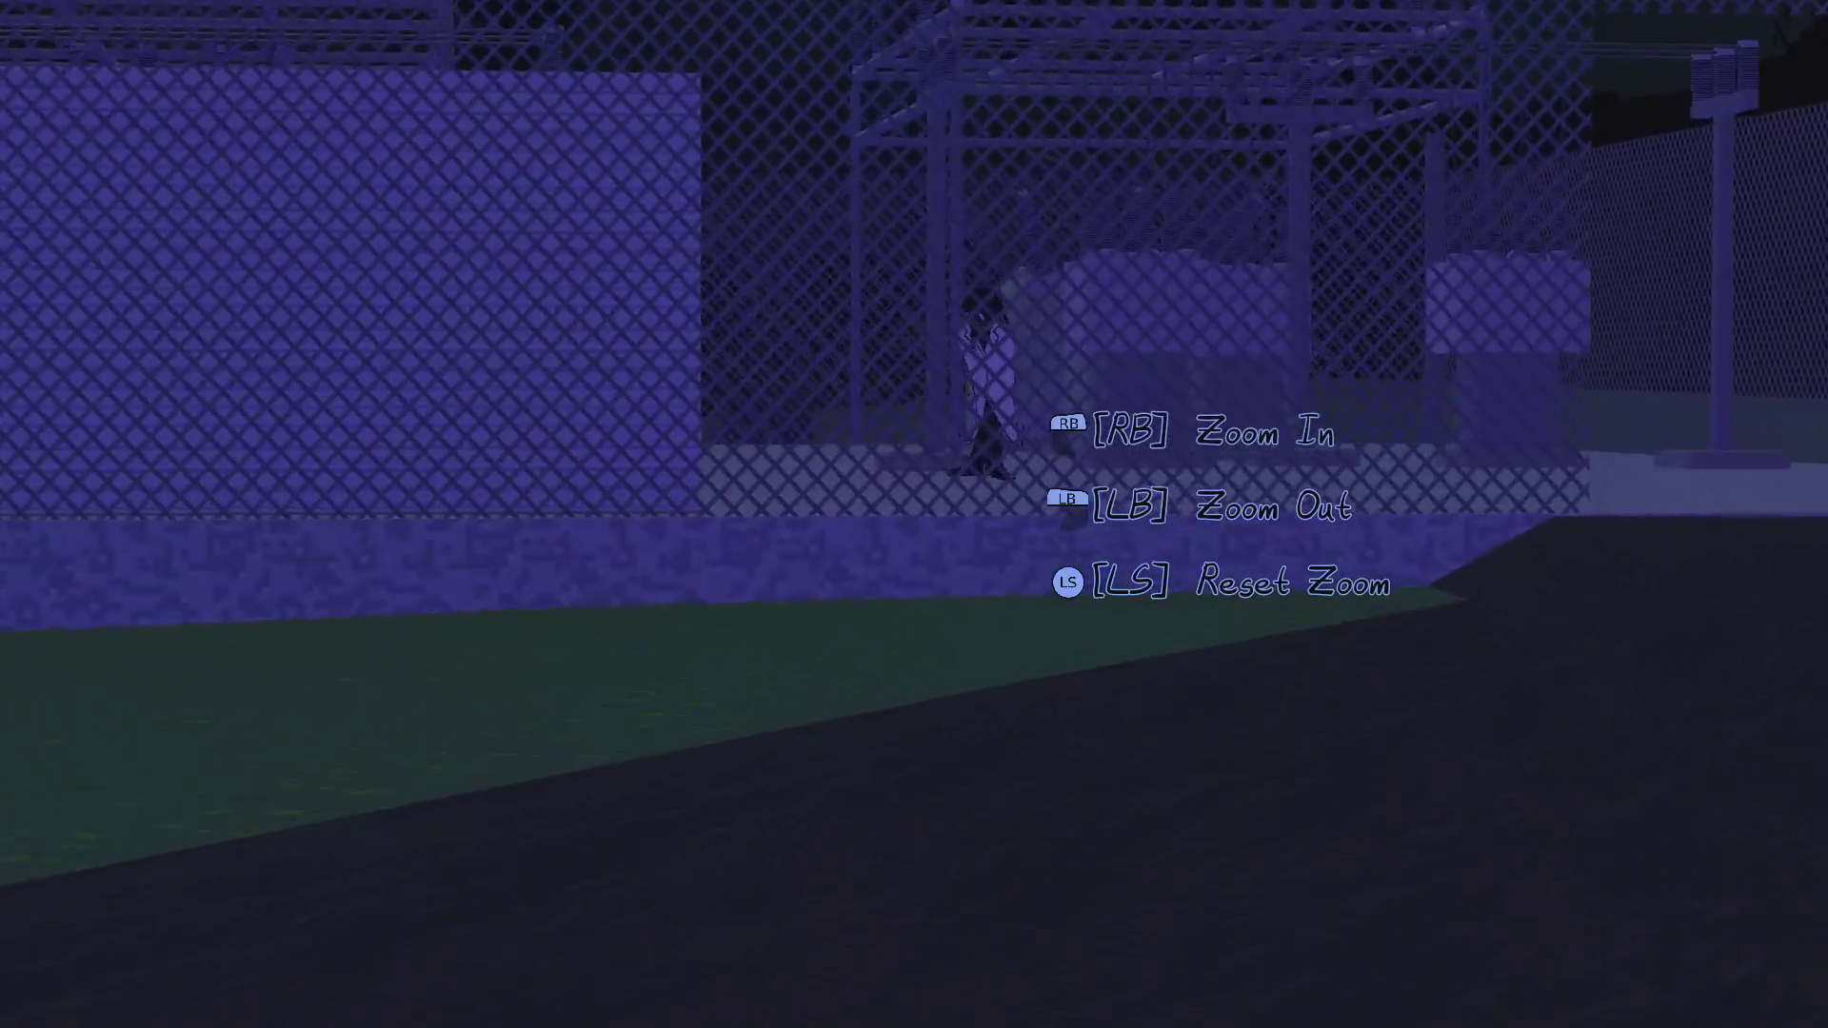
scroll(914, 514, down, 5)
Lower the camera and walk along the fence through the gate toward The Doctor
key(c)
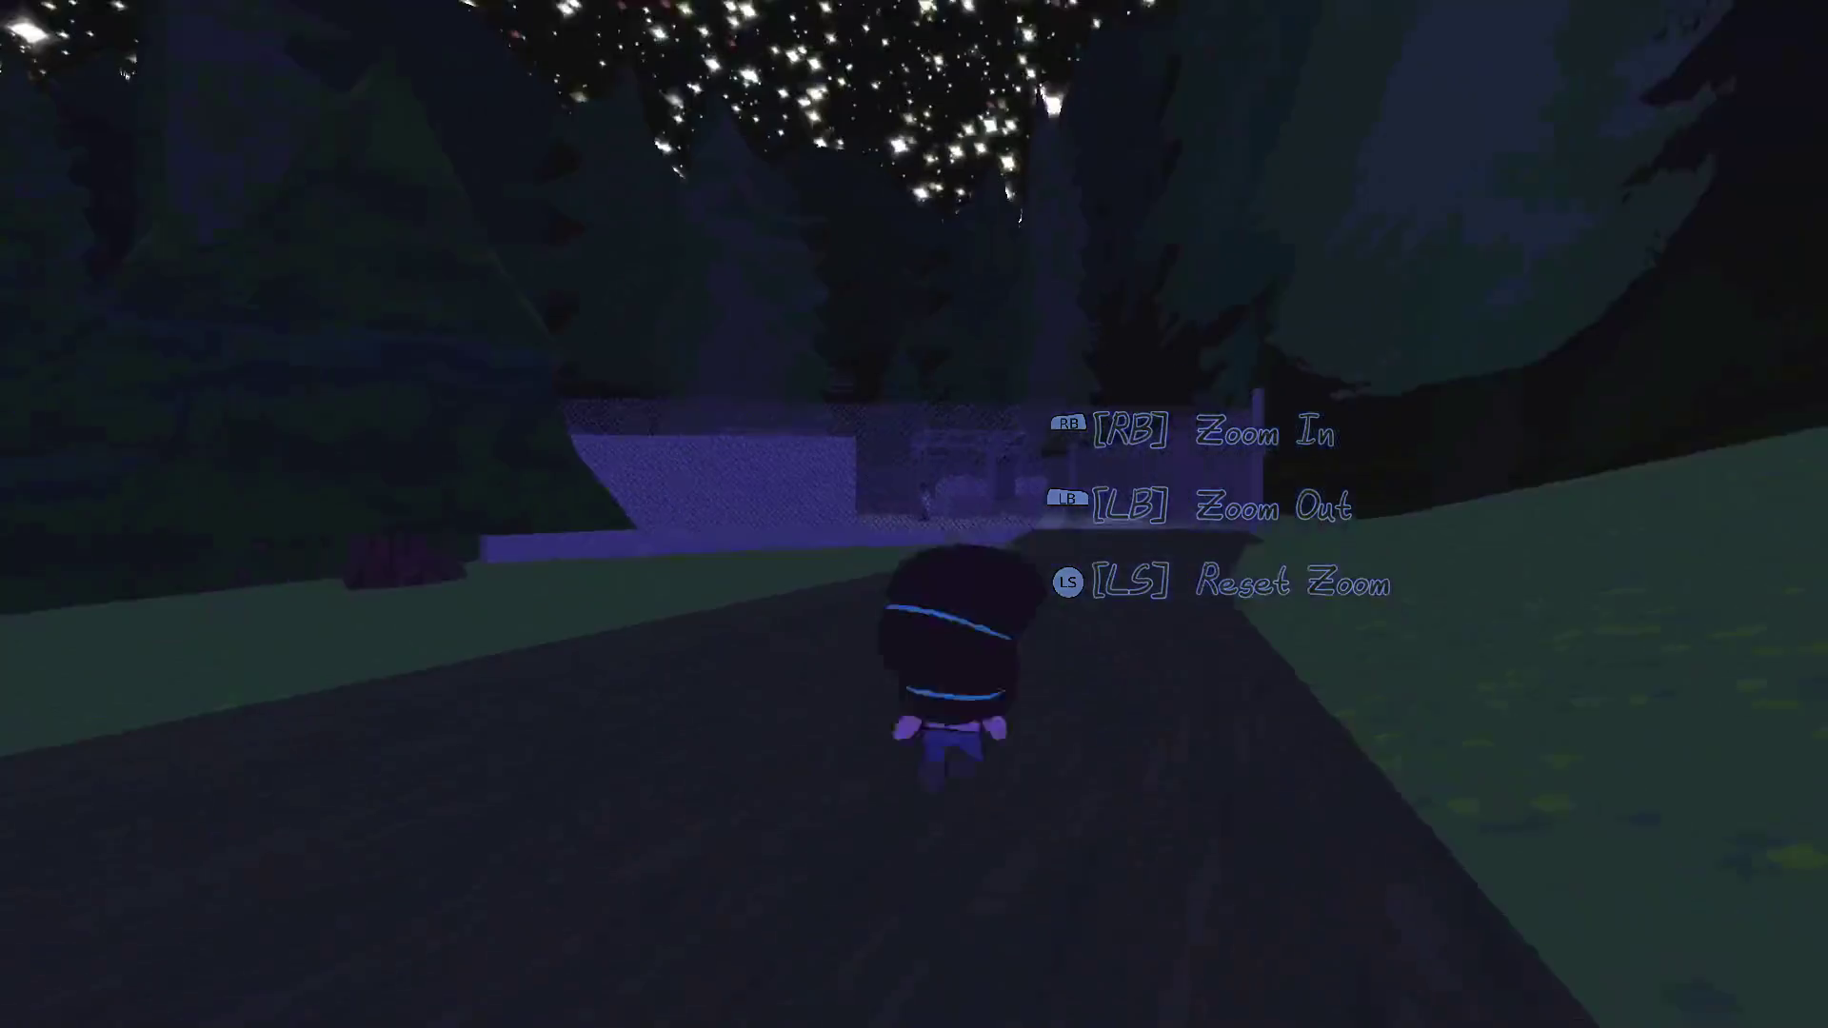
key(w)
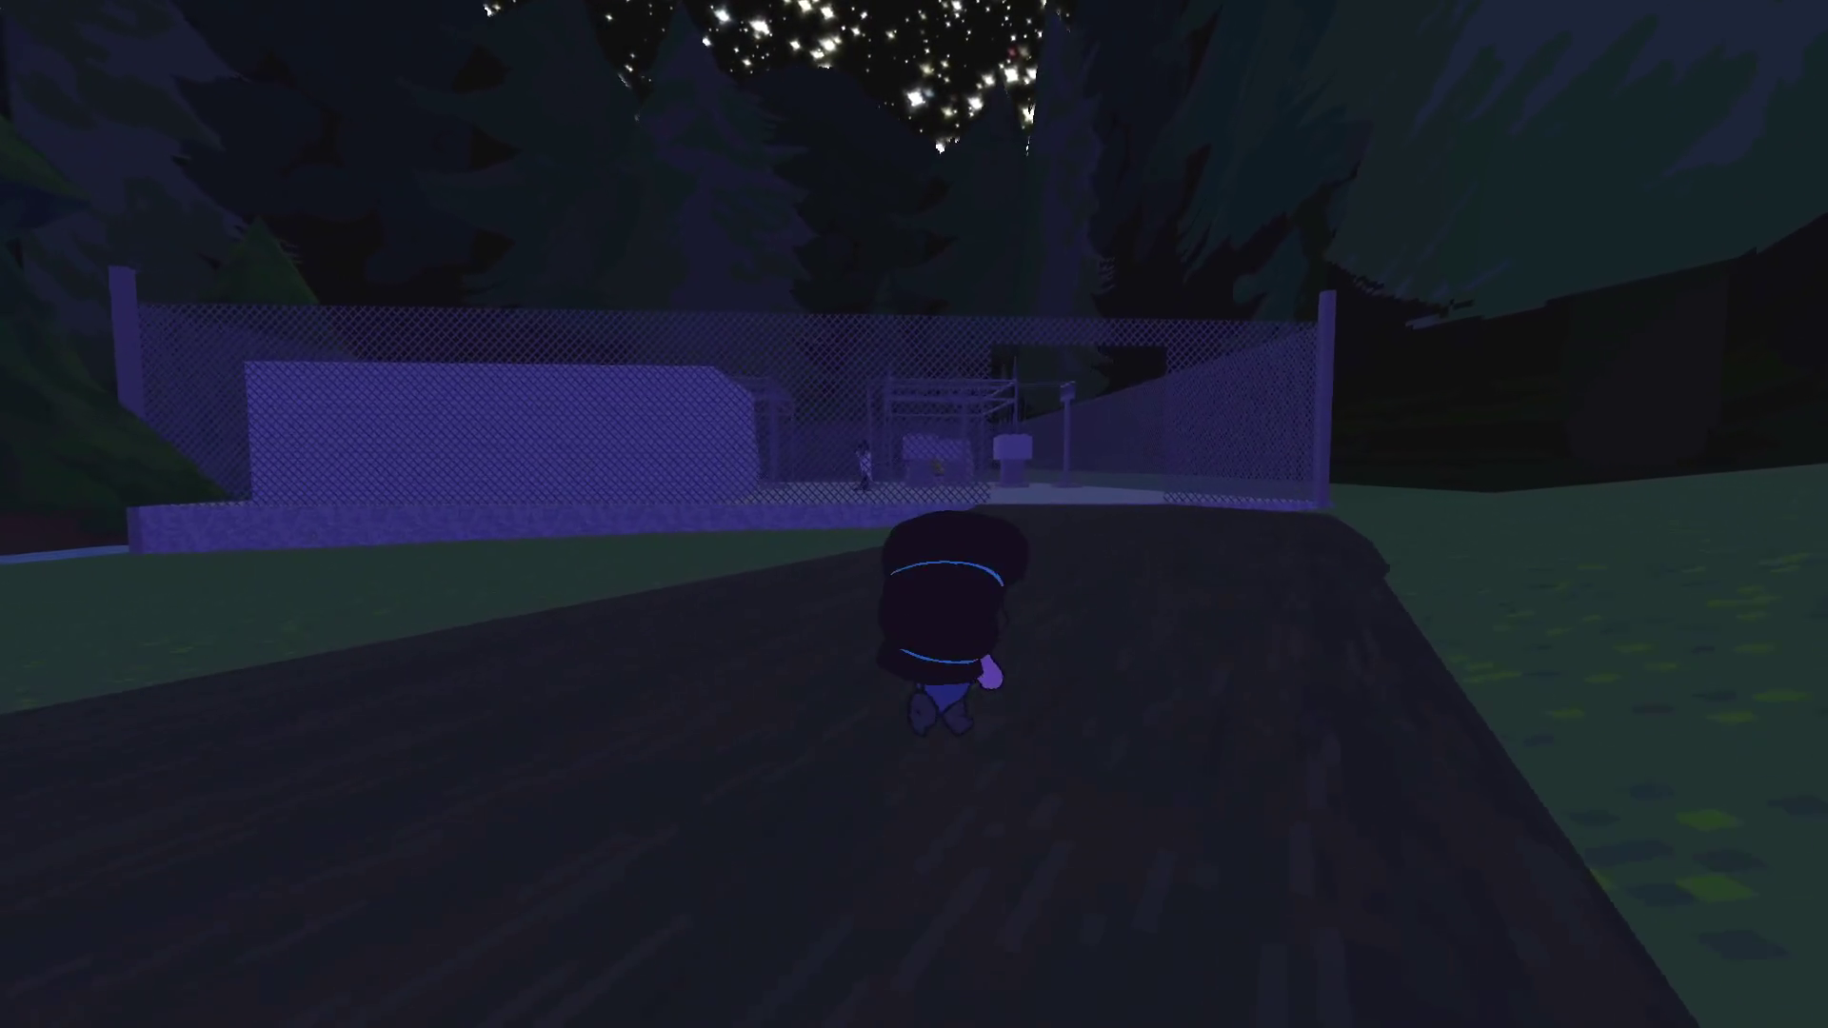
key(w)
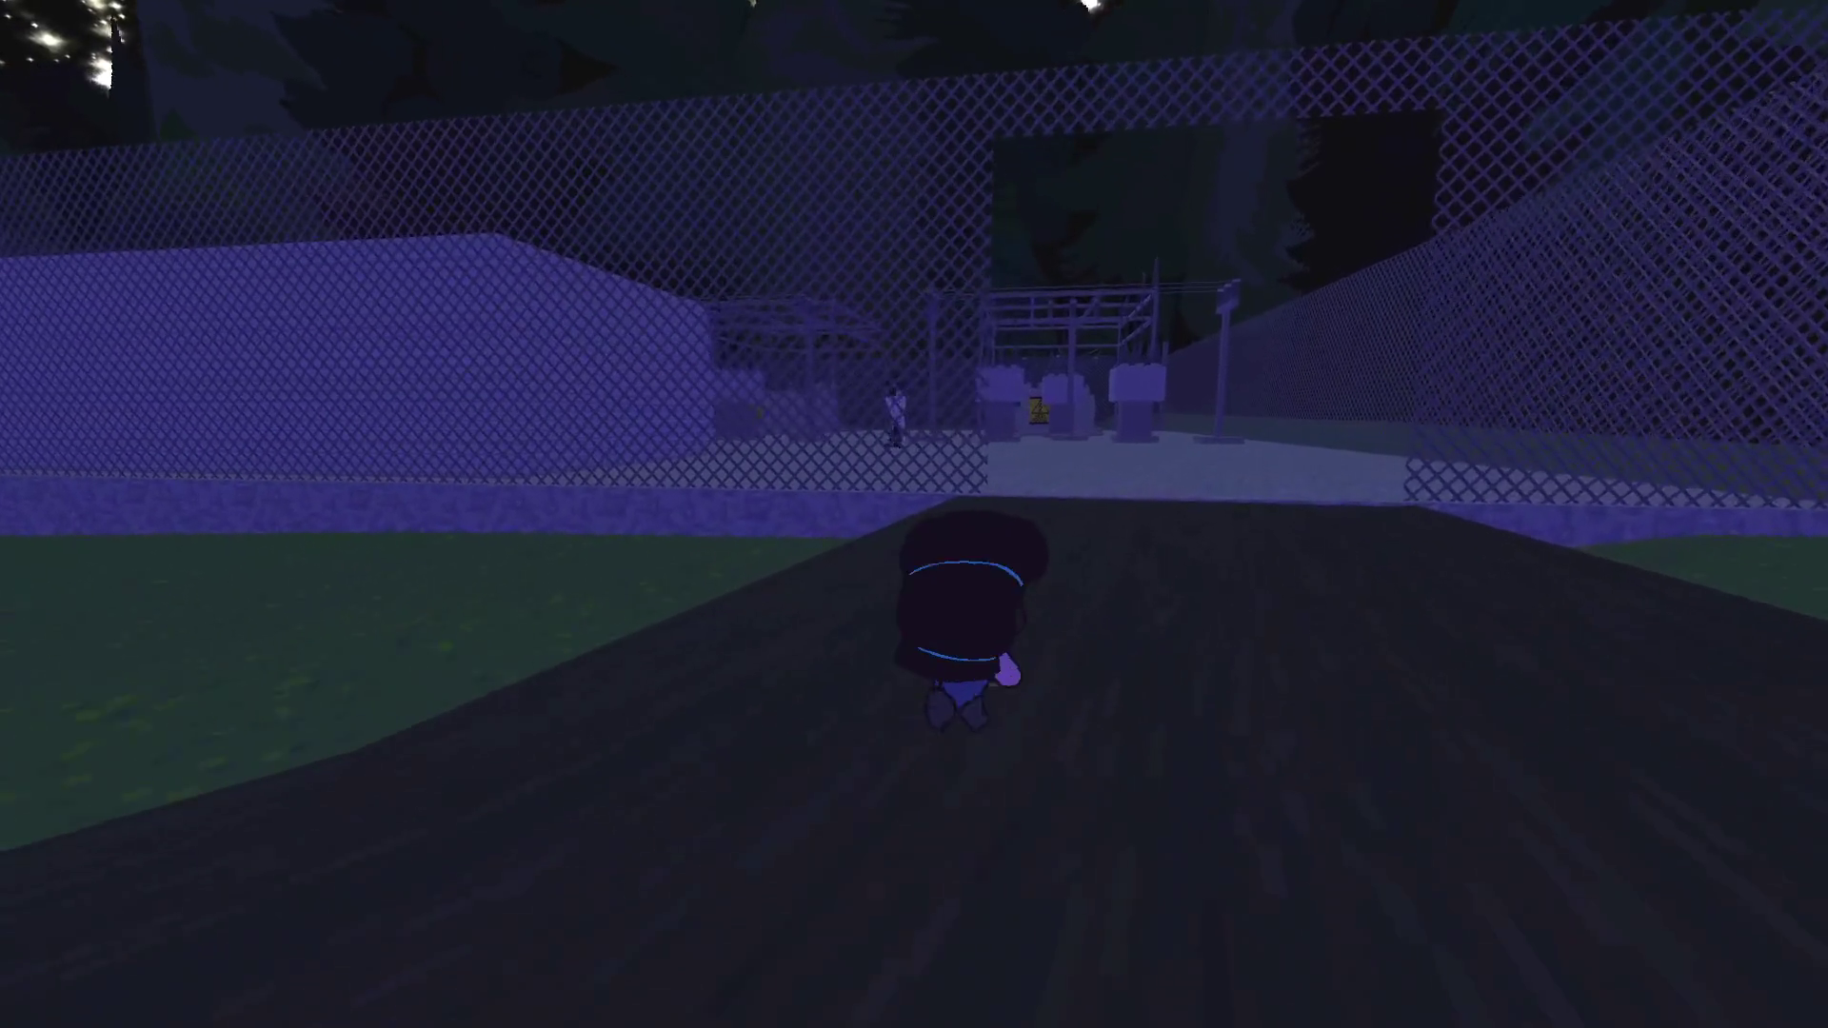
key(w)
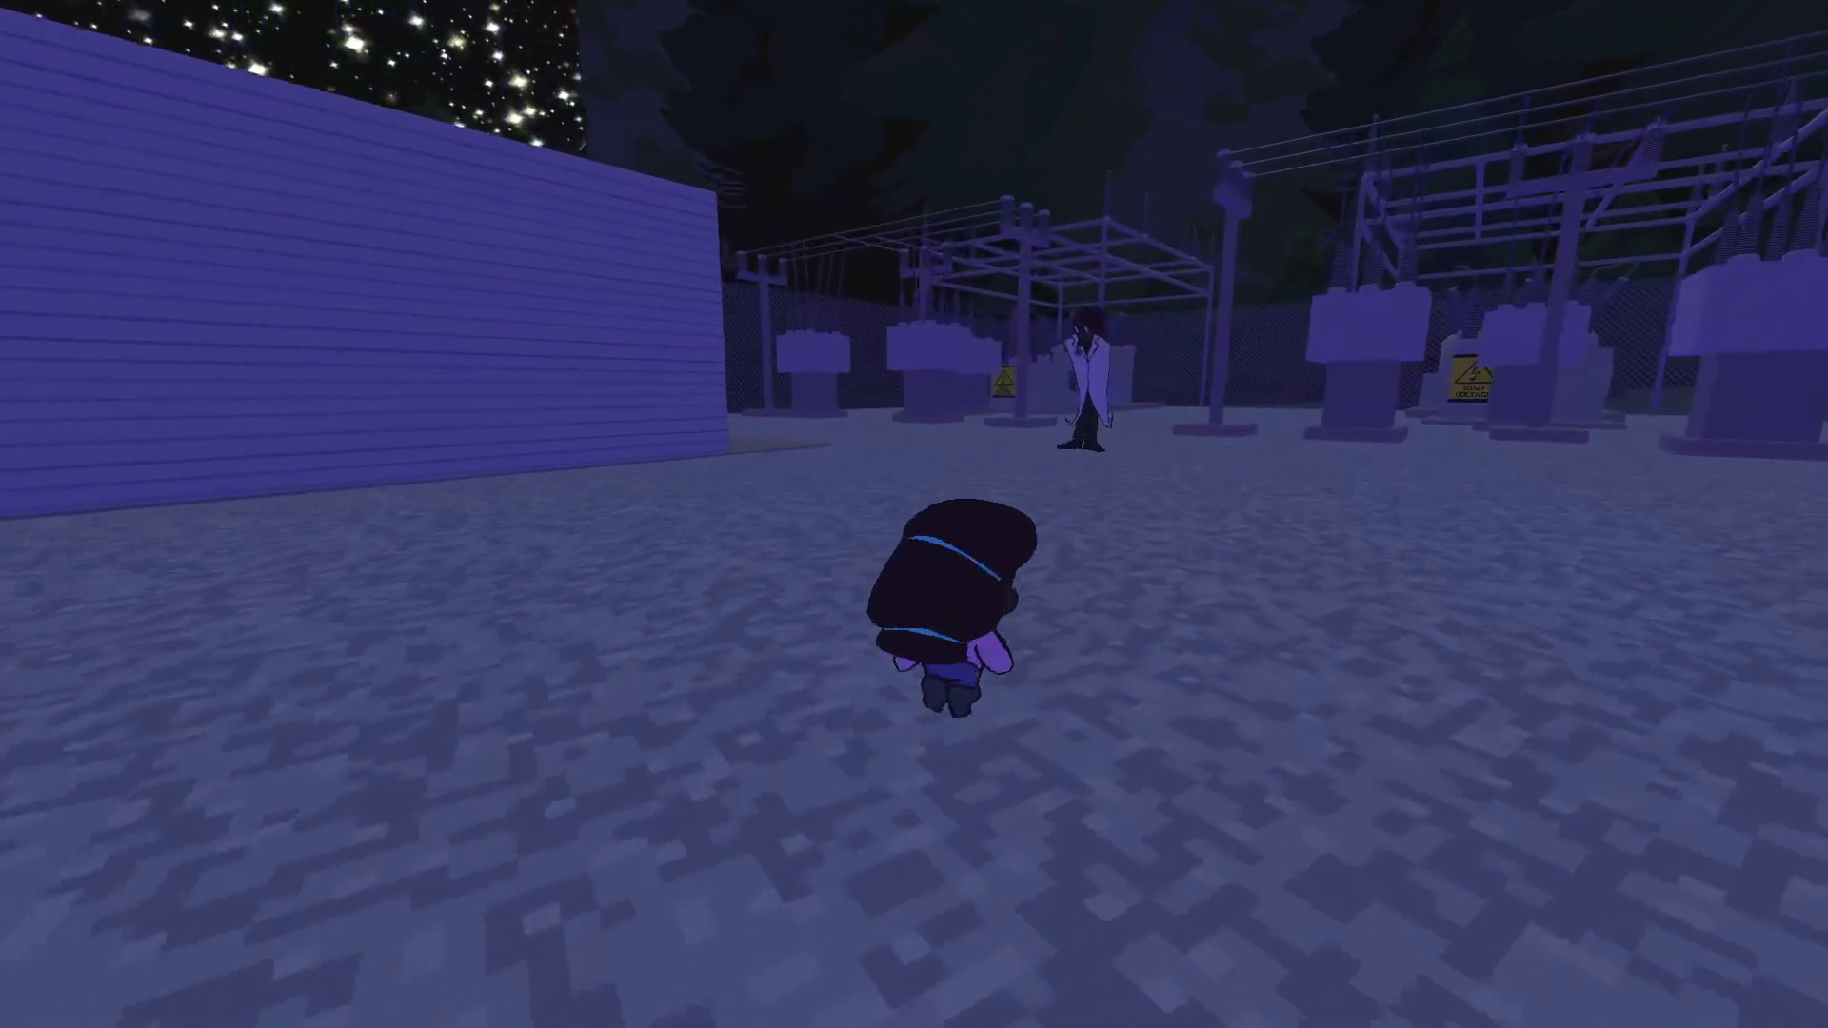
Talk to The Doctor through the keycard handover until the Love, Longing, Pride goal is added
key(w)
key(e)
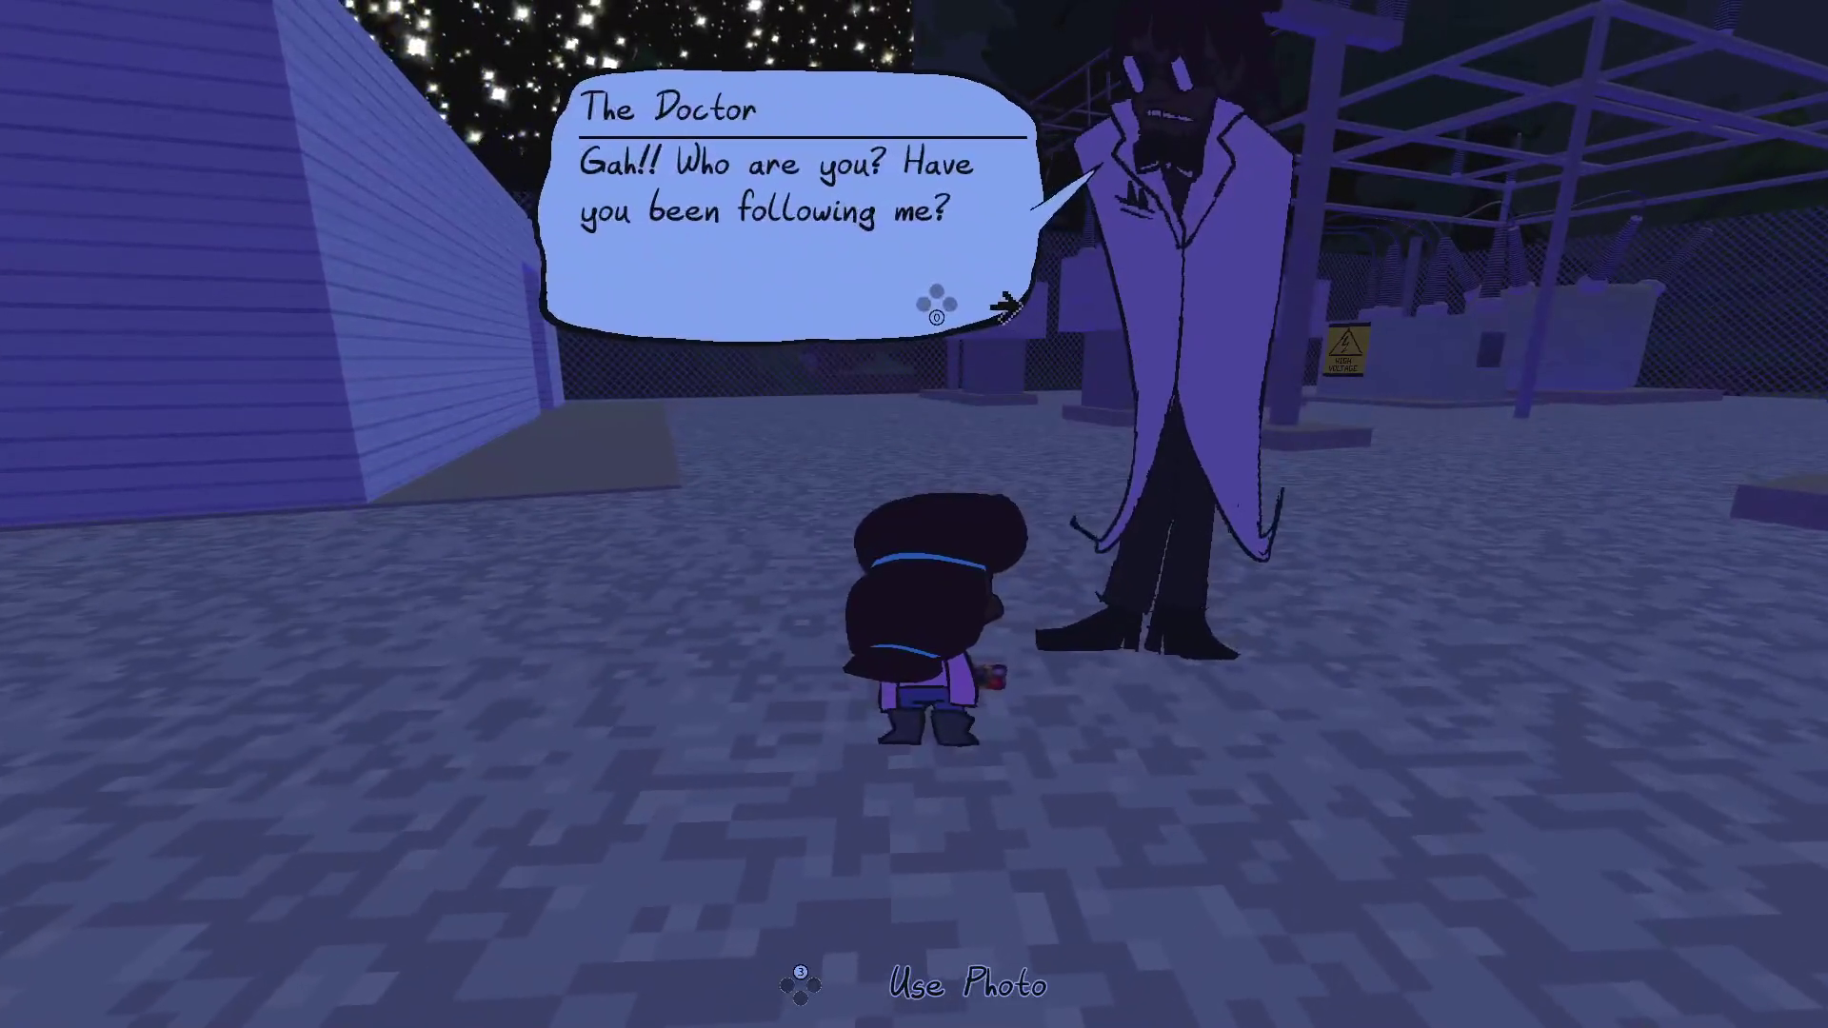
key(e)
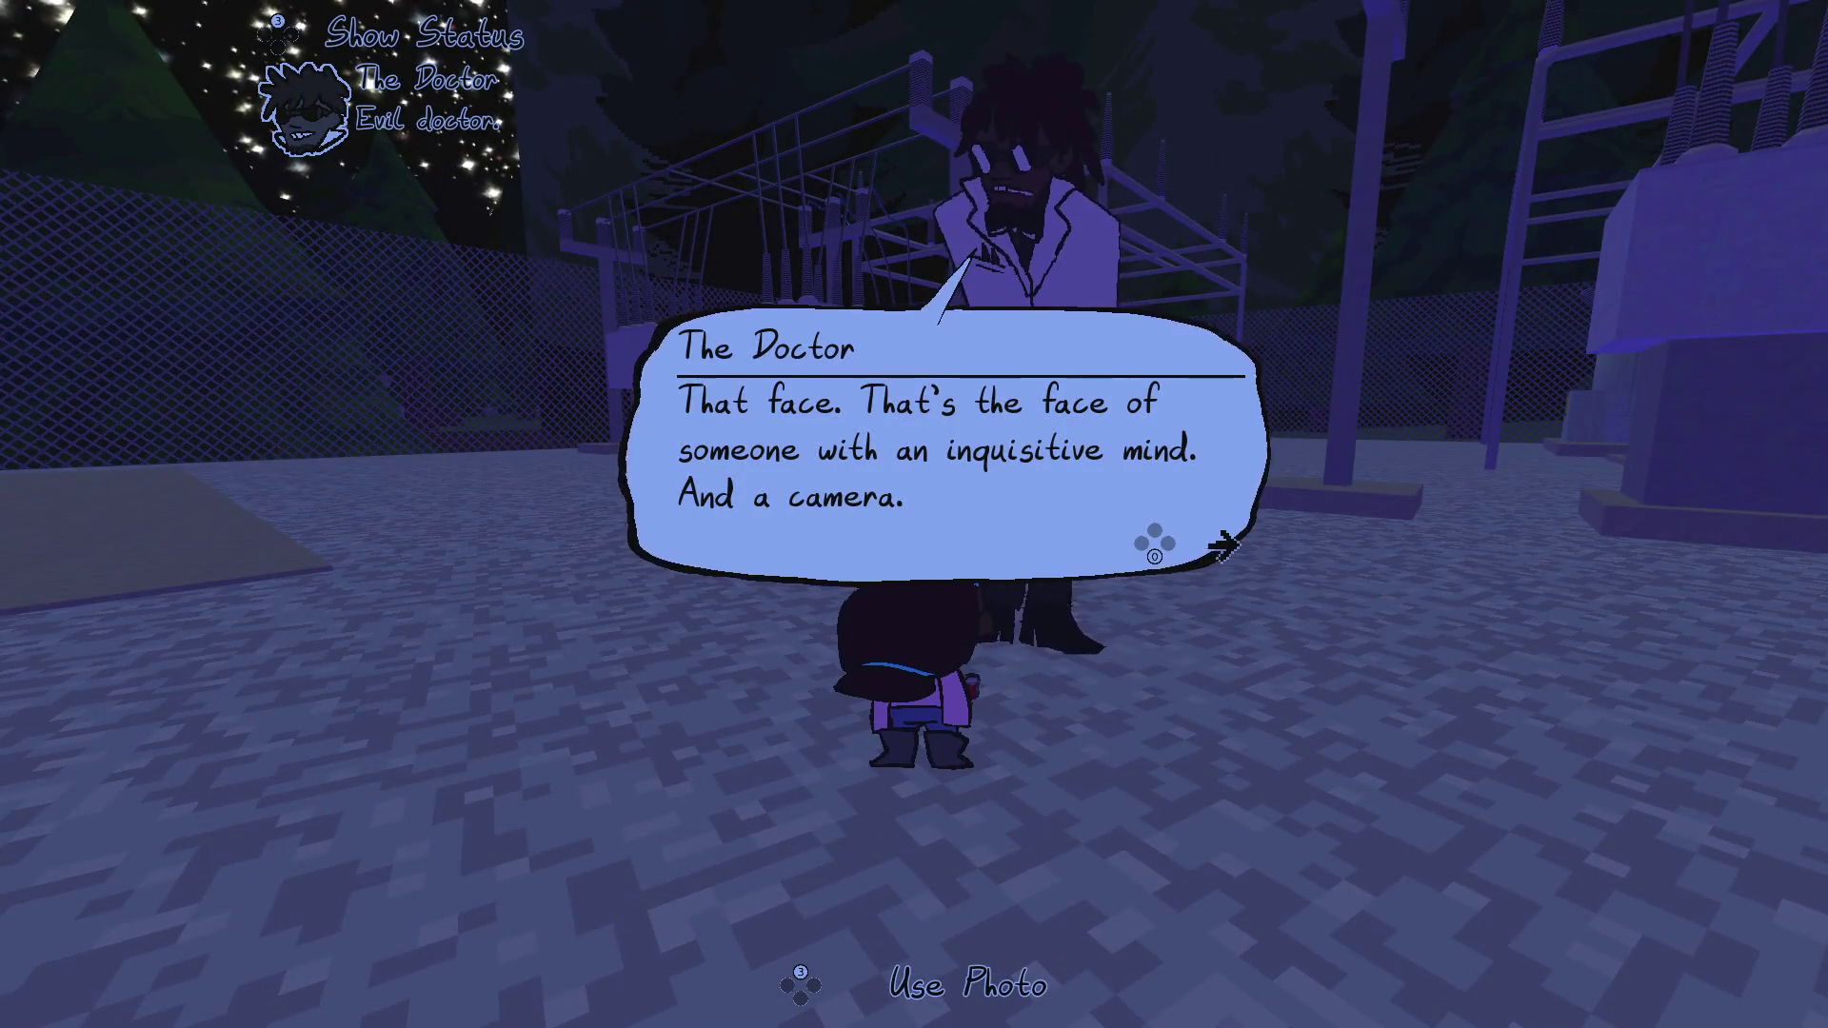
key(e)
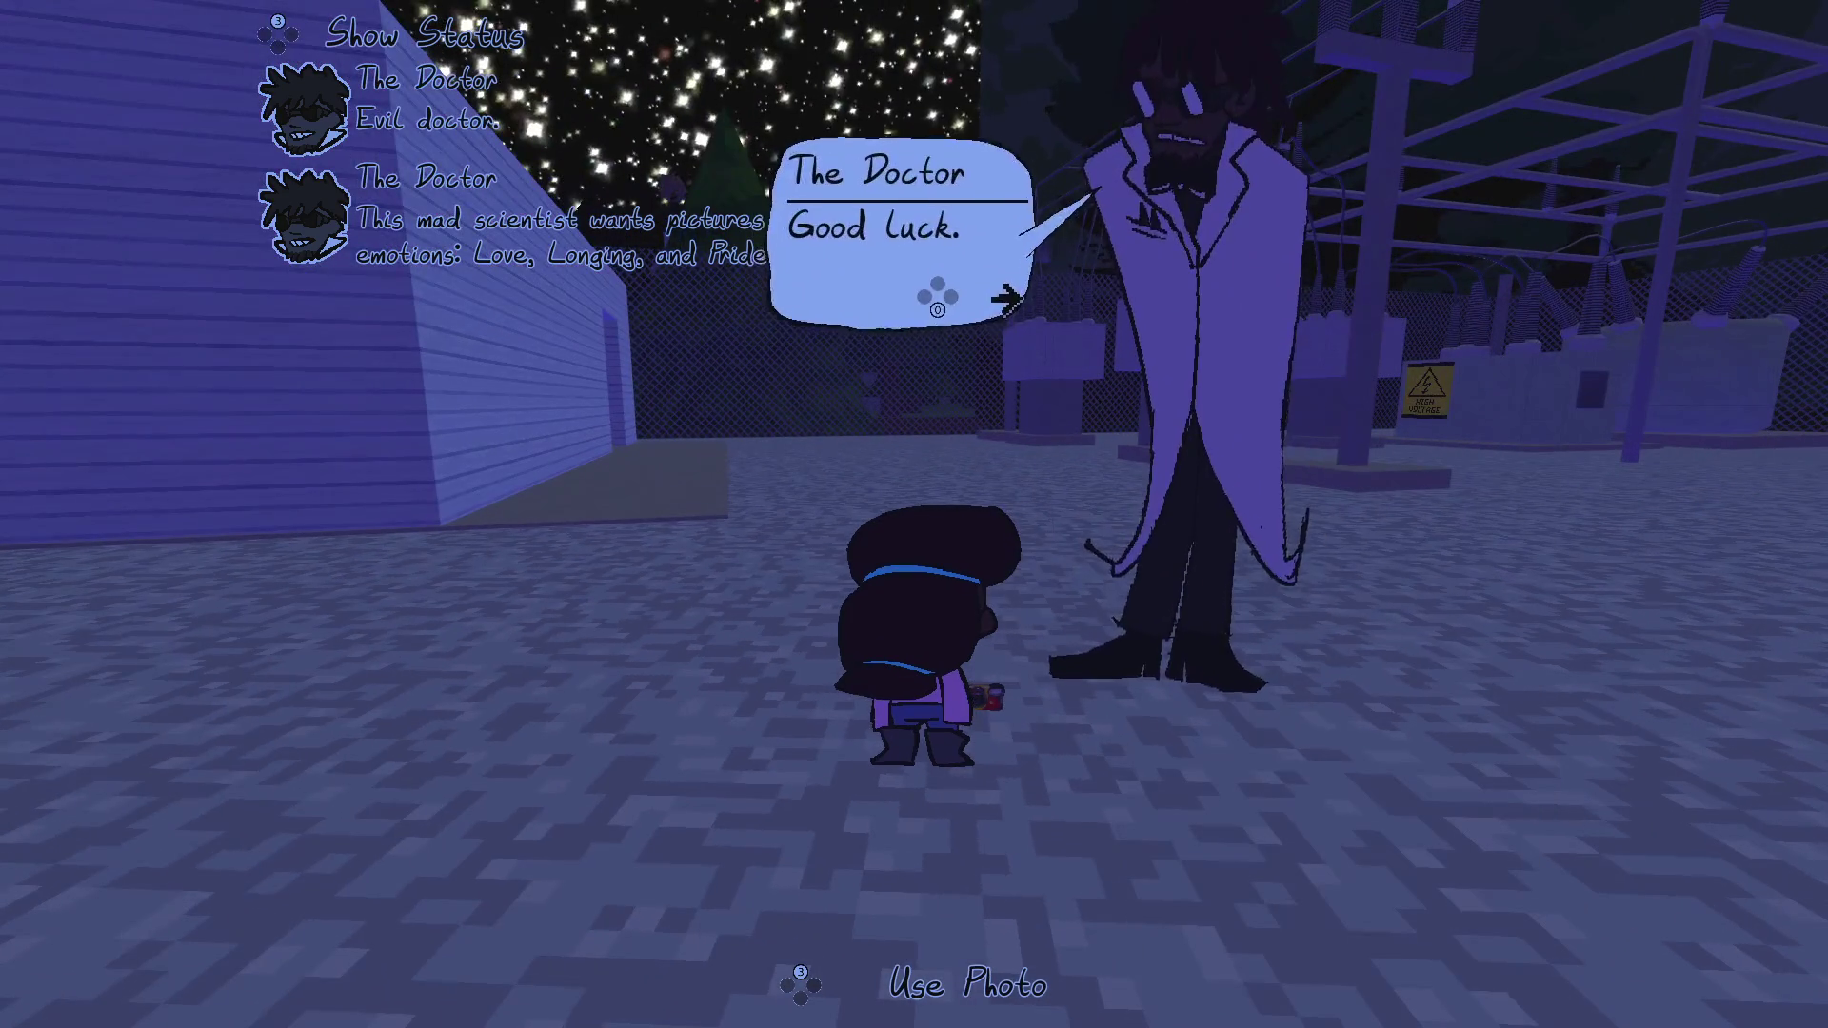
key(Return)
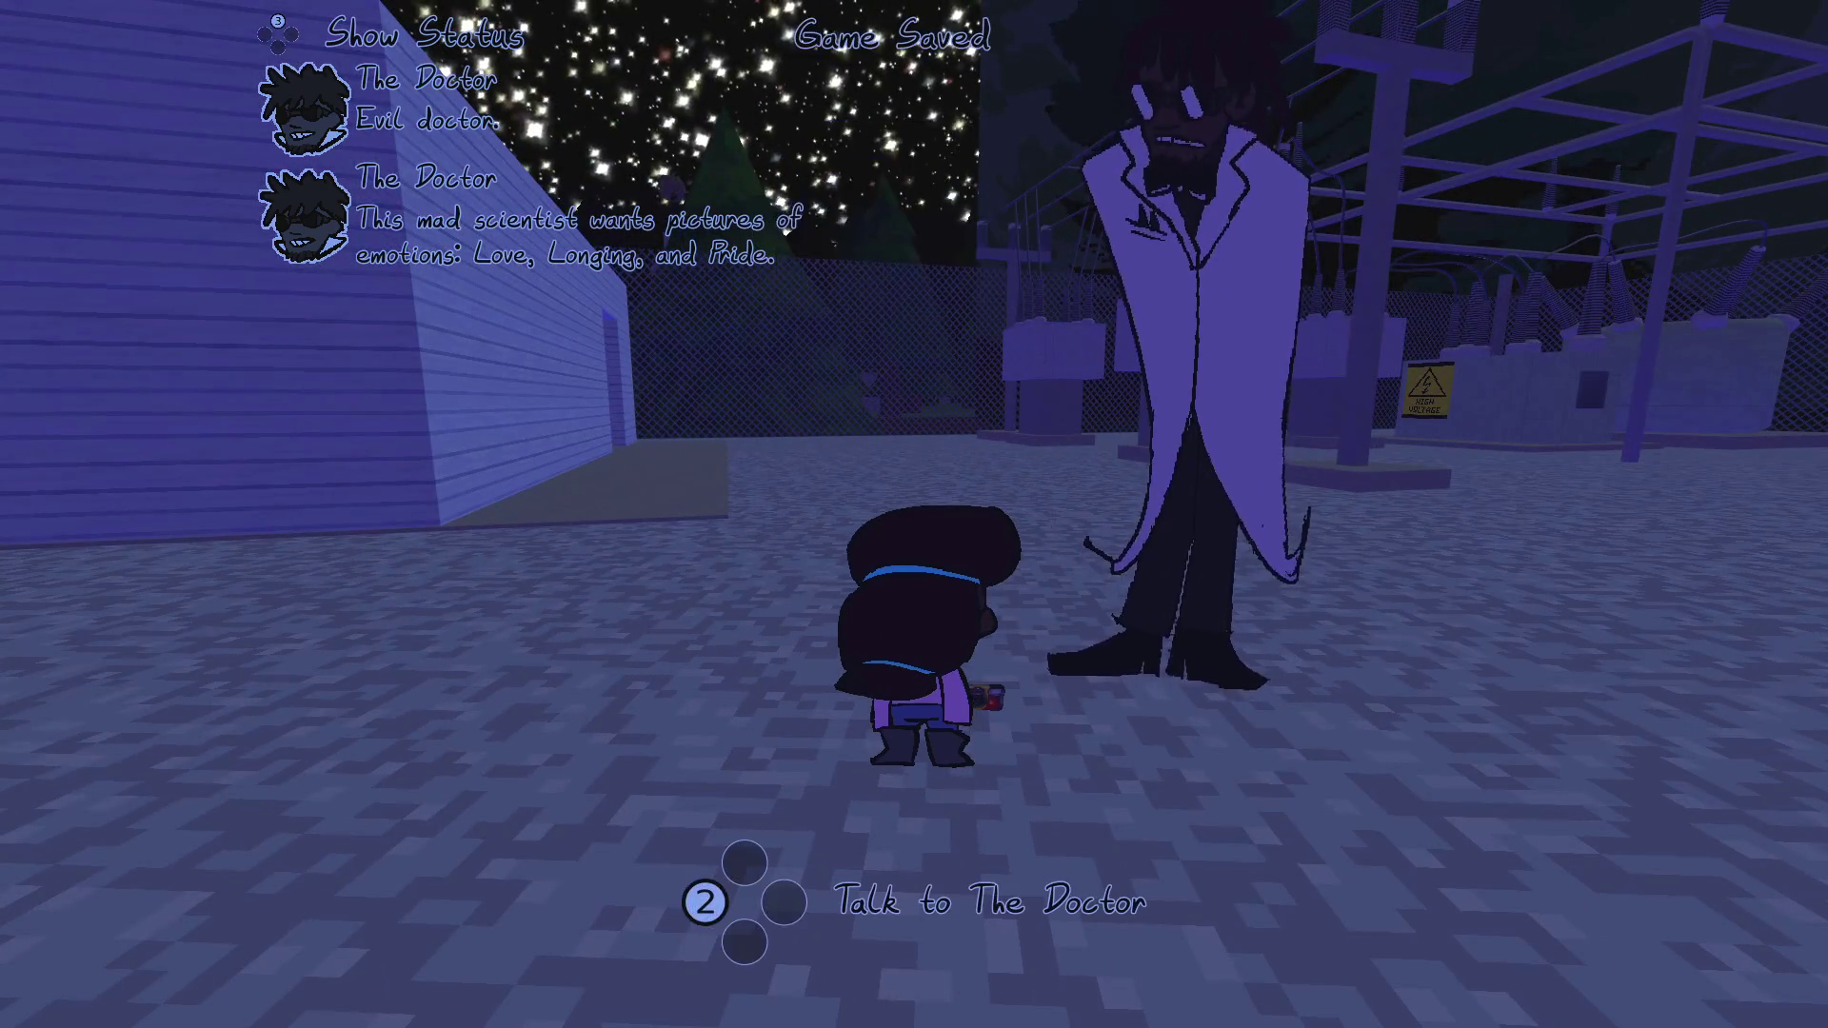
Walk the kitty into the walled area and down the long corridor toward its far opening
key(w)
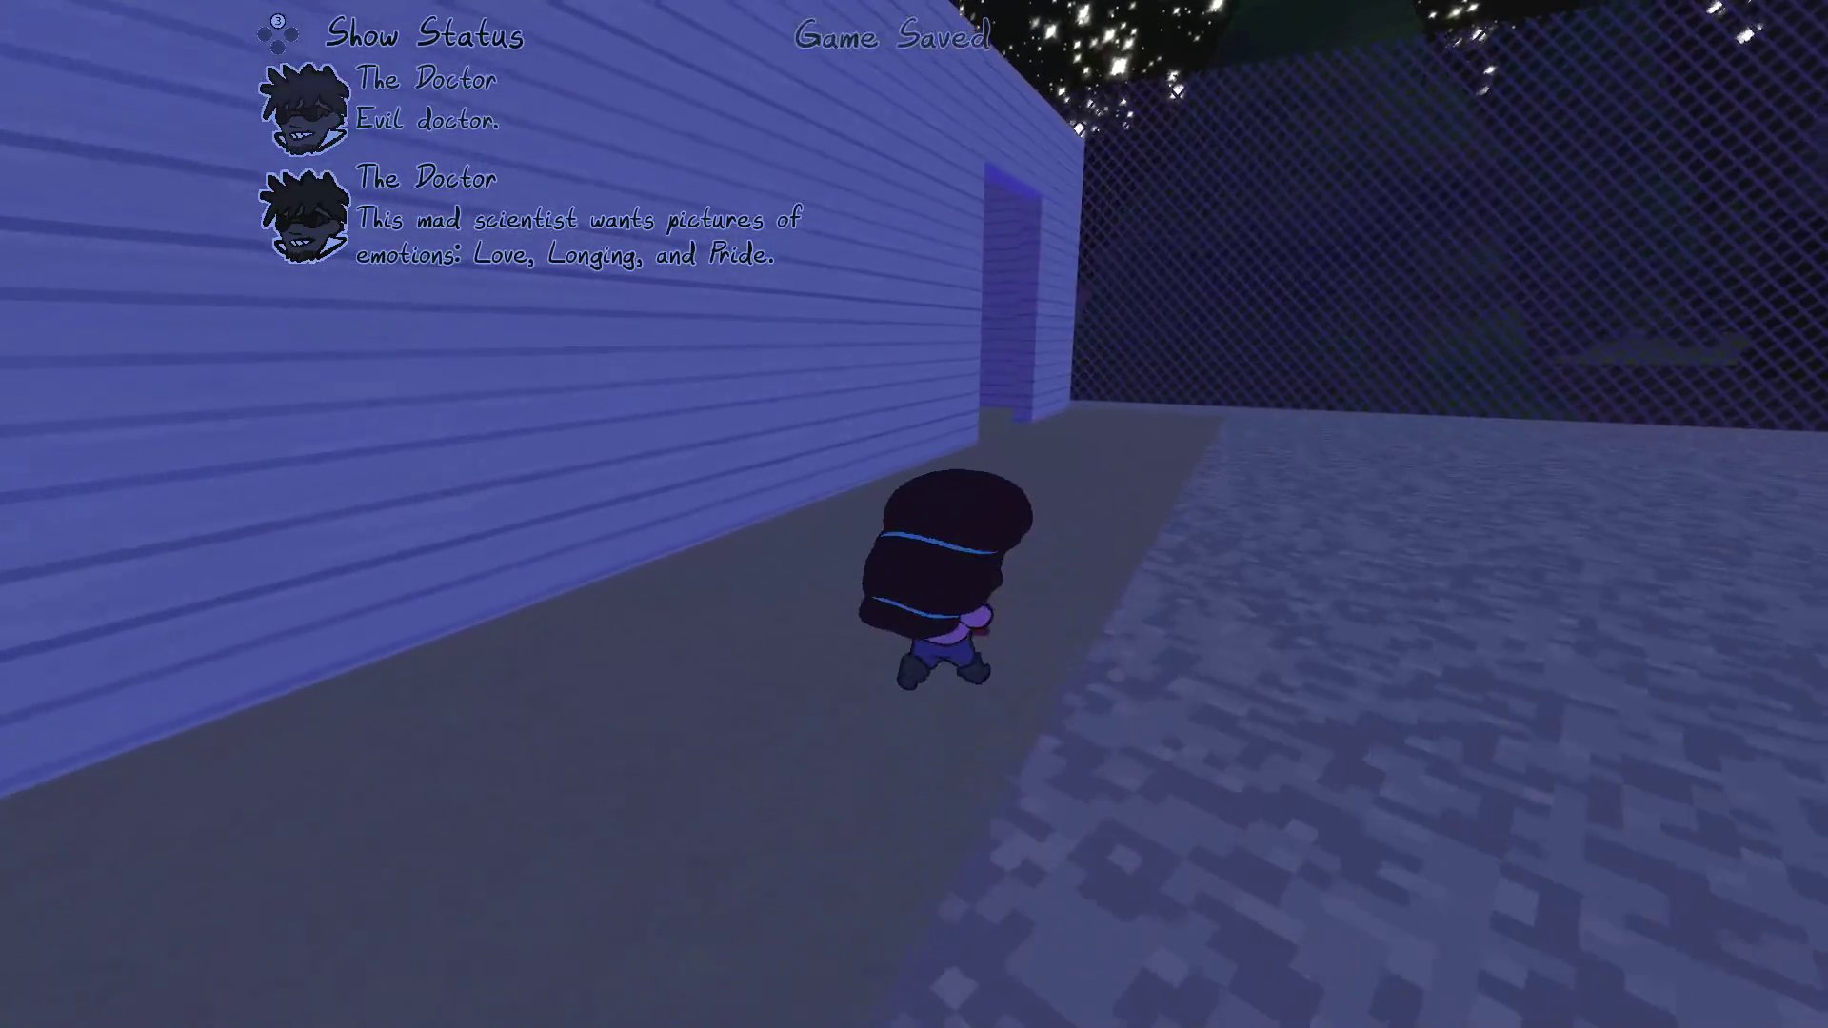
key(w)
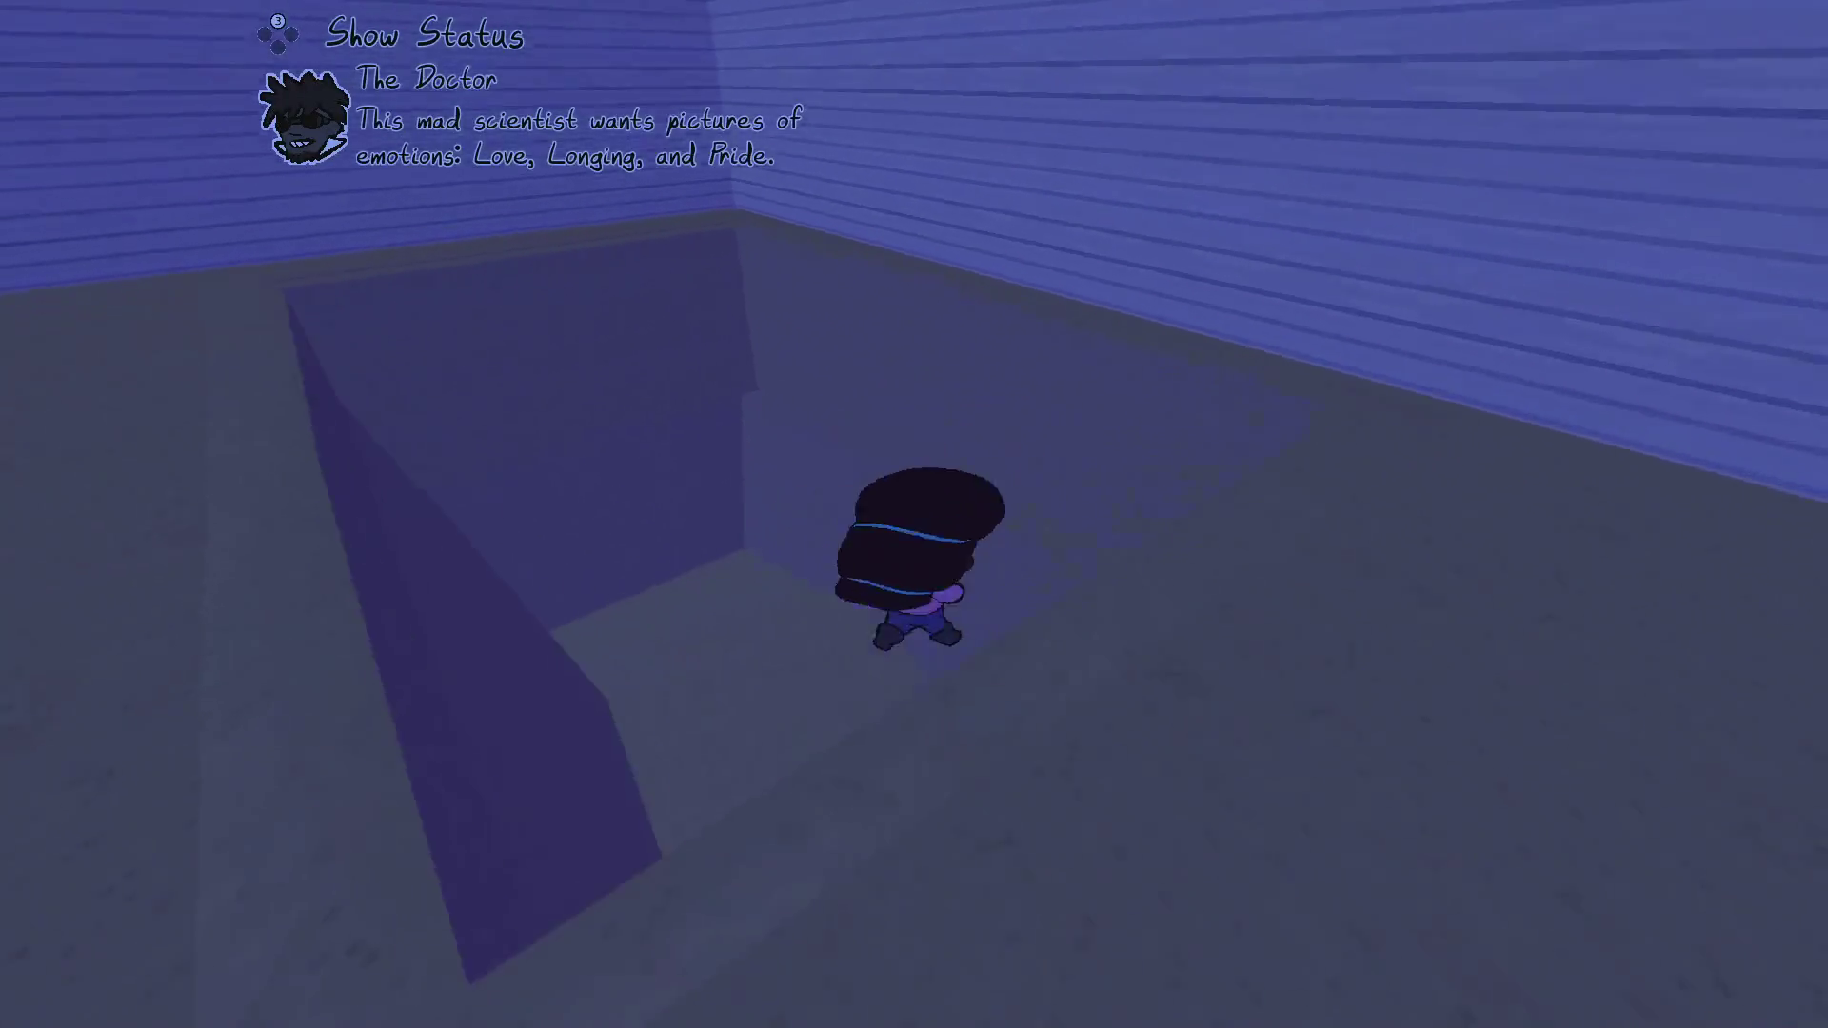
key(w)
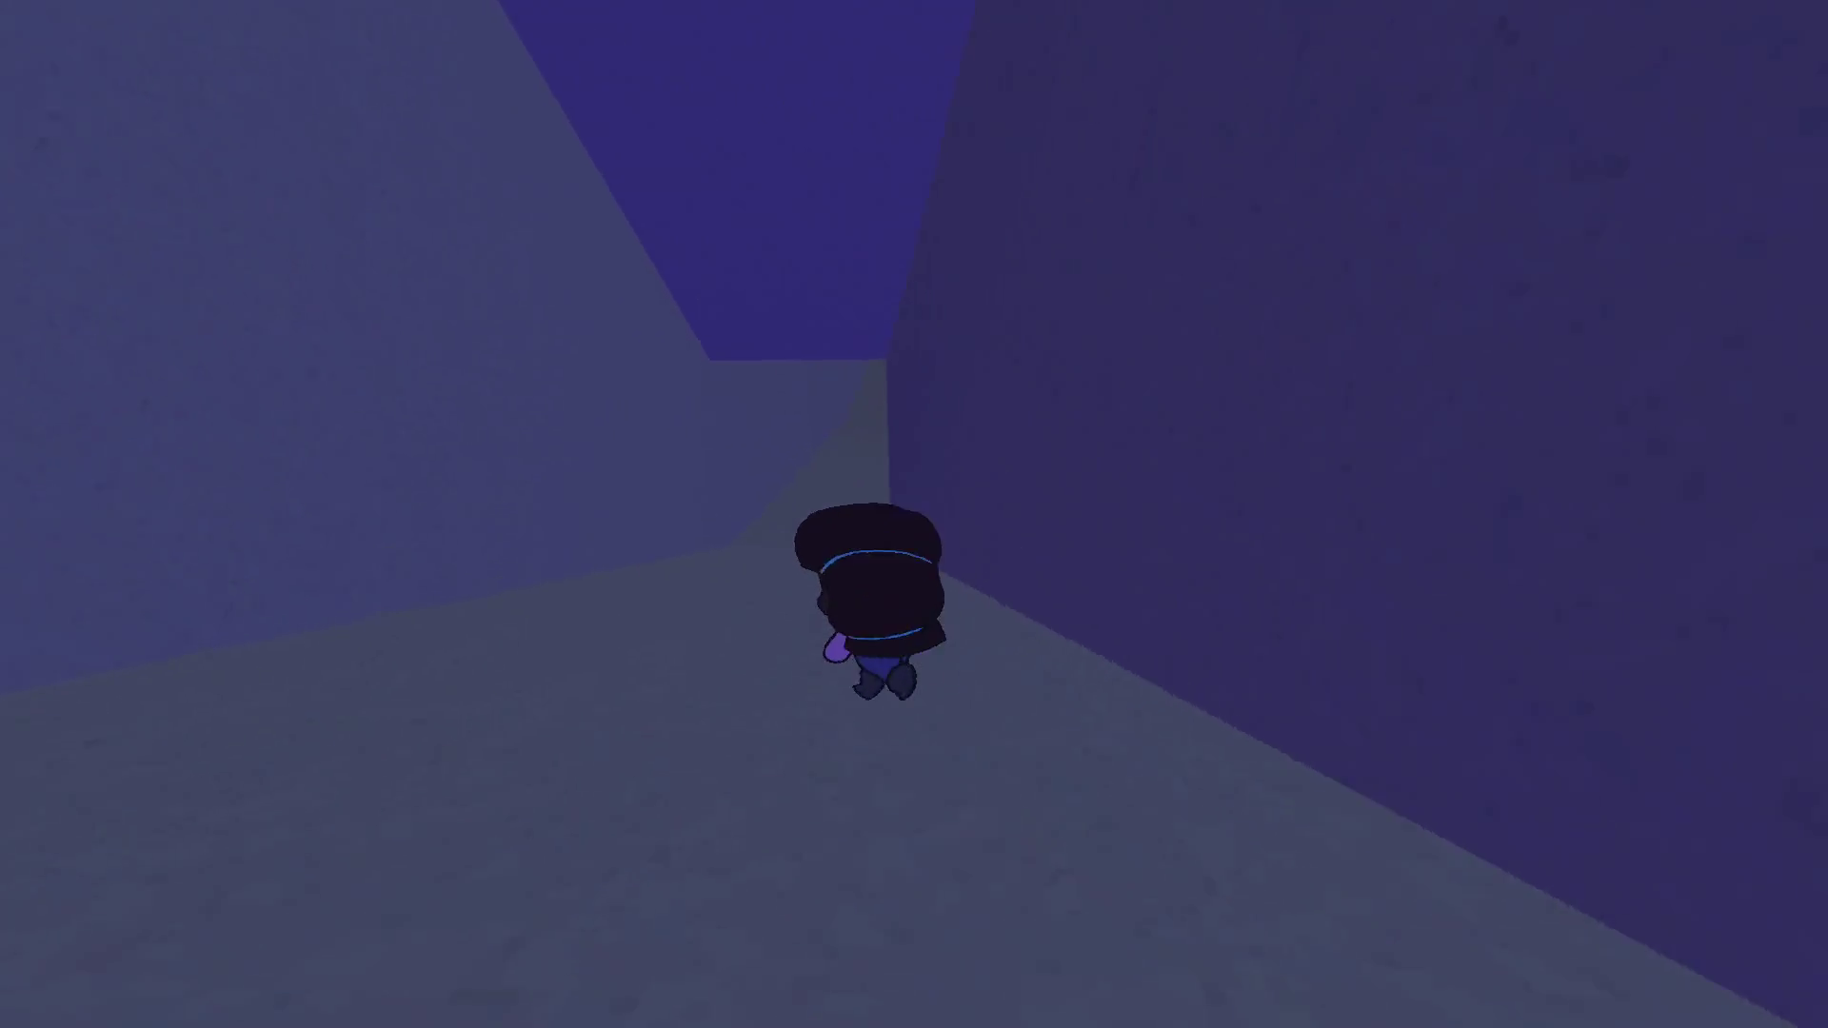
key(w)
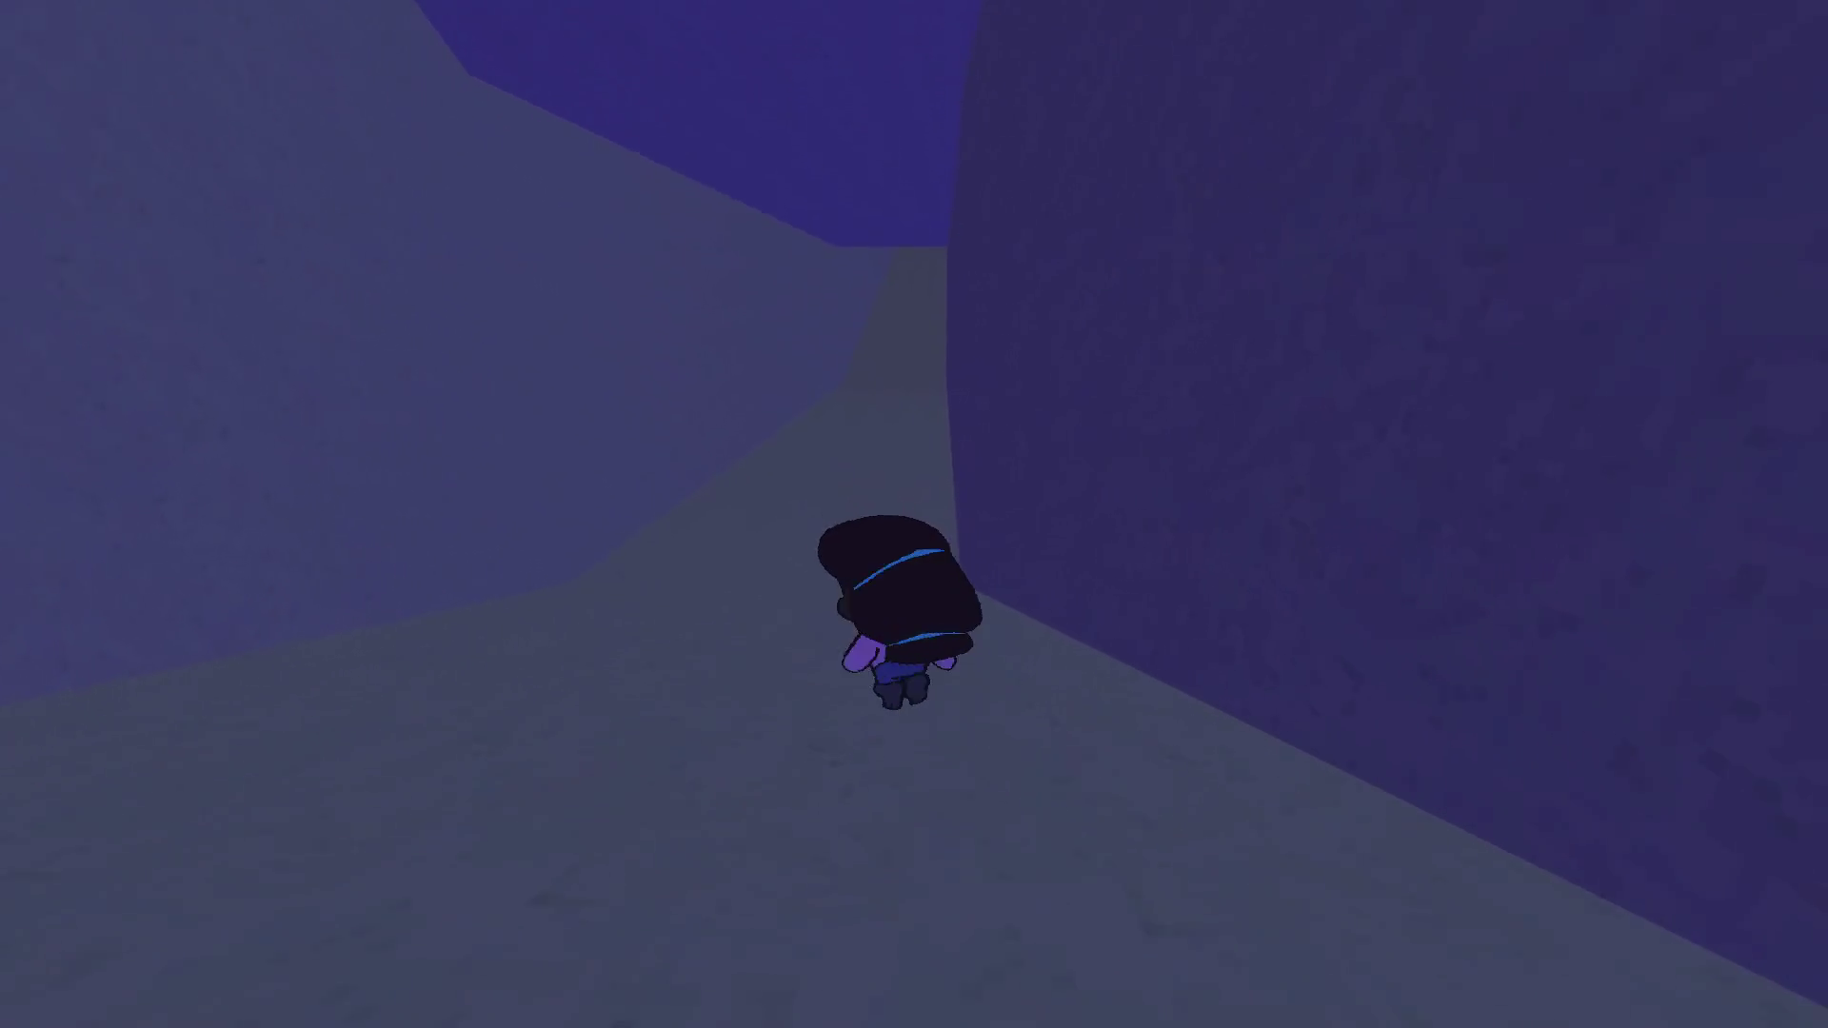
key(w)
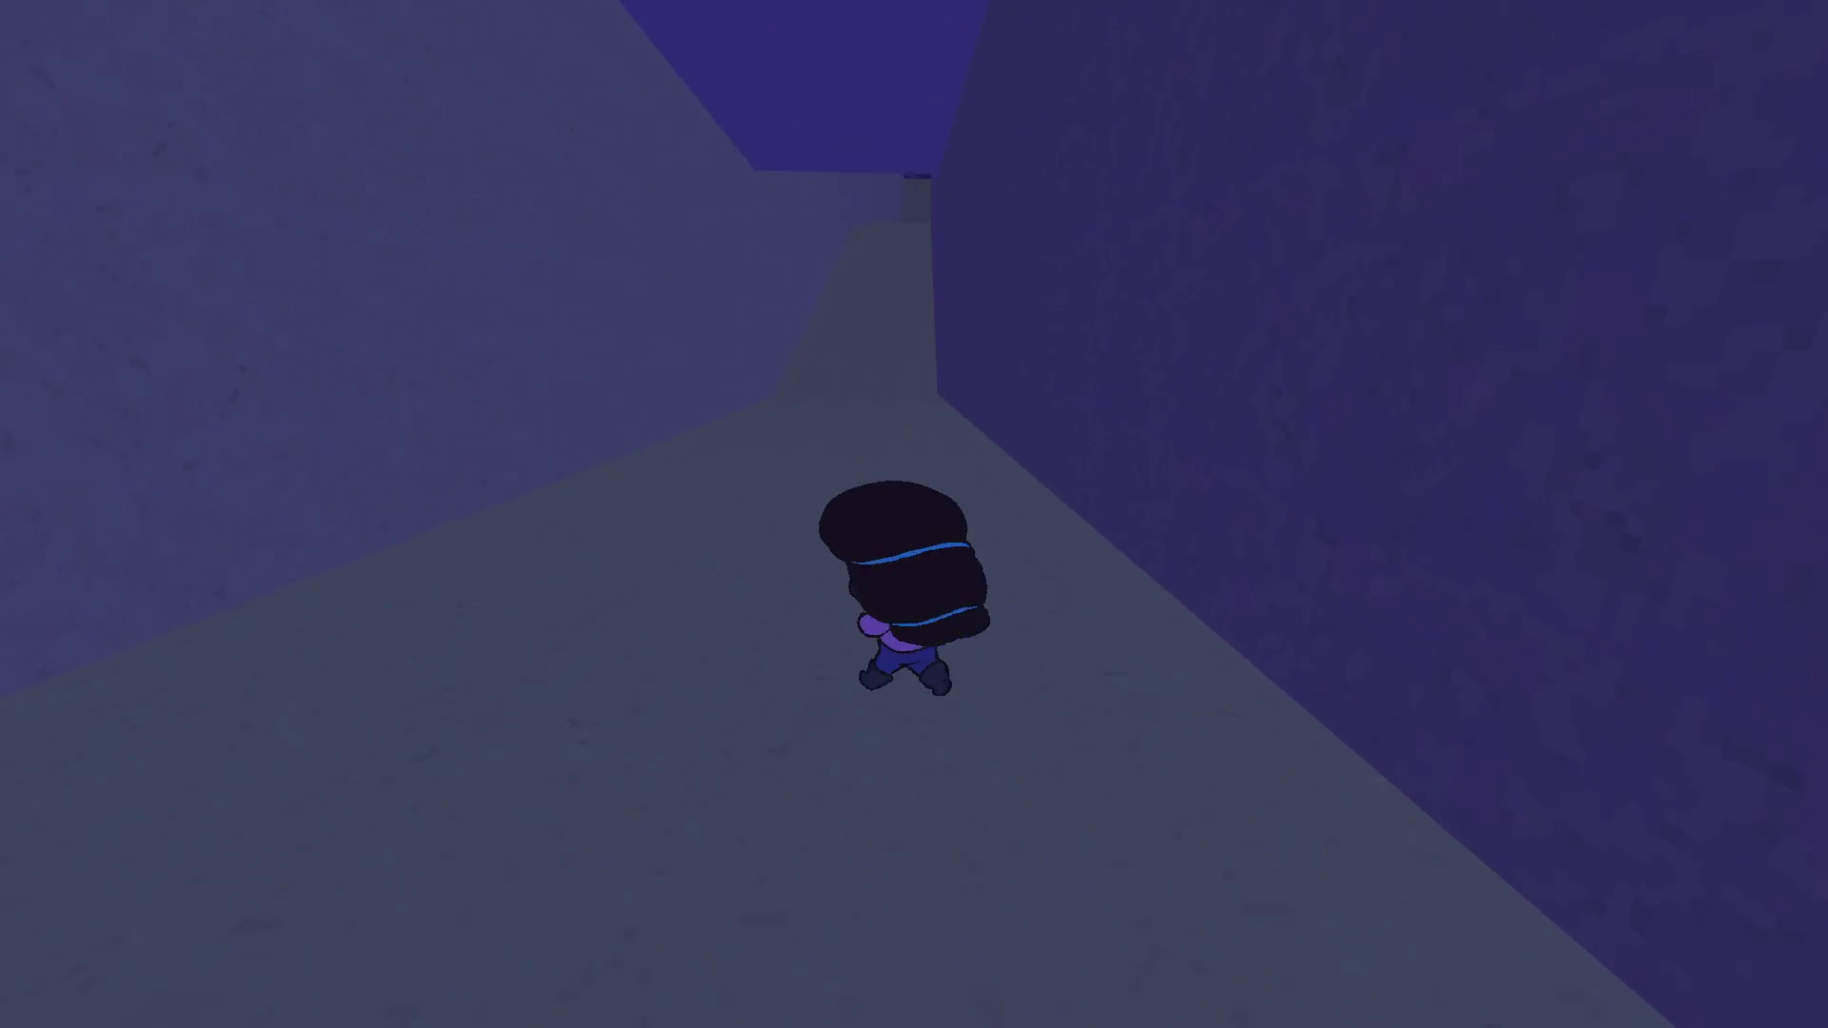
key(w)
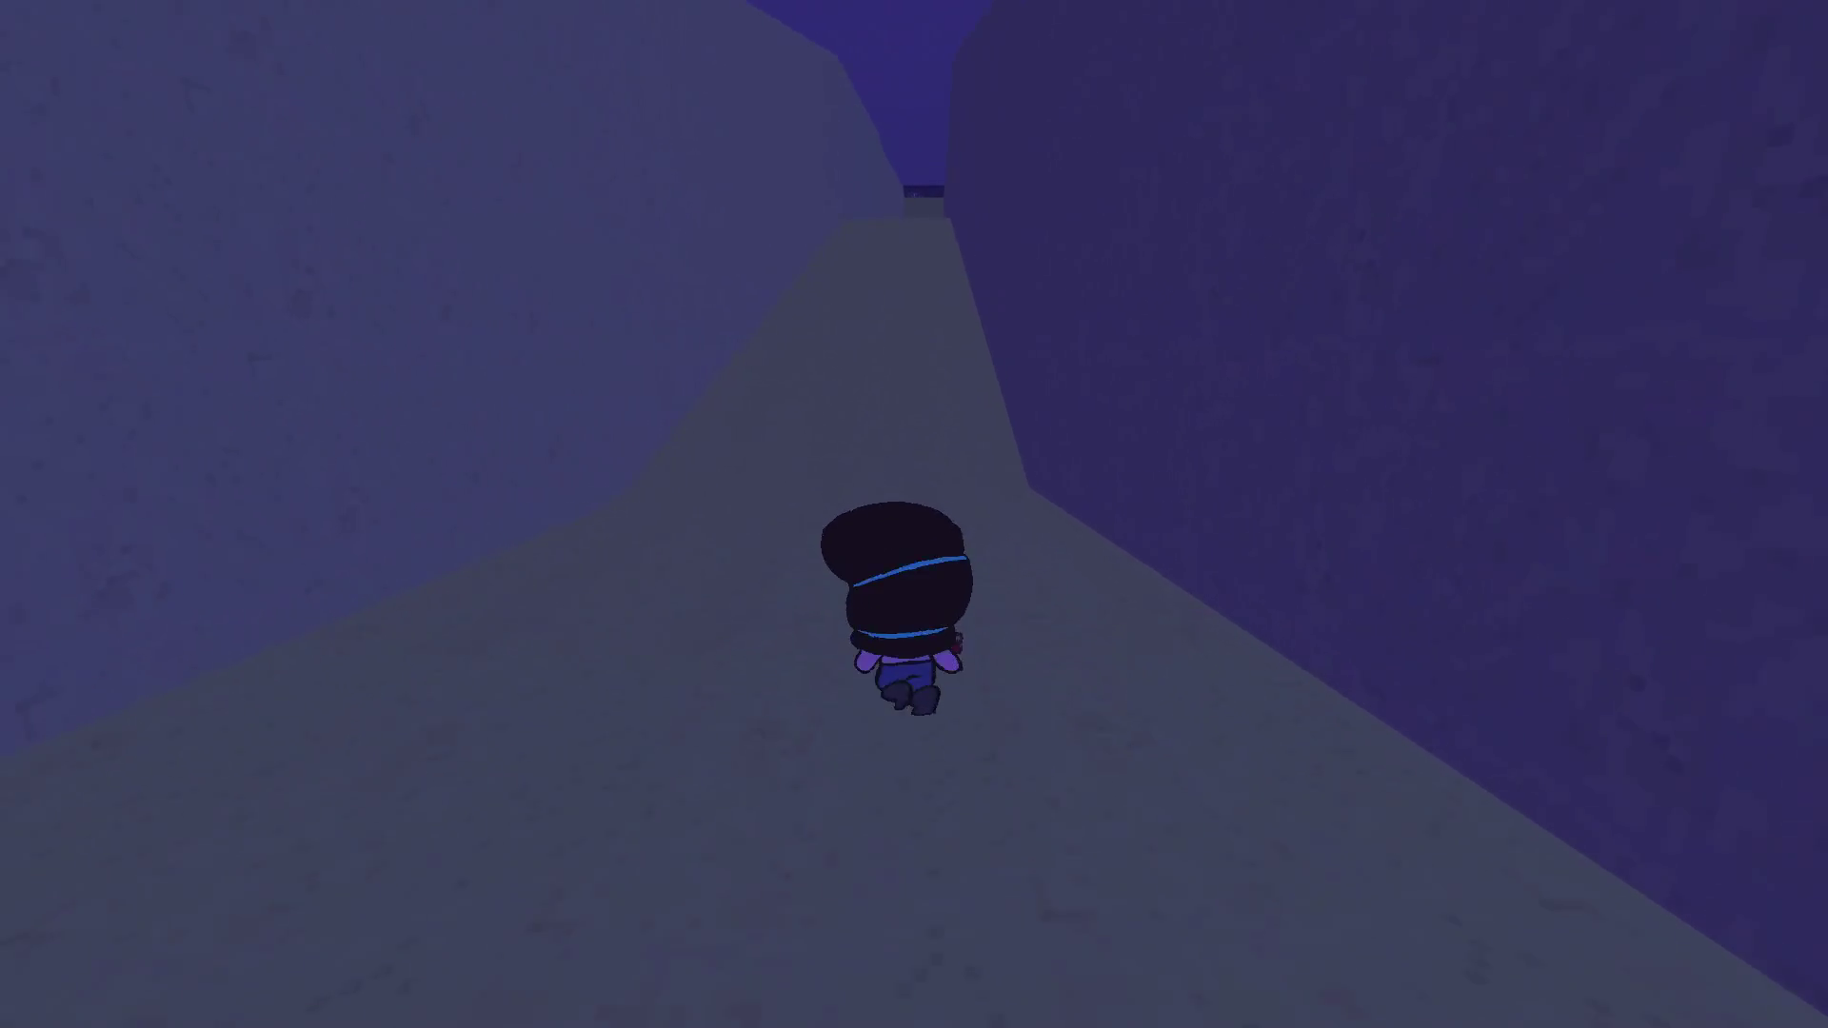
key(w)
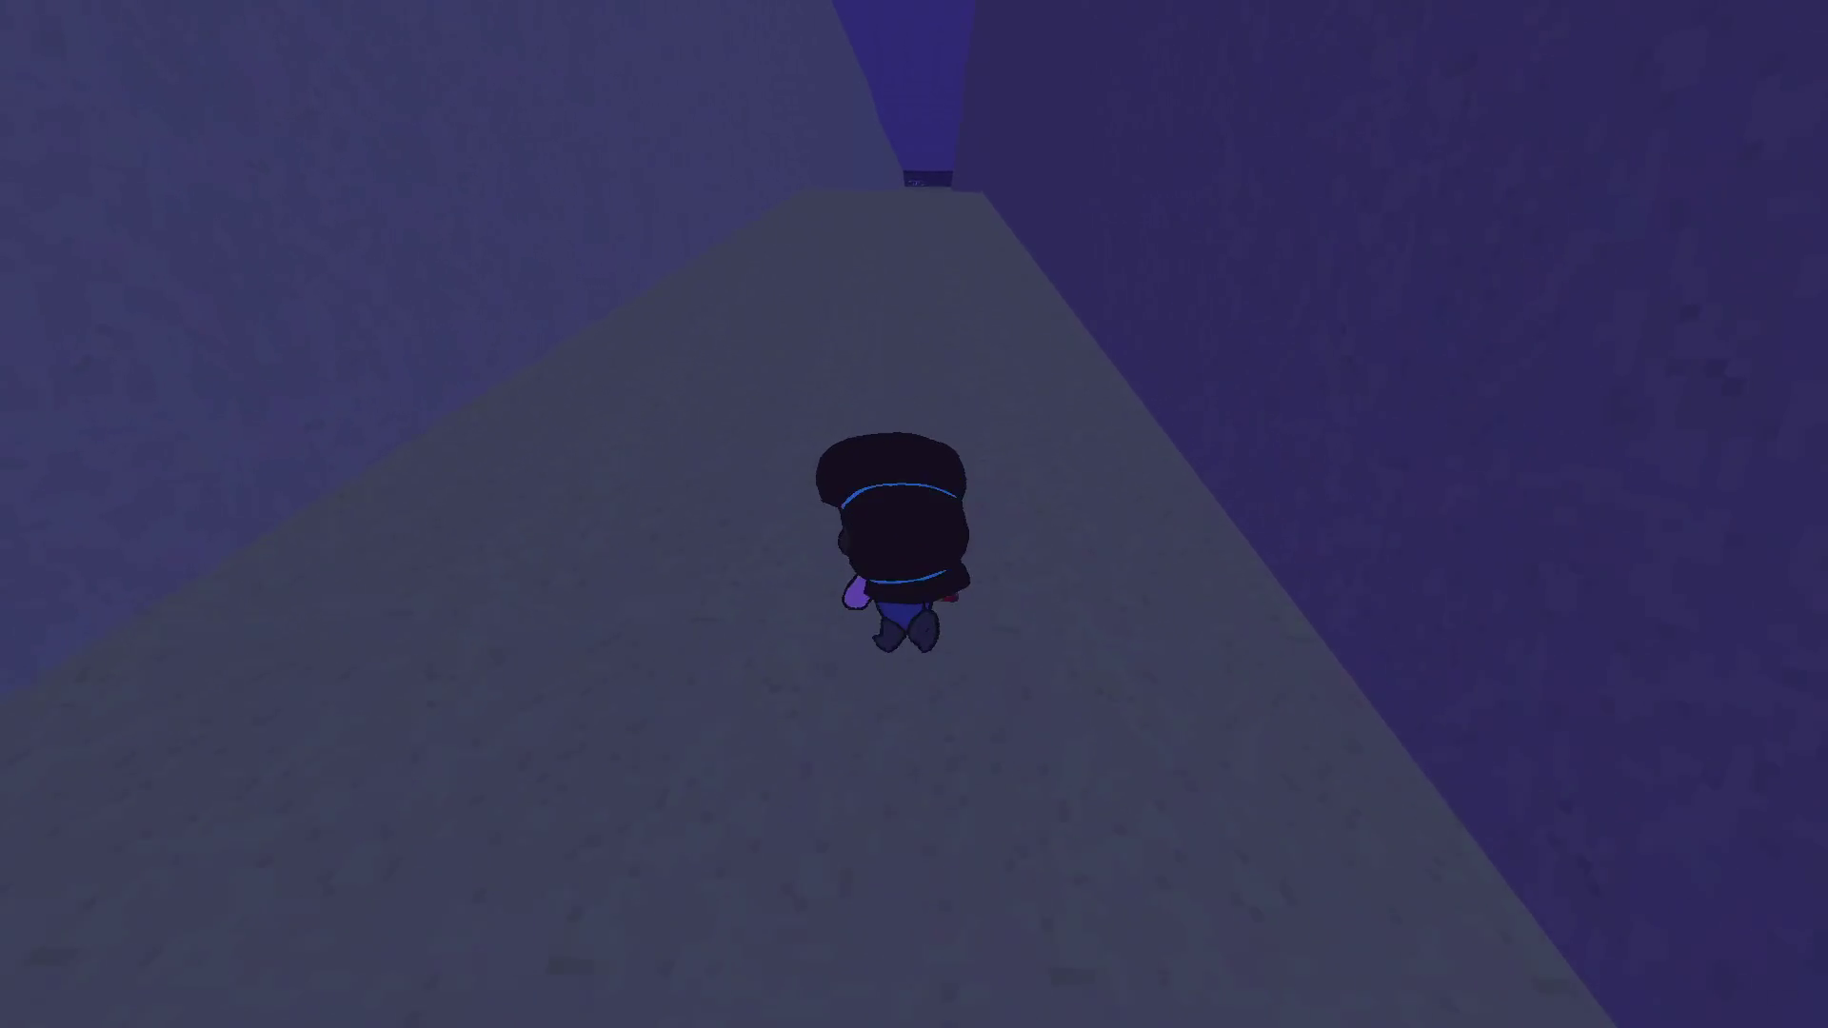
key(w)
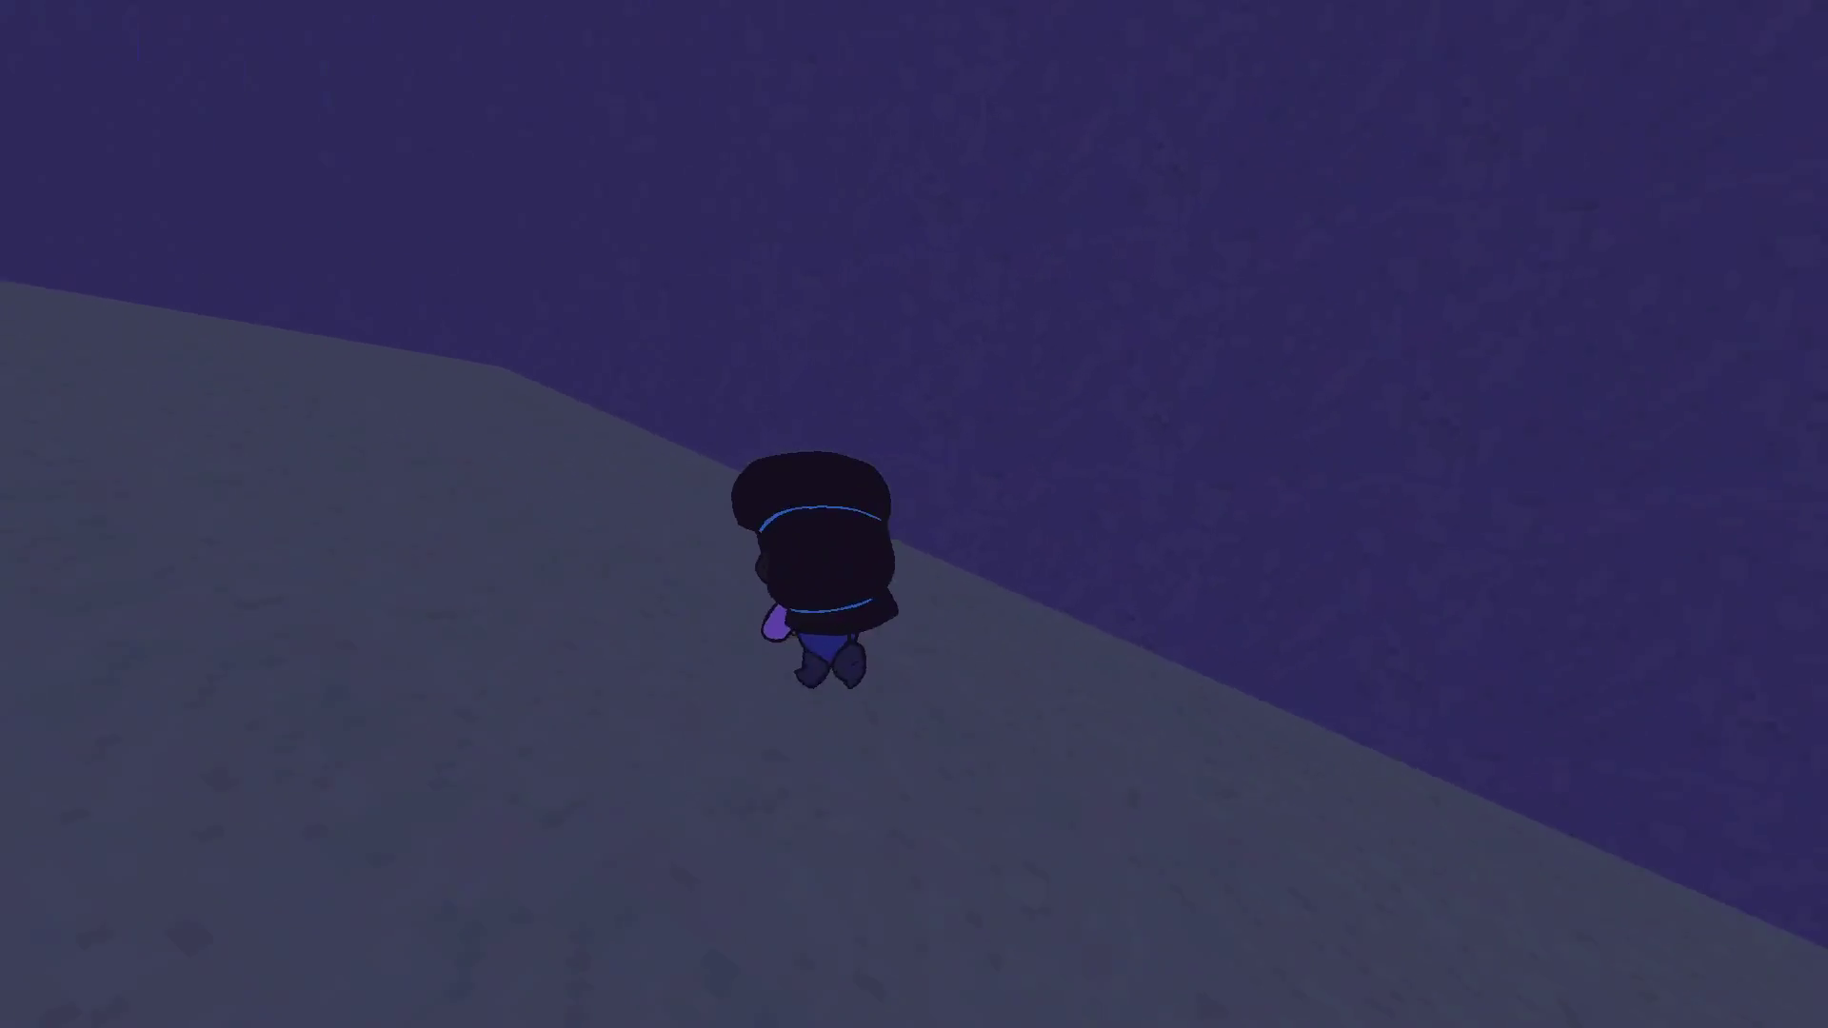
key(w)
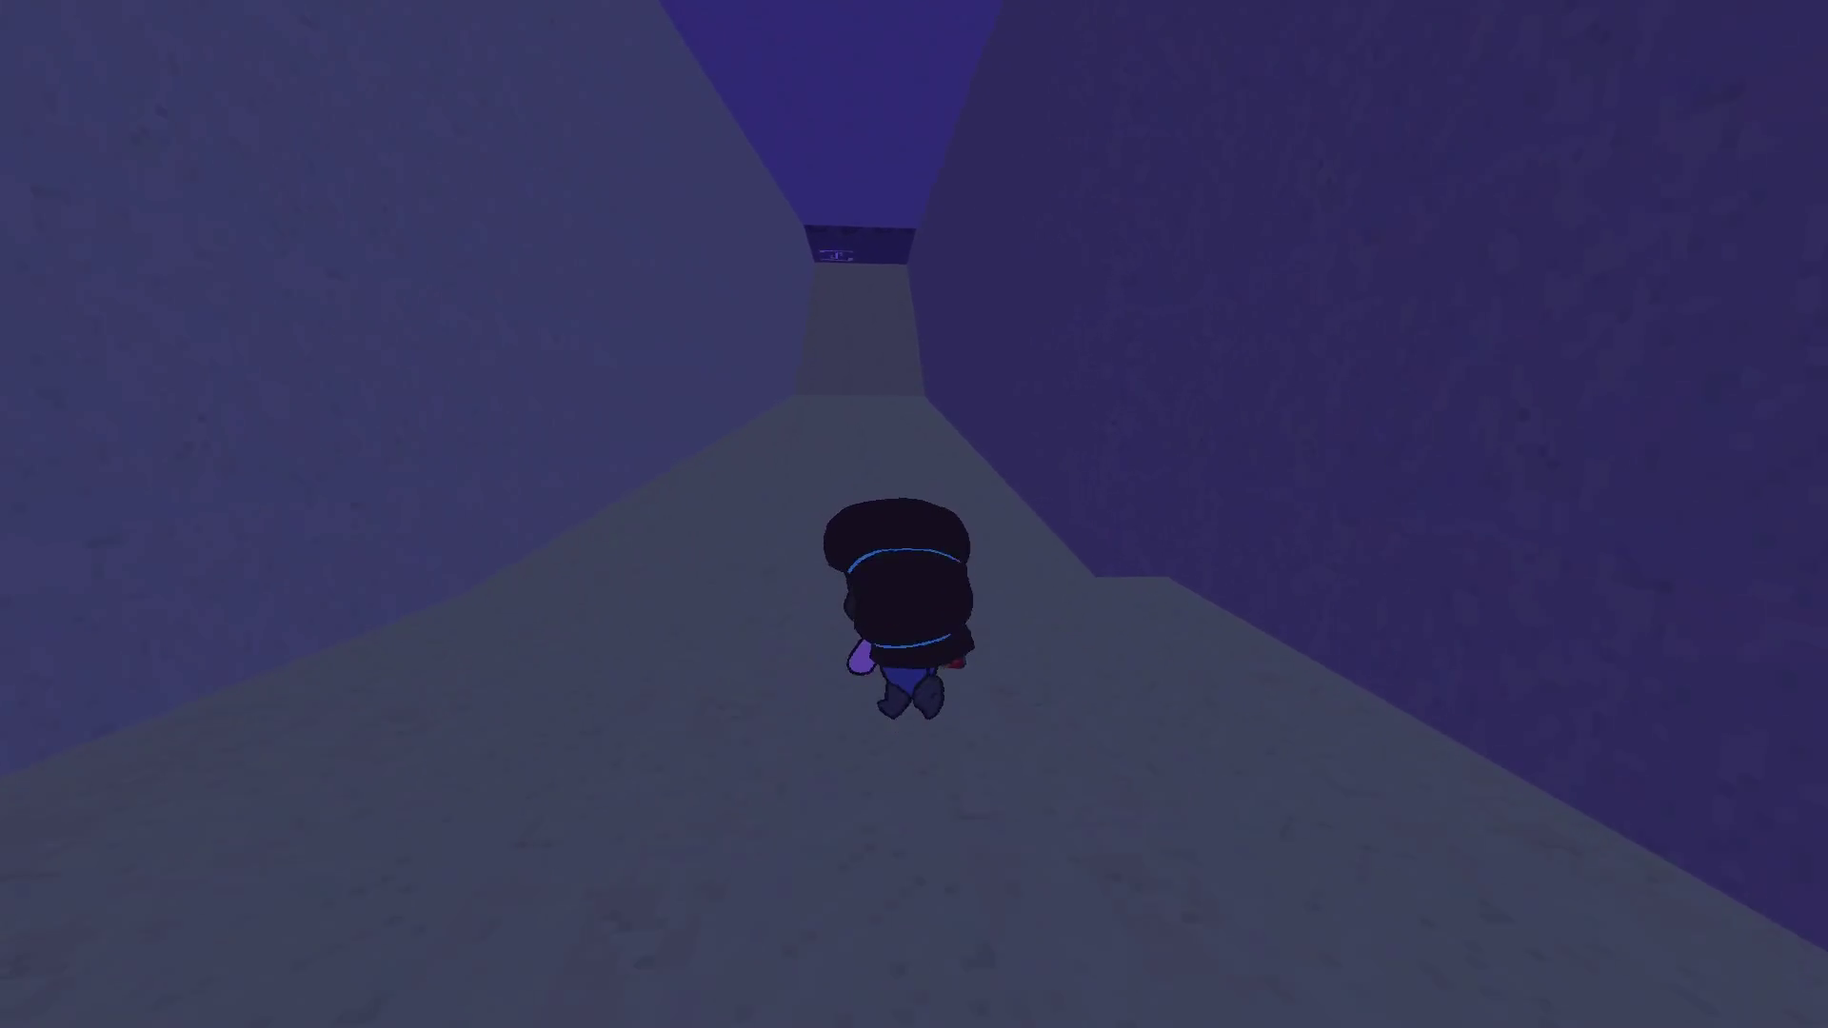
Leave the corridor beside house 1, go up the steps and walk through its room
key(s)
key(w)
key(w)
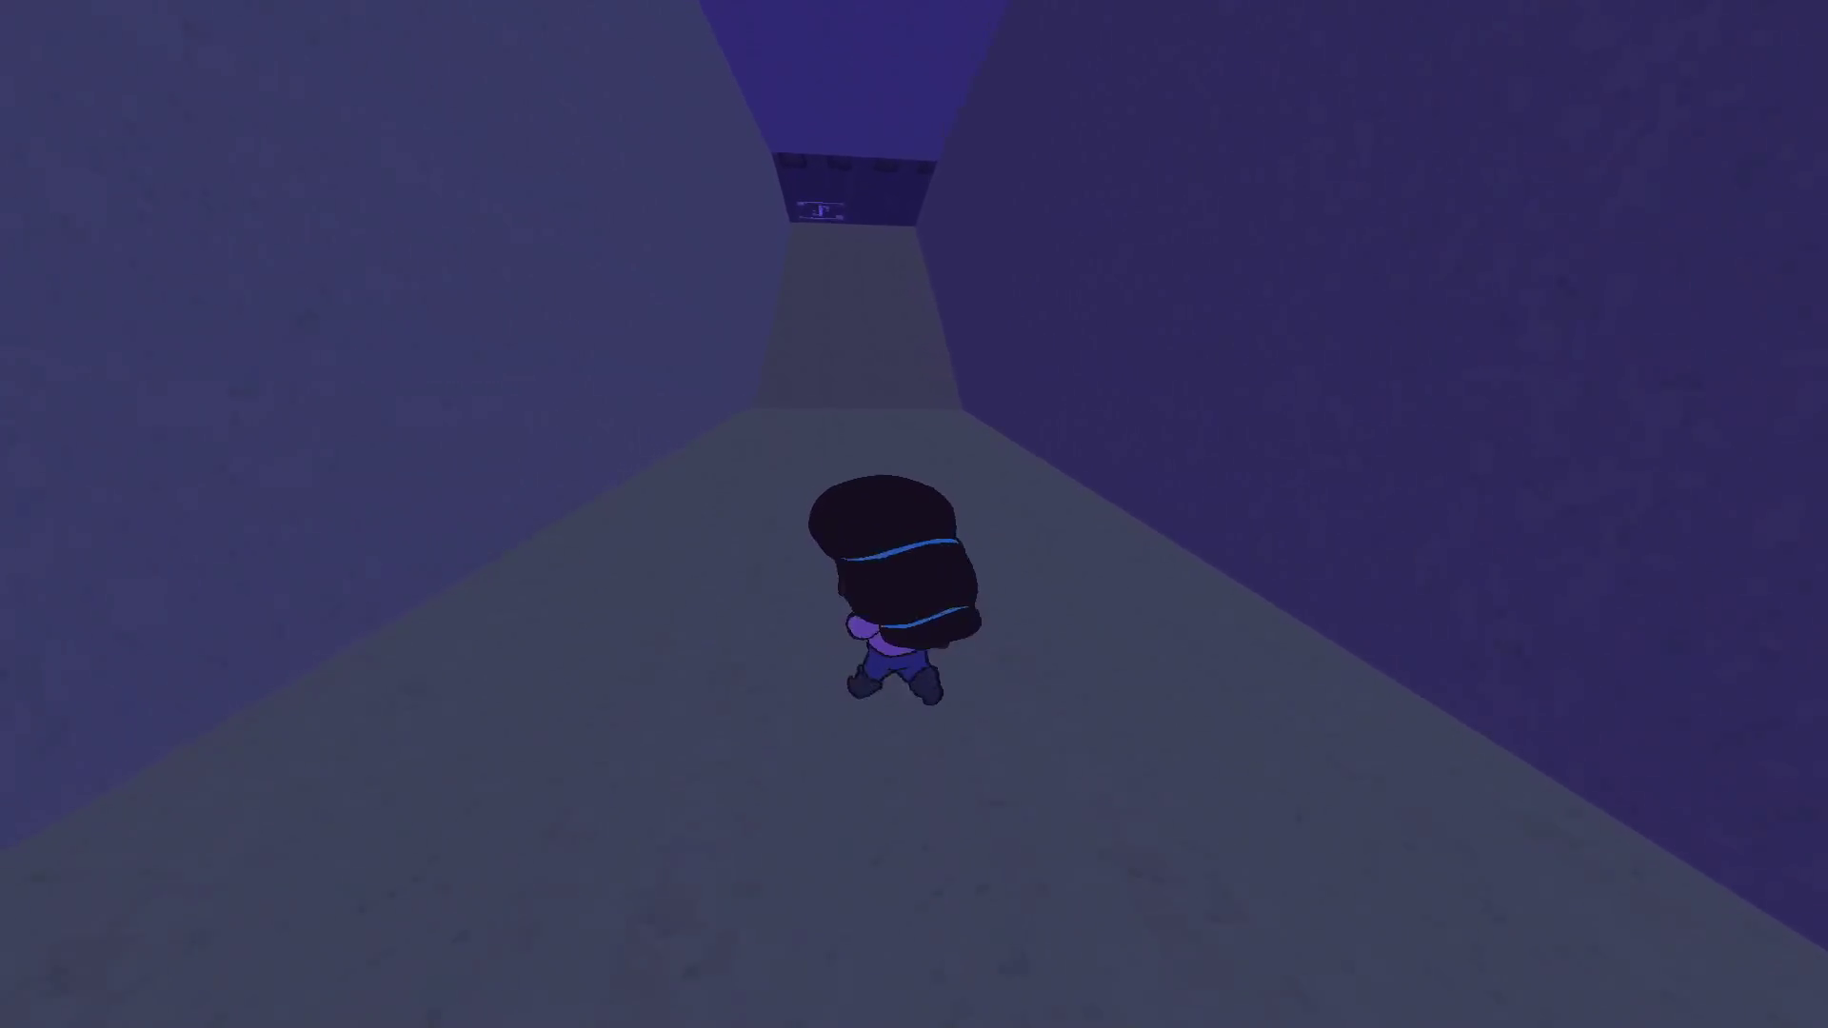
key(w)
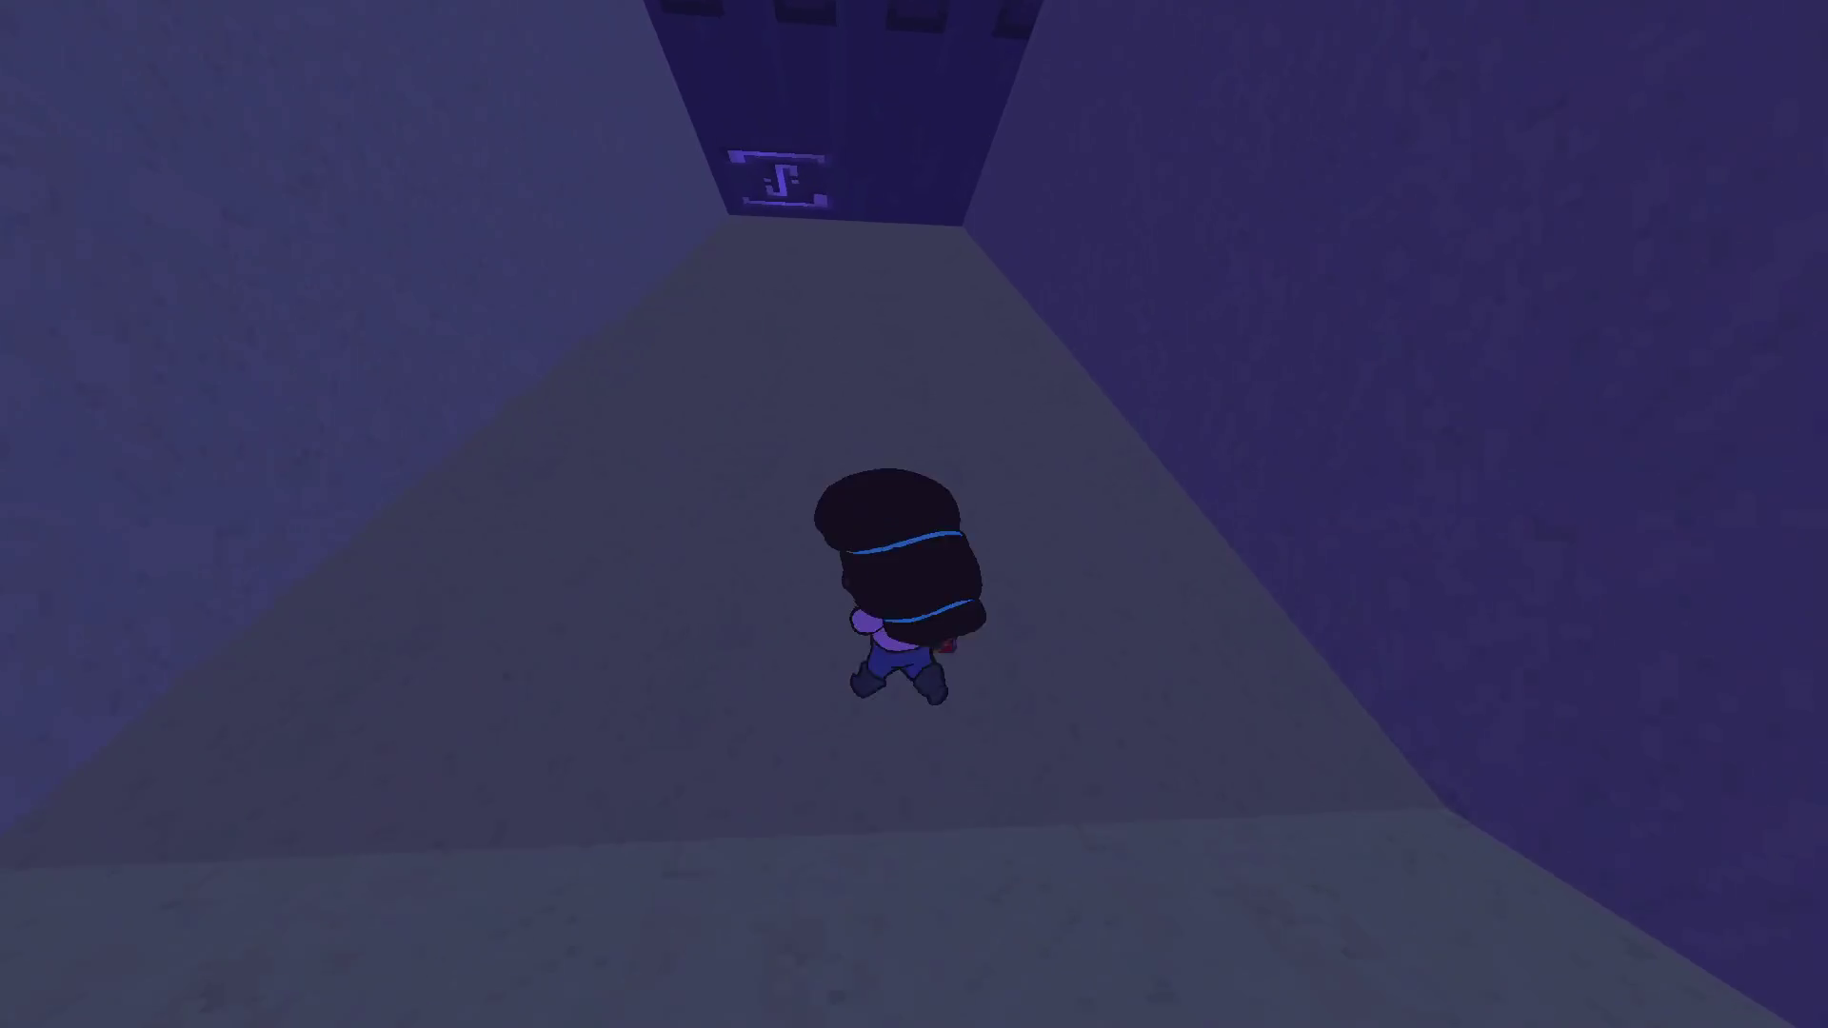
key(w)
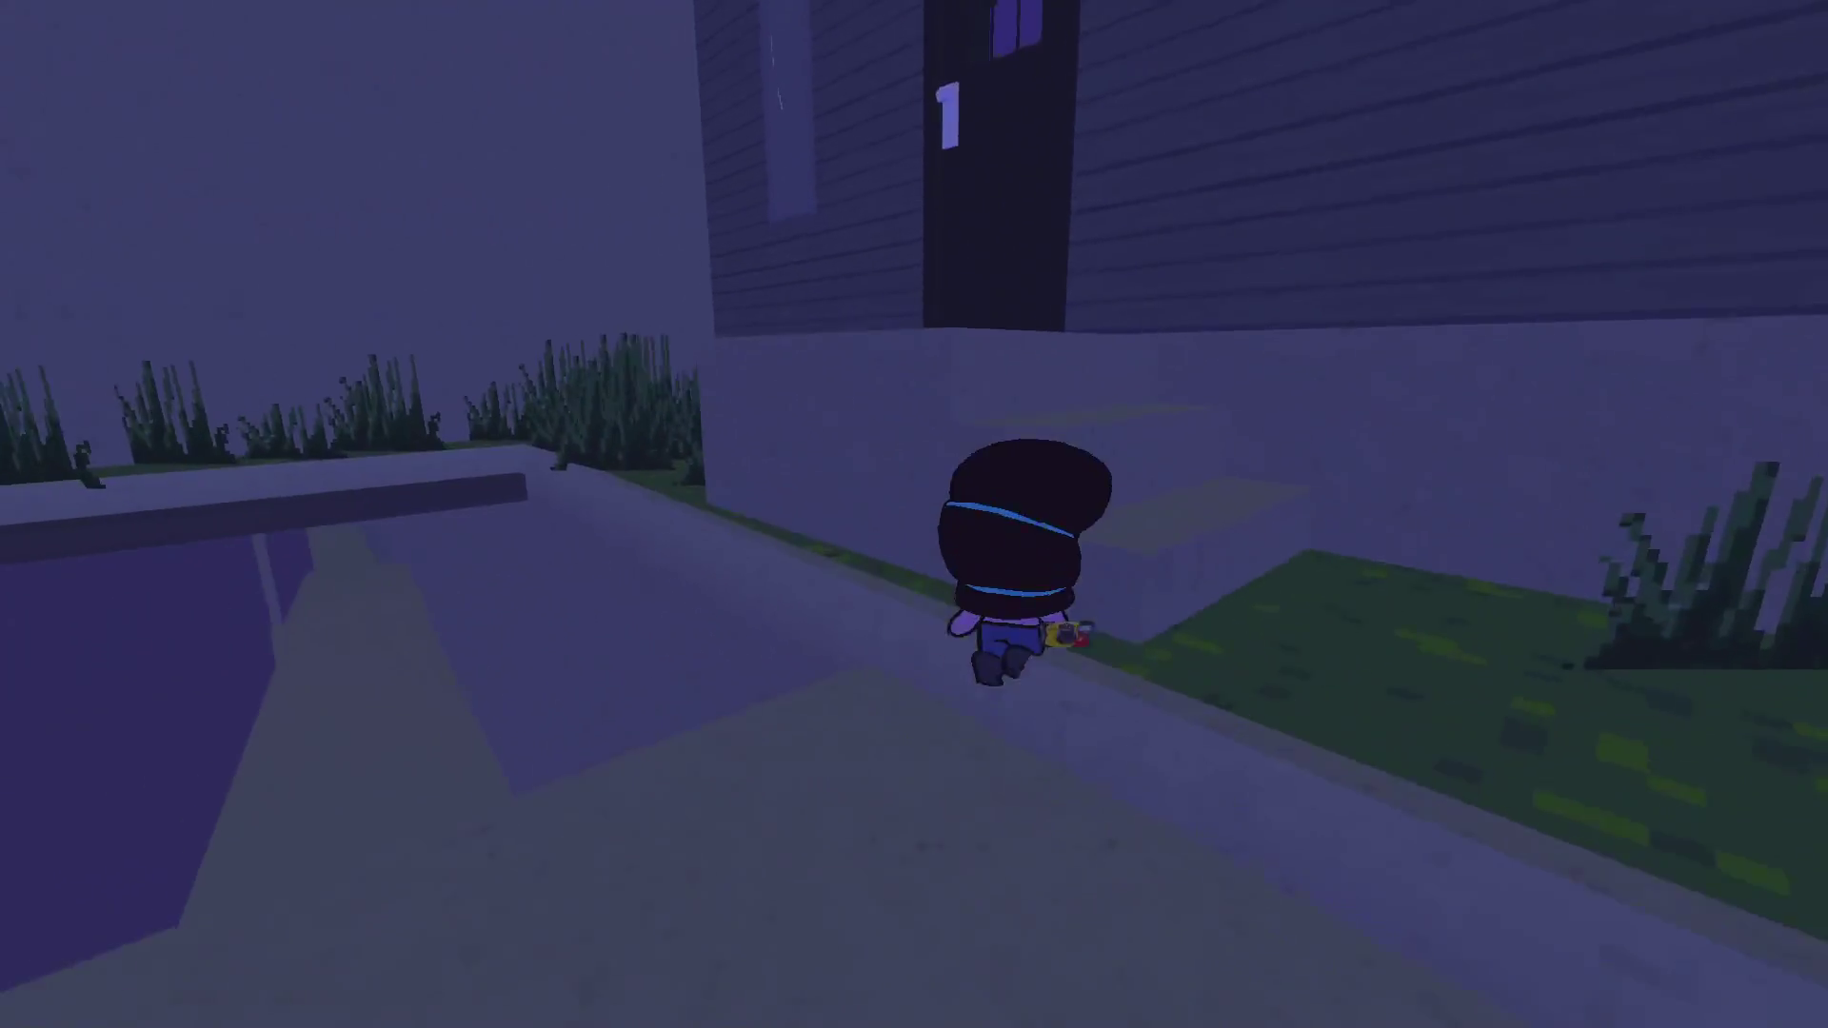
key(w)
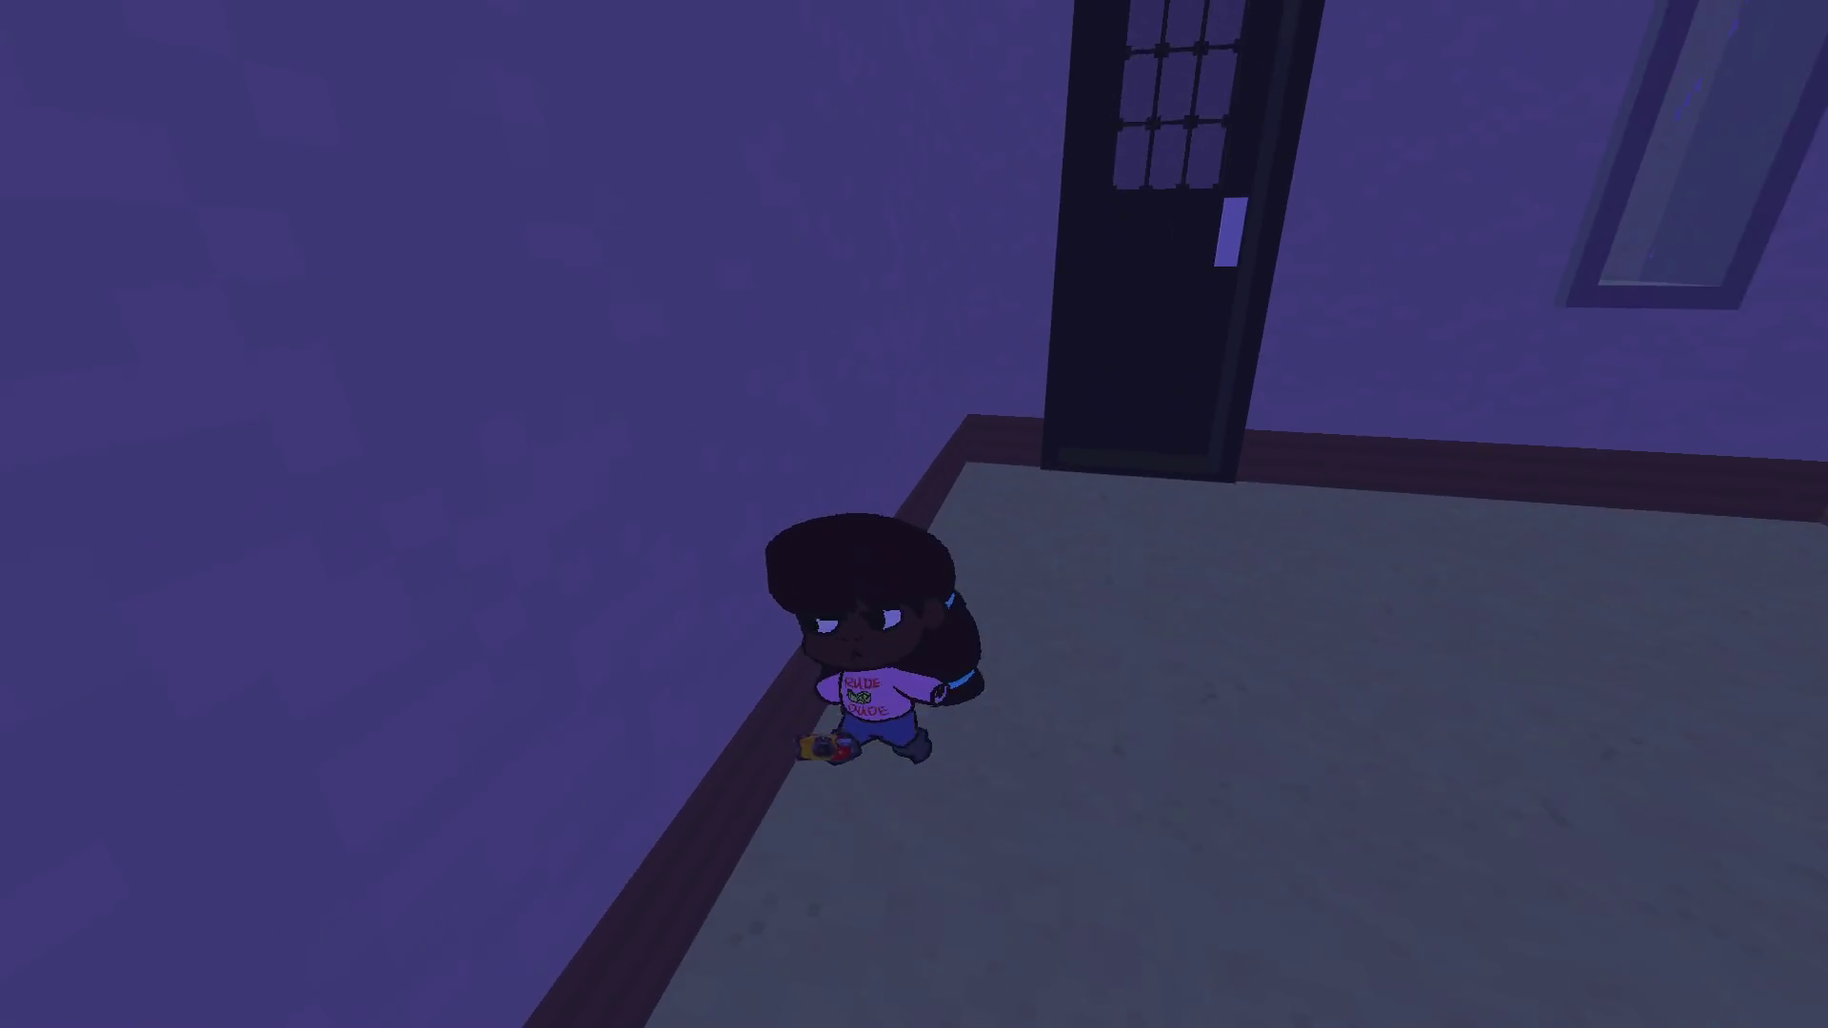
key(w)
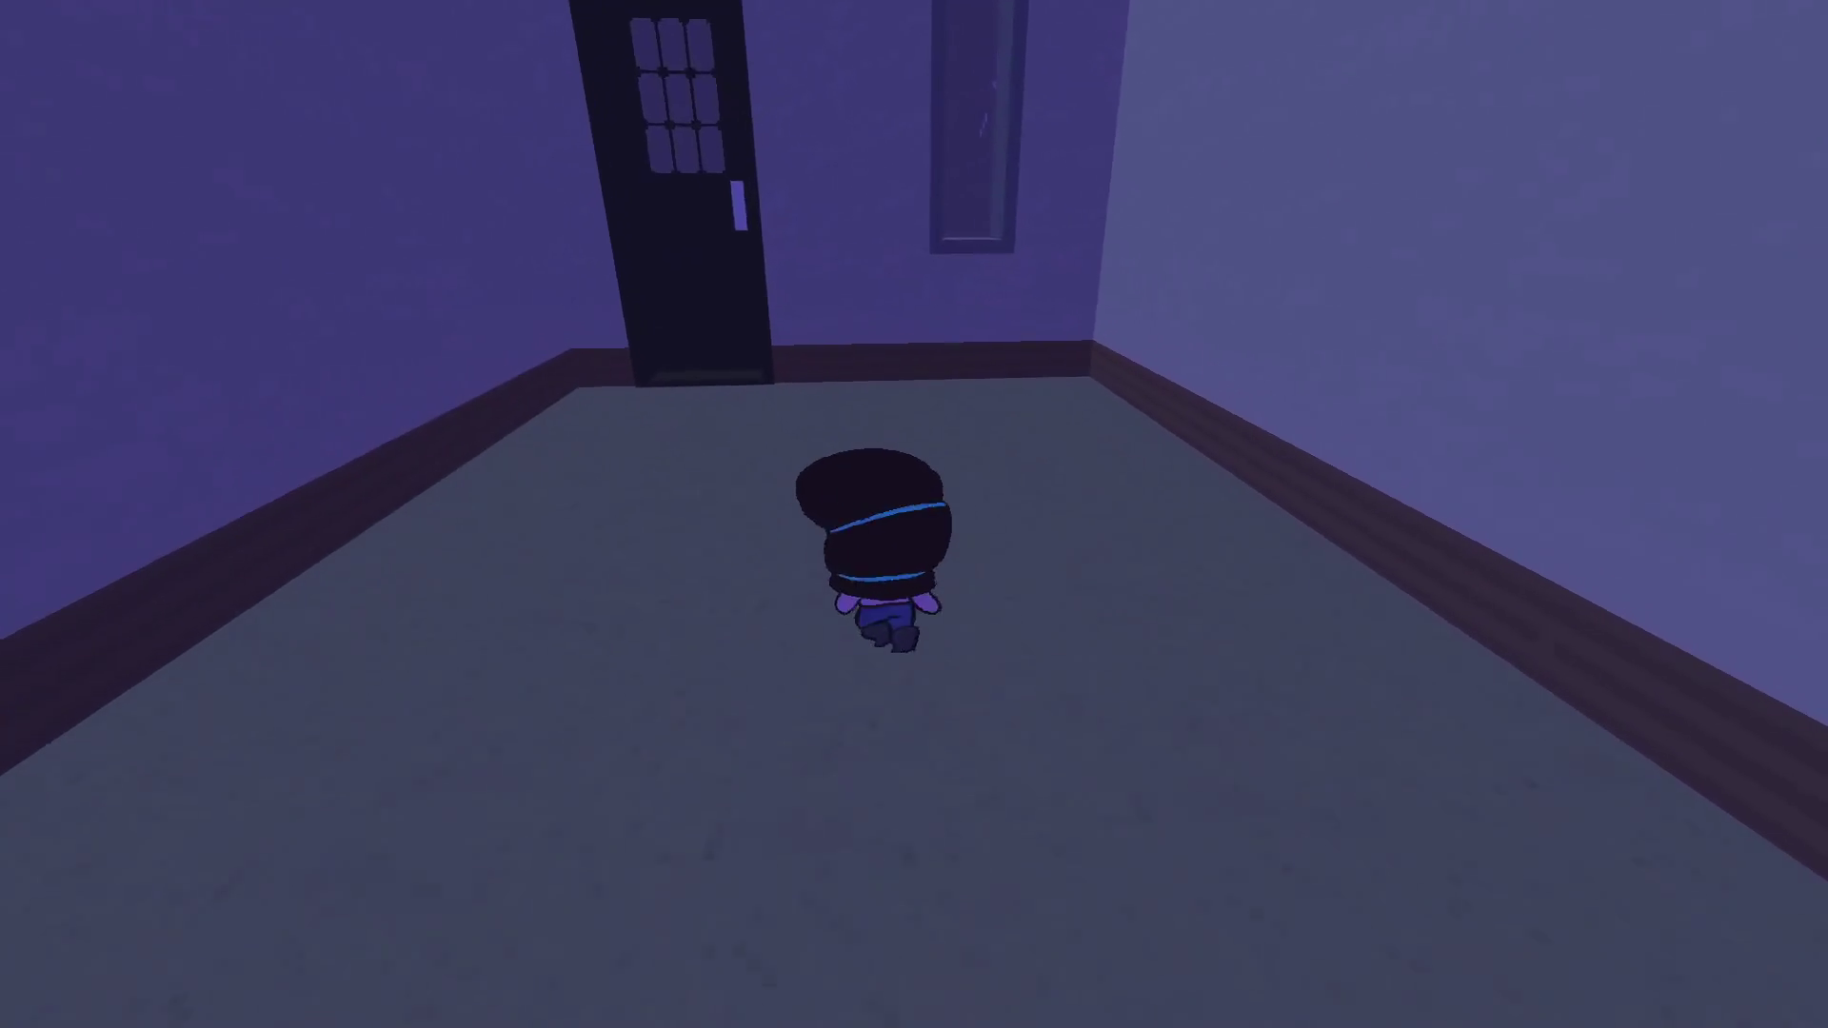
key(w)
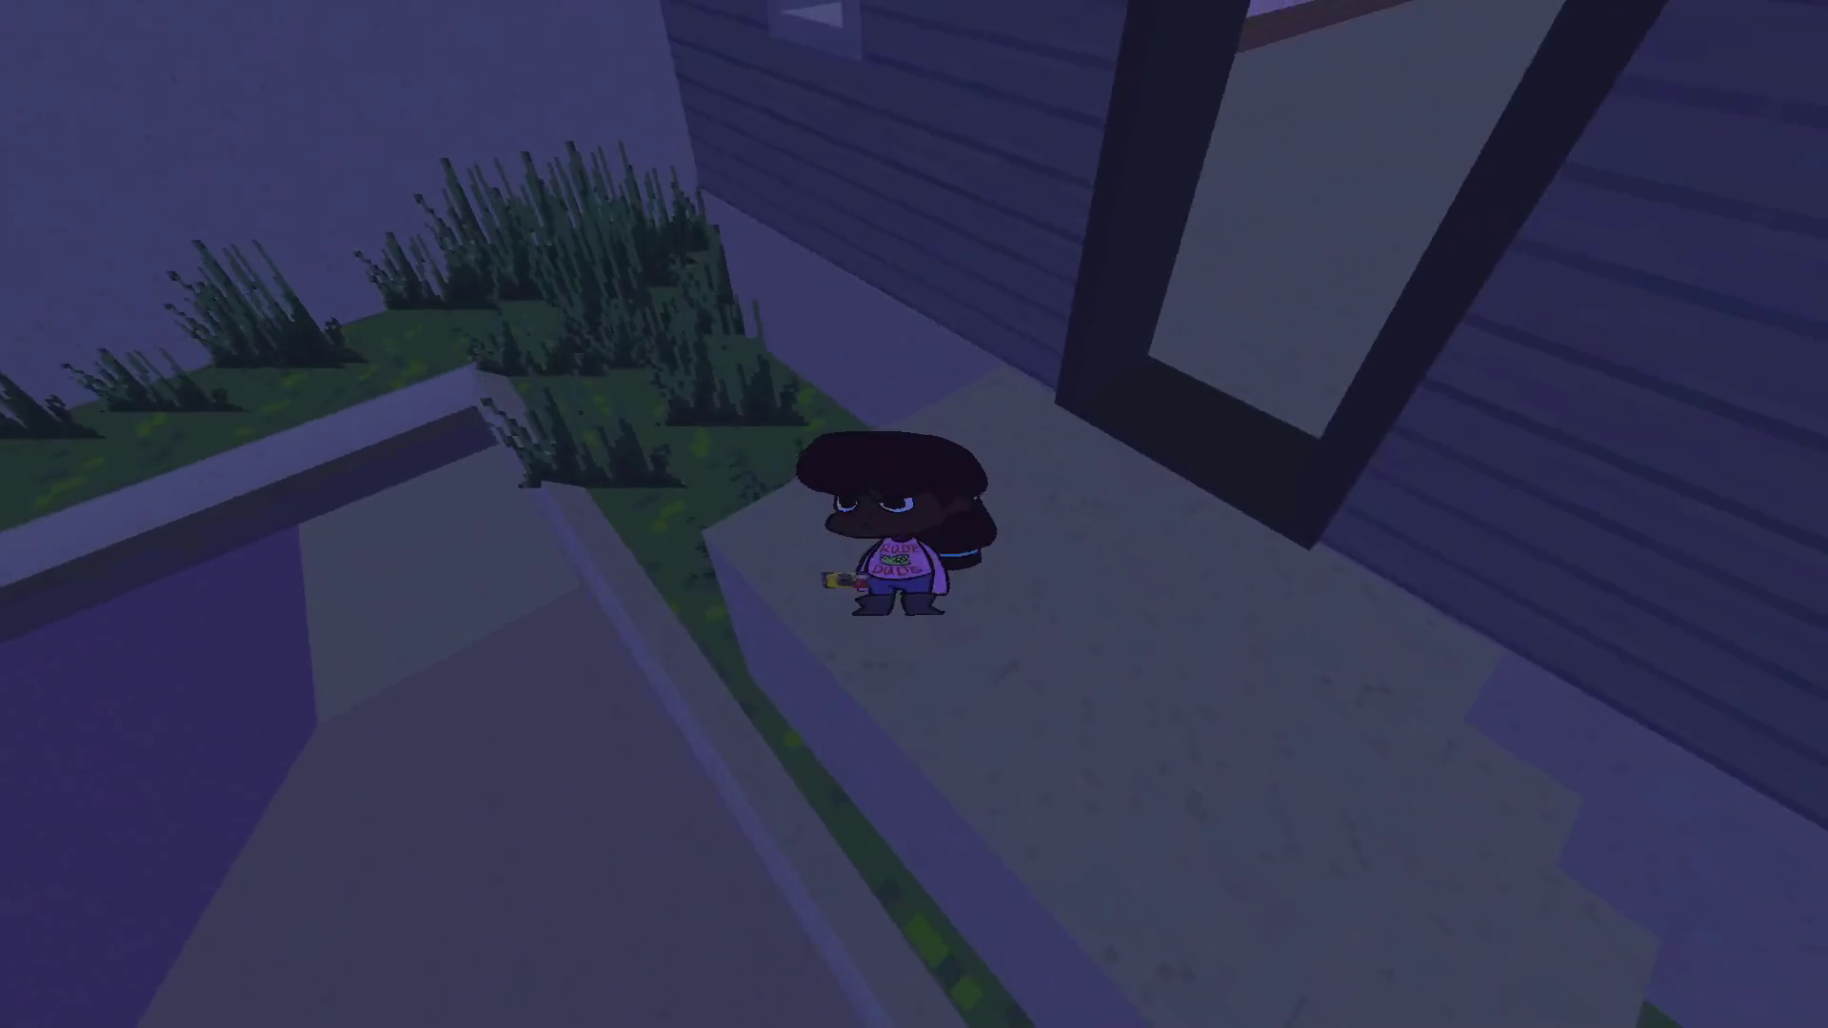
Cross the rooftop, follow the garden path and exit through the courtyard door onto the street
key(w)
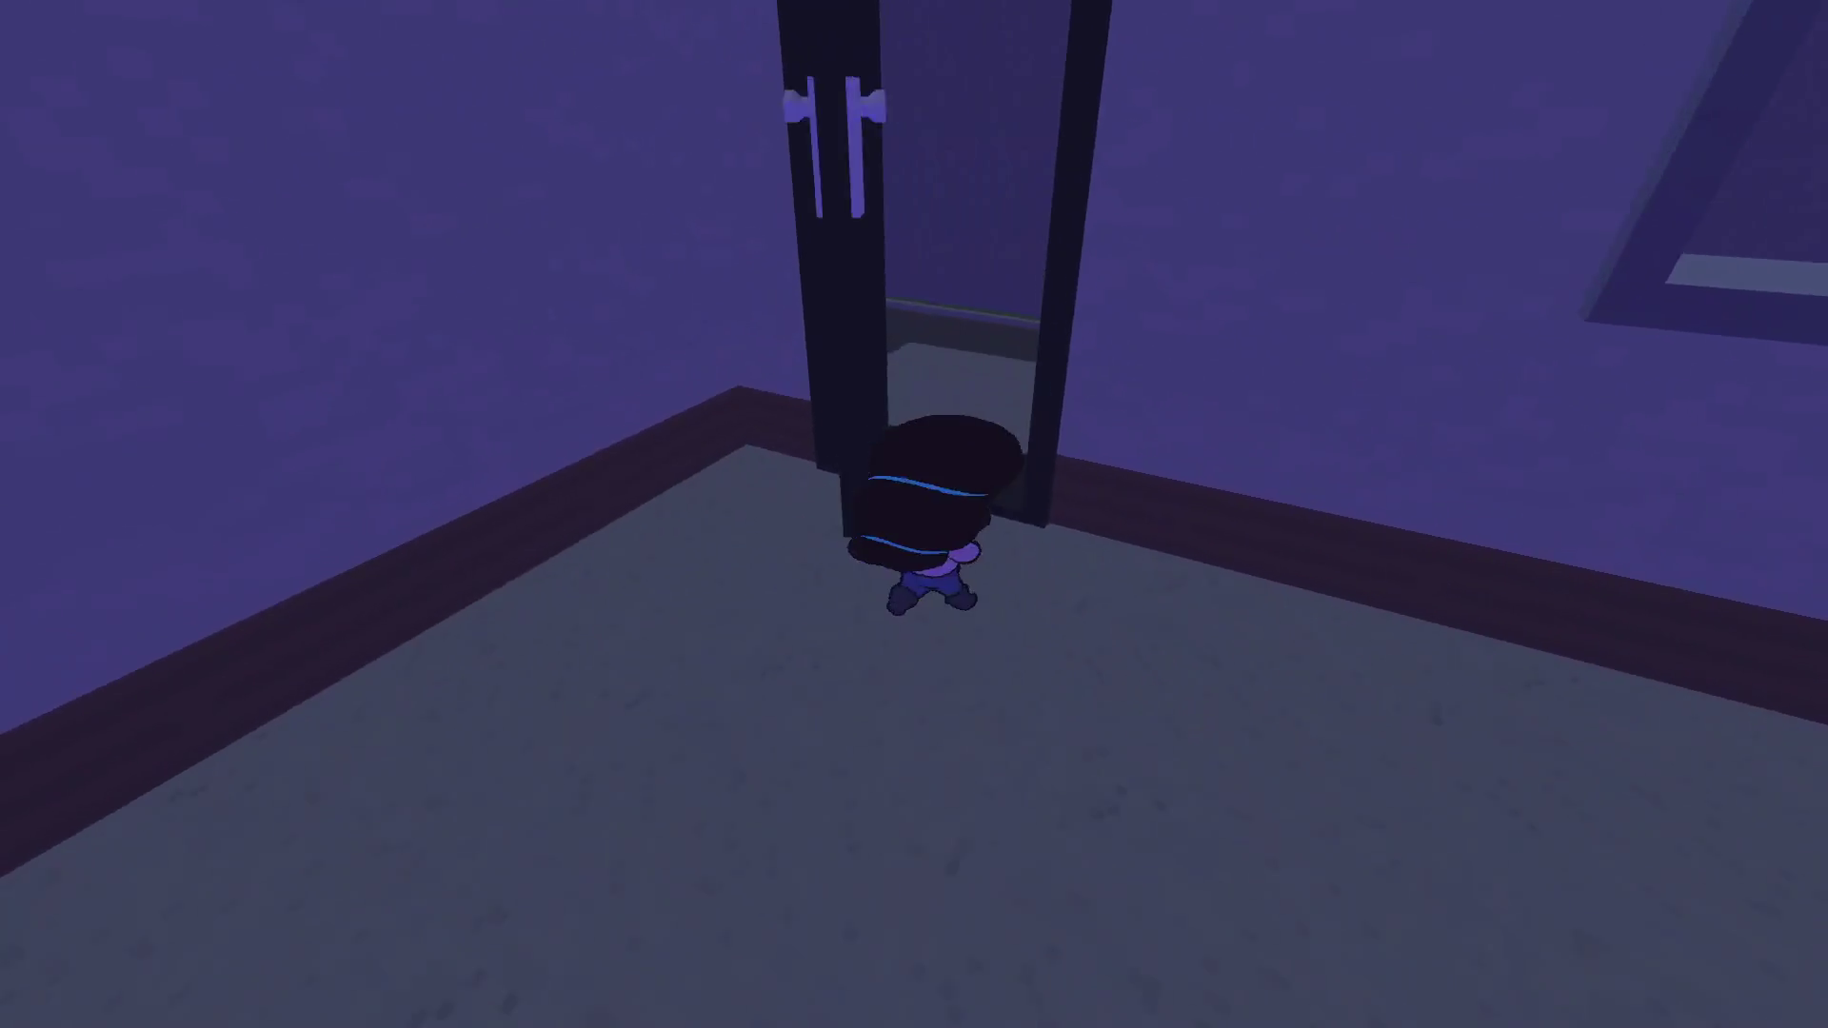
key(w)
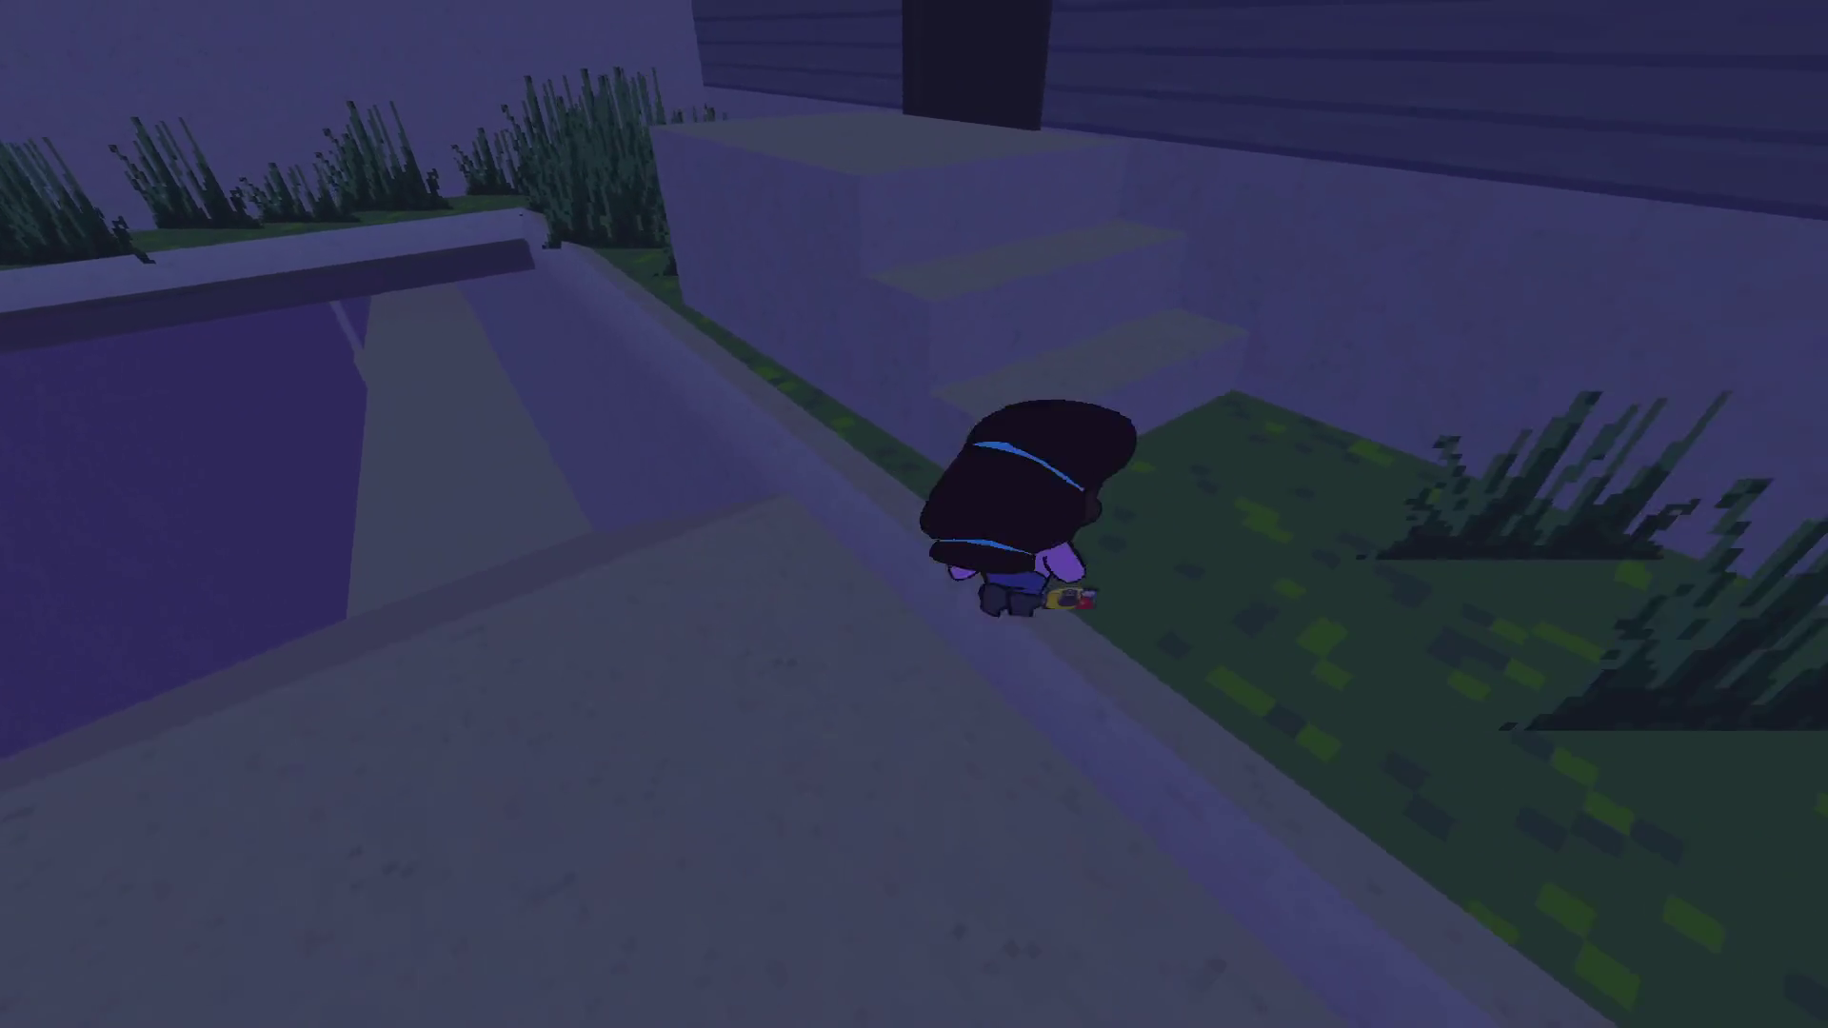
key(w)
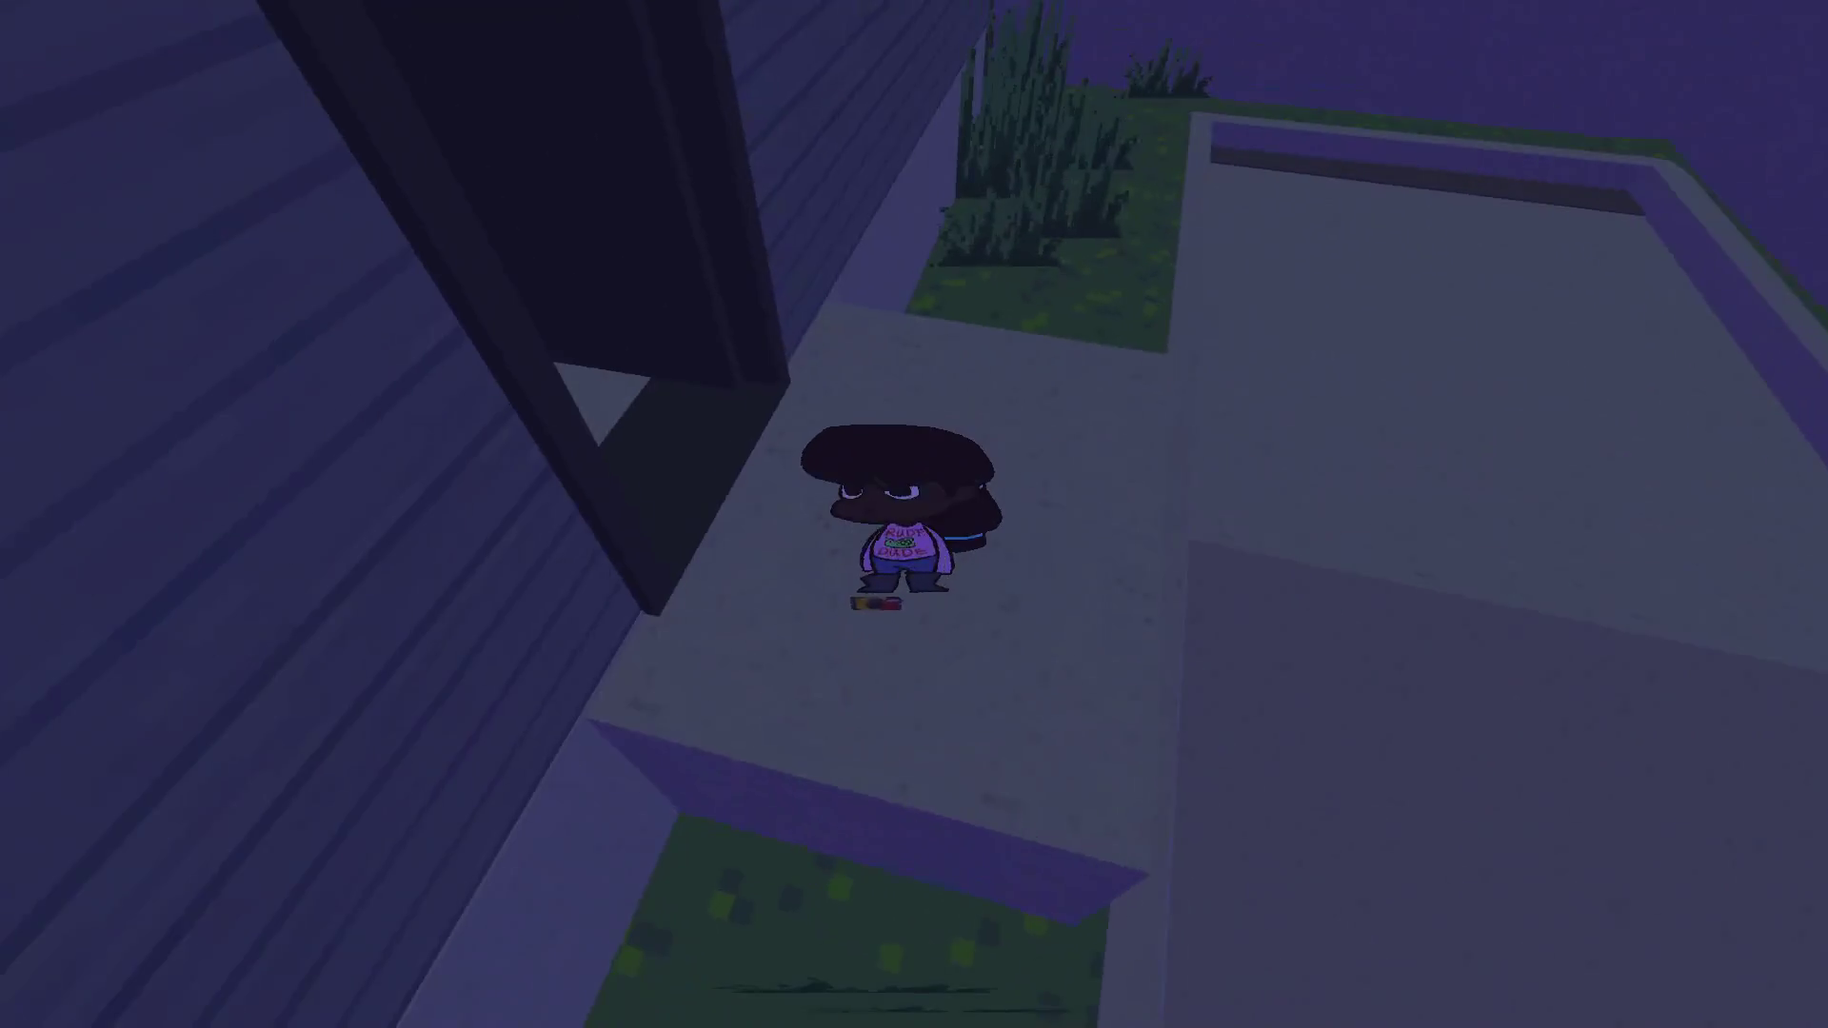
key(w)
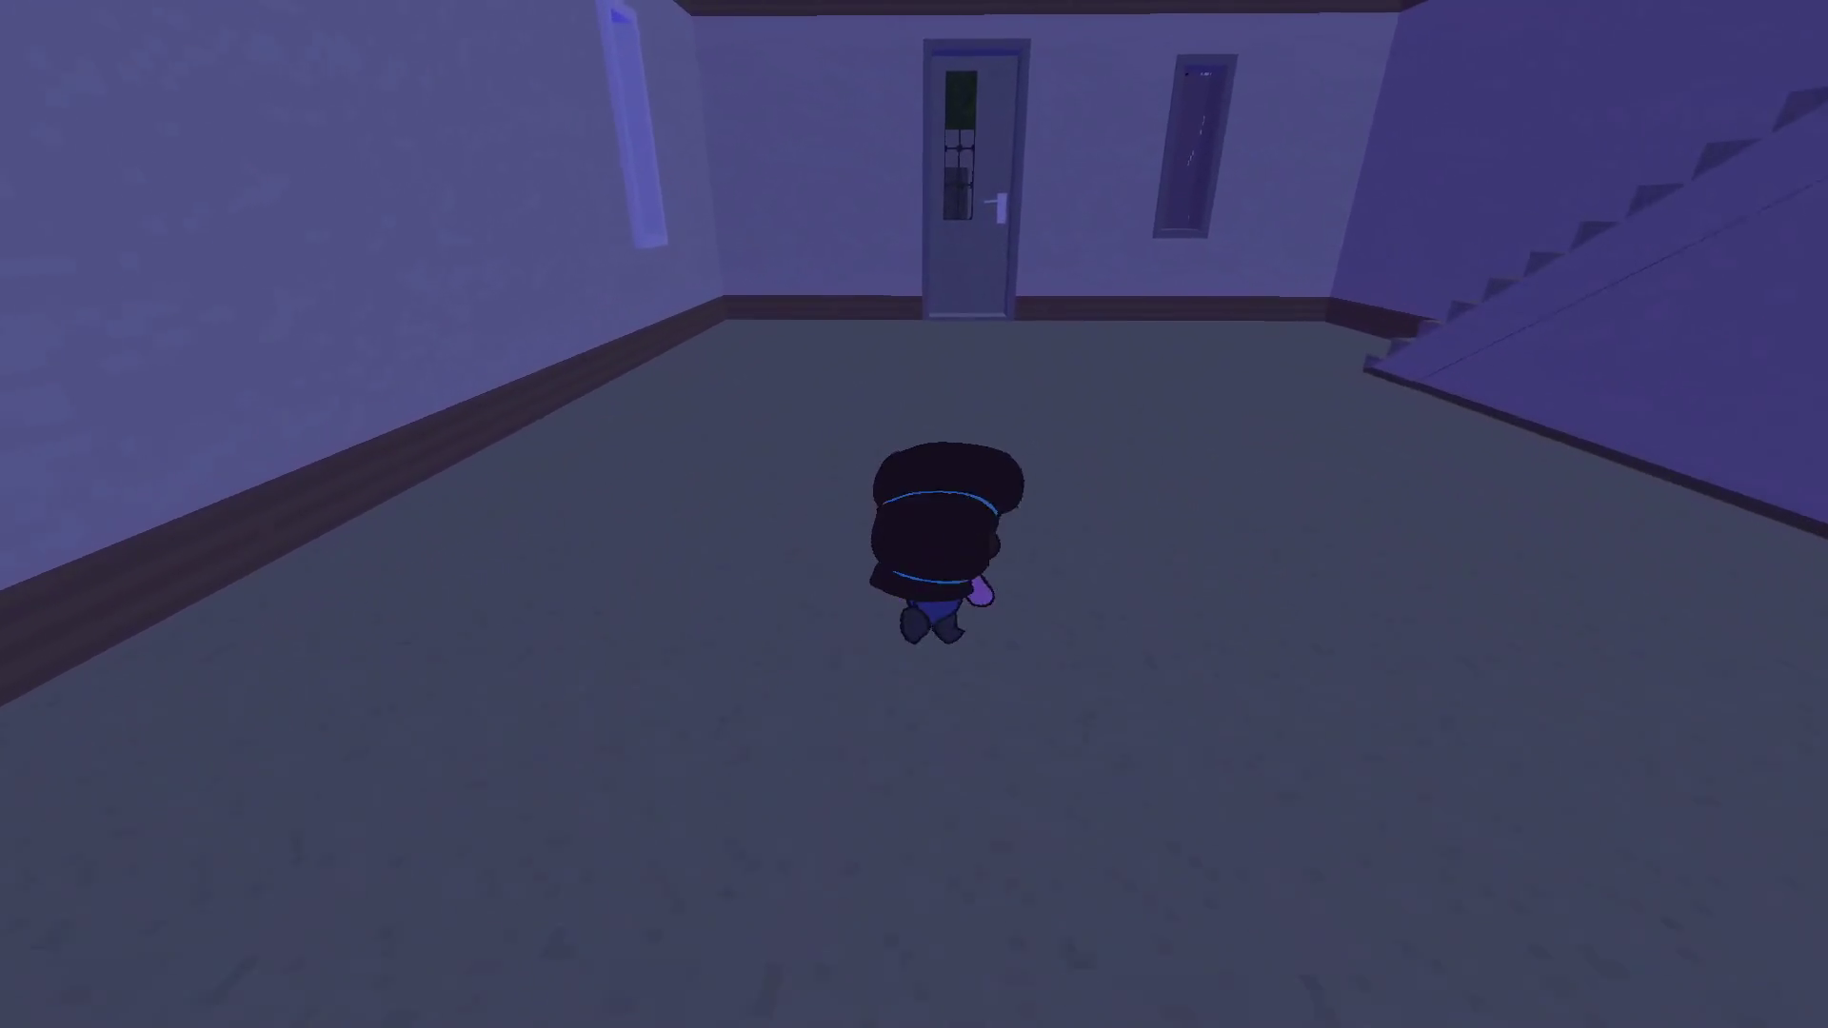
key(w)
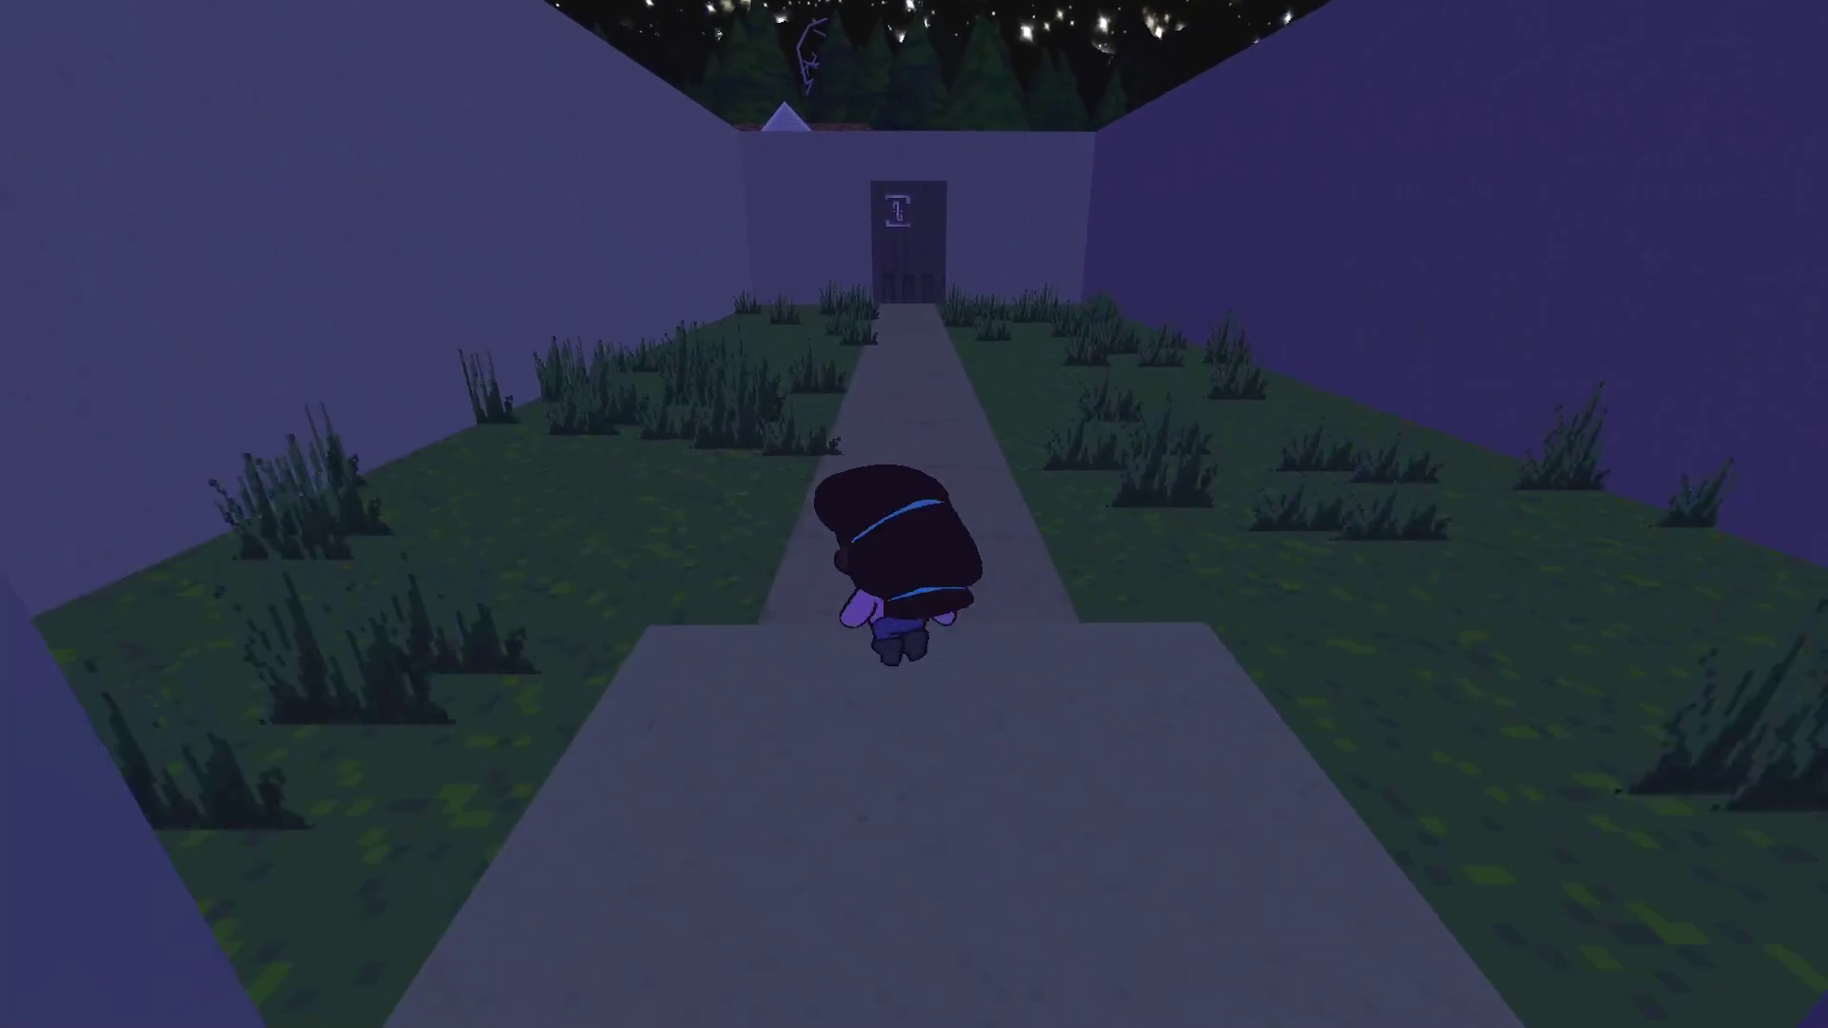
key(w)
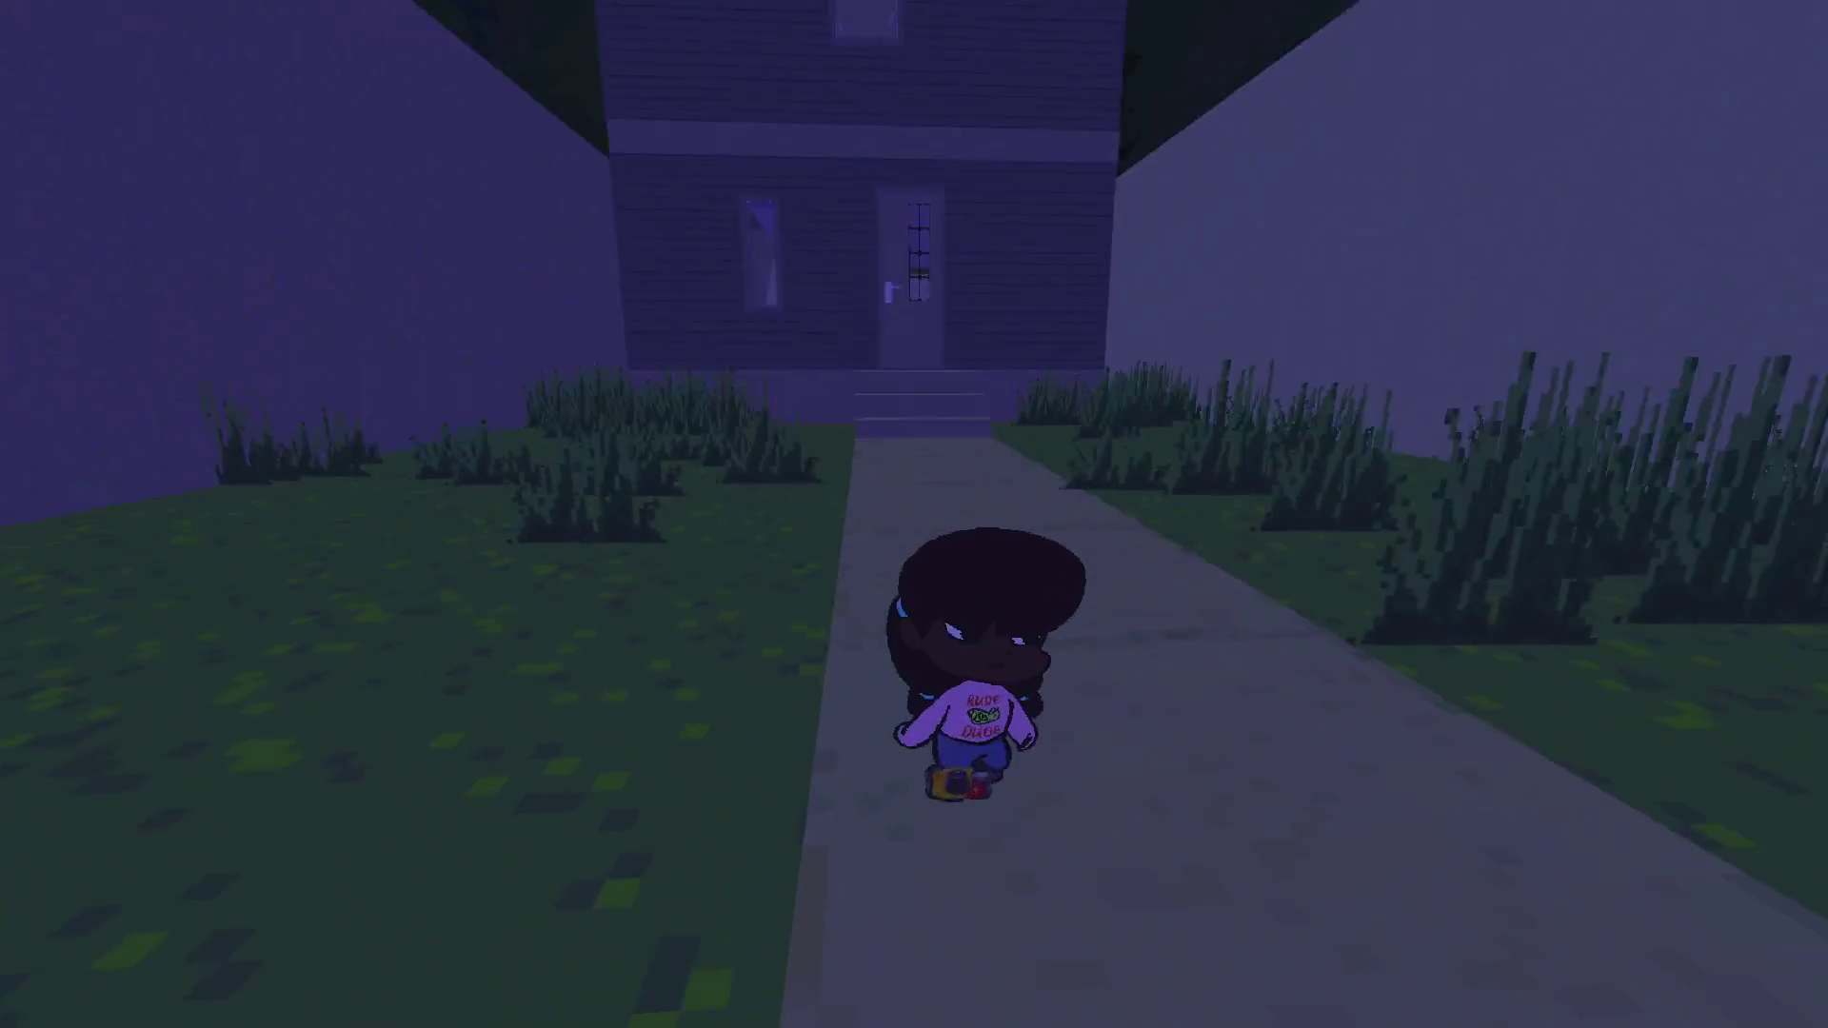
key(w)
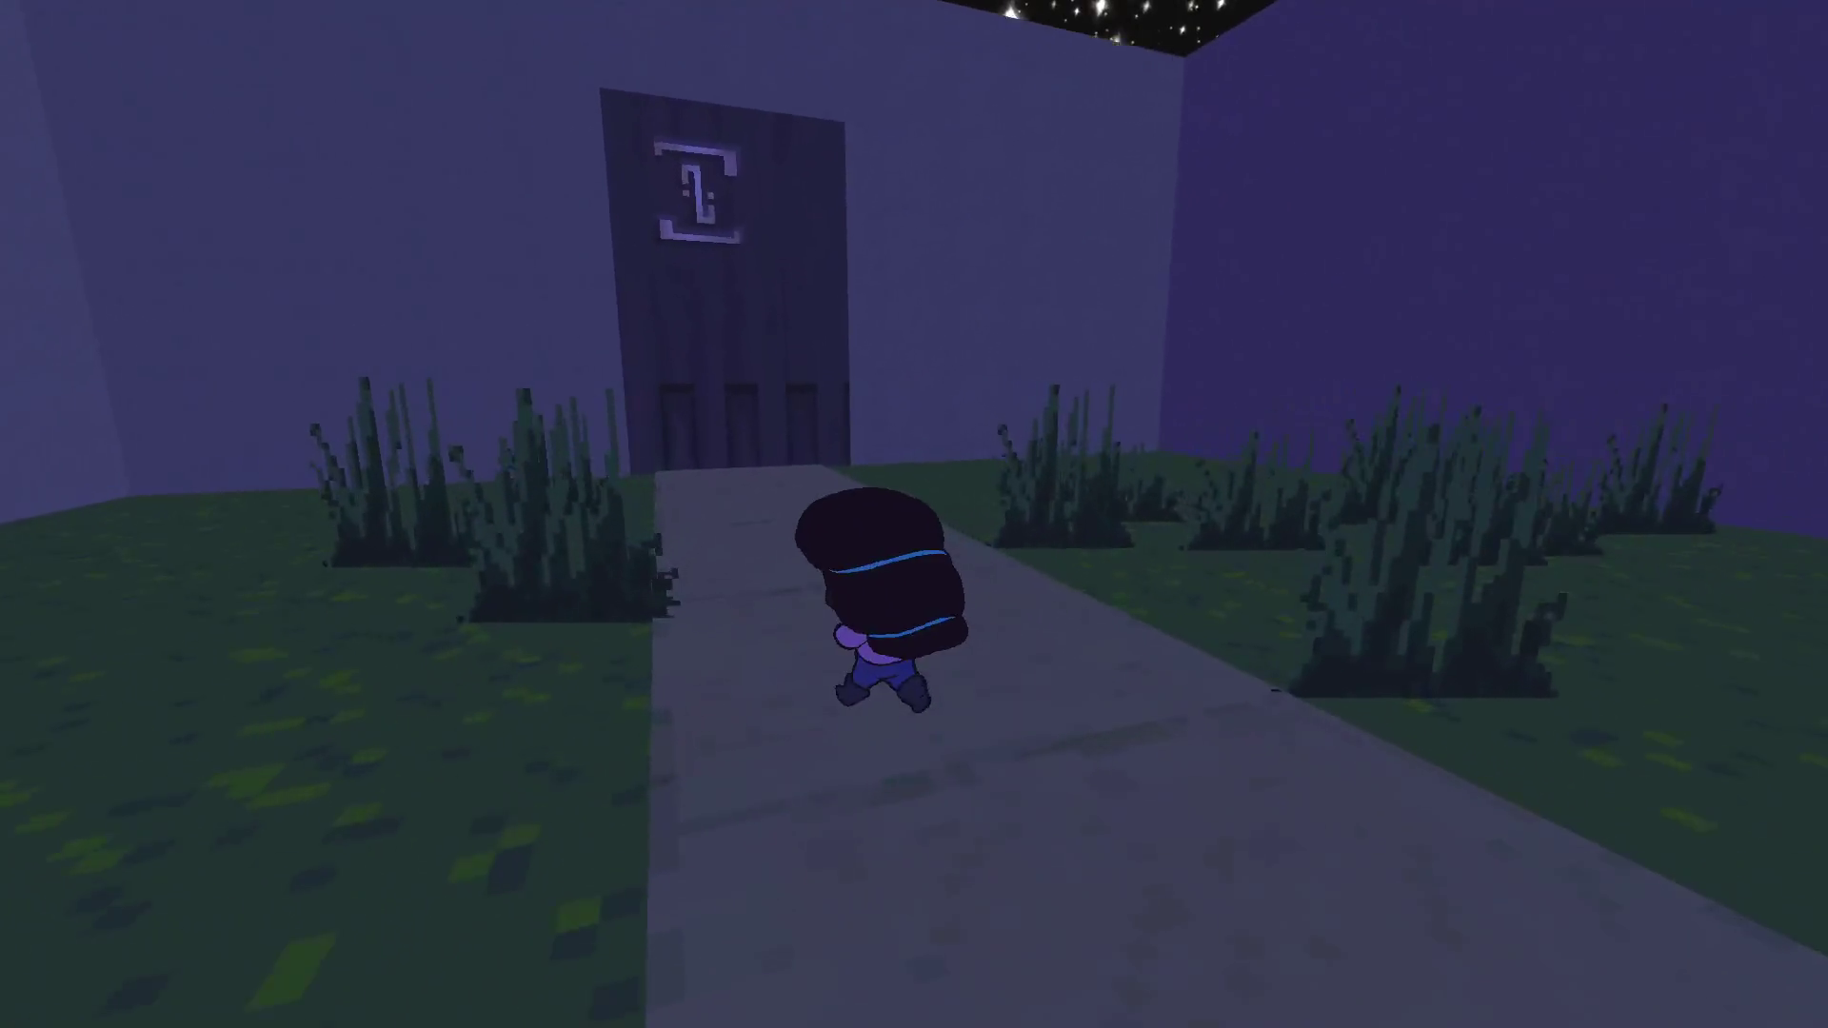
key(w)
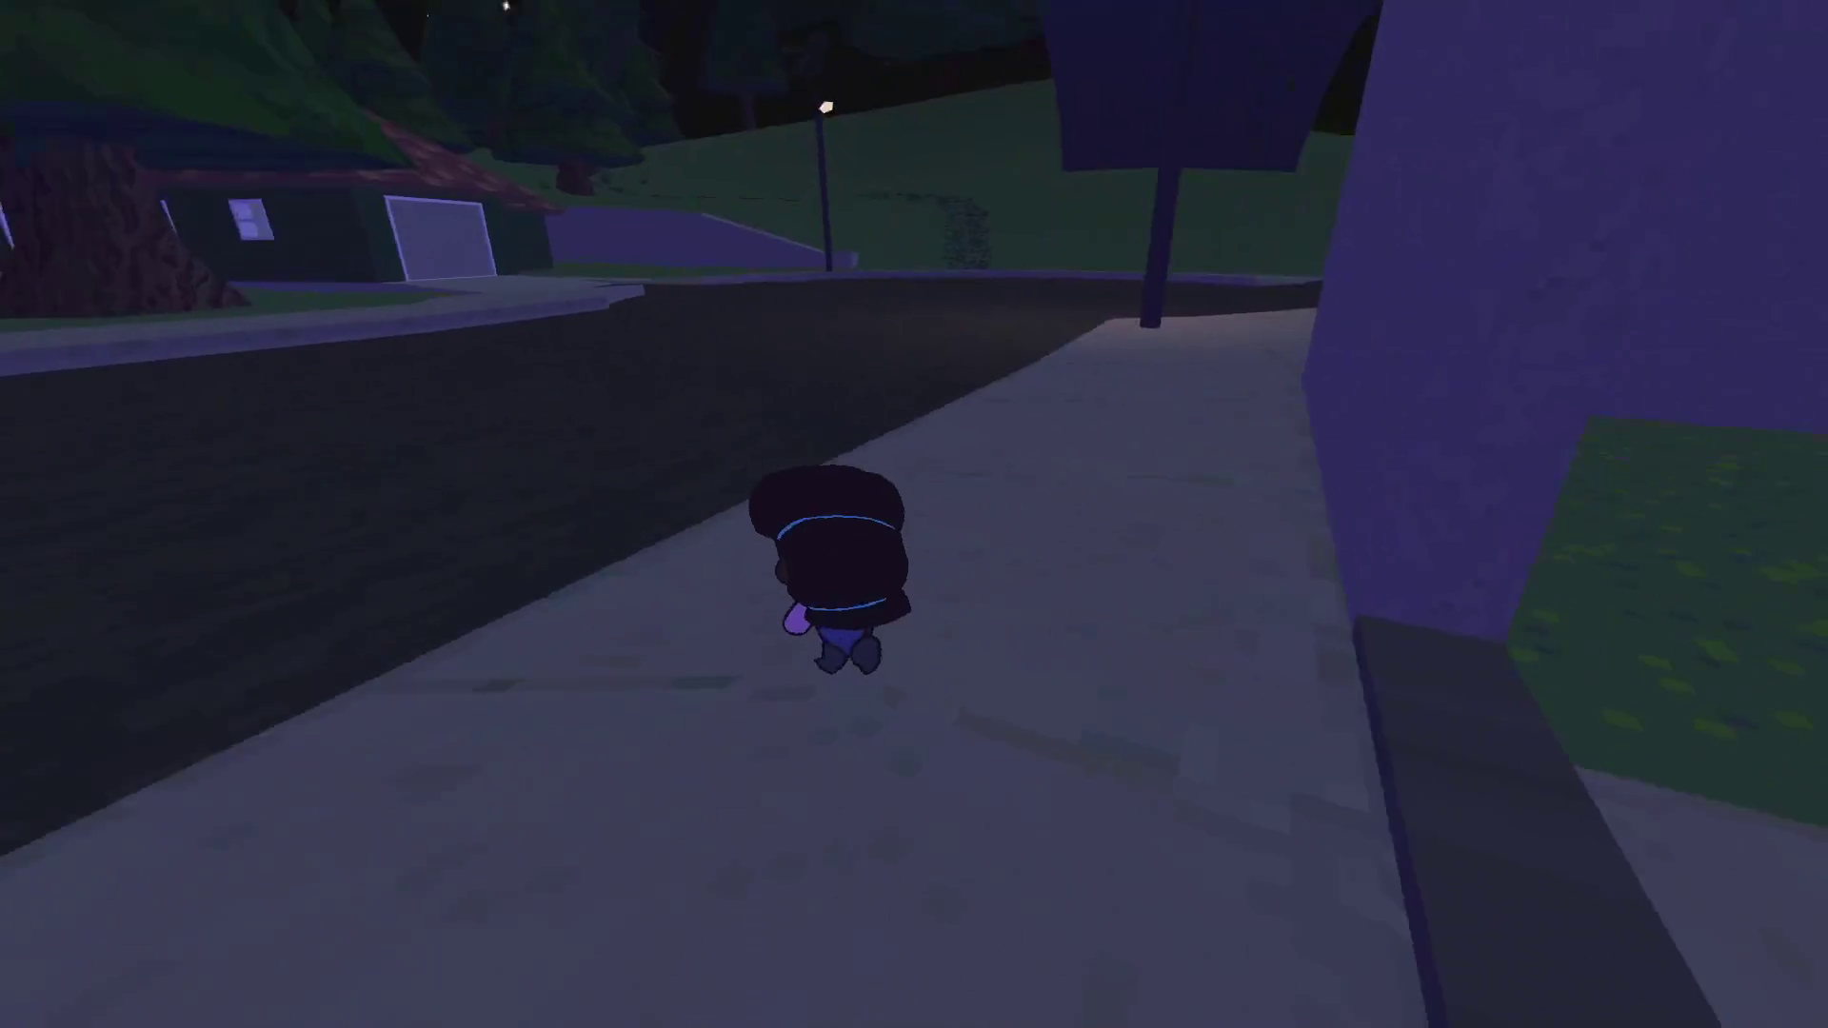
key(w)
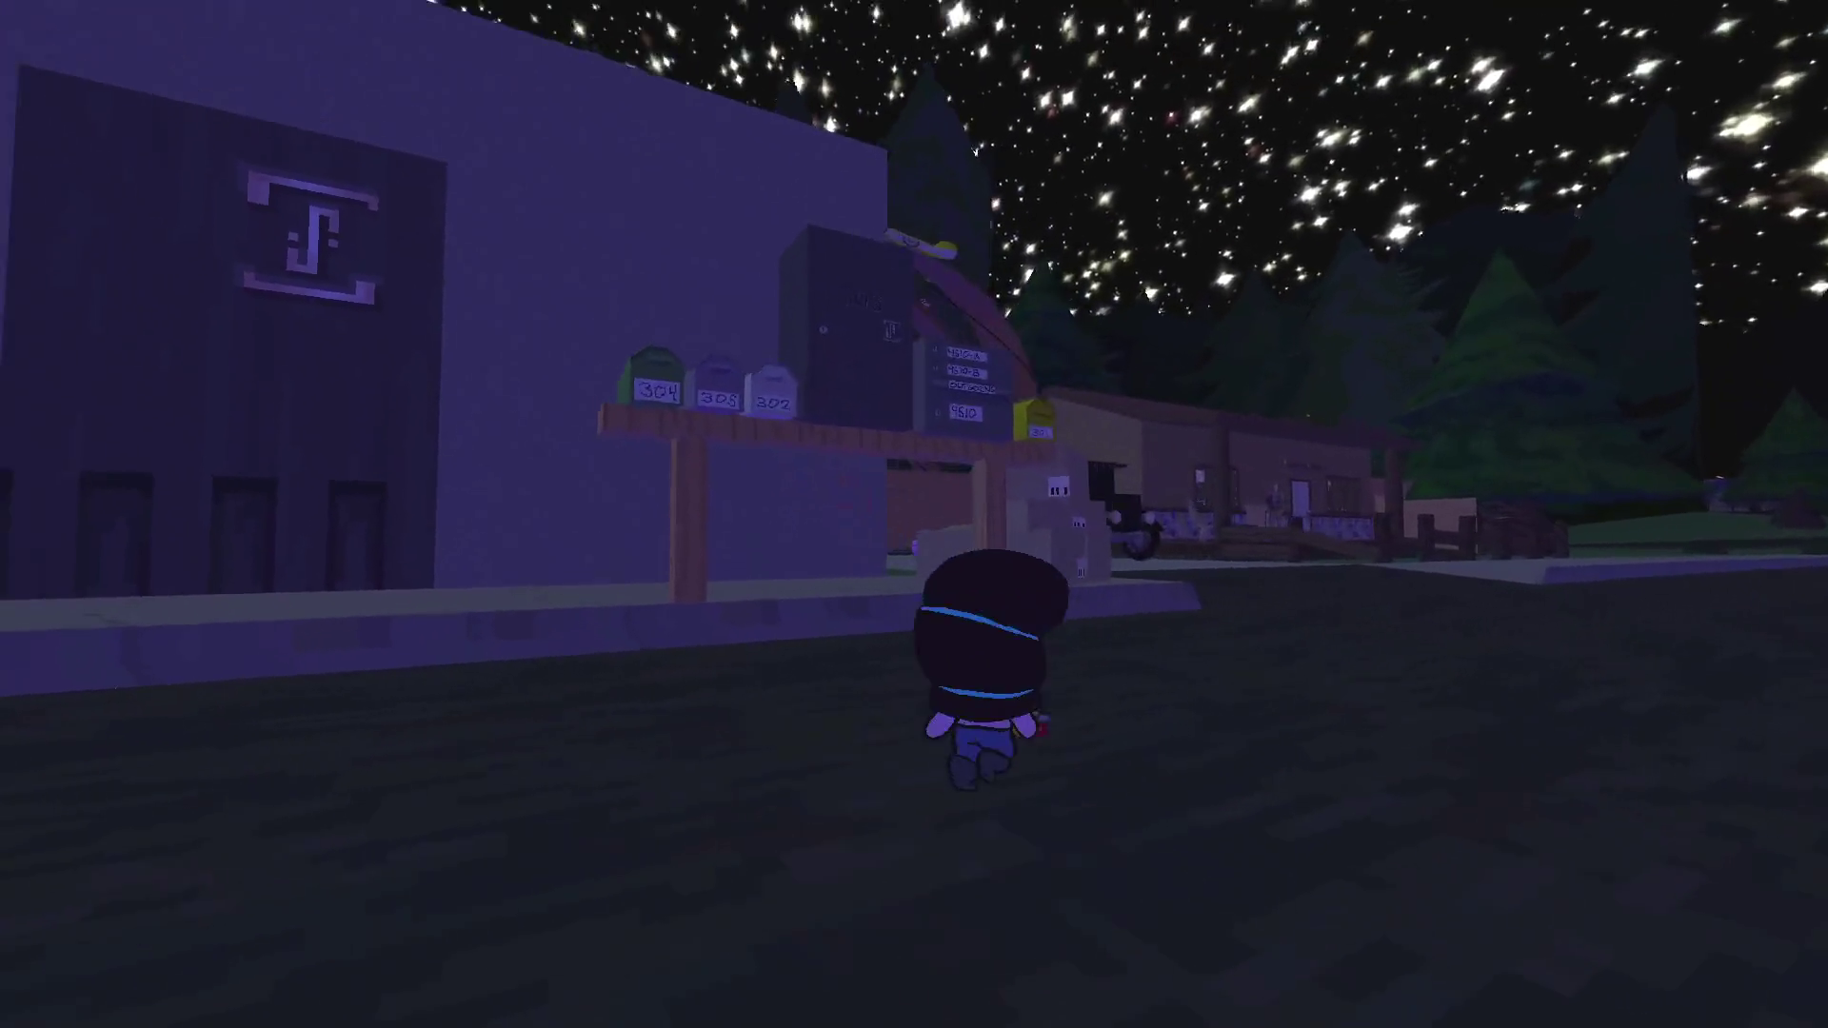
Climb the stacked boxes and yellow mailbox, then hop down and cross the street
key(s)
key(w)
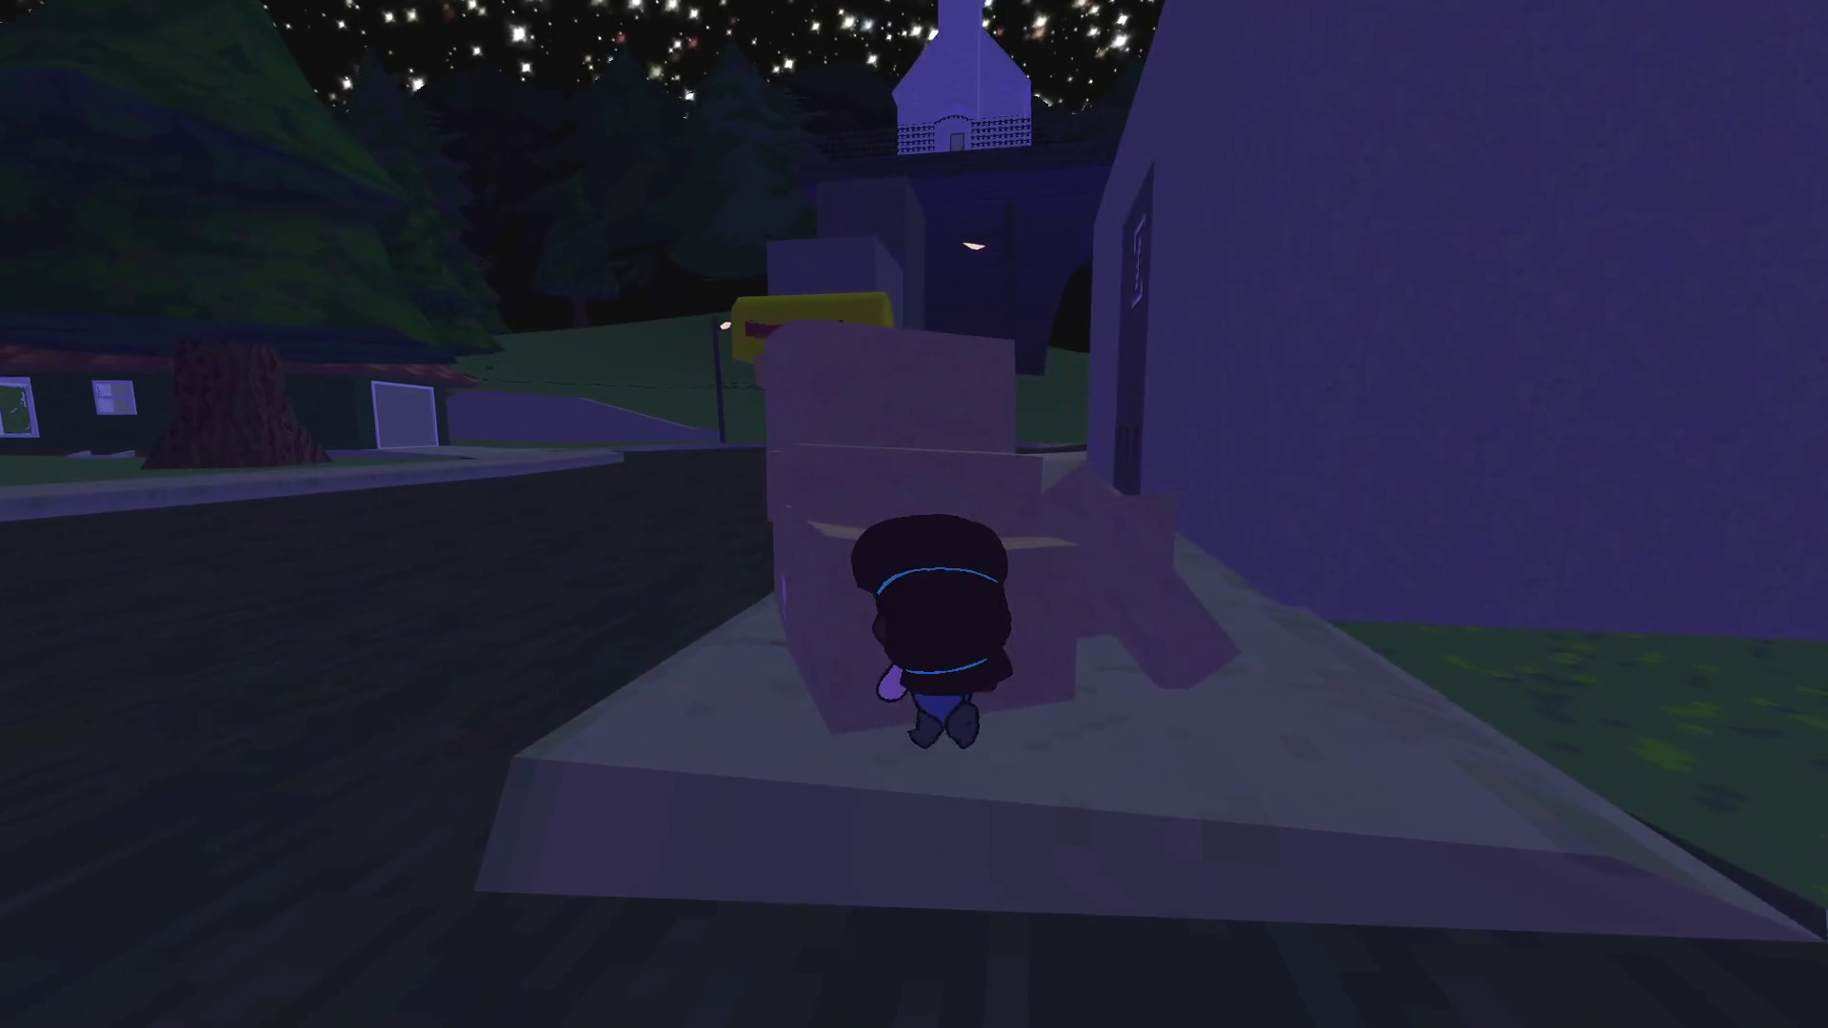
key(space)
key(s)
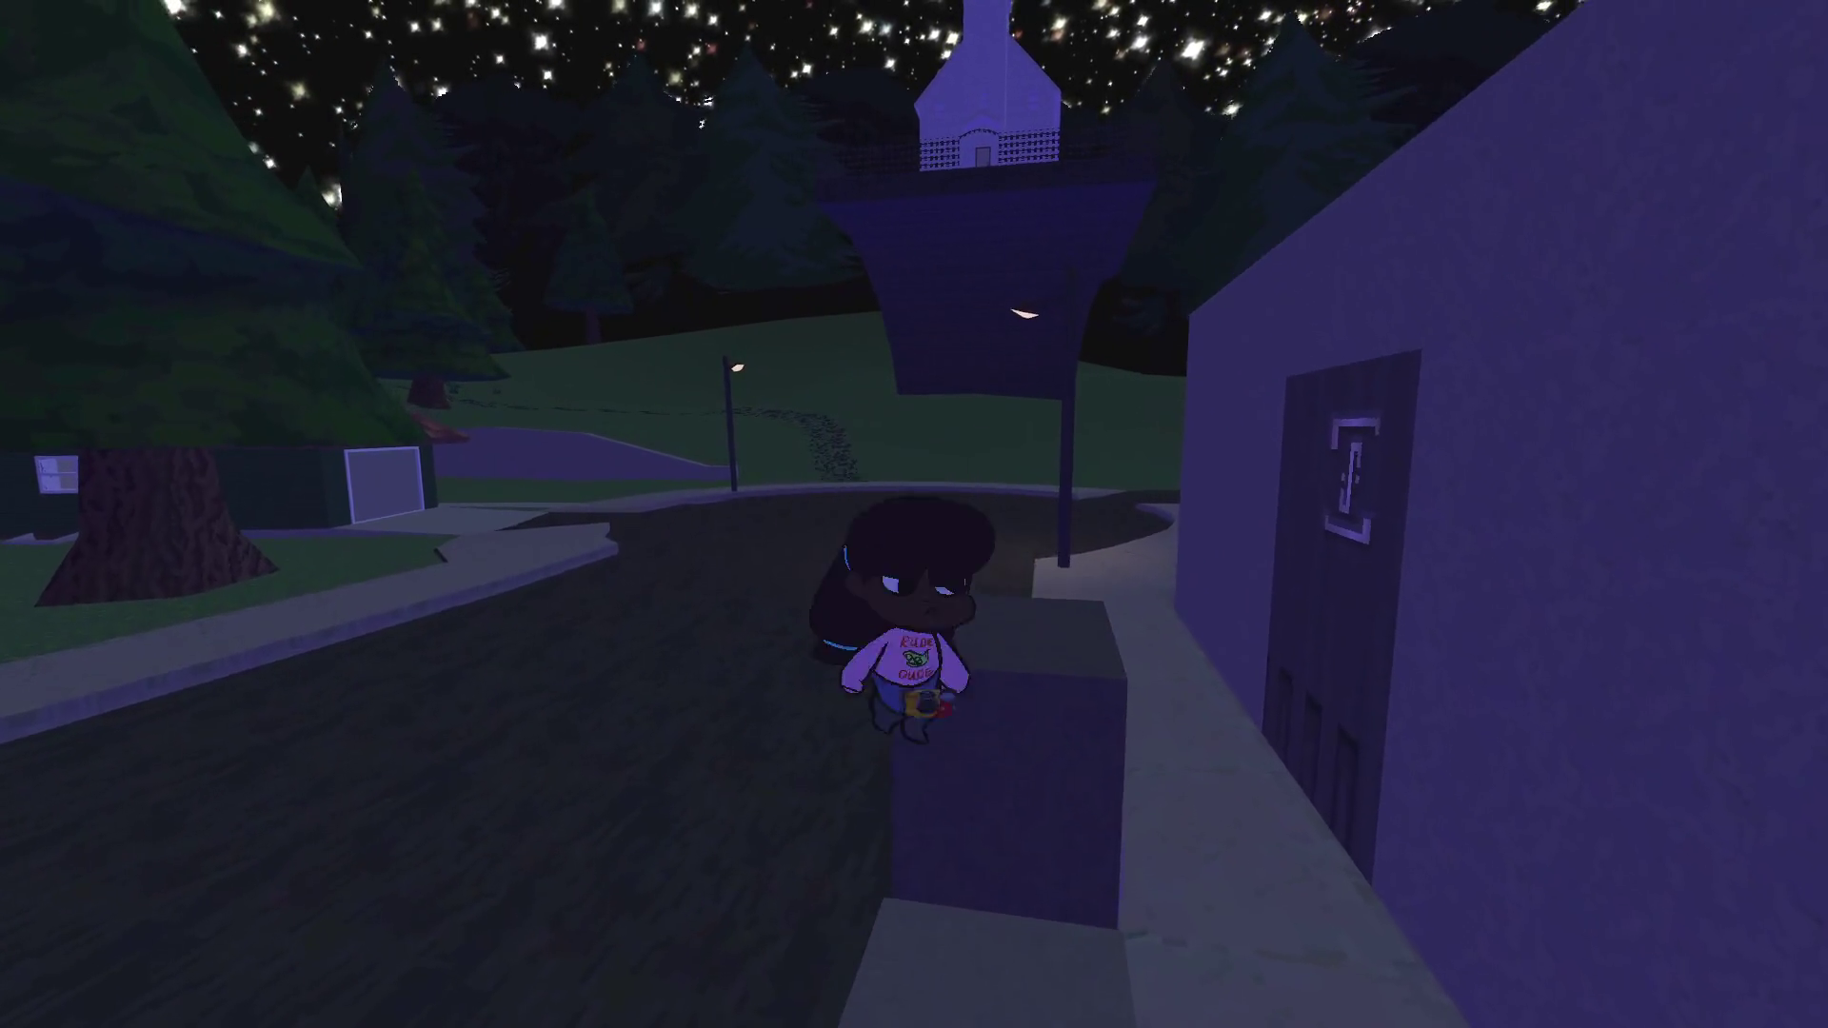
key(w)
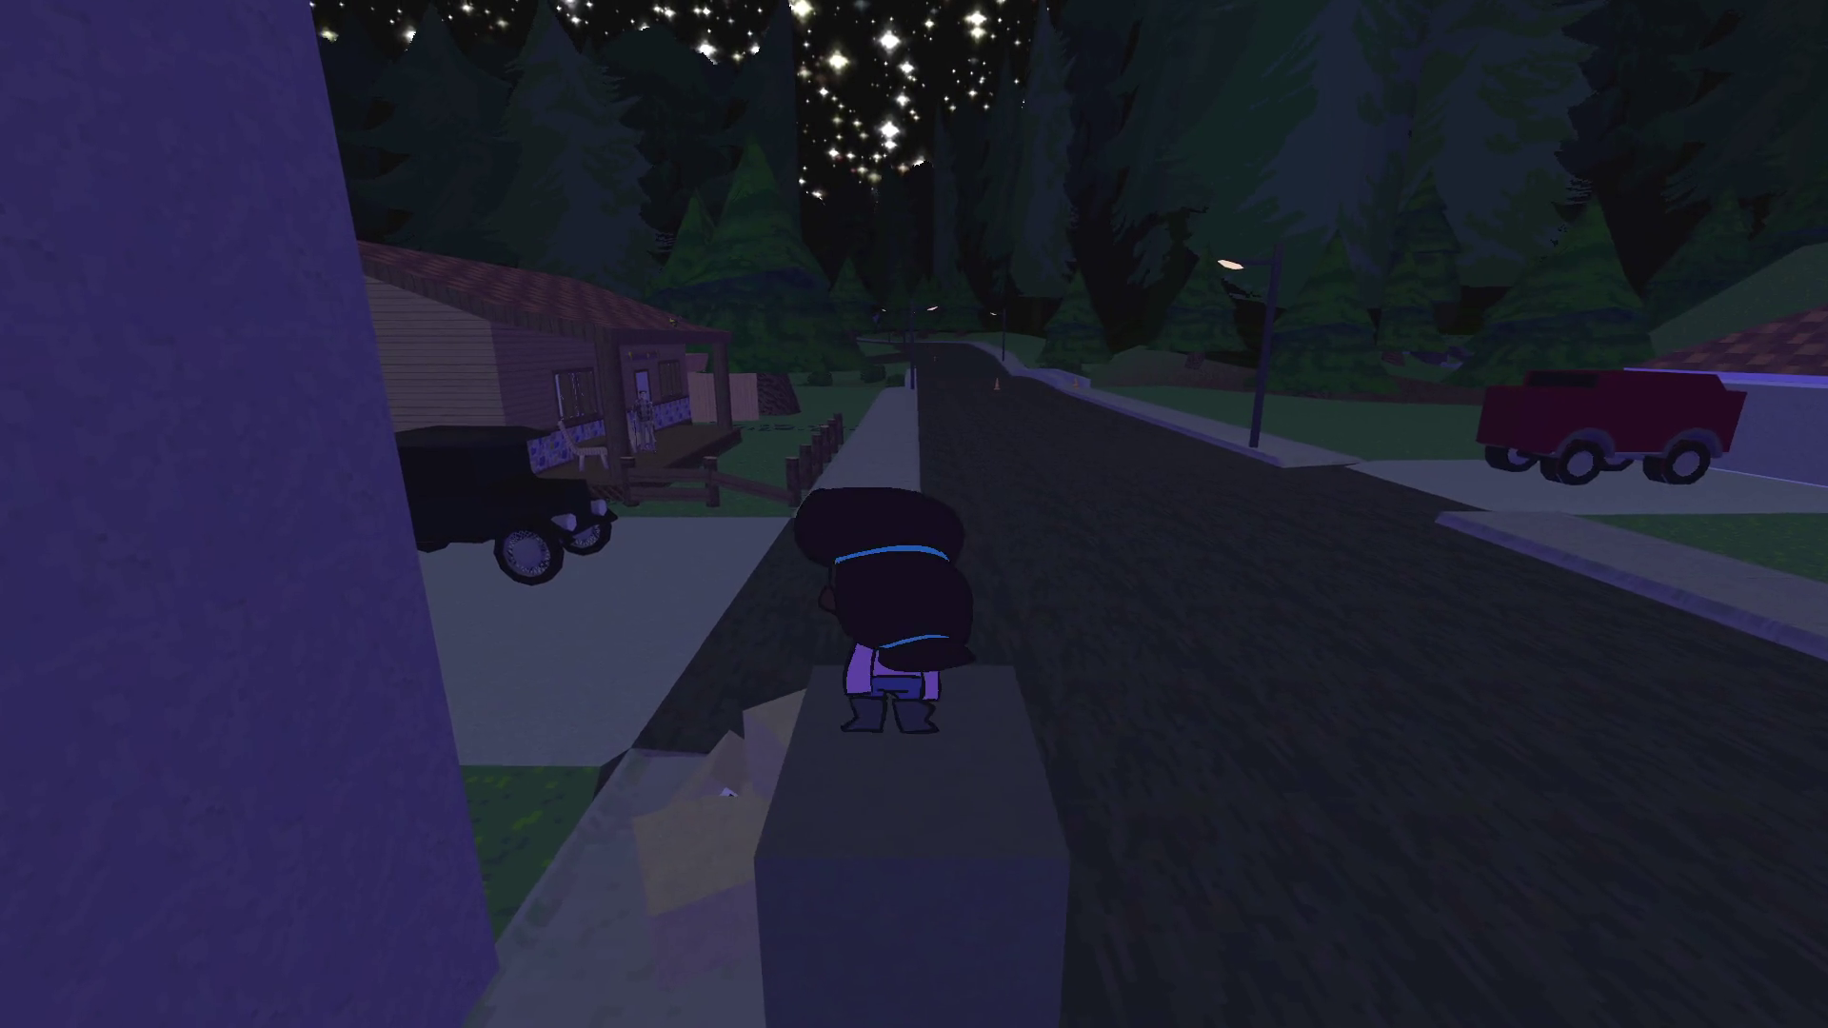
key(s)
key(w)
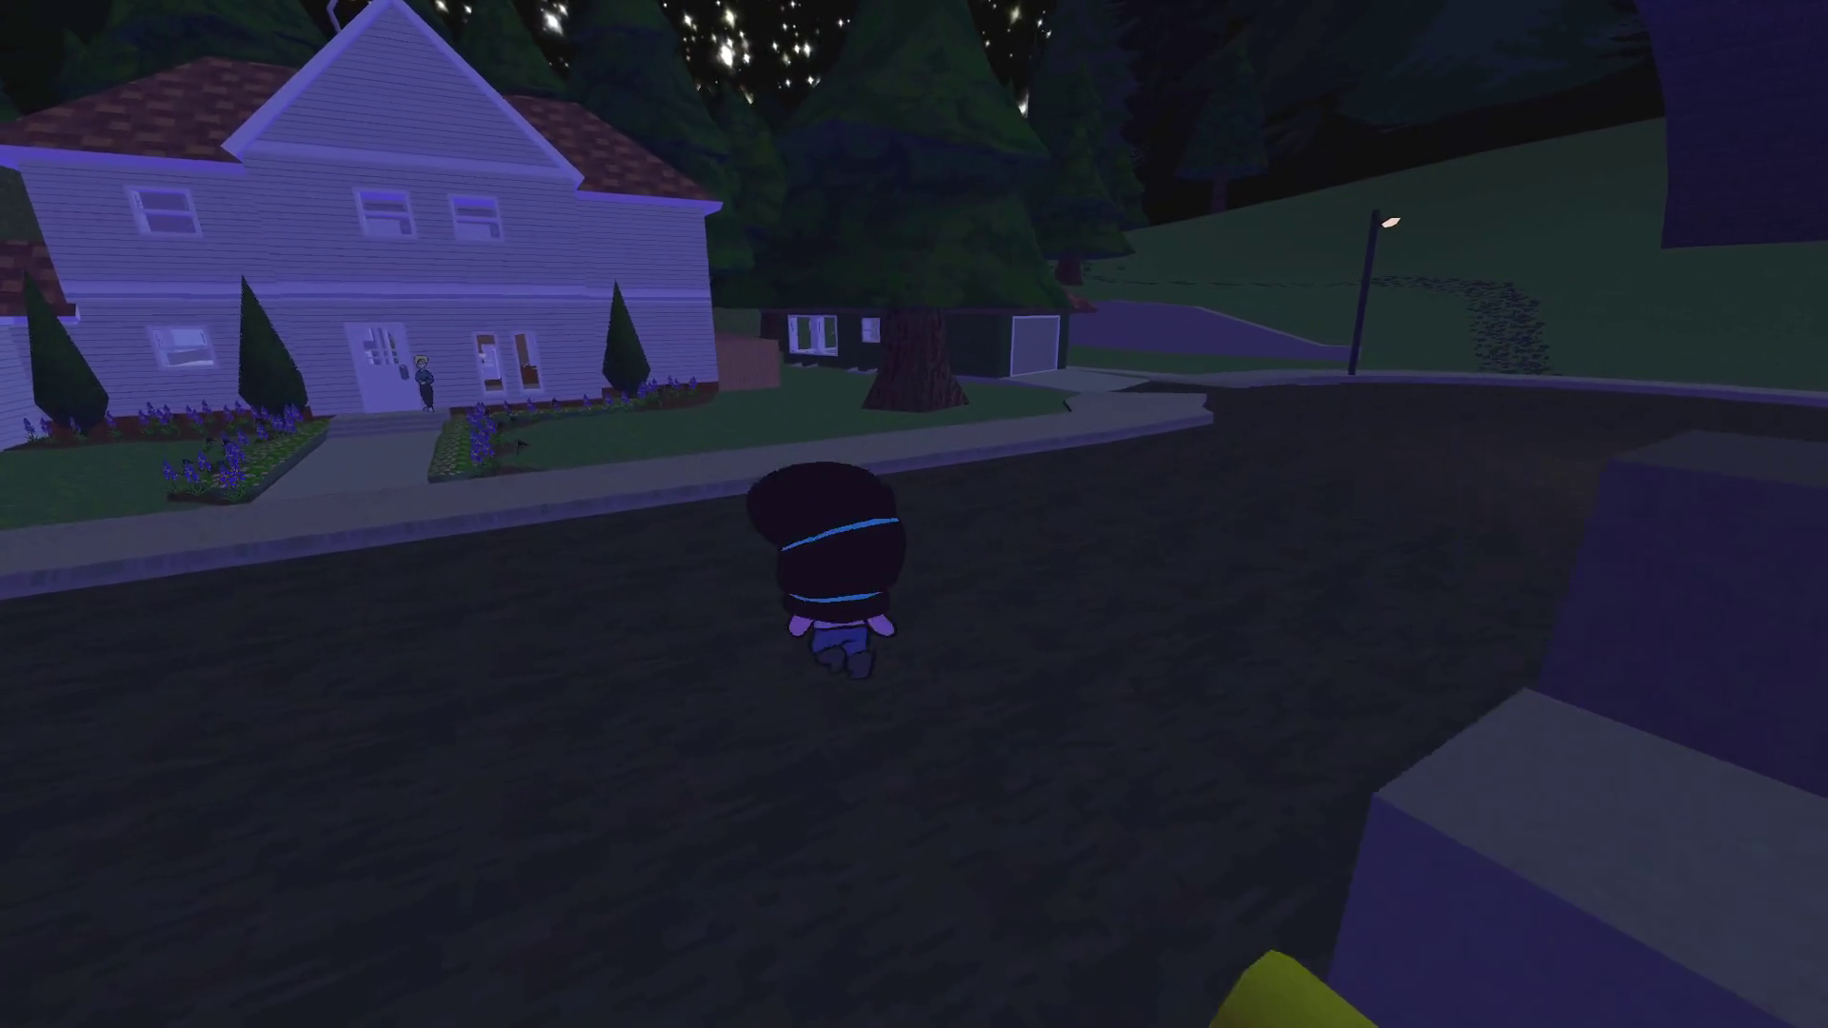
key(w)
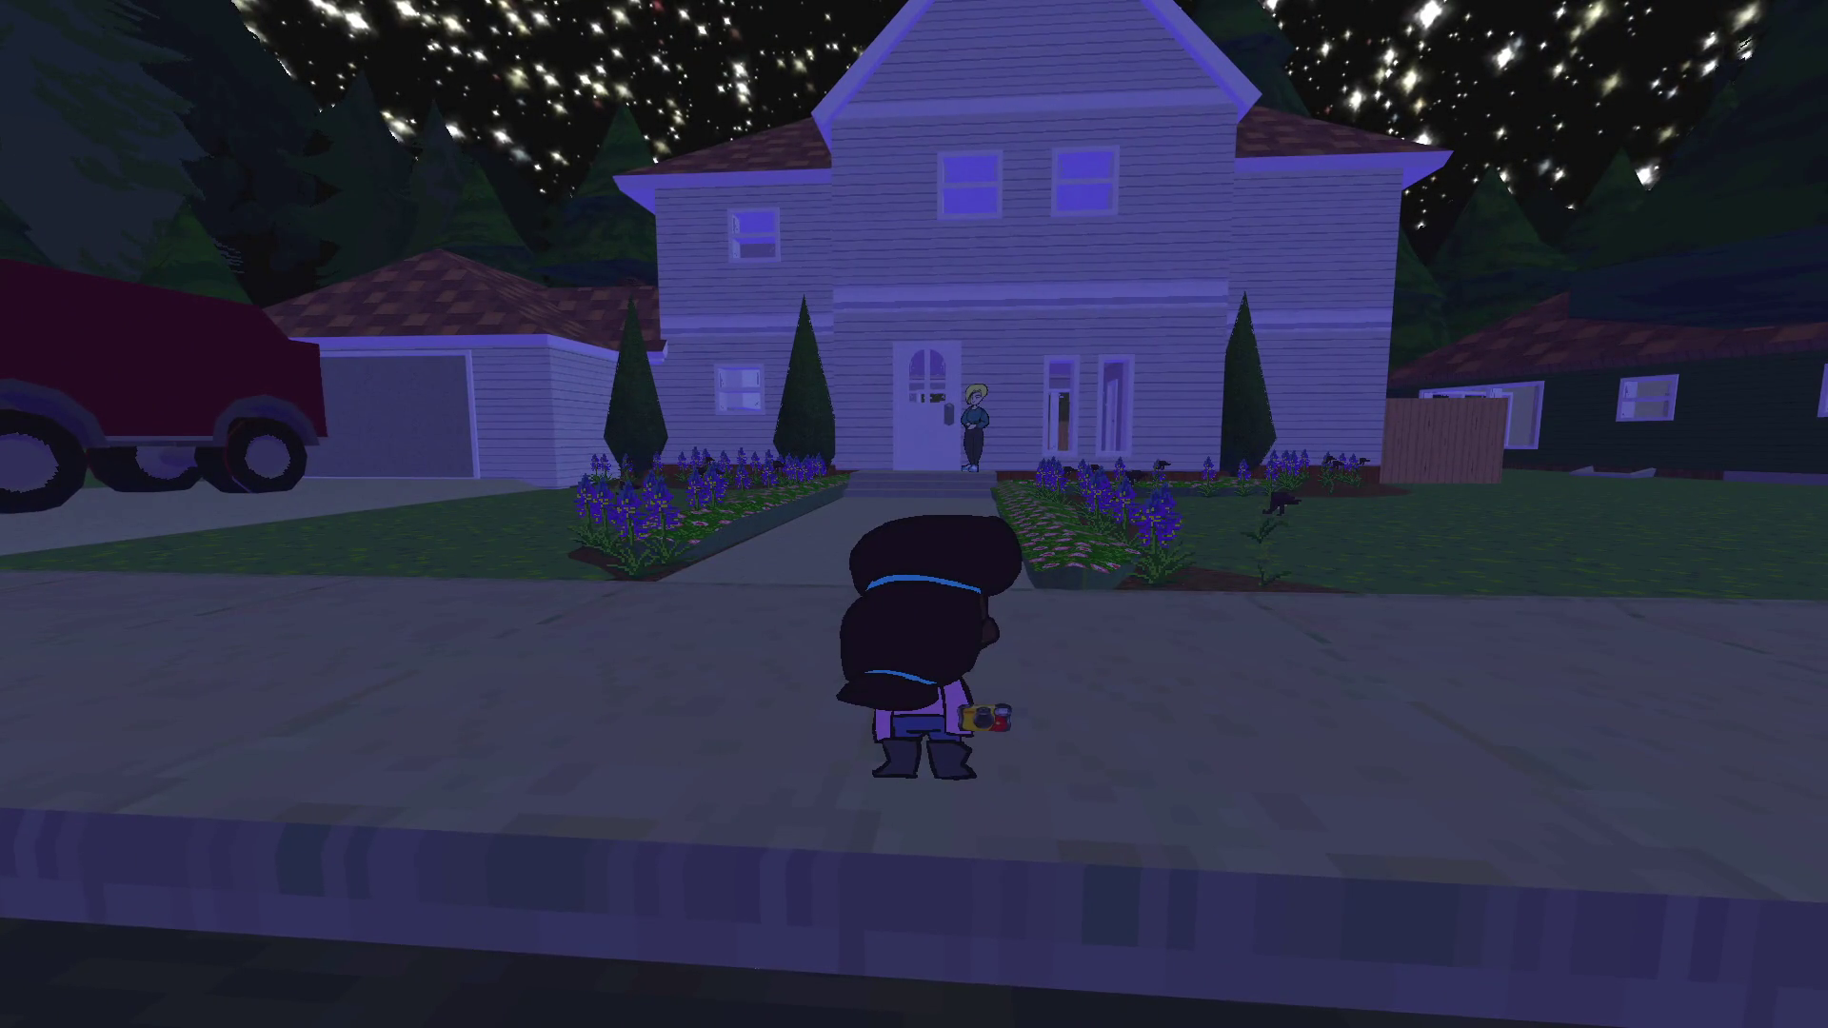
Rotate the view down the street and turn the kitty toward the mailbox building
key(Right)
key(Left)
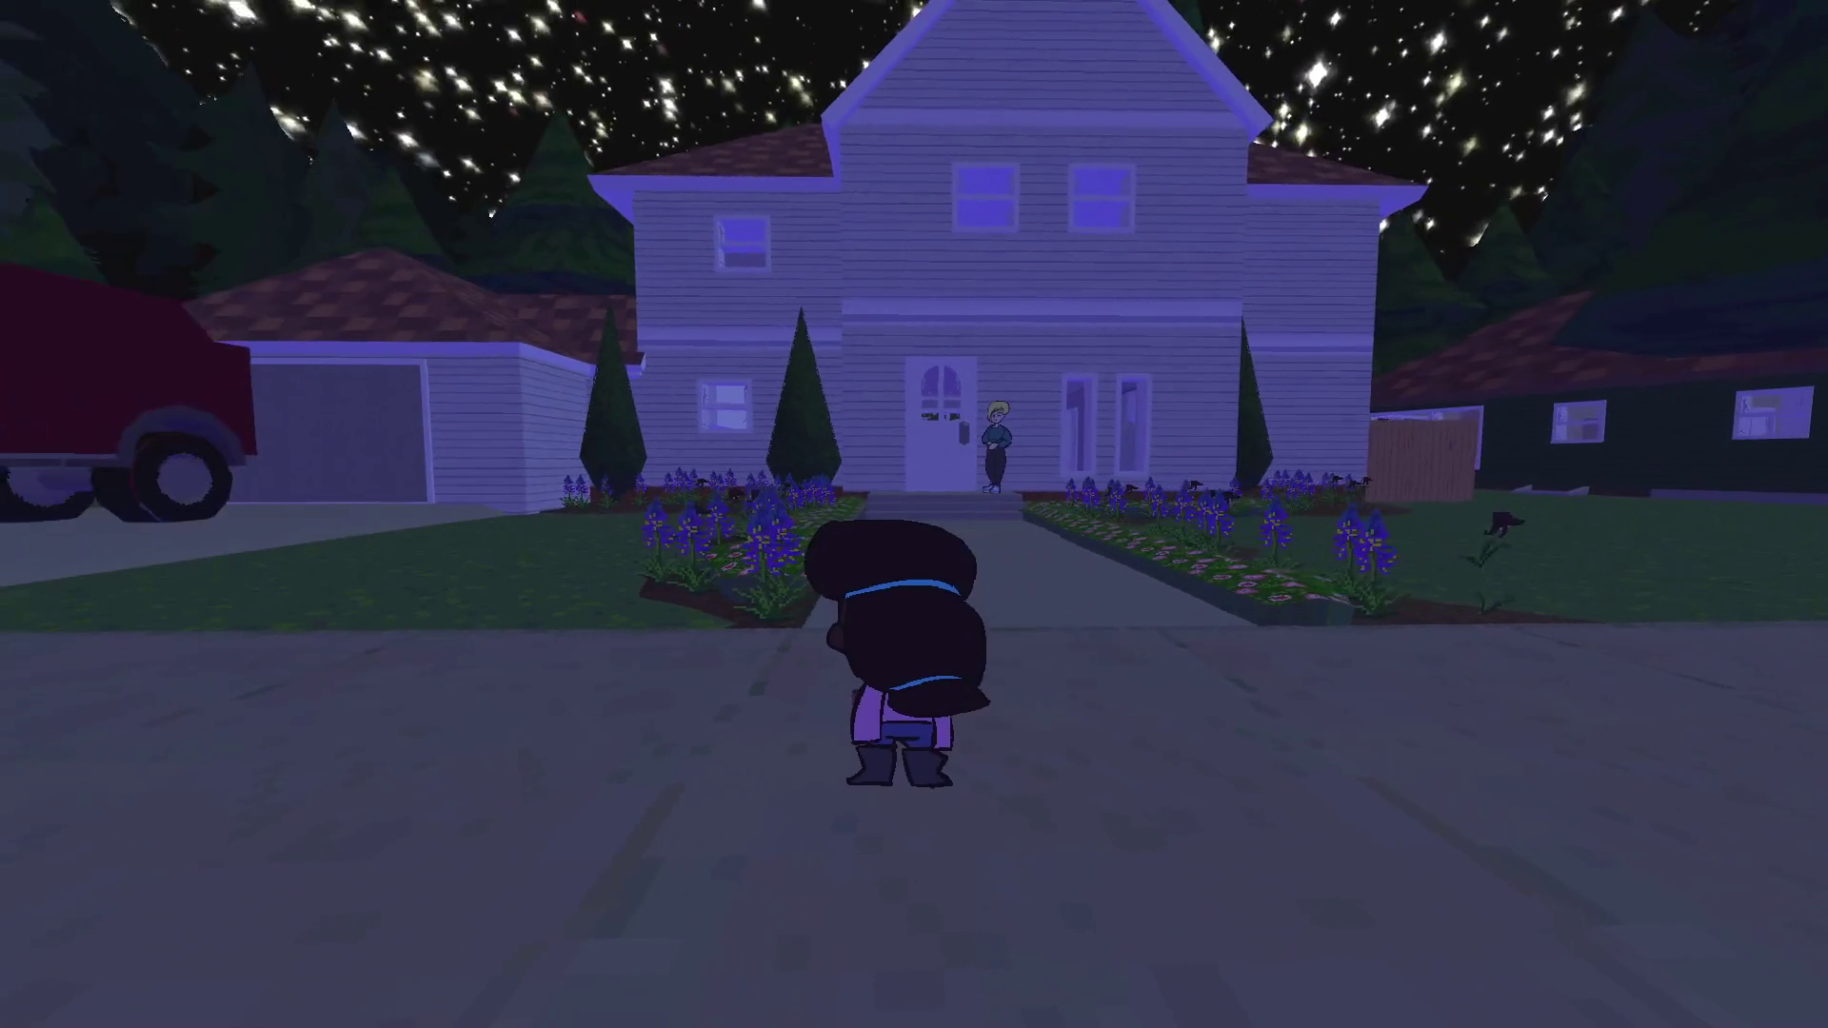
key(Left)
key(Left)
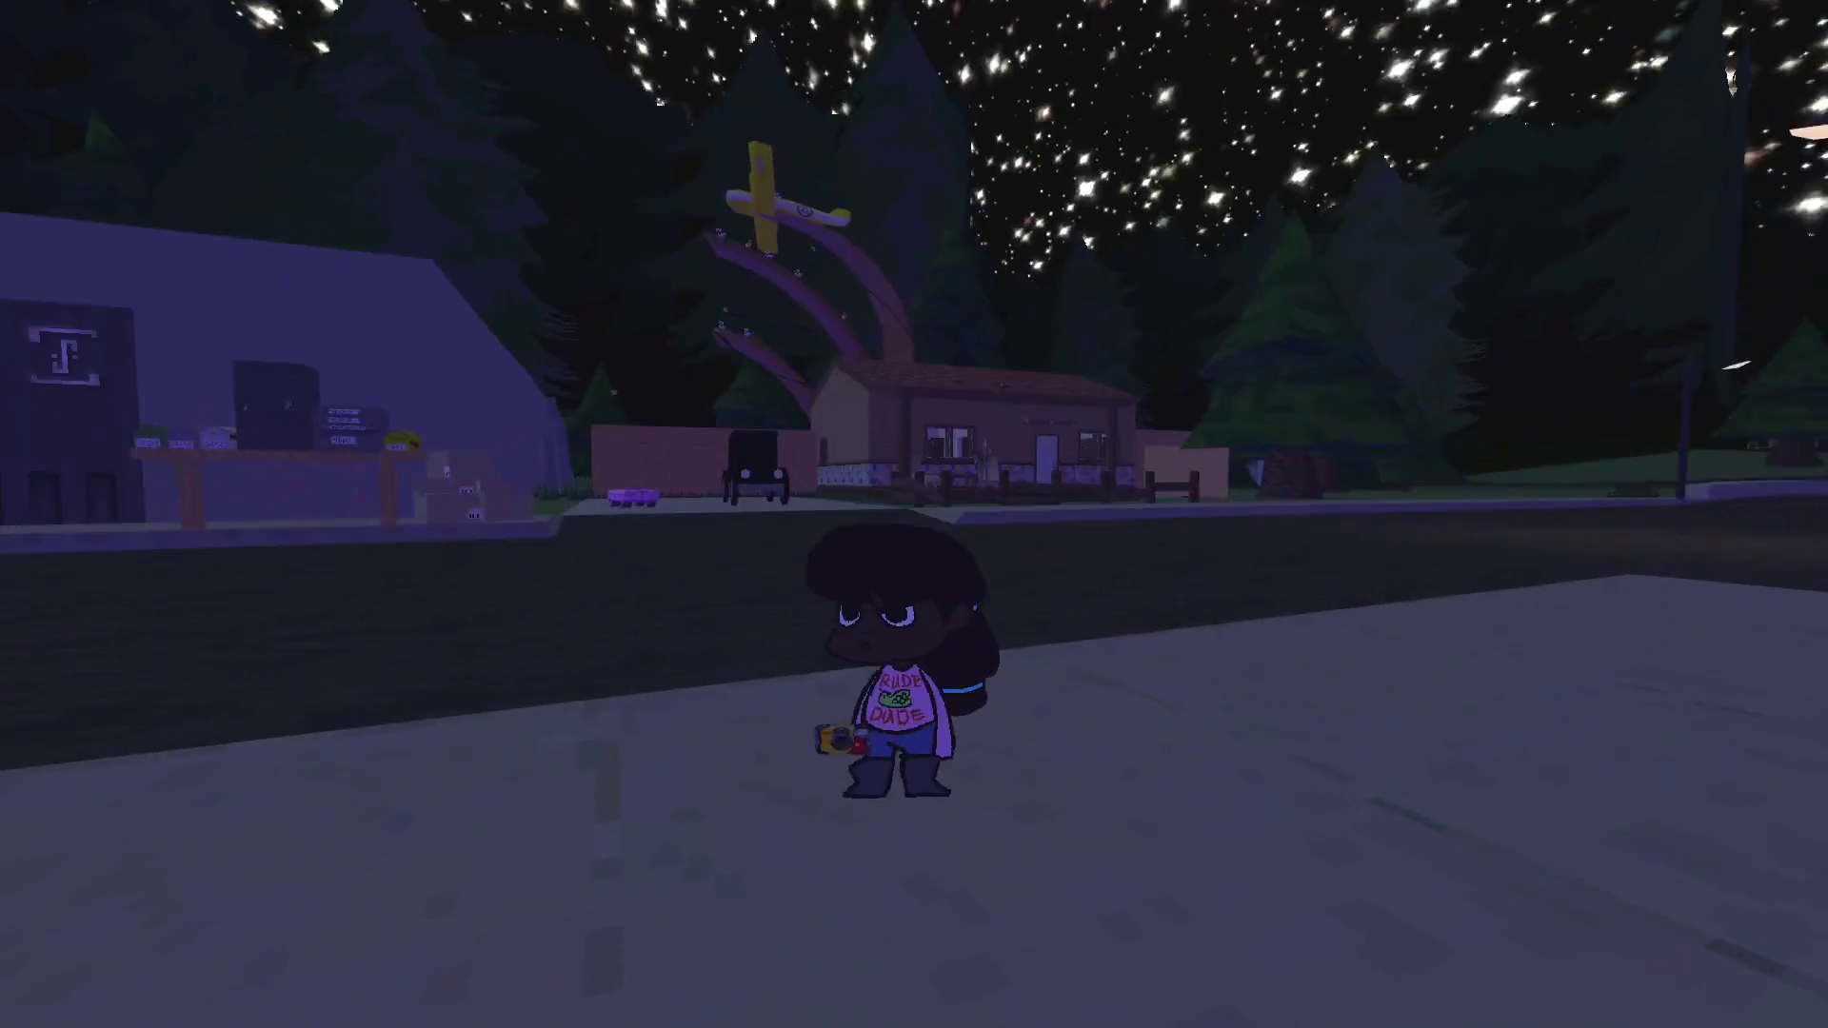
key(w)
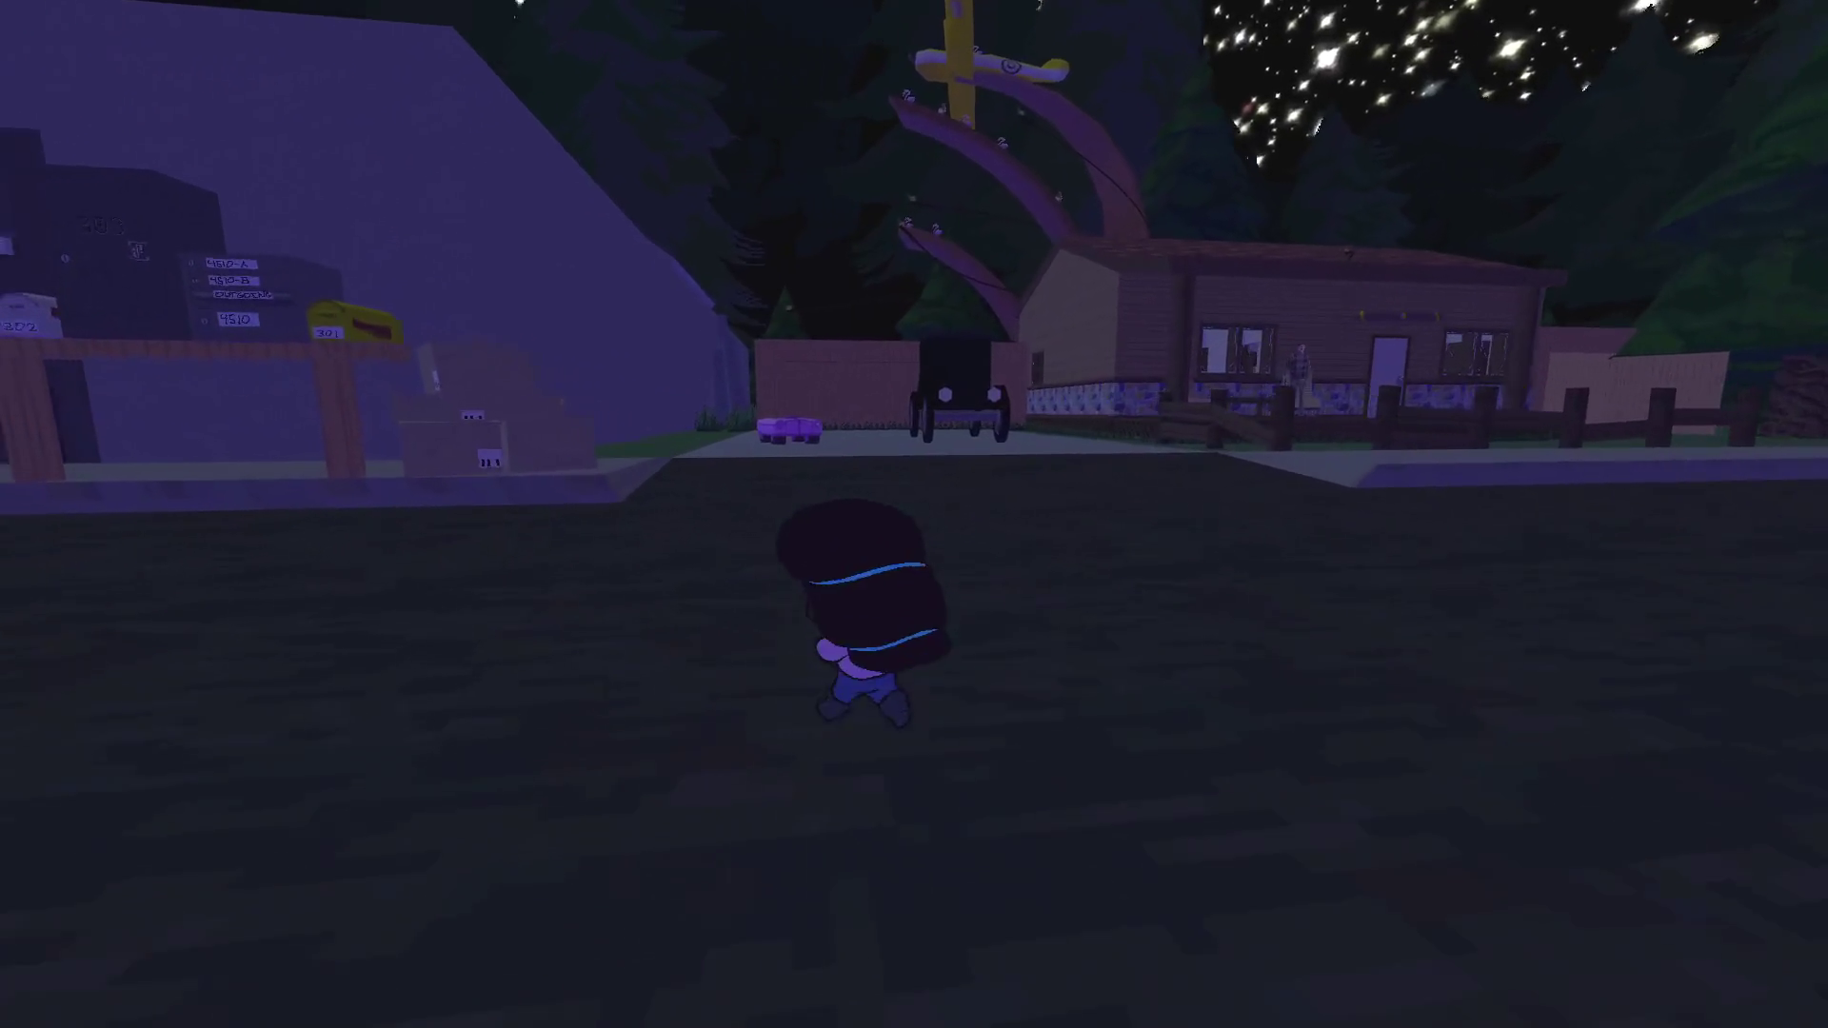
key(s)
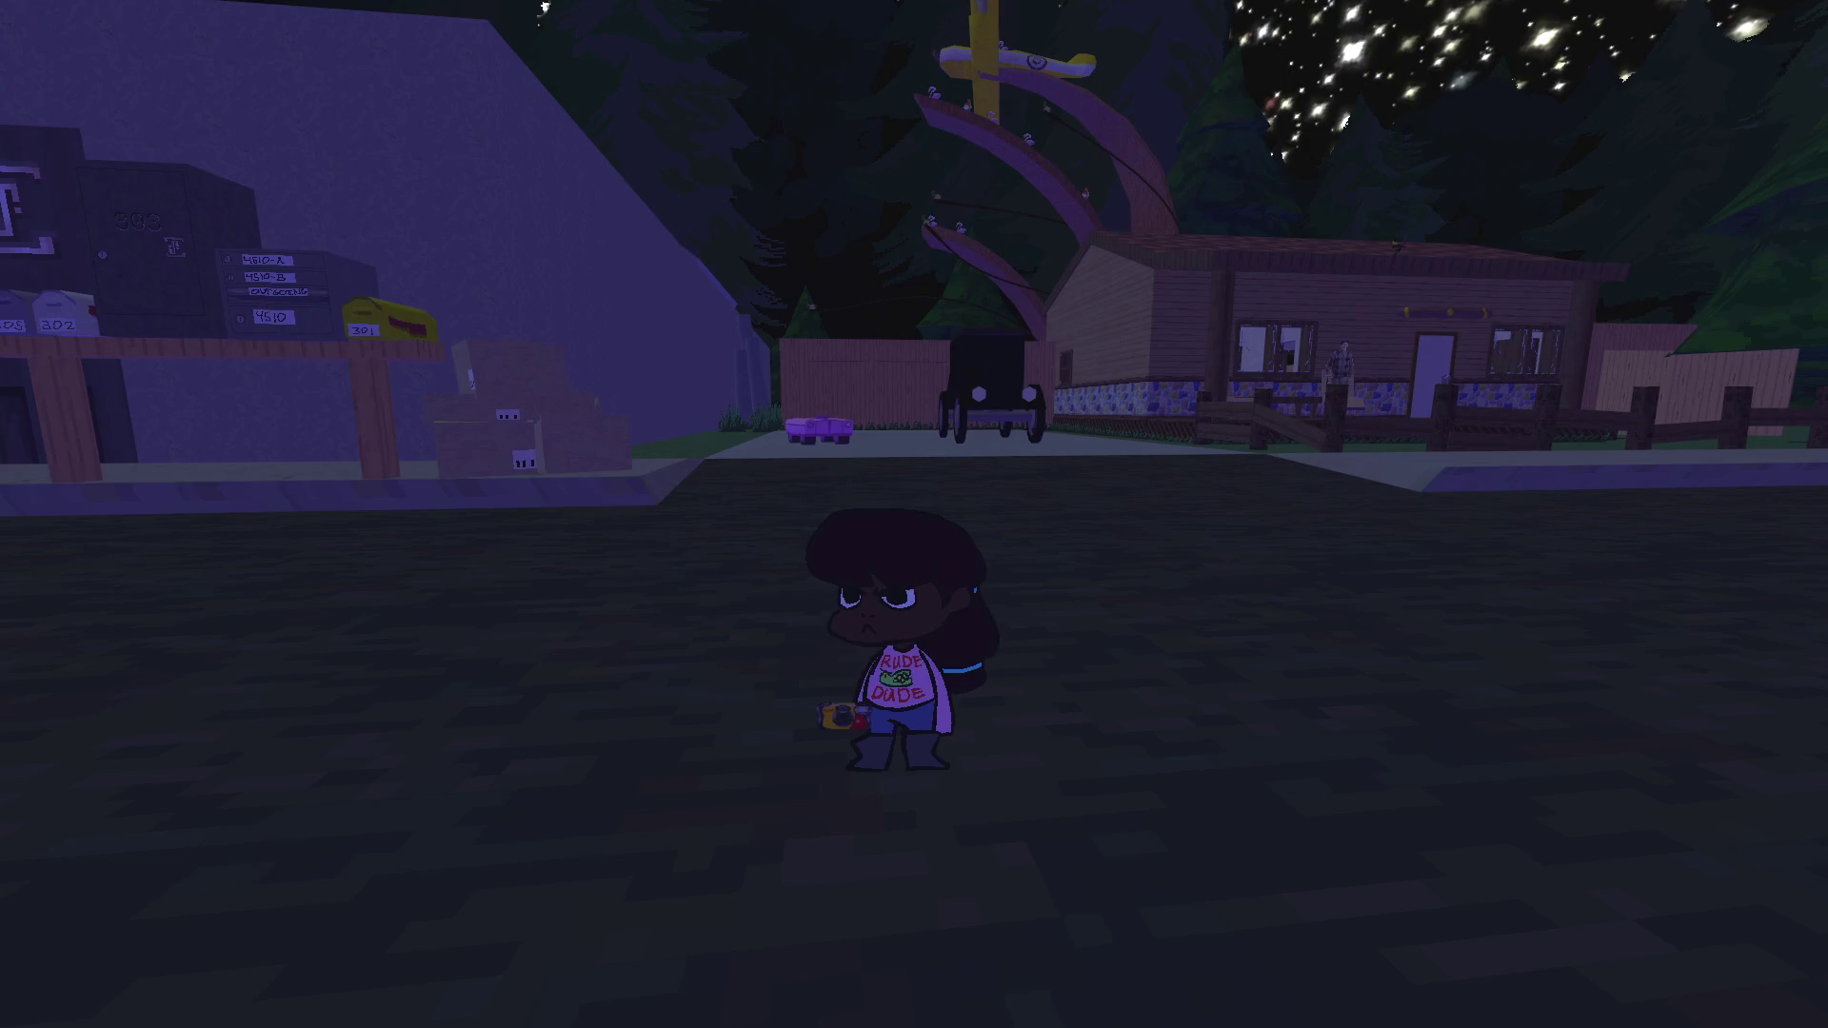
key(Left)
key(w)
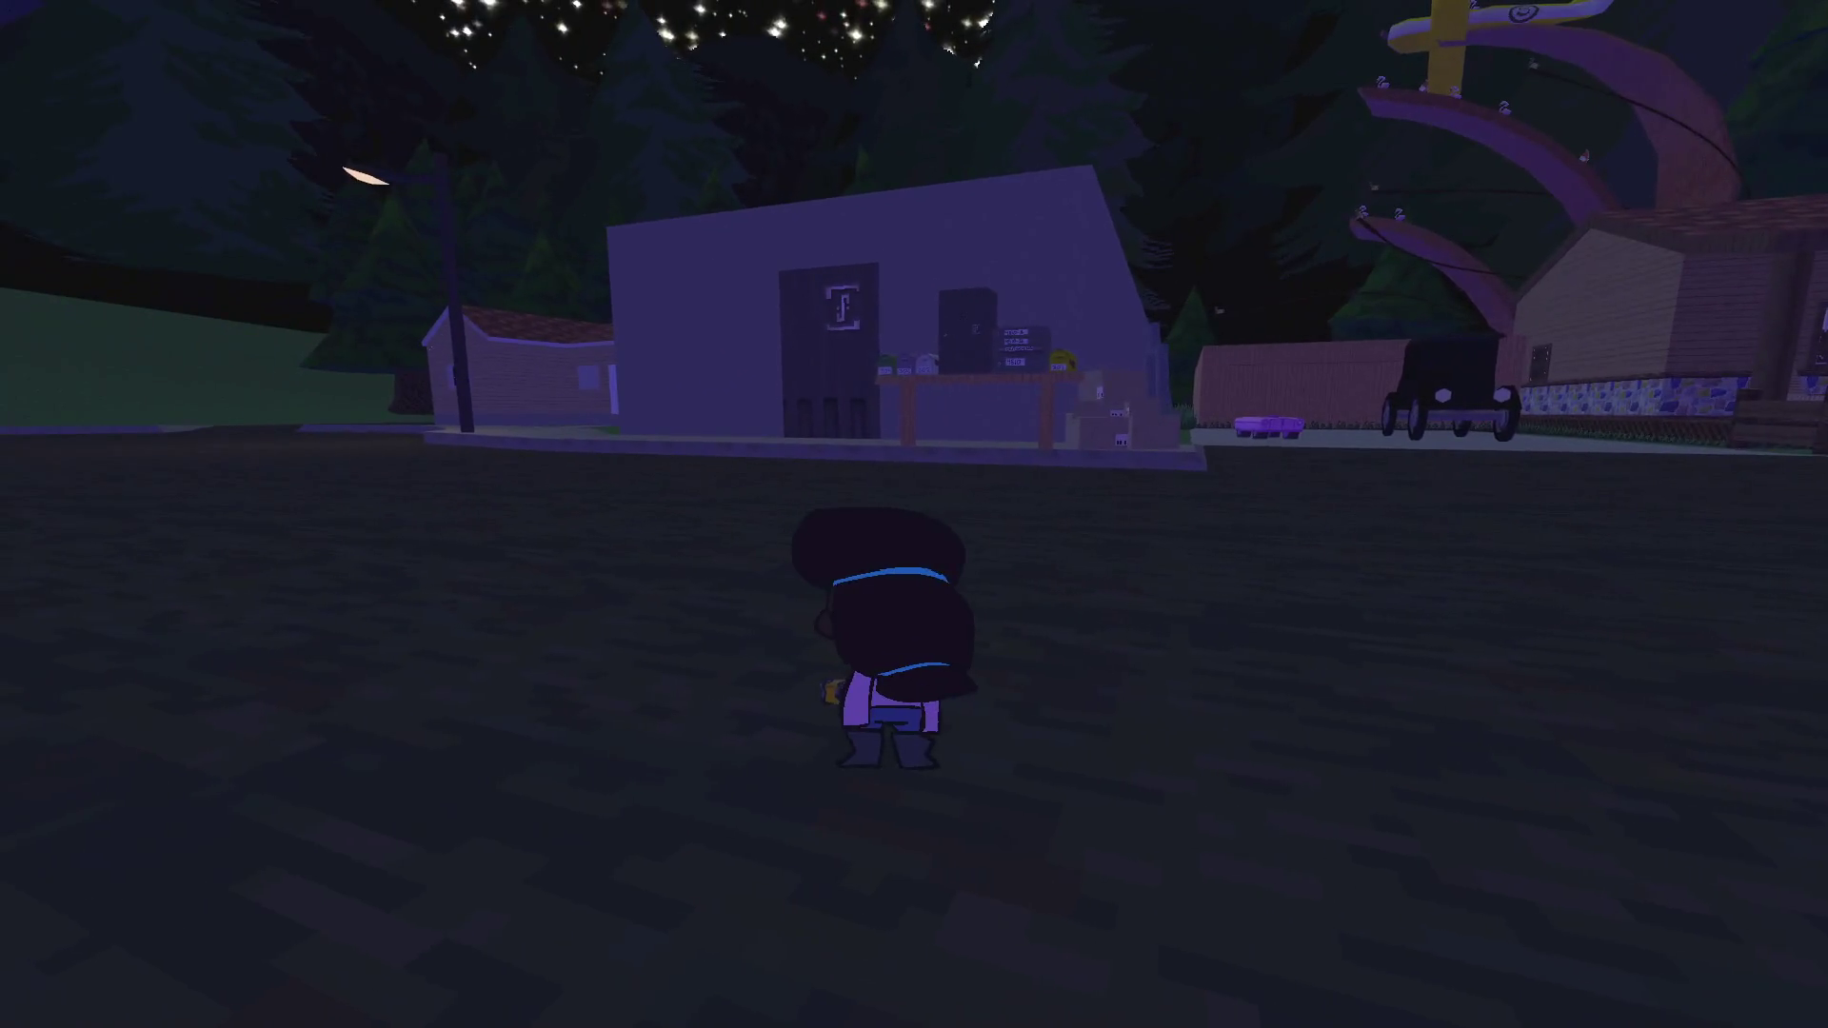
key(Left)
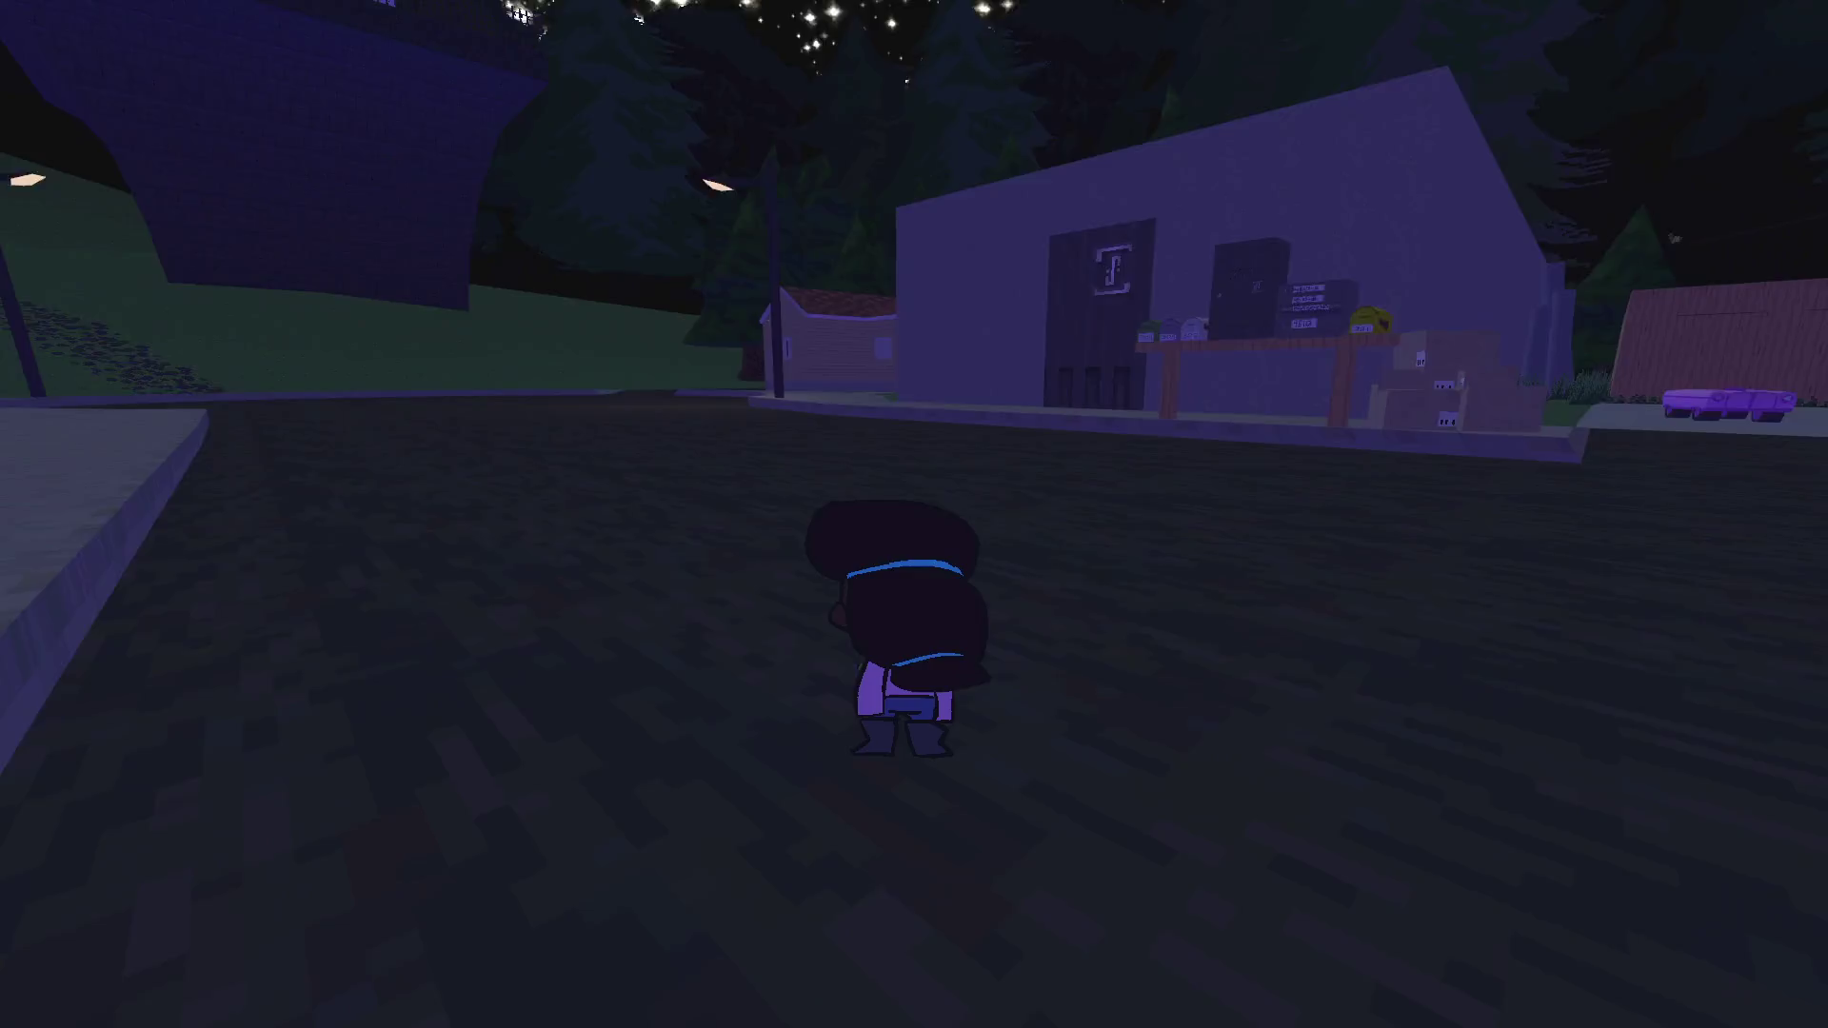
Choose Save and Exit from the pause menu to return to the editor
key(s)
key(Escape)
key(Down)
key(Down)
key(Down)
key(Down)
key(Down)
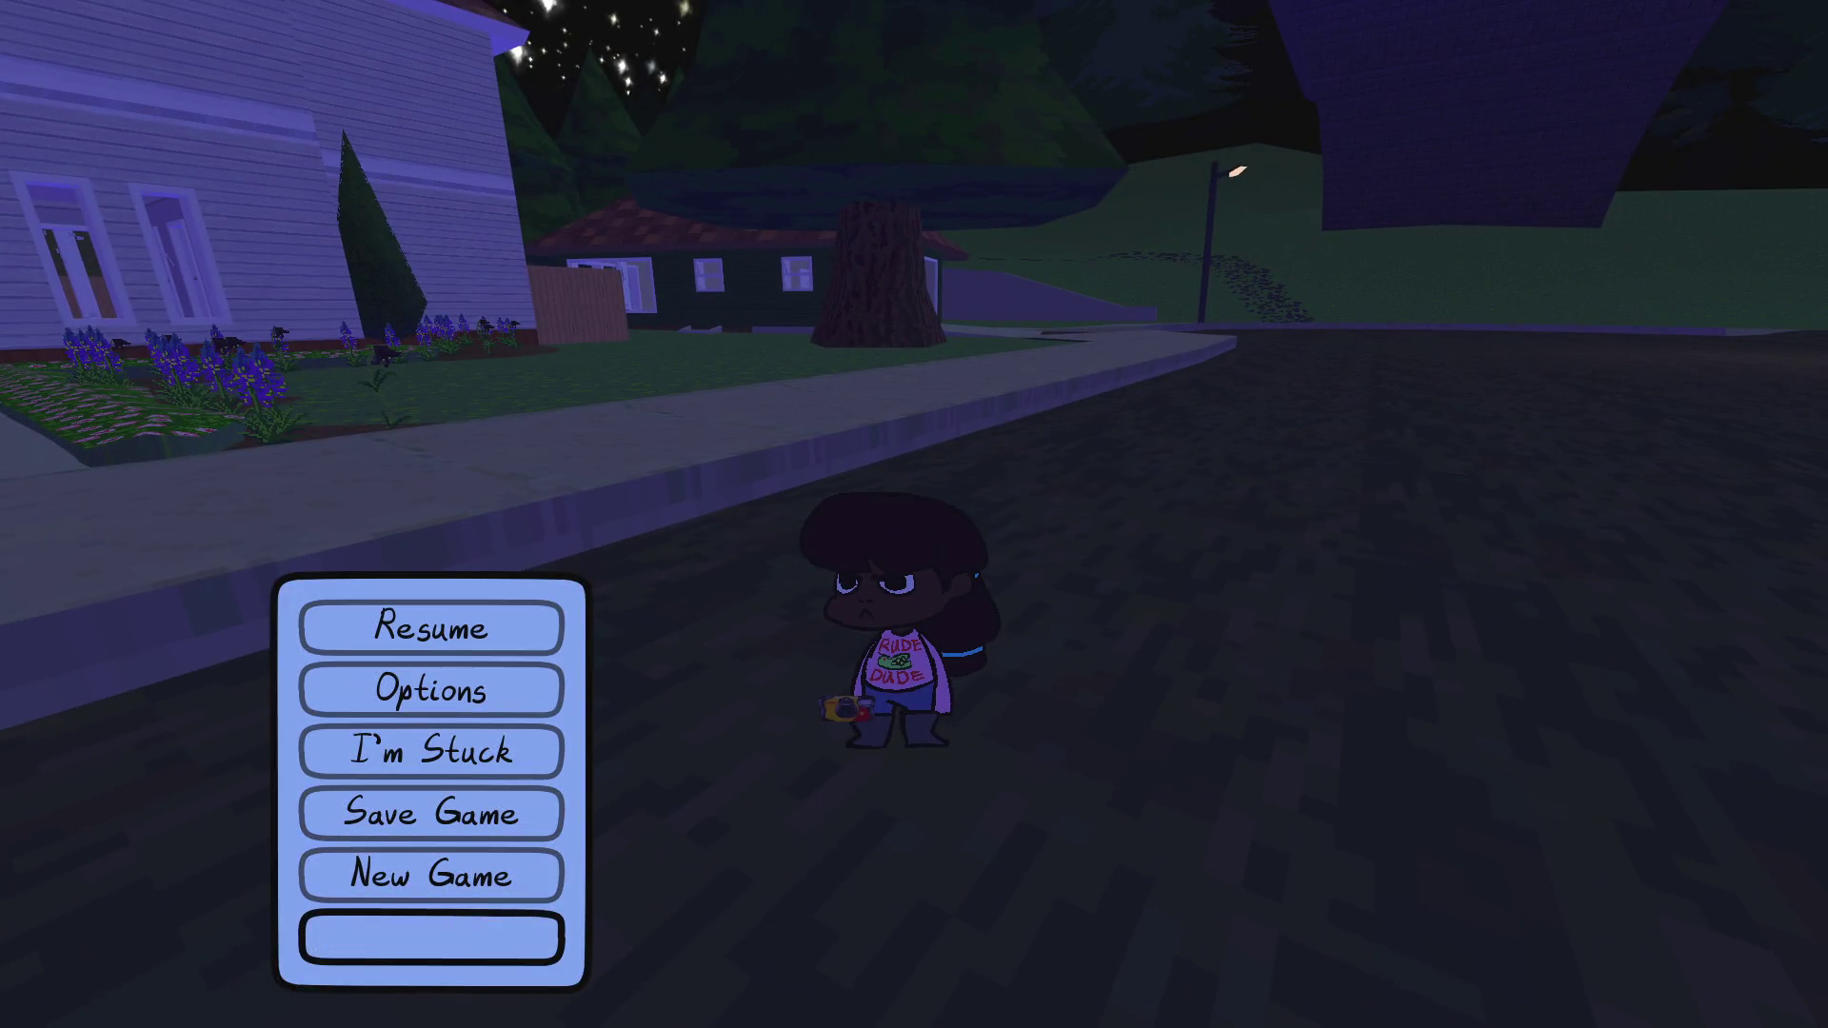
key(Return)
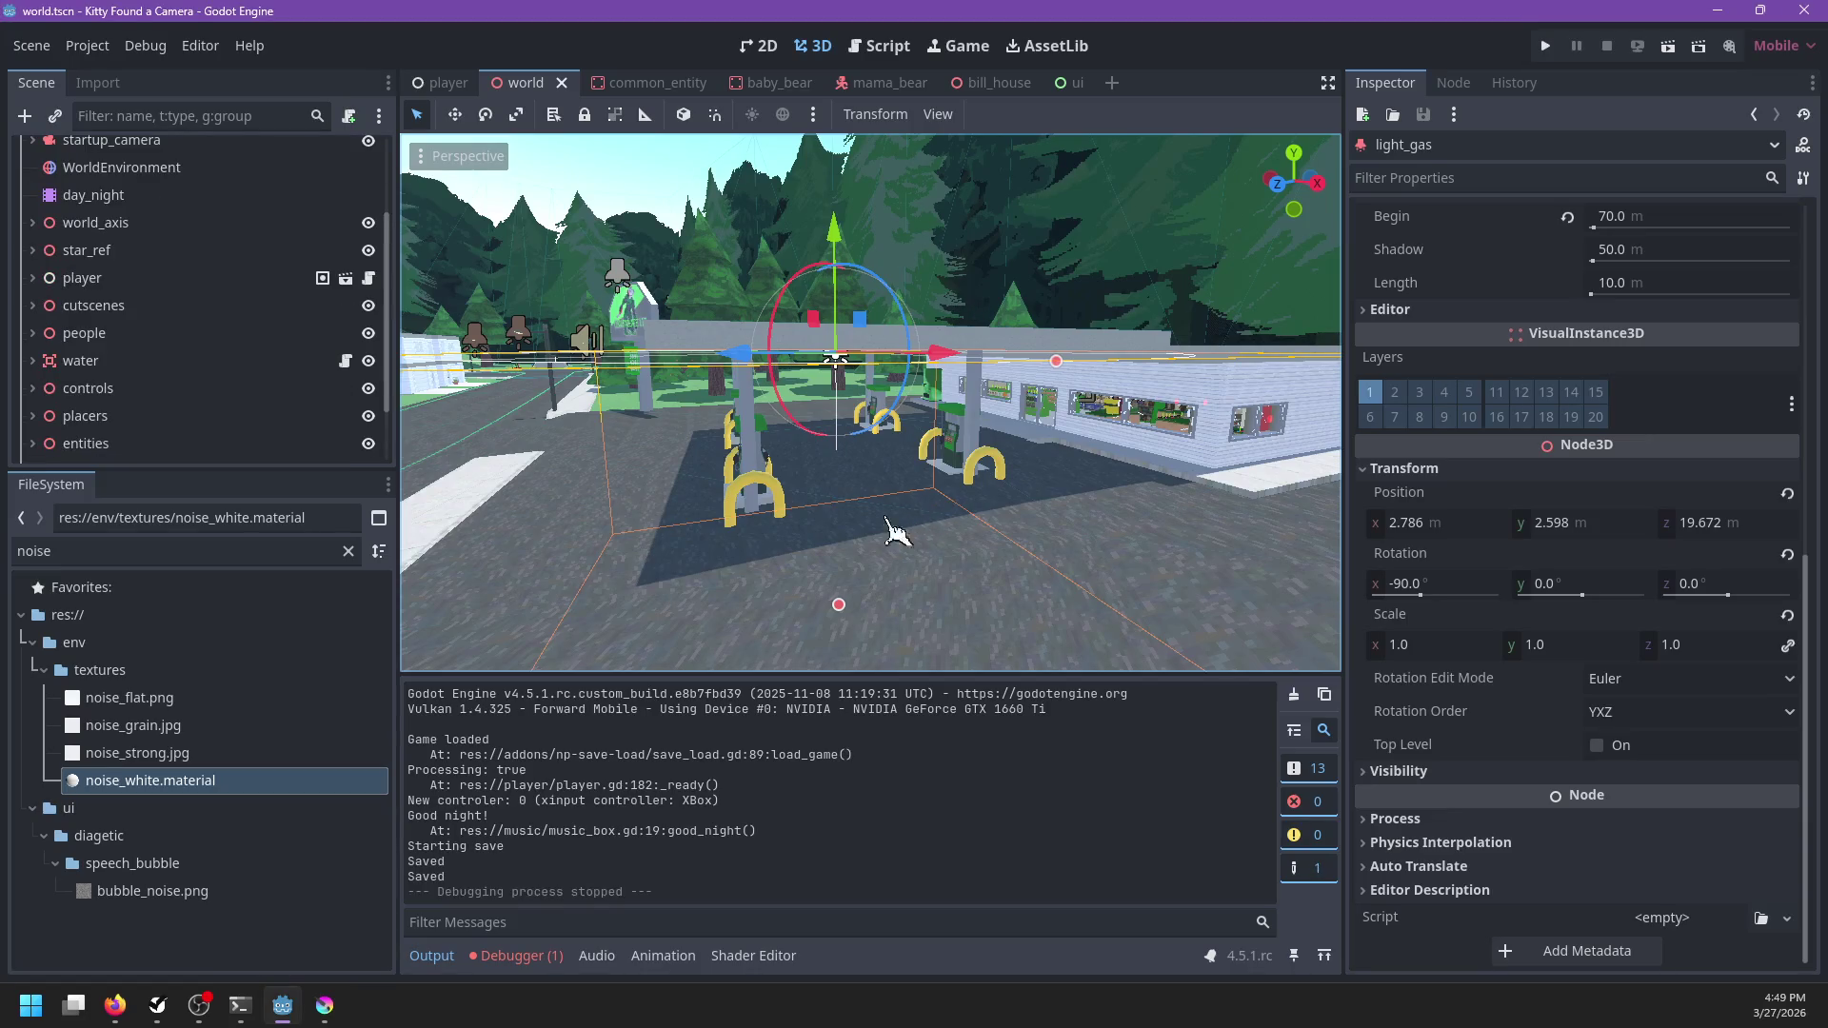
Run git status in the PowerShell terminal
click(240, 1005)
text(git status)
key(Return)
Stage all changes with git add . and commit them as "Various adjustments"
text(add .)
key(Return)
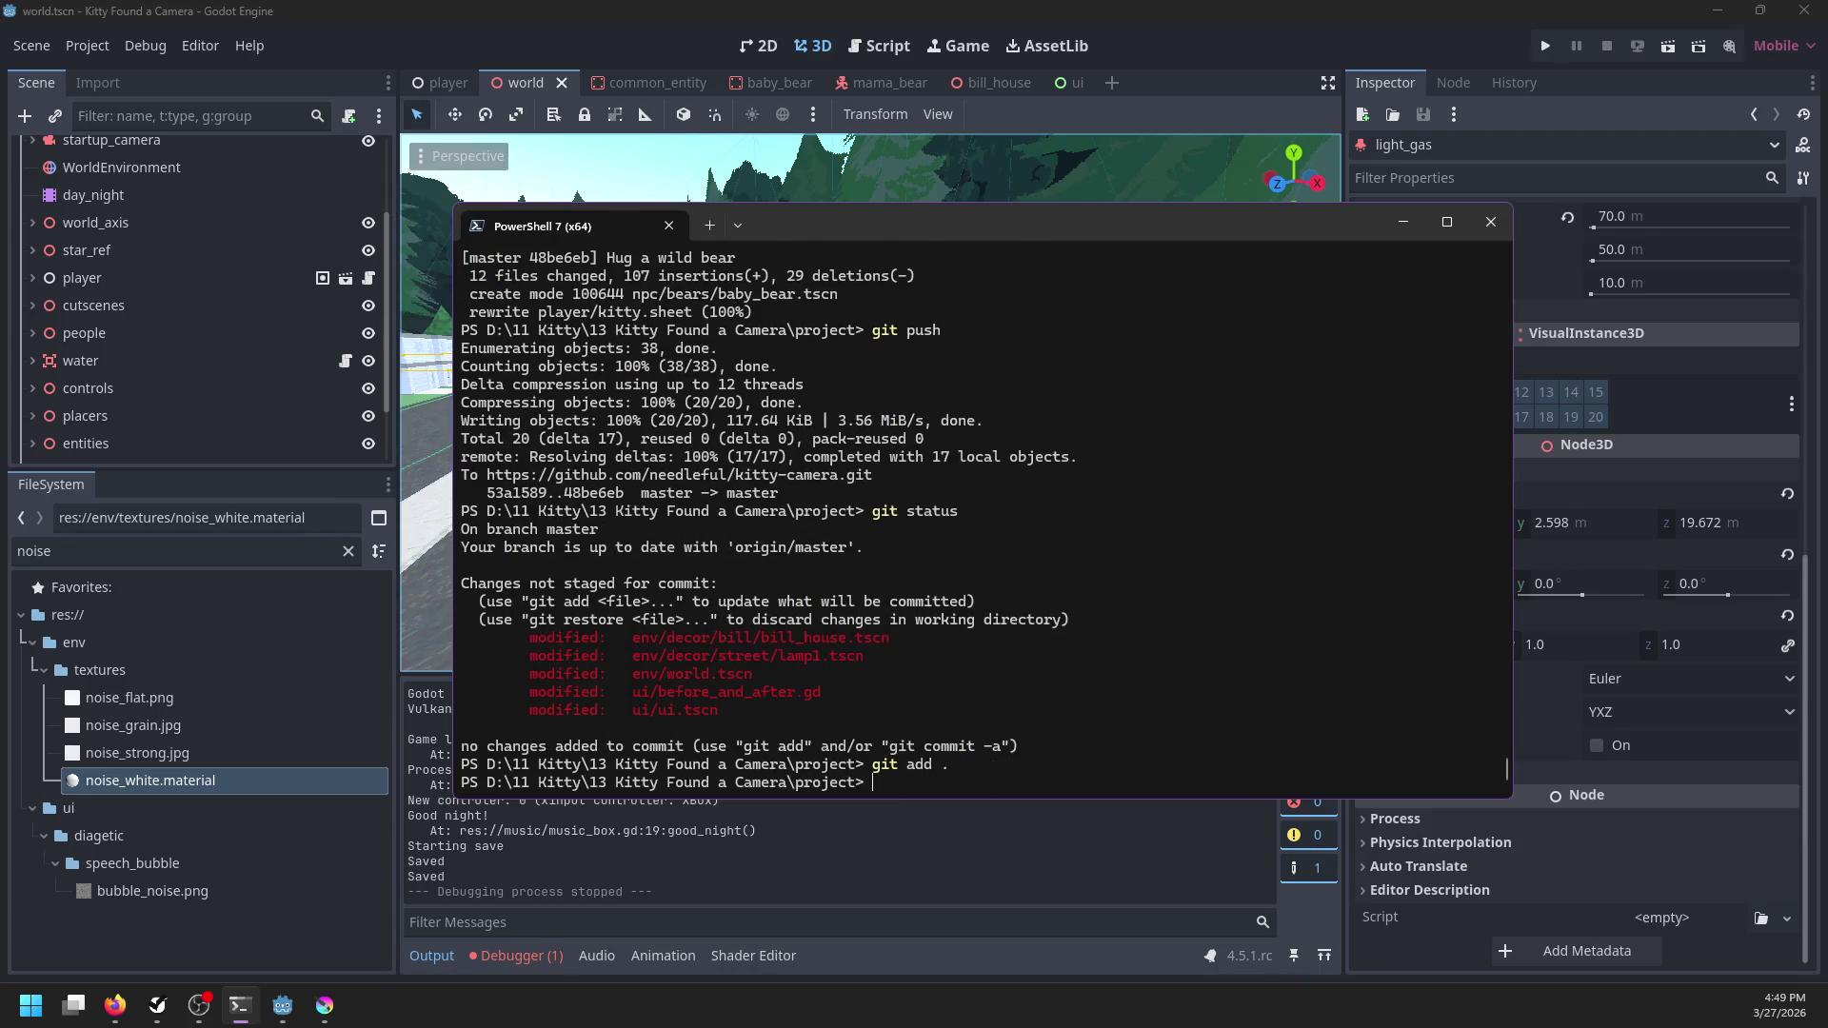
text(t commit -m "Various adjustments)
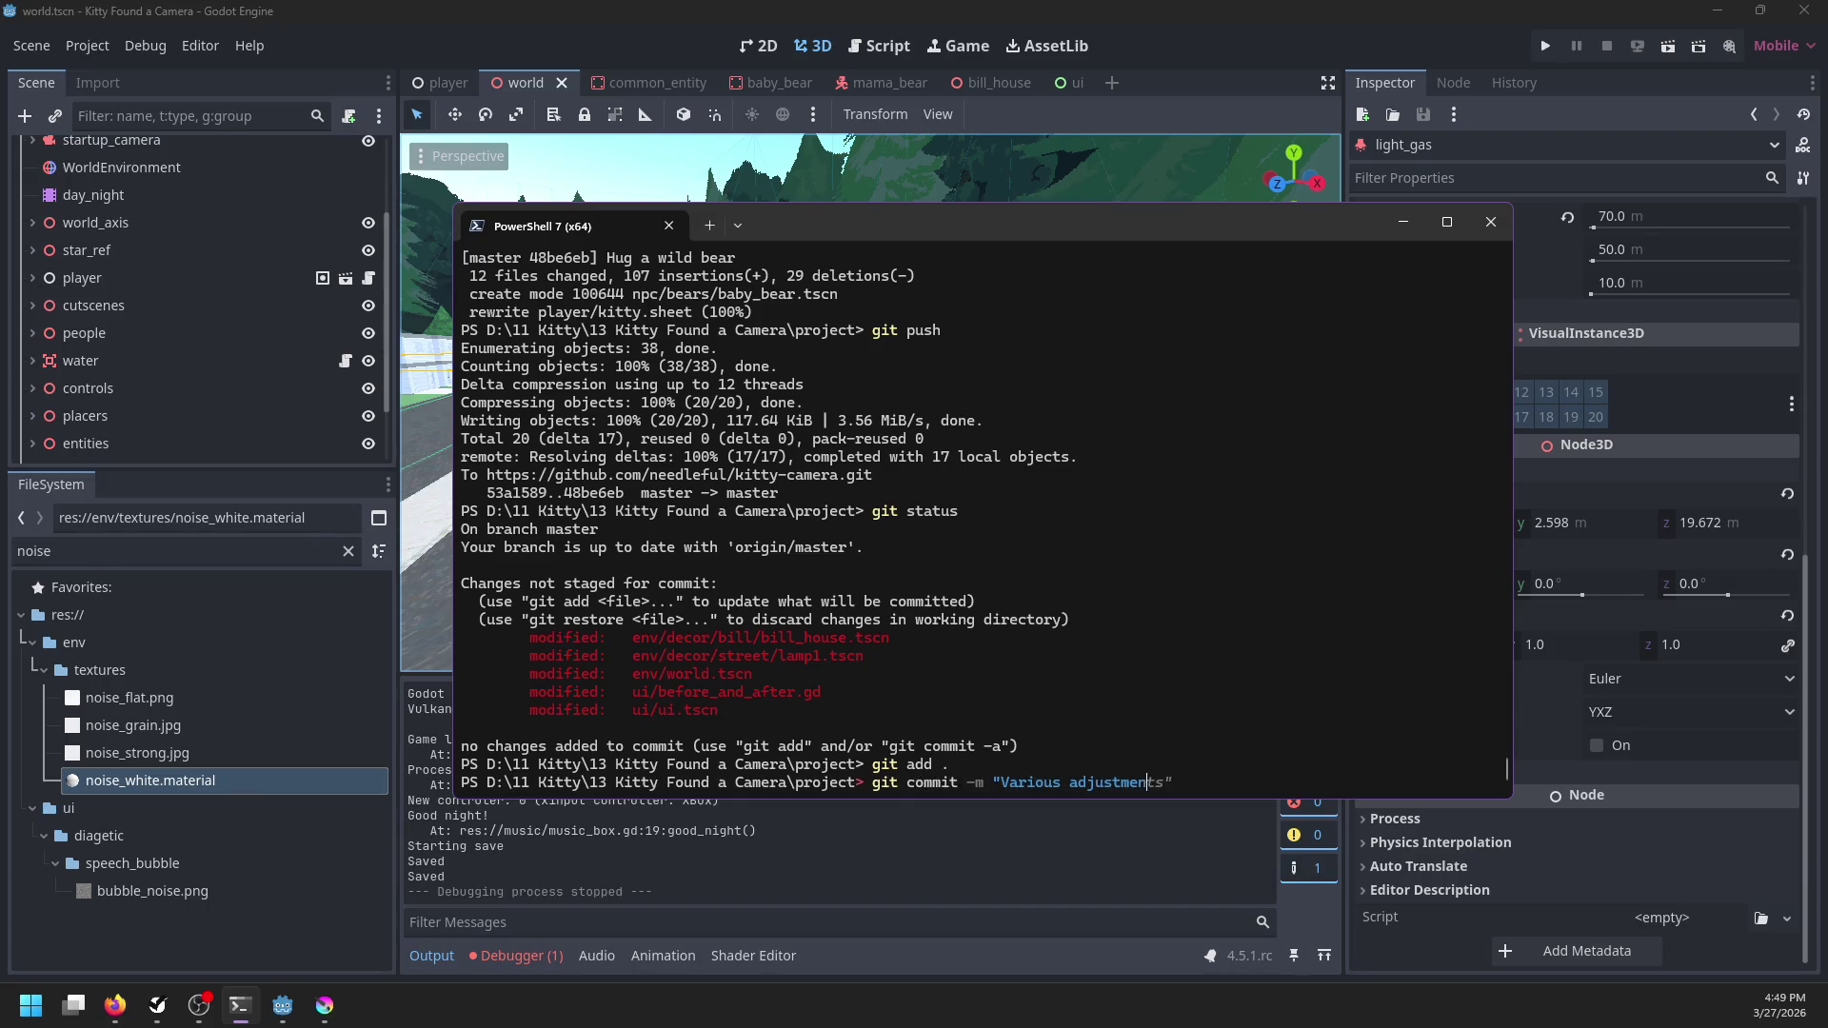
key(Return)
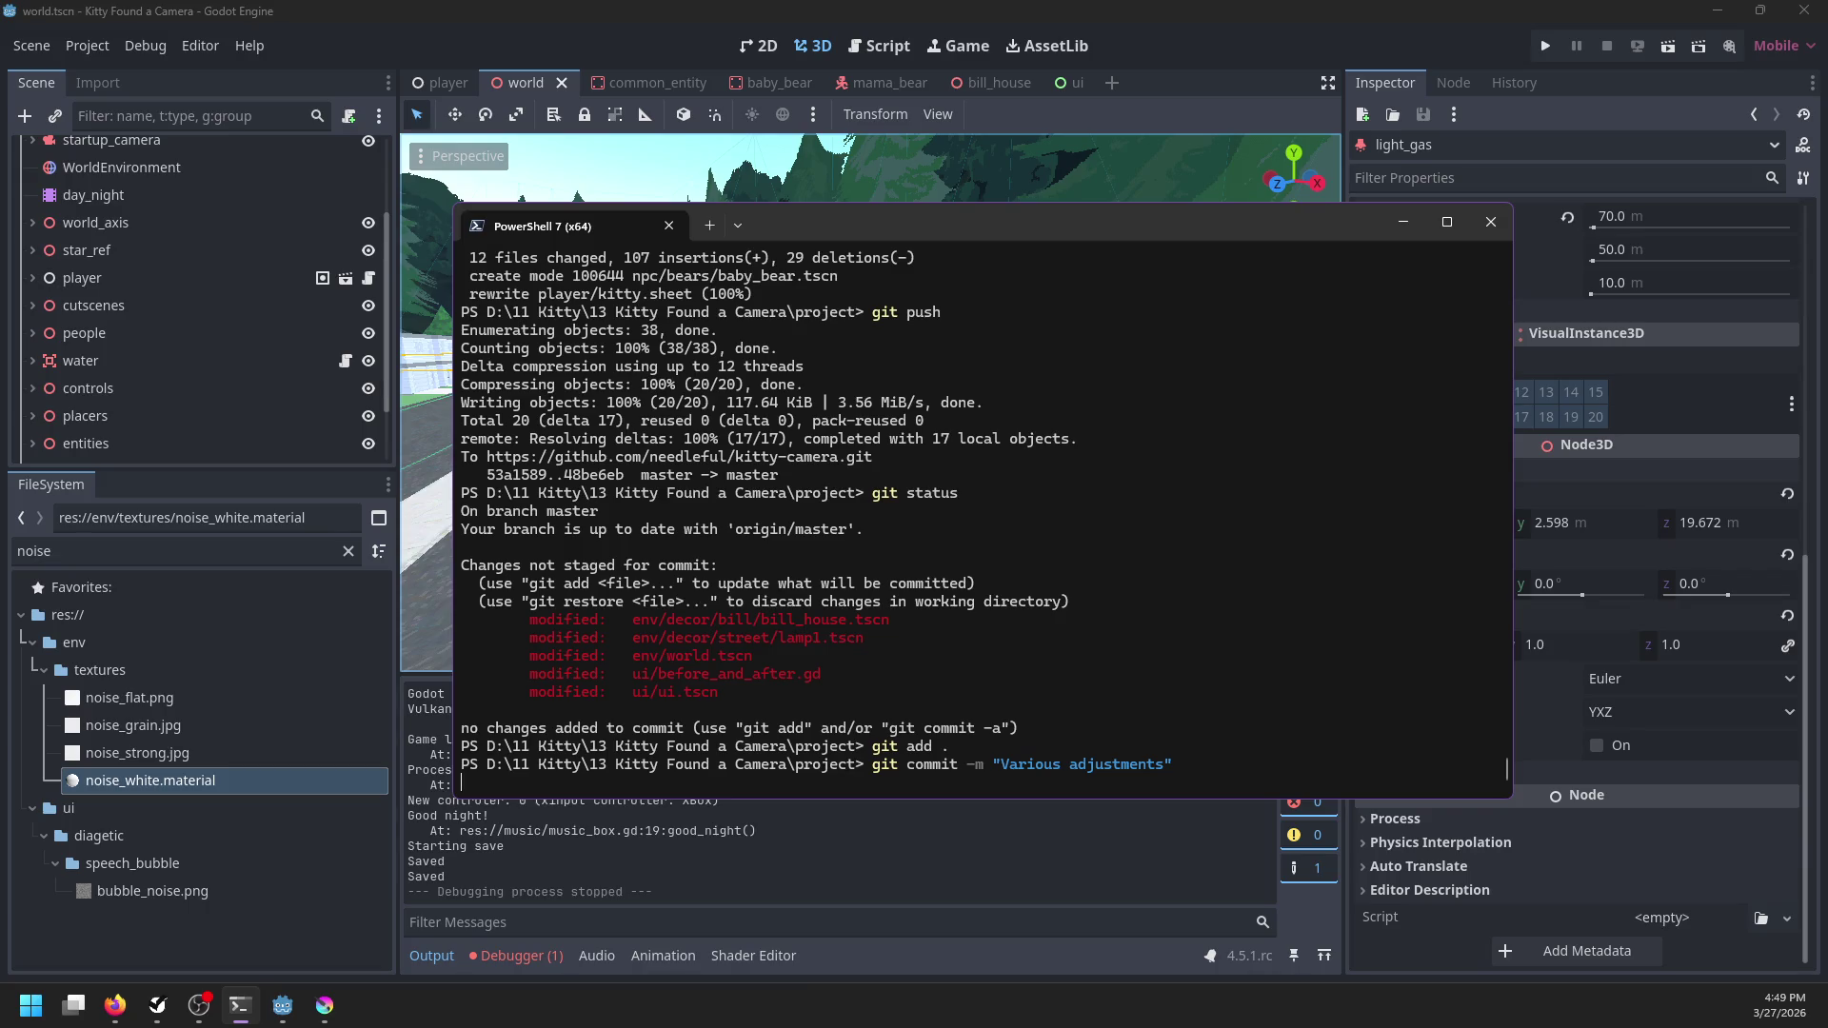
In NP-ToDo, look over the Attached to objects, Better-looking generic prompts and Grass footsteps tasks
click(157, 1005)
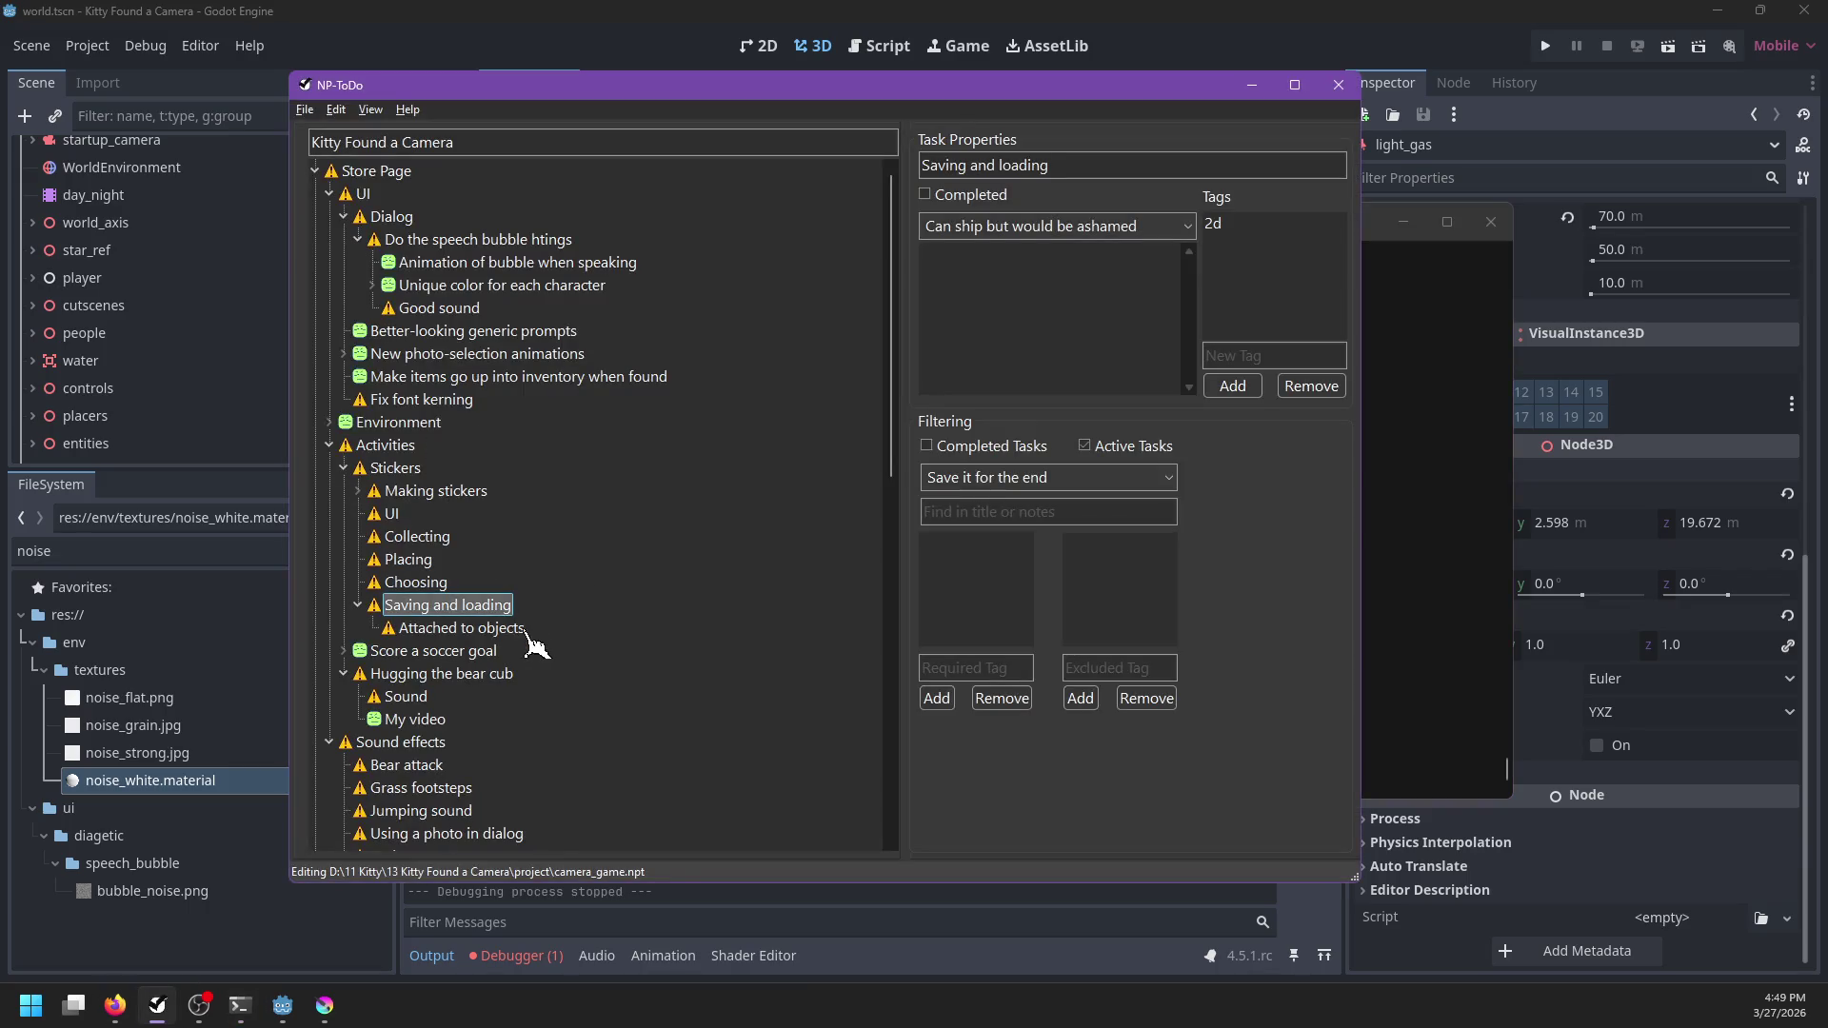
click(476, 630)
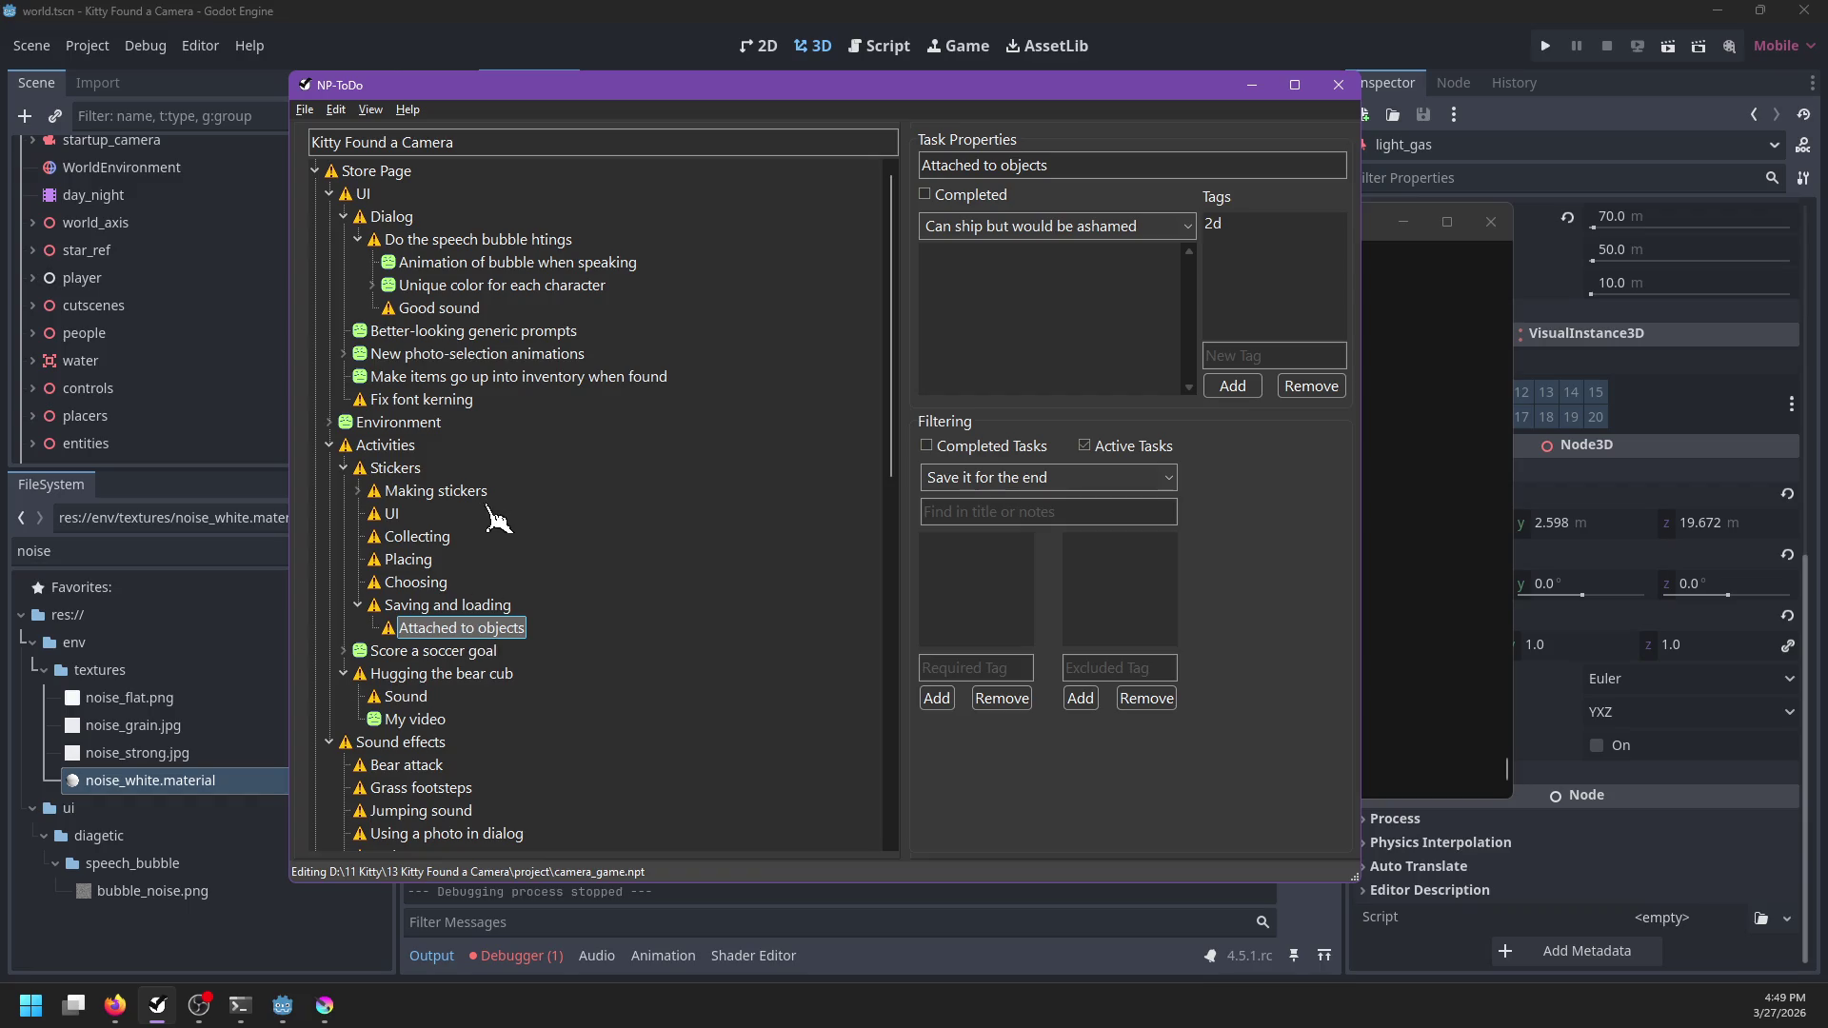
scroll(505, 438, down, 4)
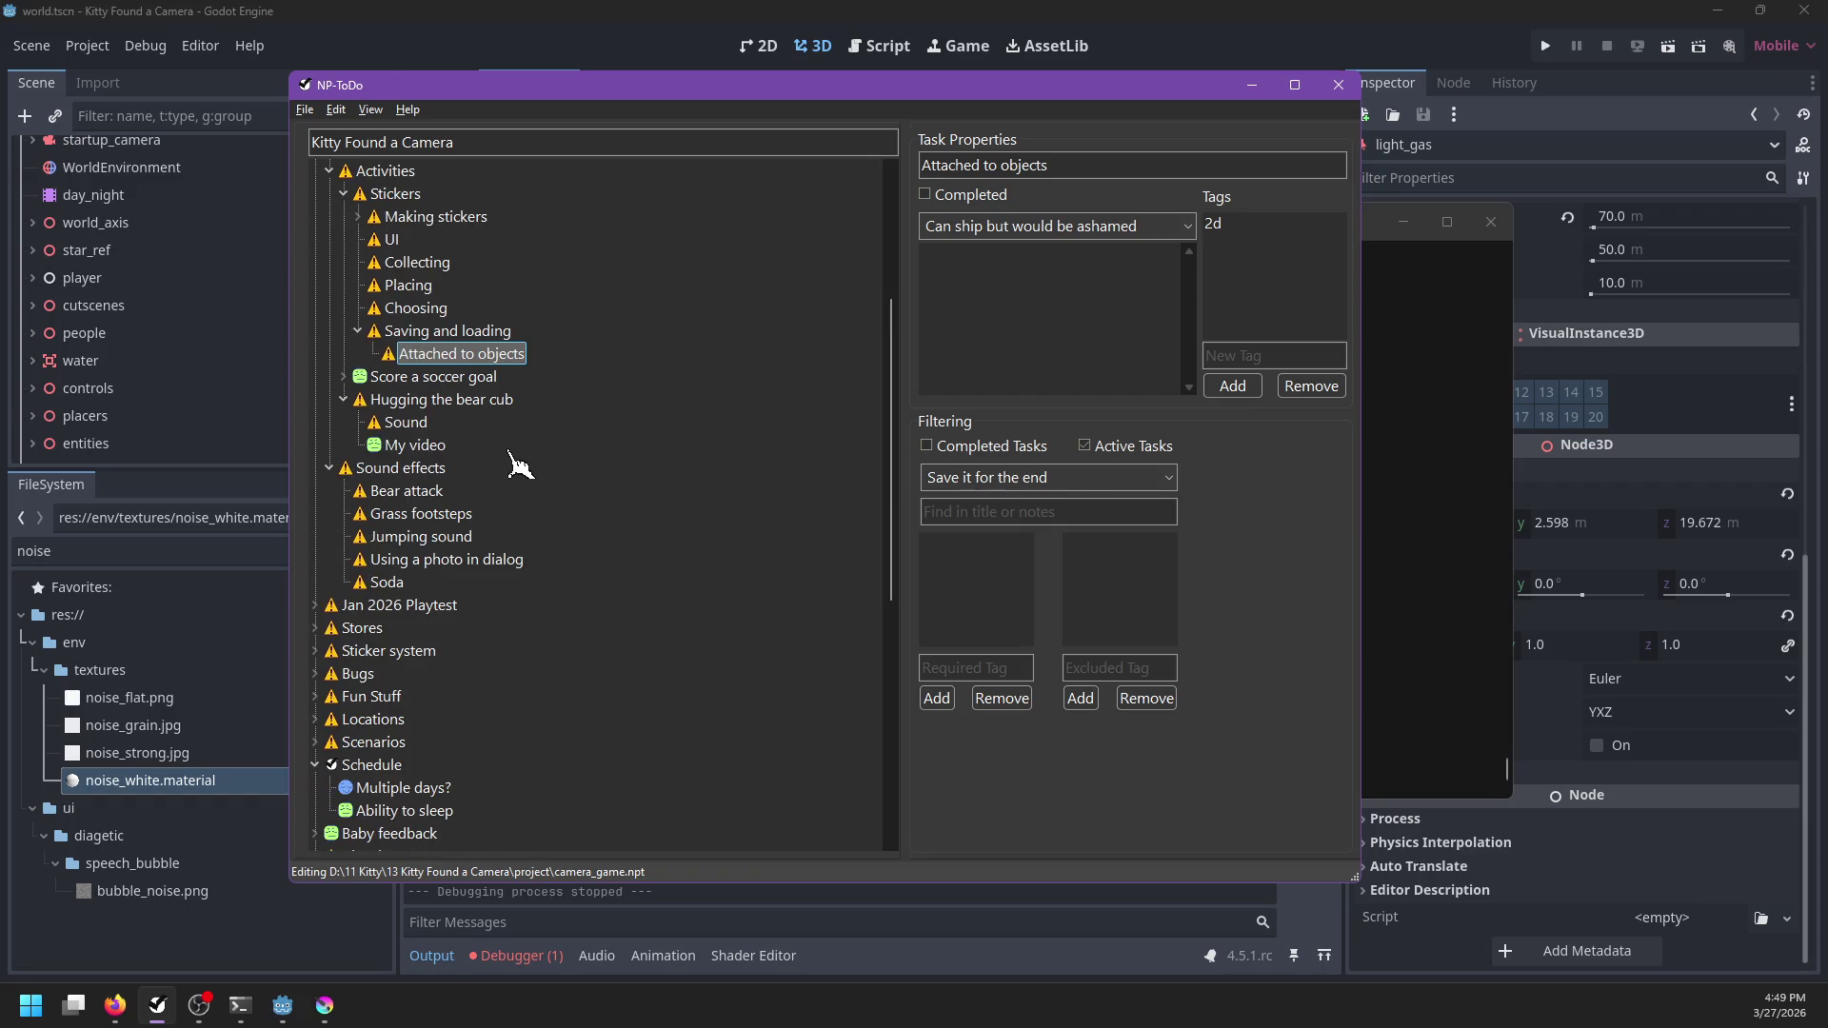
scroll(510, 452, up, 4)
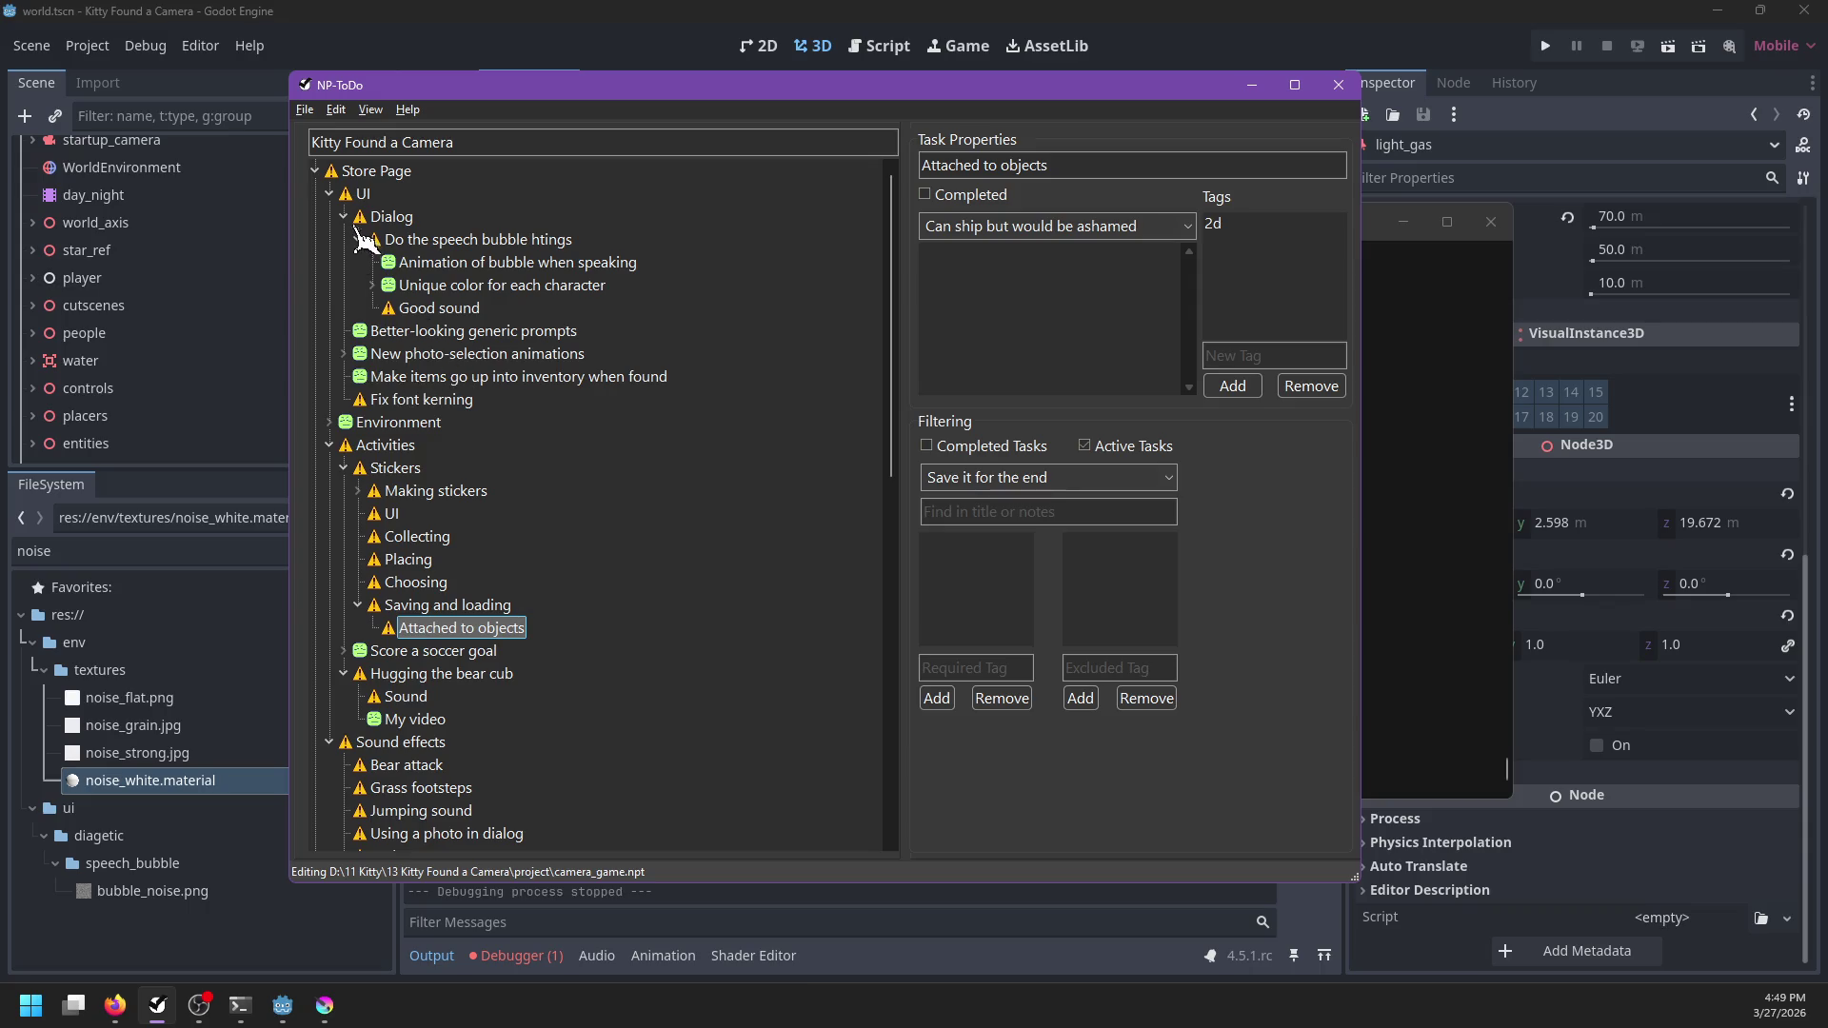
click(440, 333)
scroll(492, 476, down, 4)
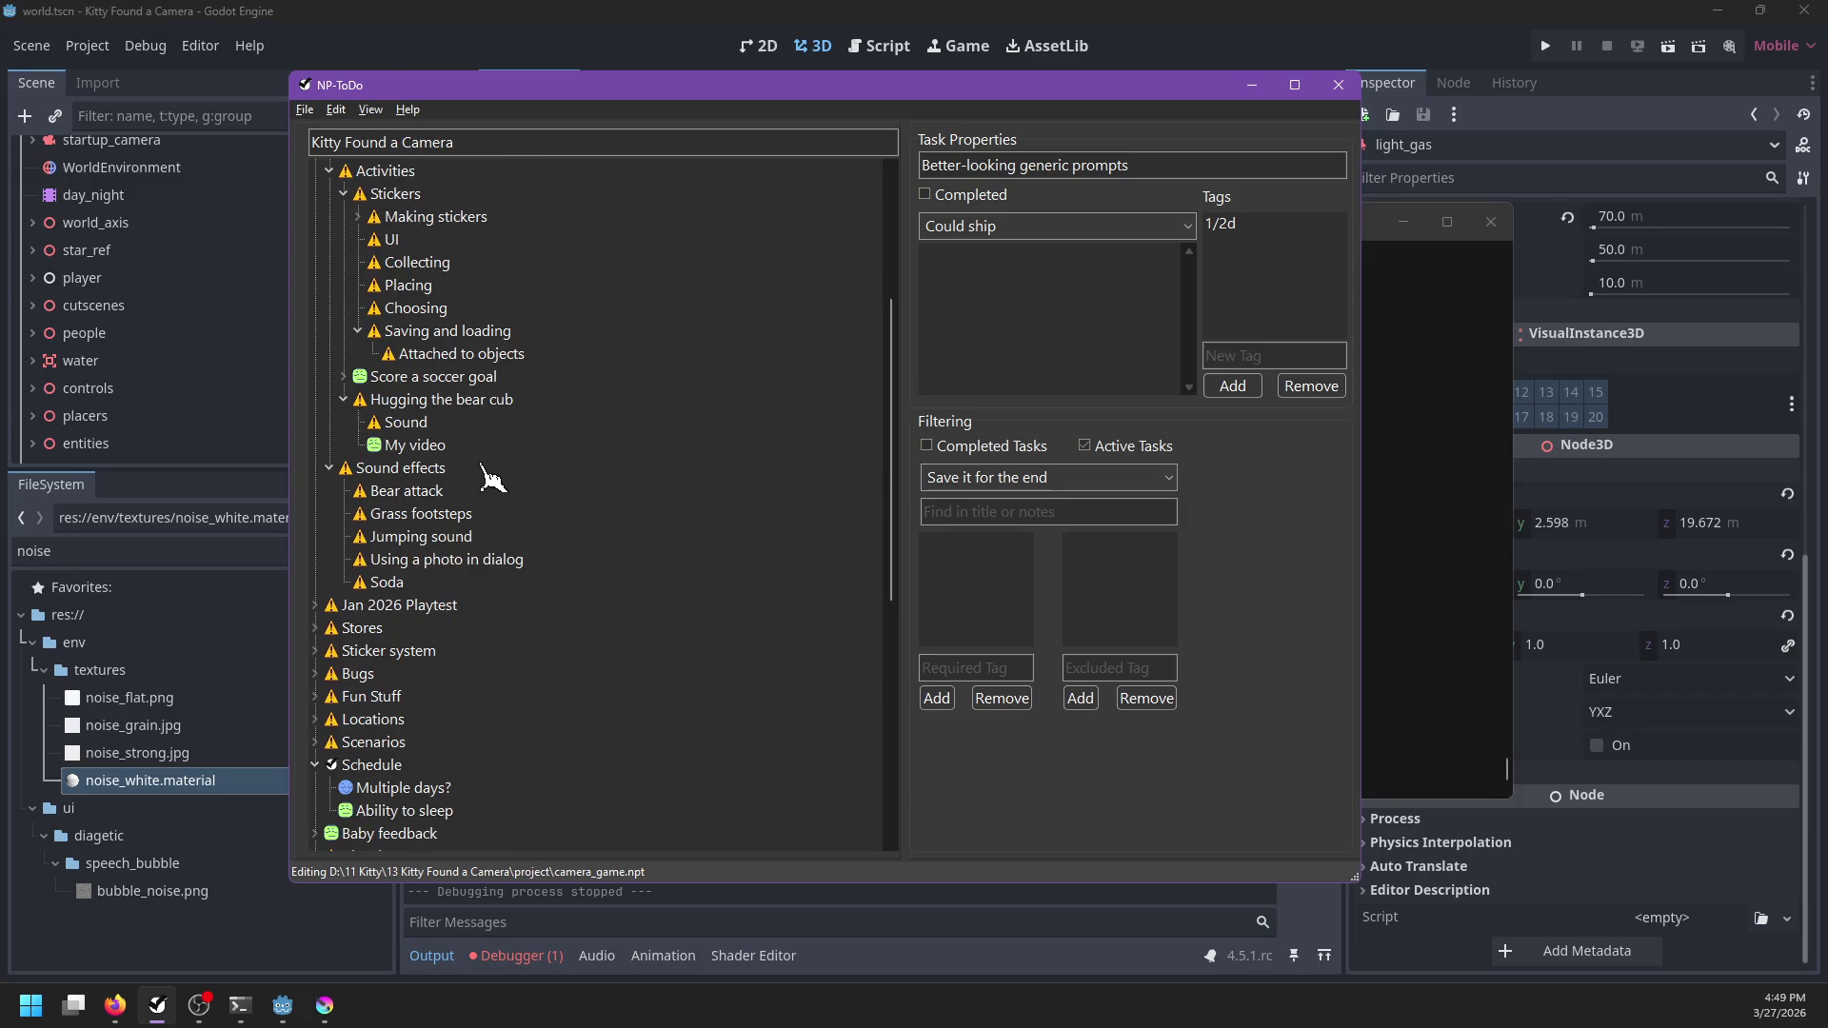
click(406, 522)
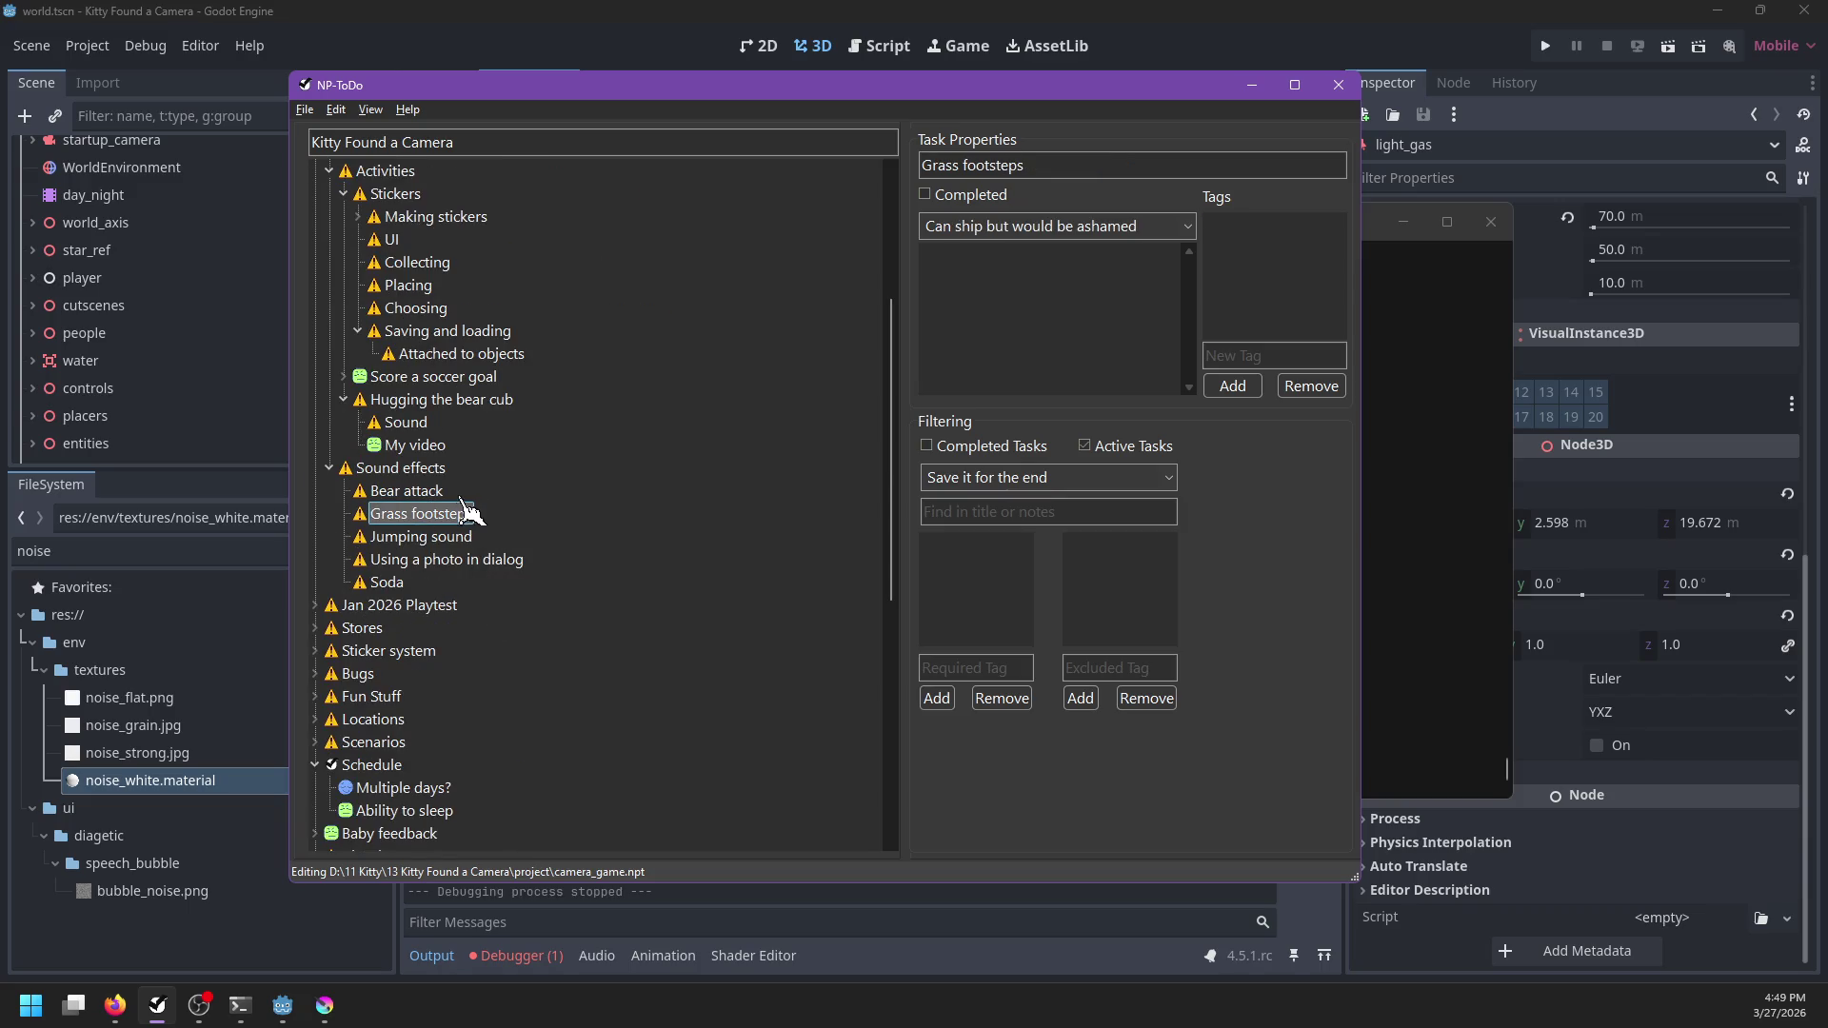
Expand Jan 2026 Playtest, mark Fix the sun as Completed and save the list
click(317, 607)
scroll(533, 518, down, 2)
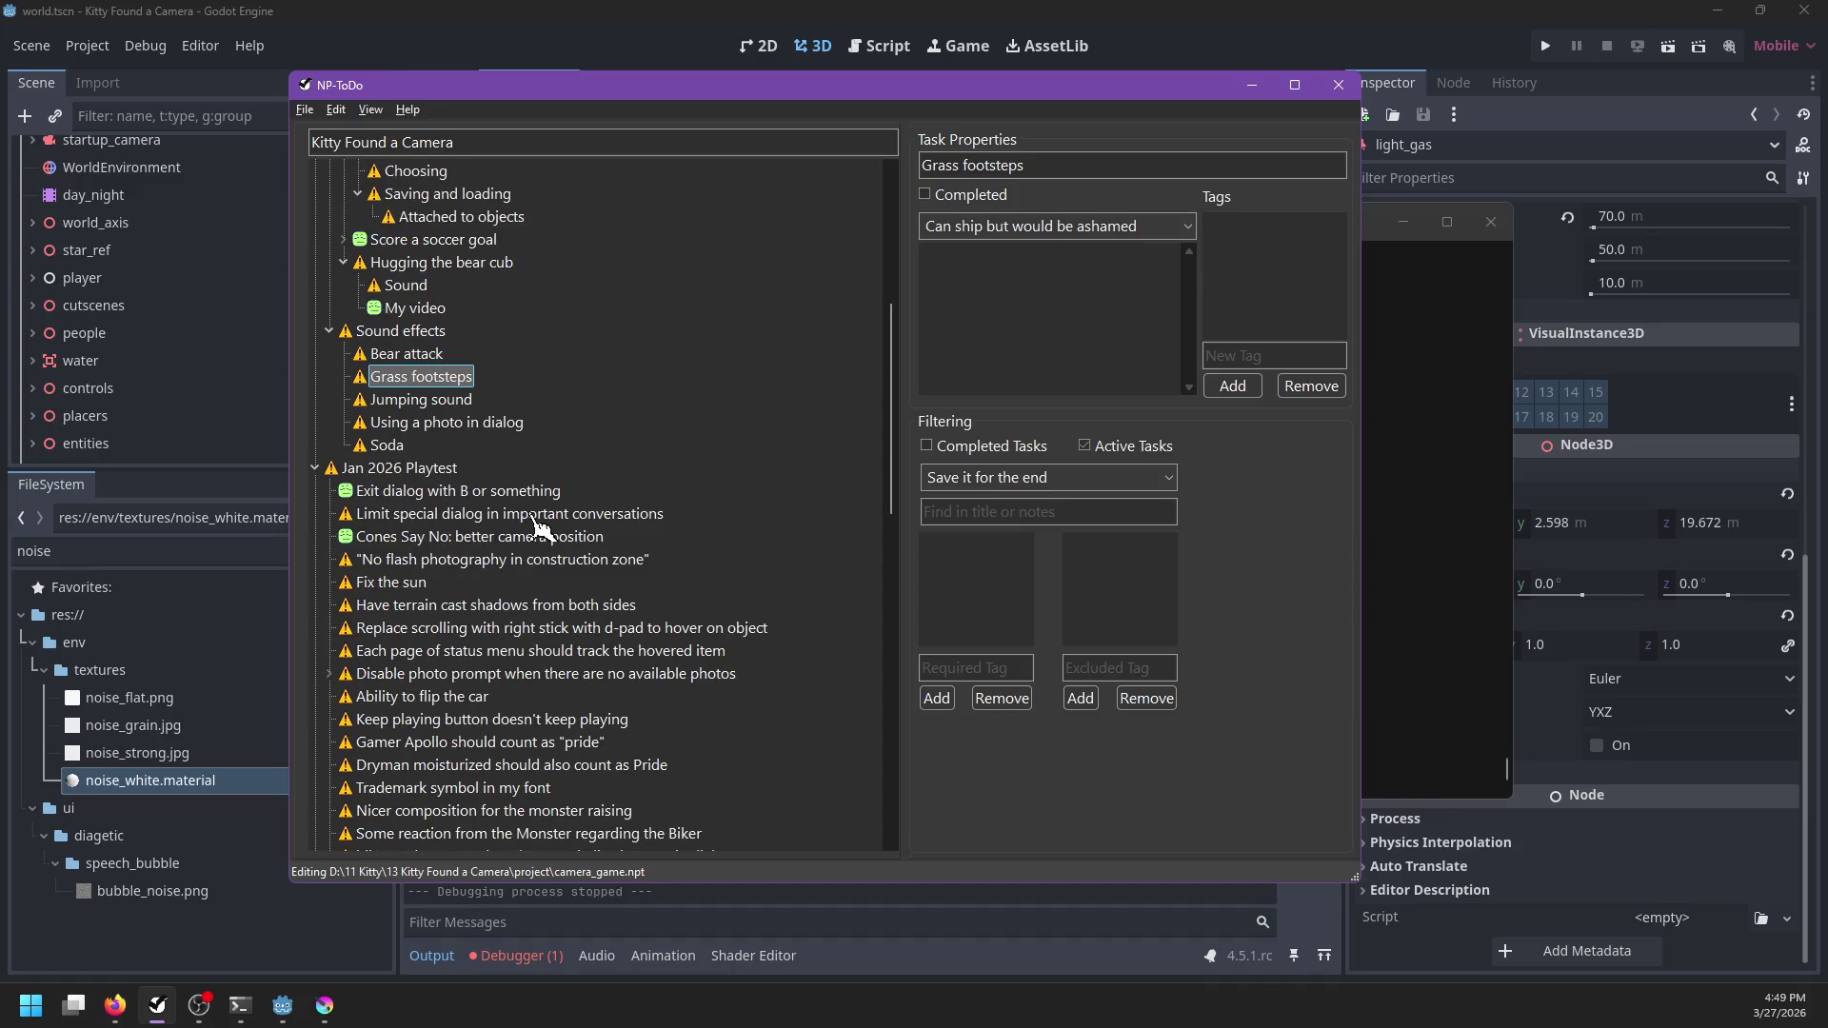
scroll(536, 523, down, 2)
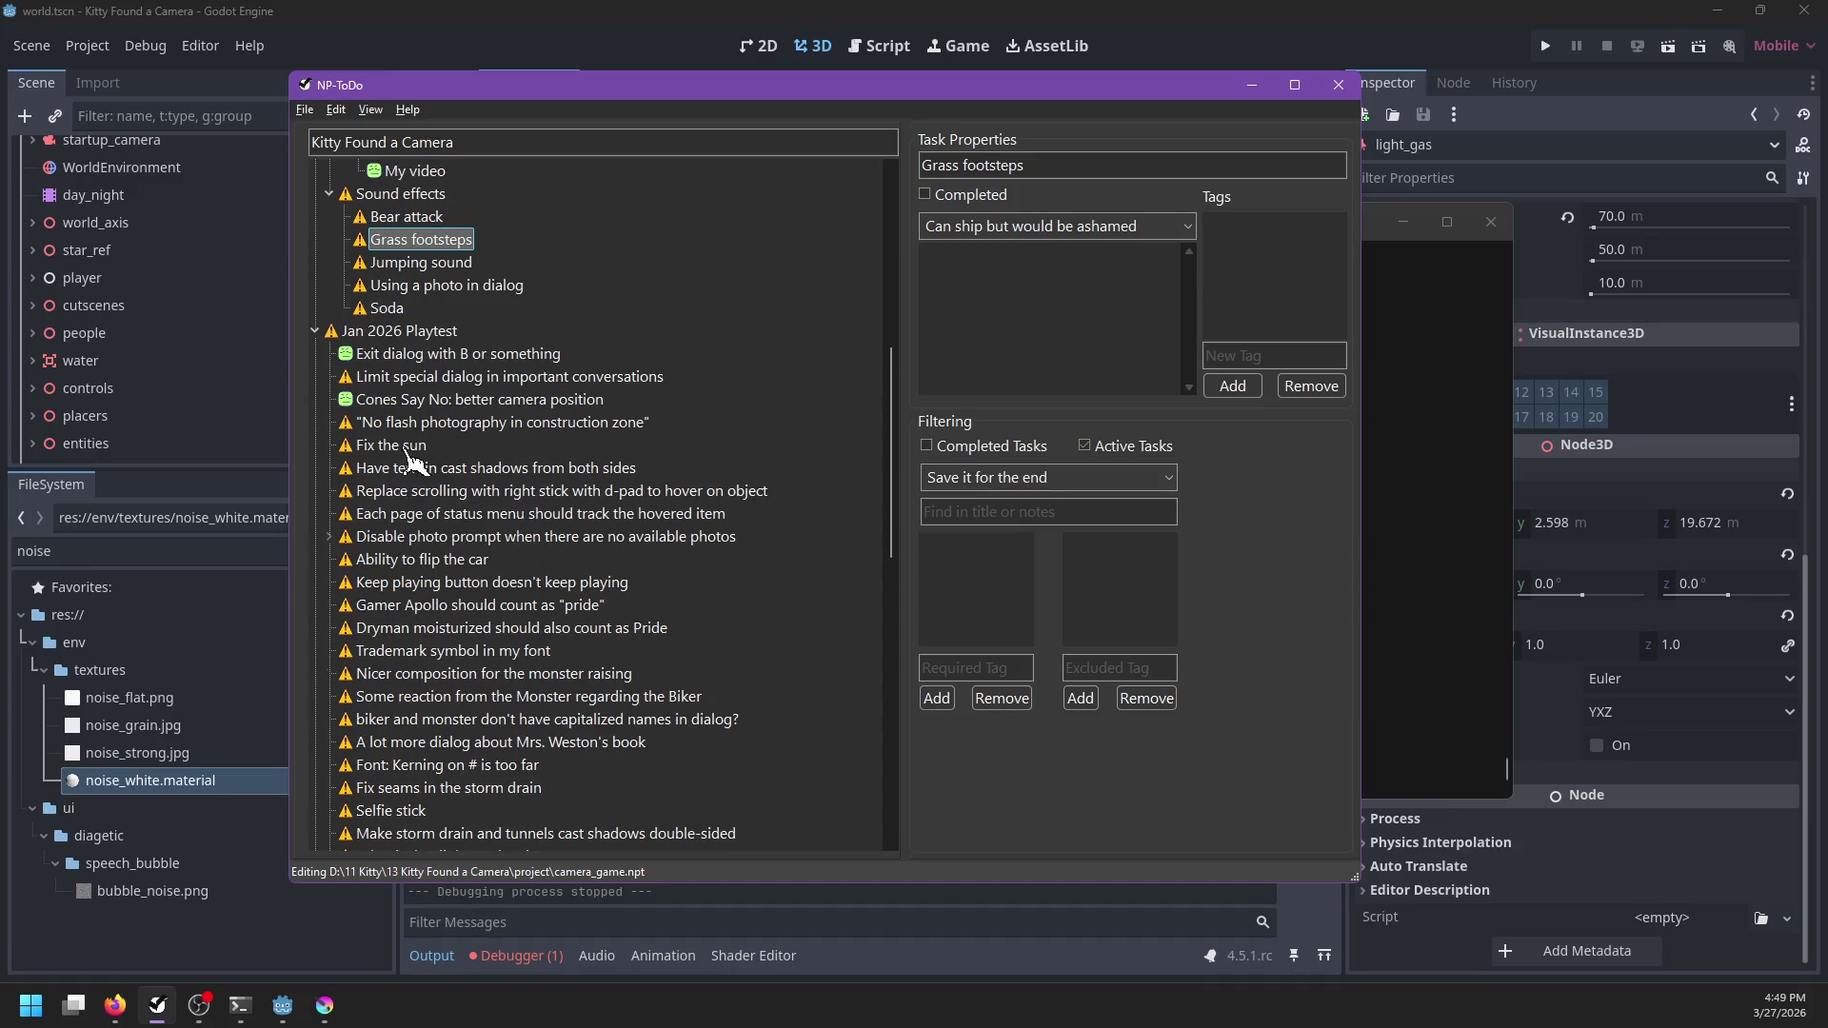
right_click(411, 460)
click(433, 473)
click(408, 381)
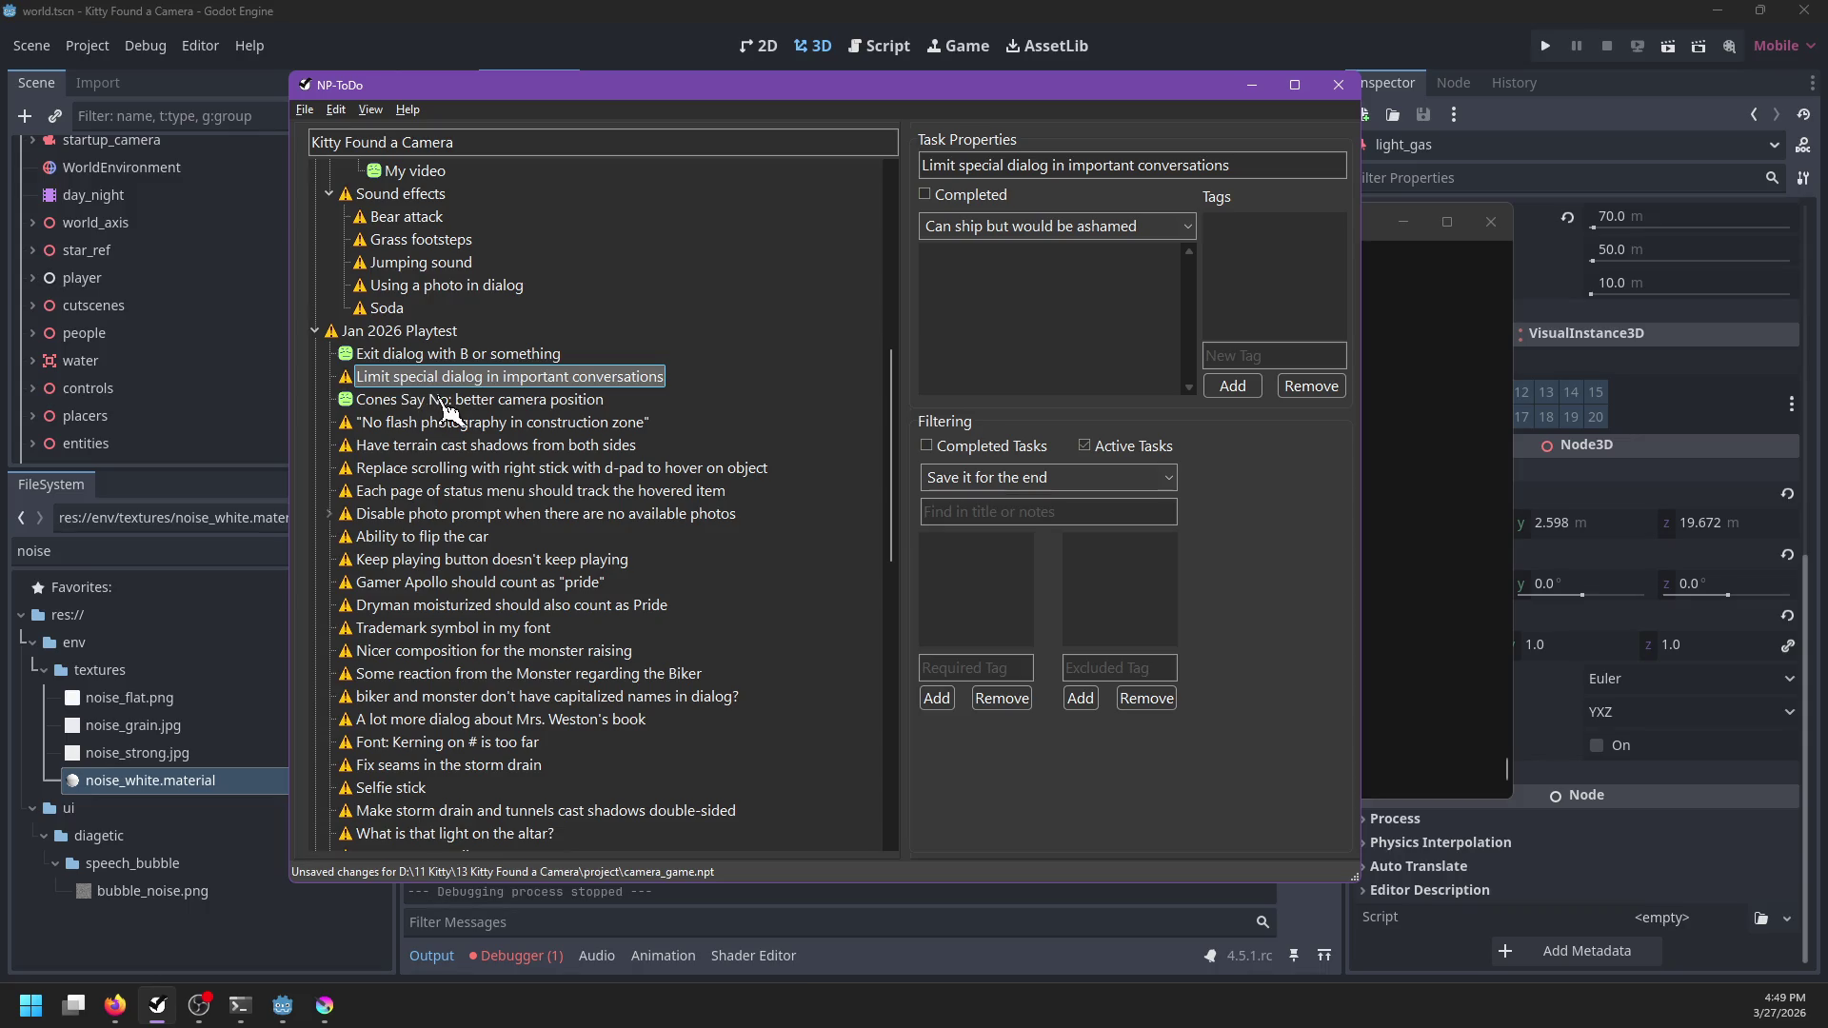
key(ctrl+s)
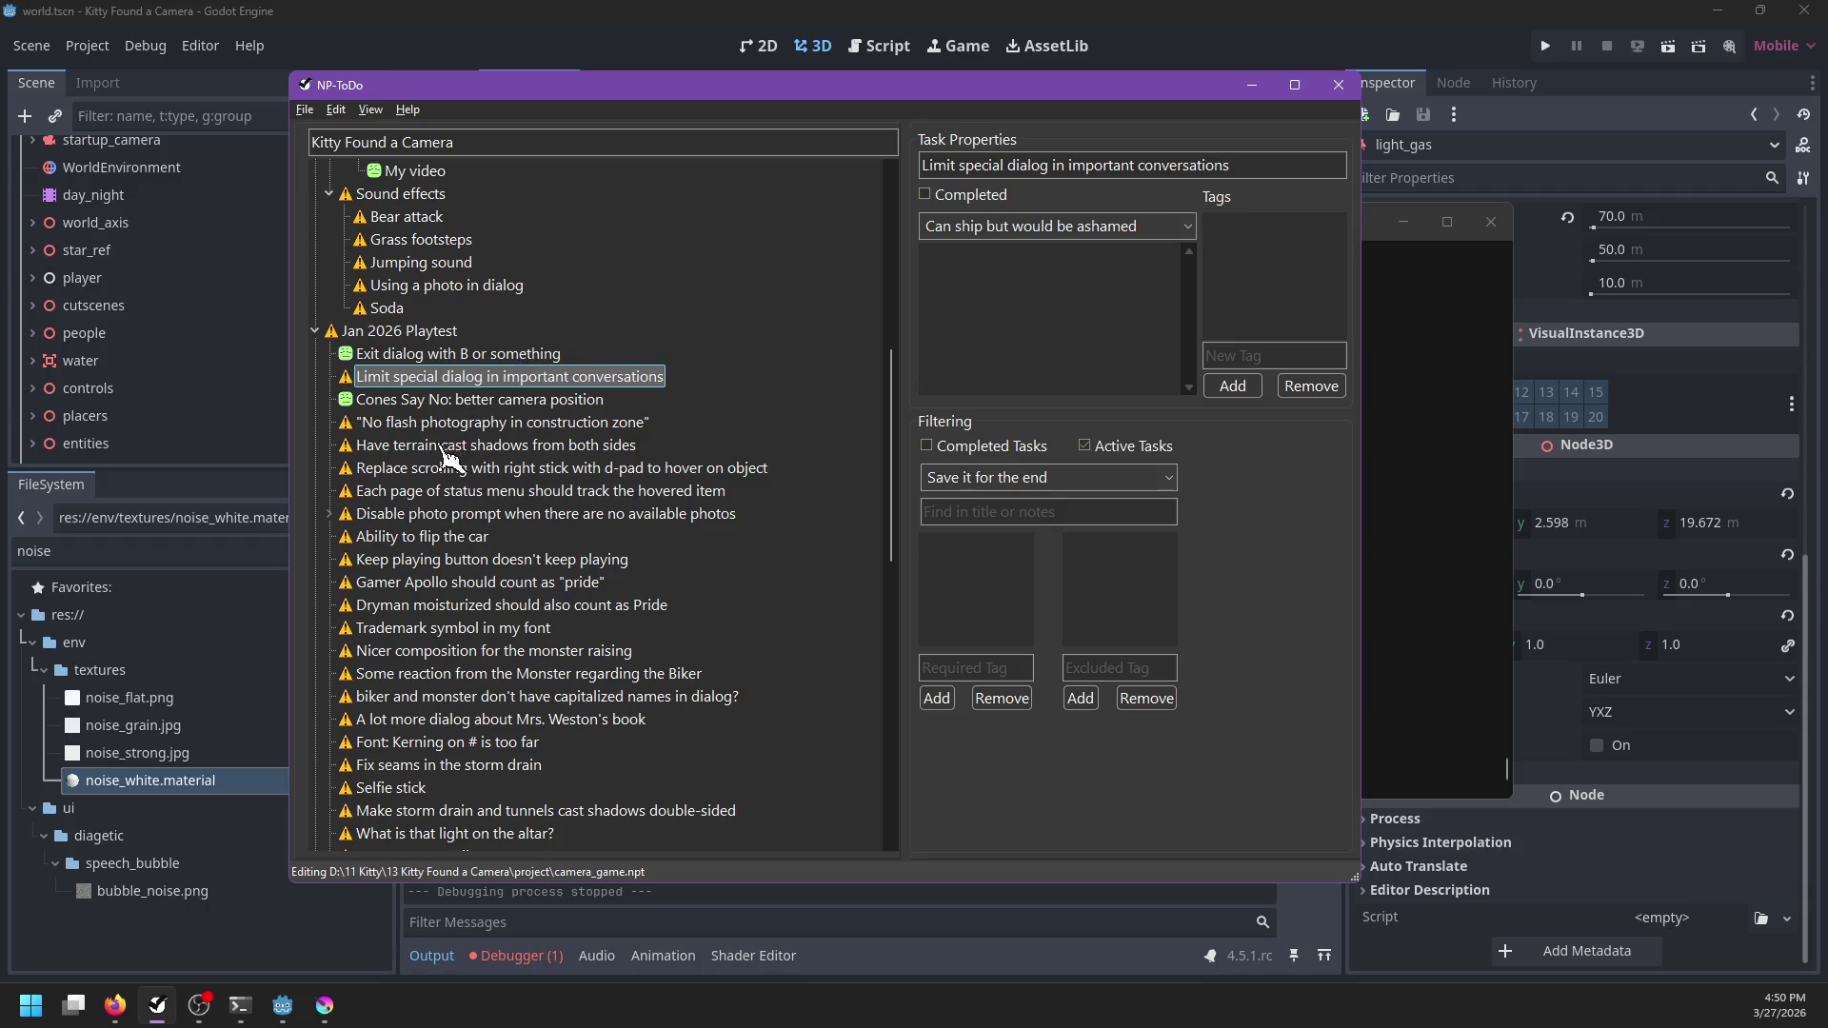
Review the remaining playtest tasks, from terrain shadows to Fix seams in the storm drain
click(445, 452)
scroll(470, 522, down, 1)
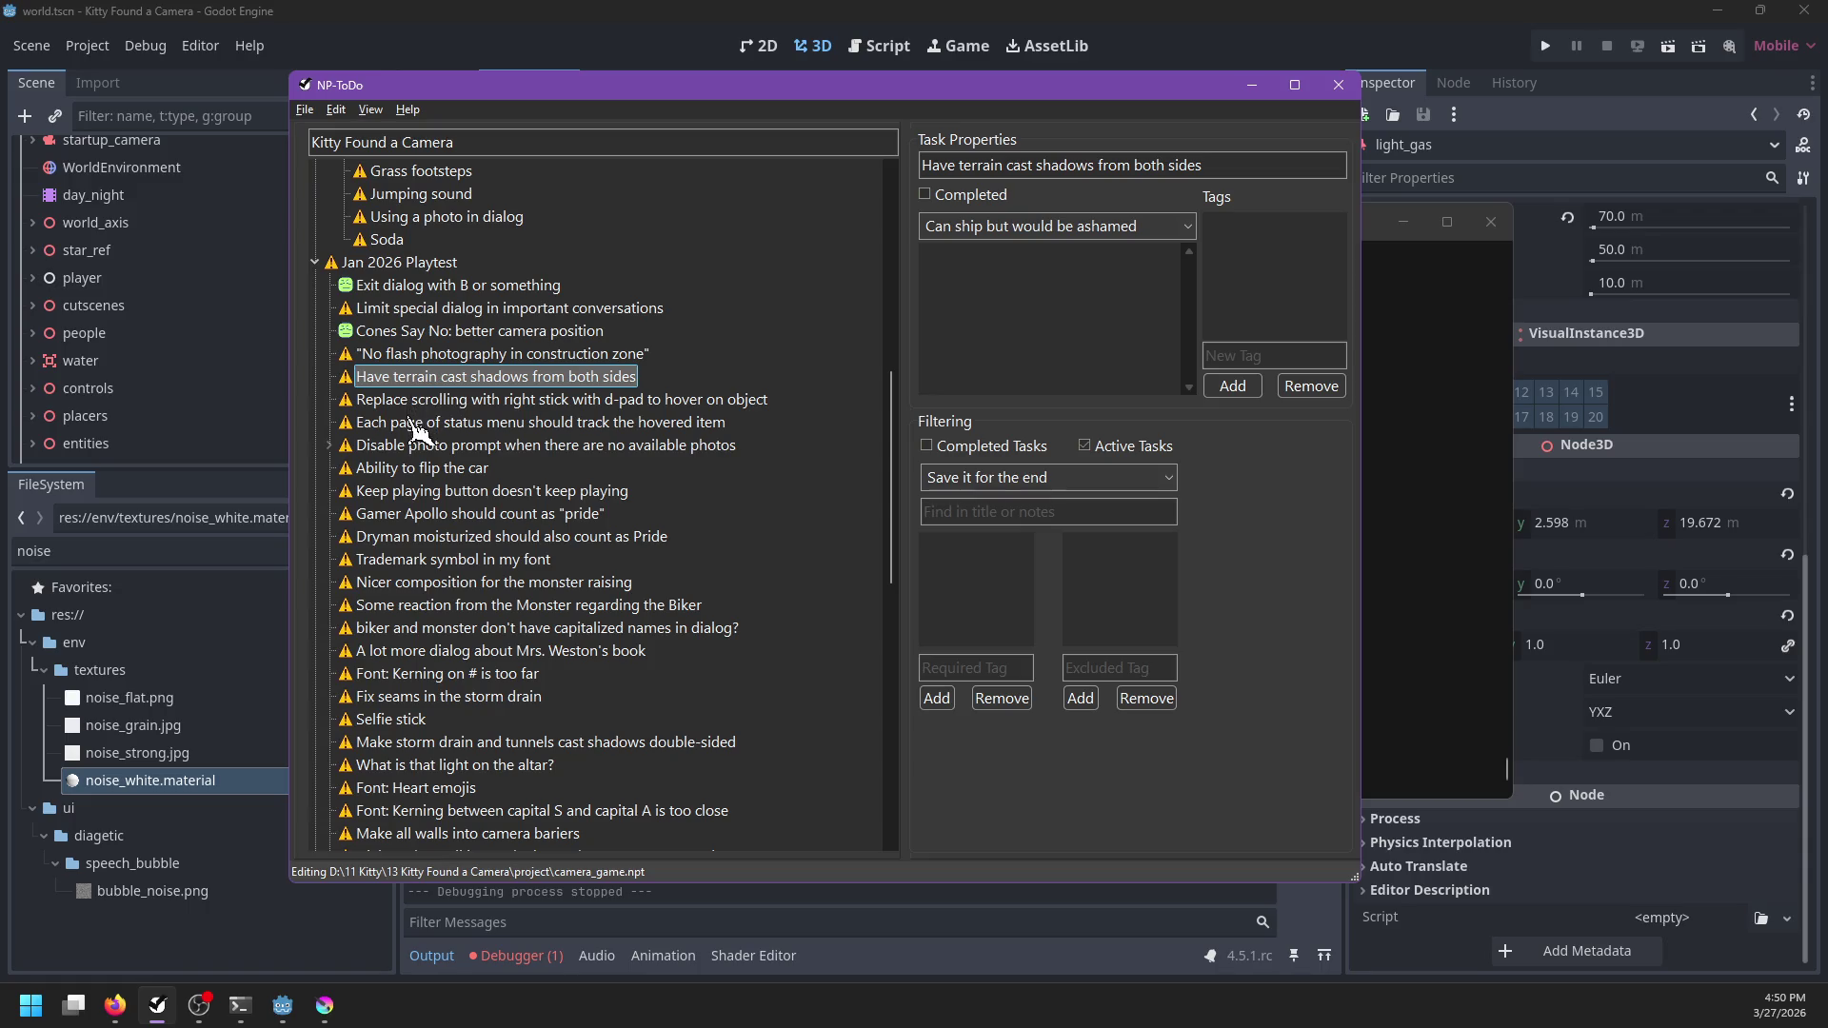
scroll(417, 433, down, 1)
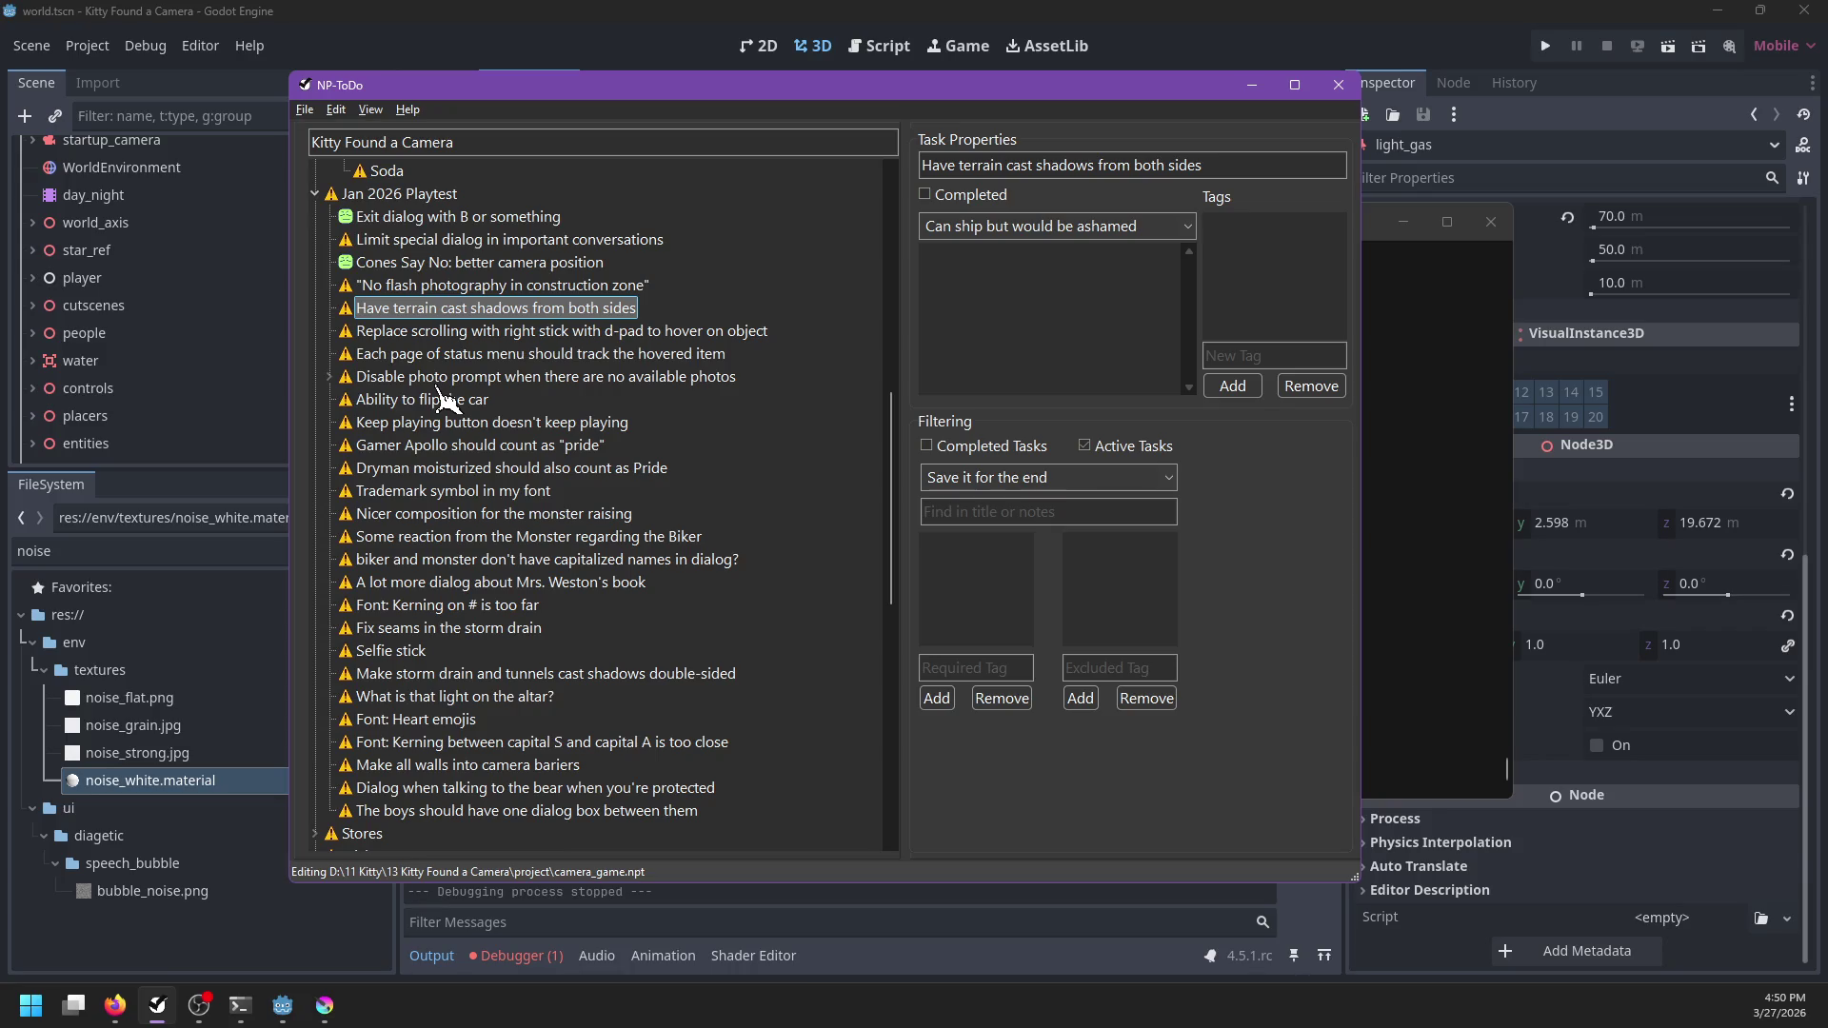
click(433, 378)
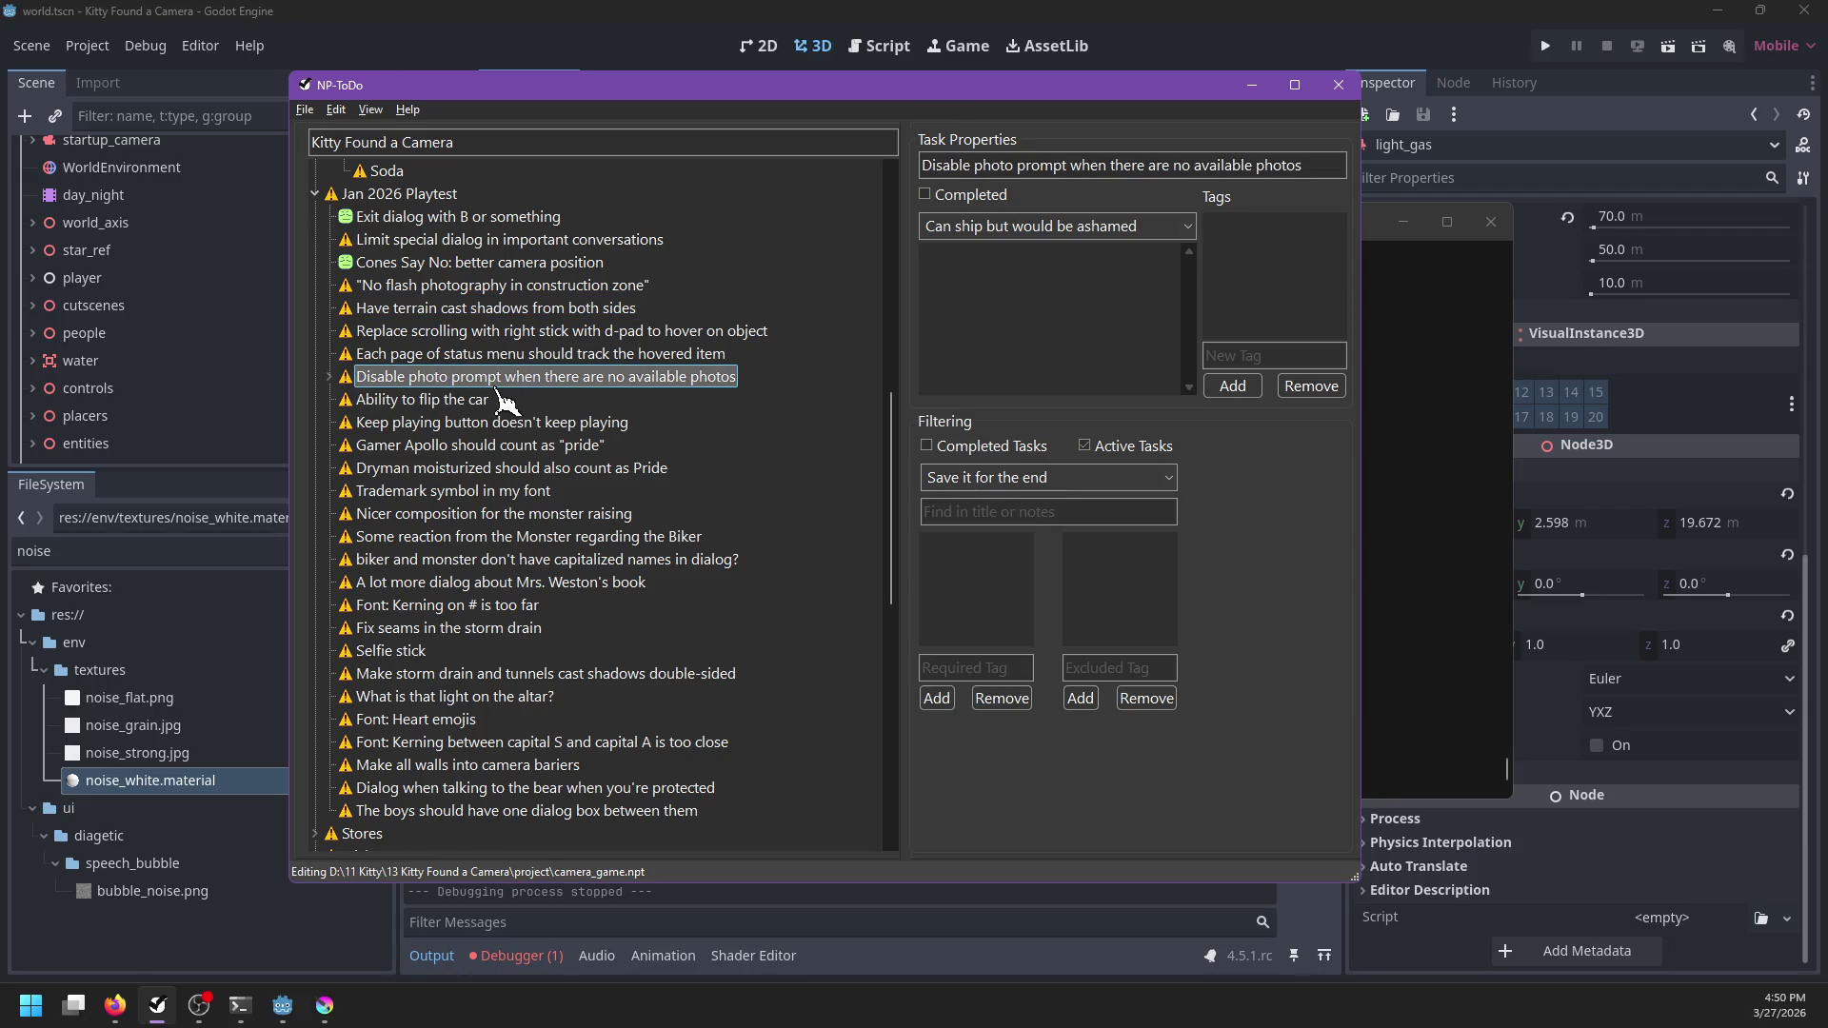
click(433, 400)
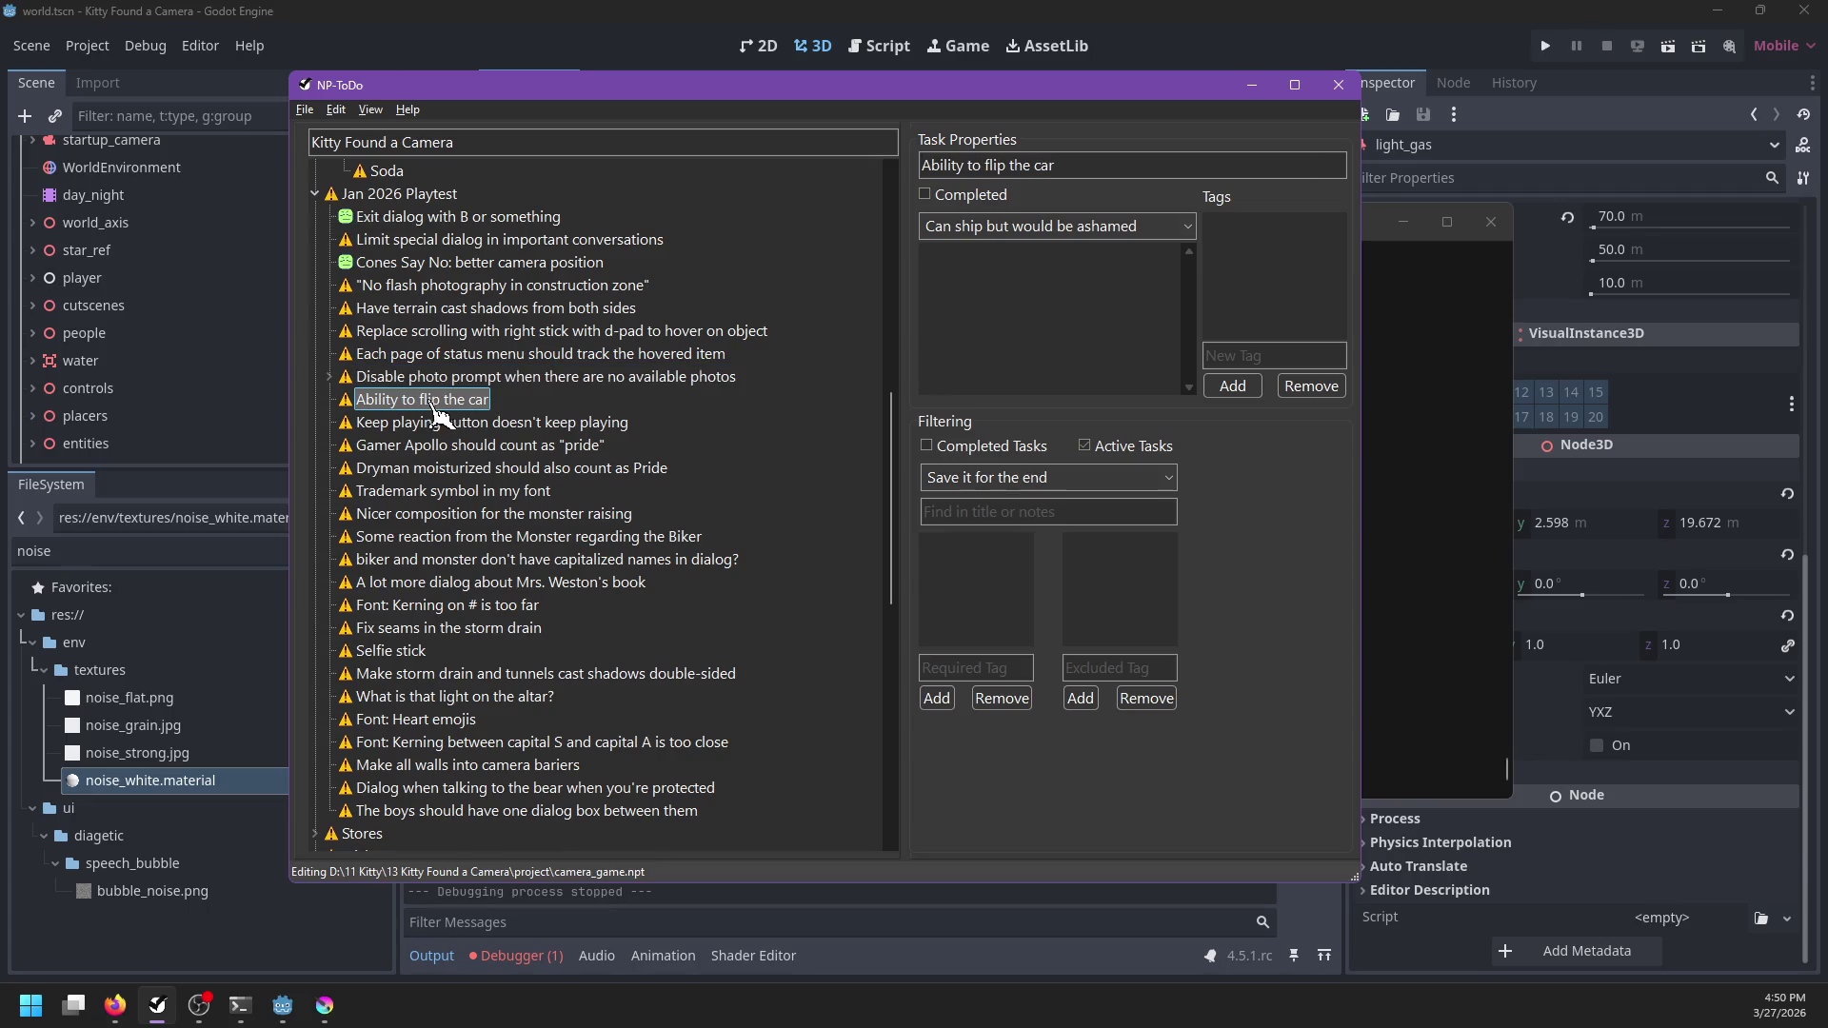
click(458, 425)
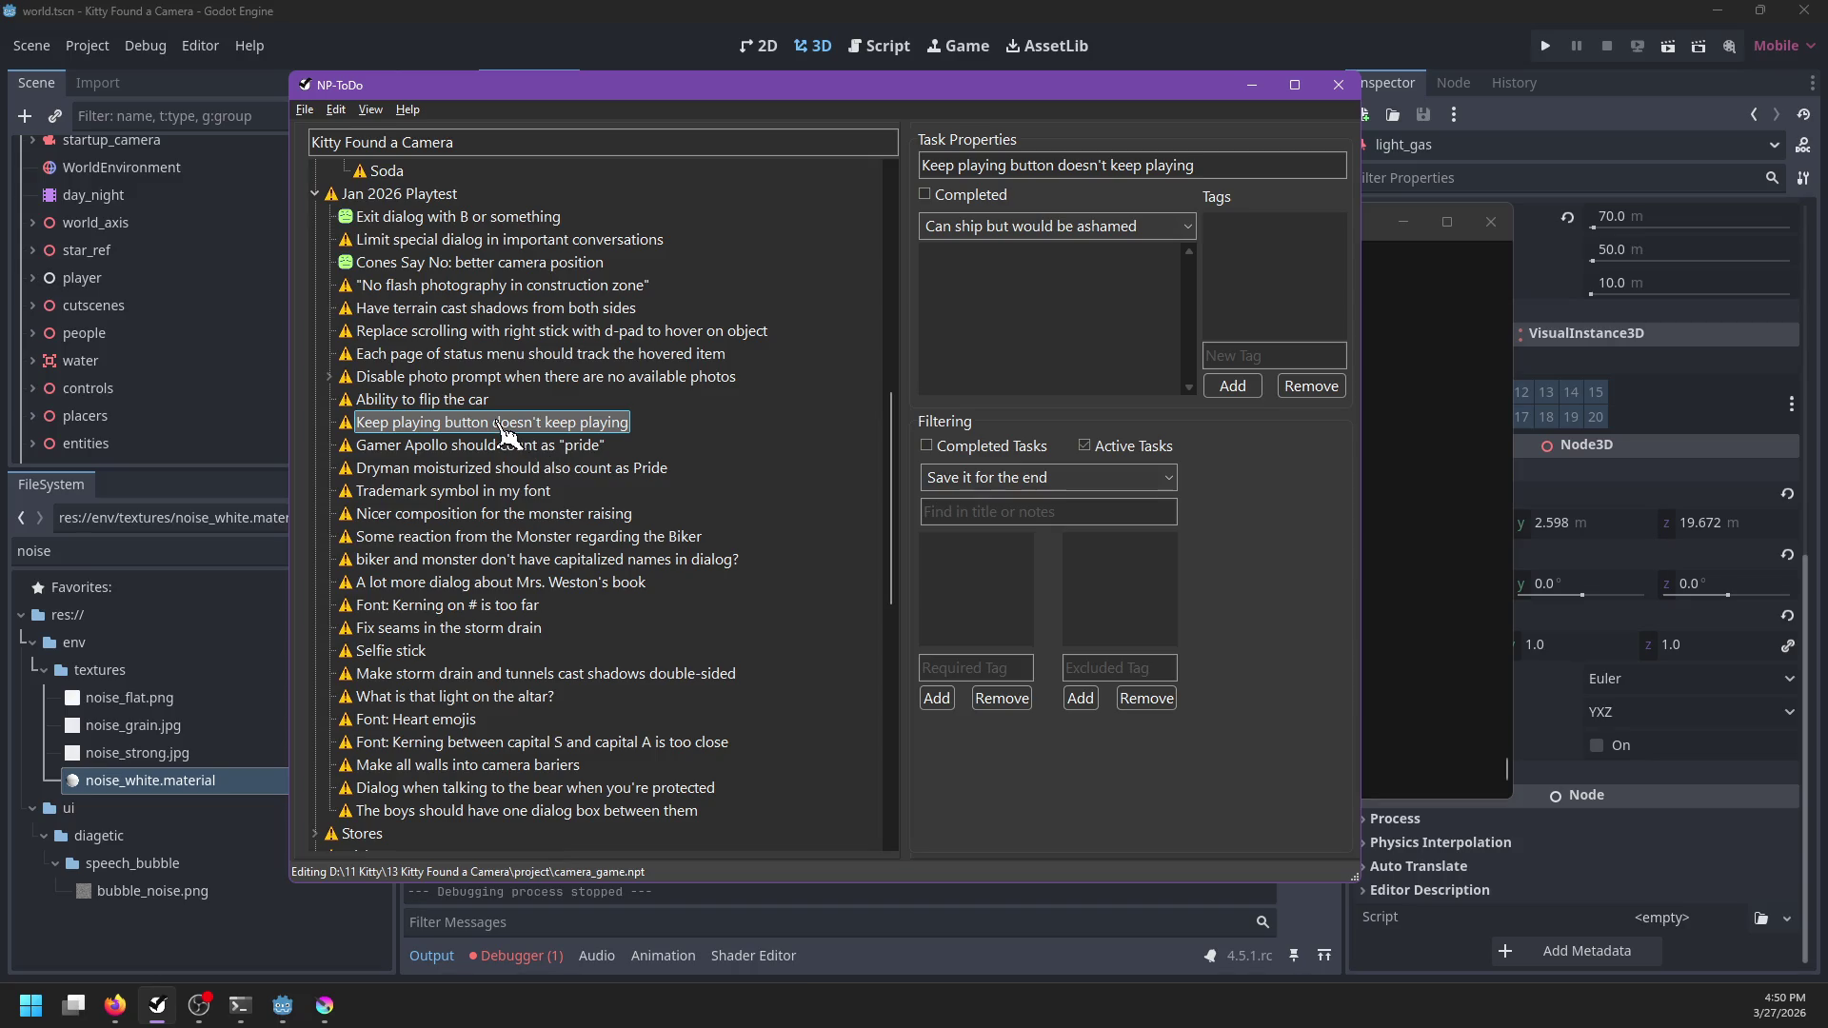
click(485, 449)
click(486, 471)
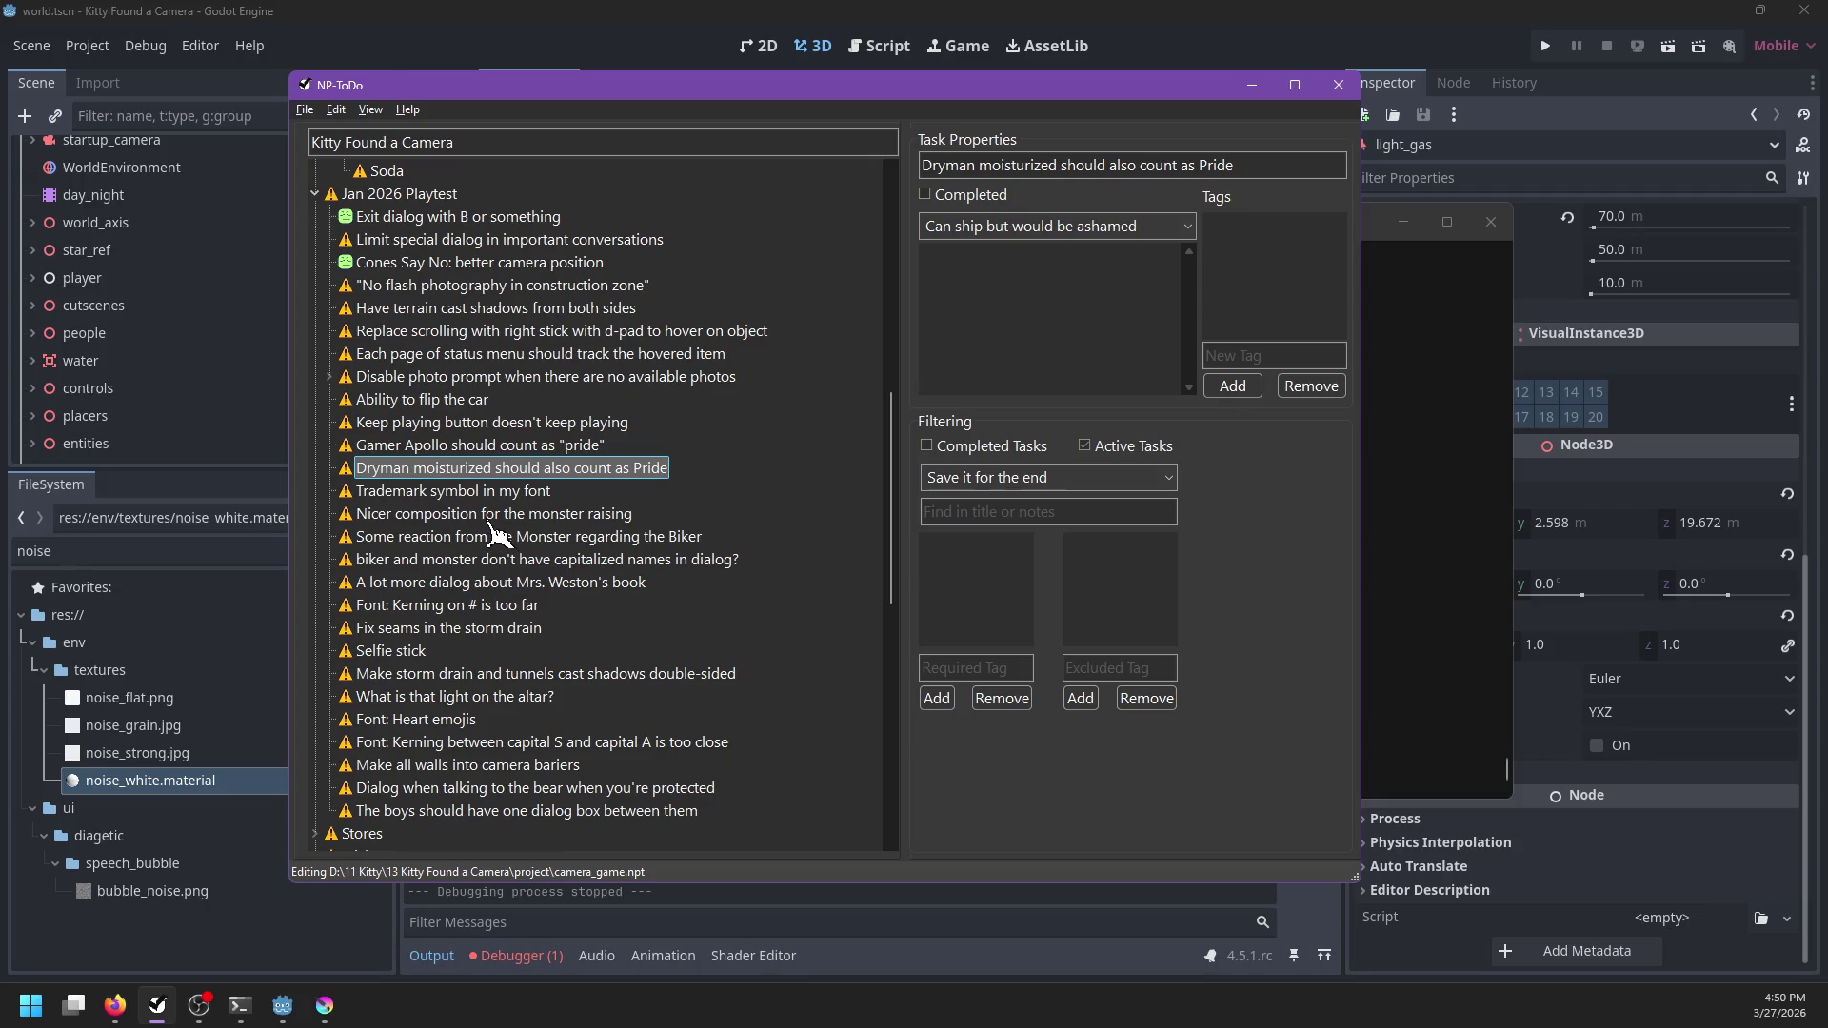
click(462, 493)
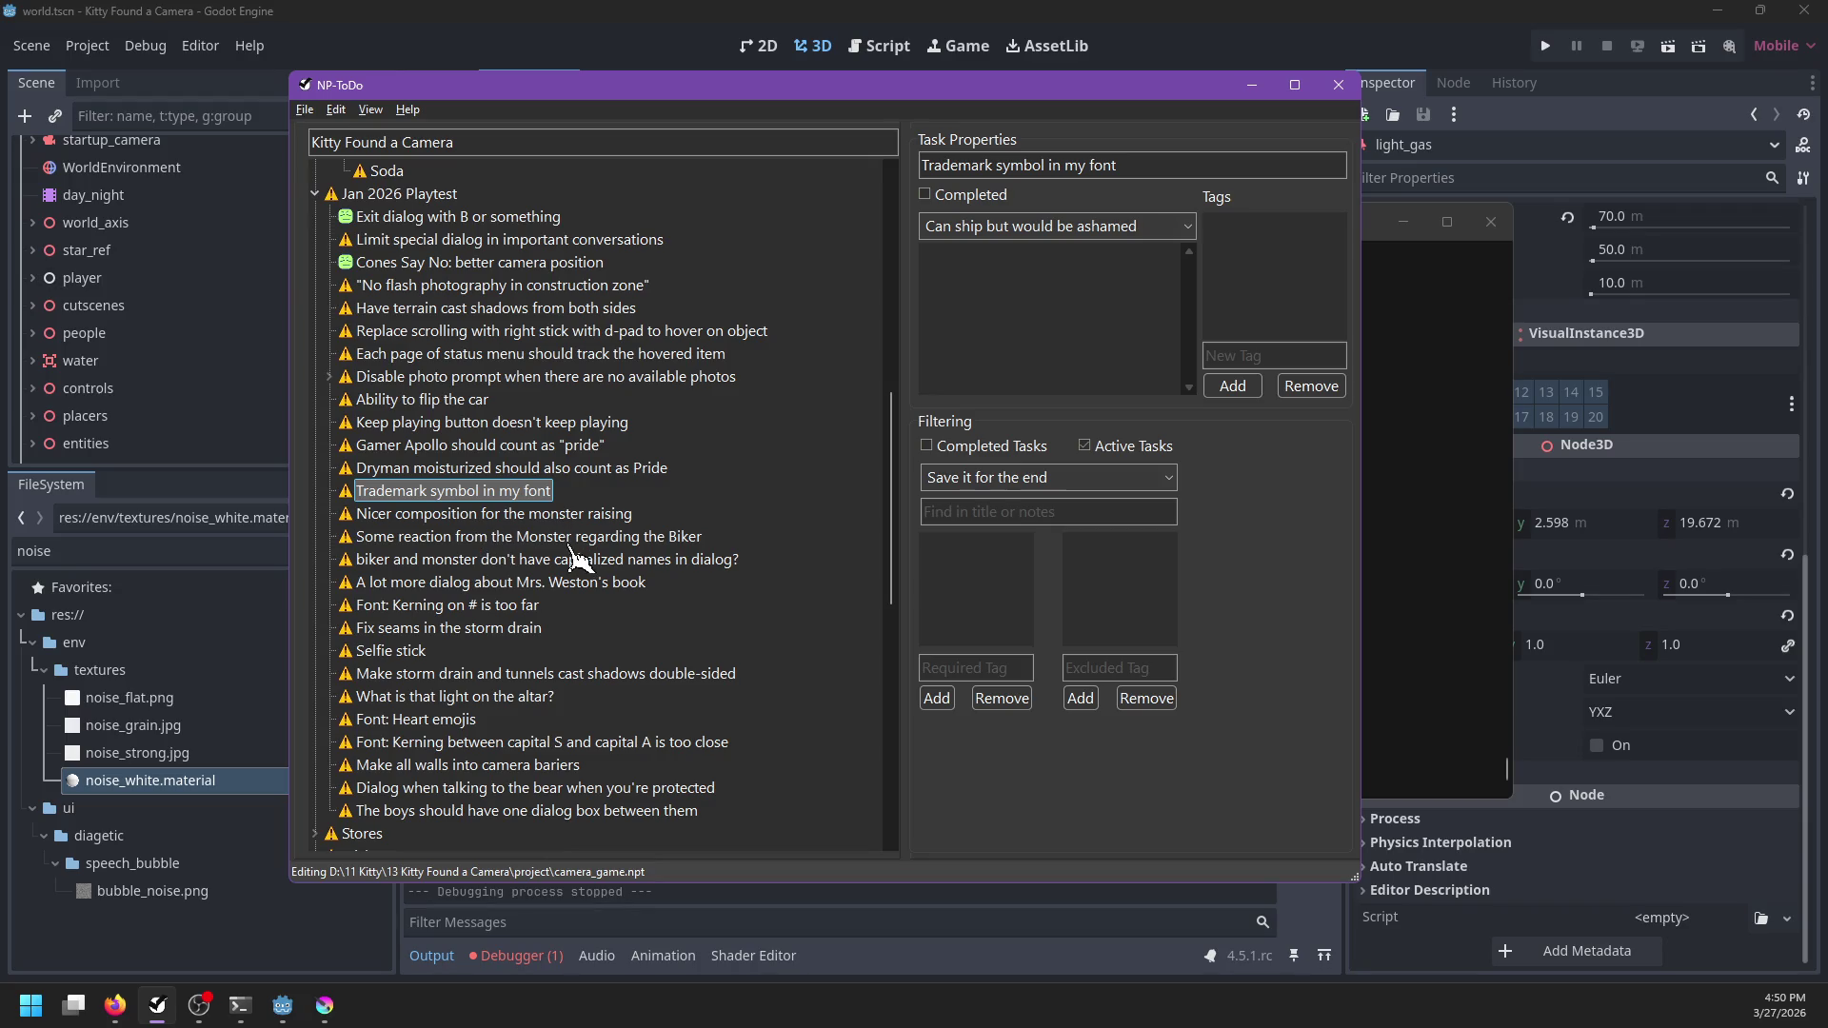
scroll(580, 558, down, 1)
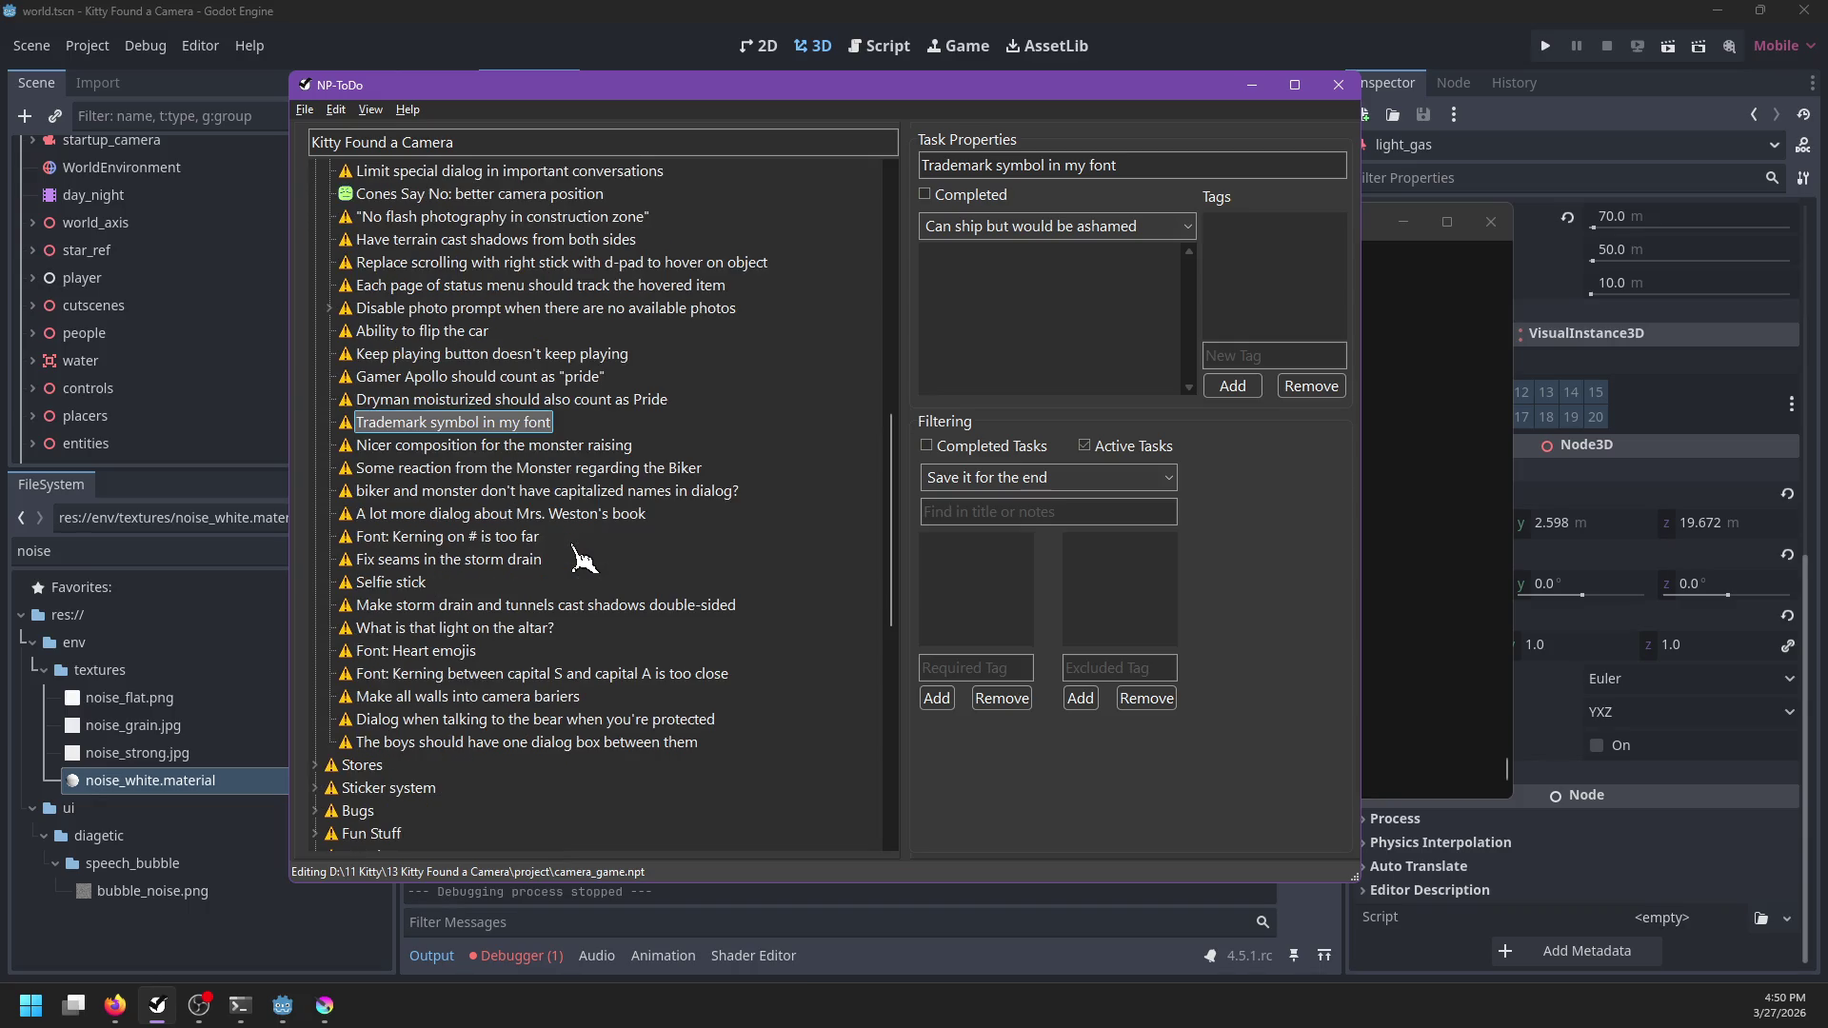
click(494, 571)
scroll(494, 571, up, 10)
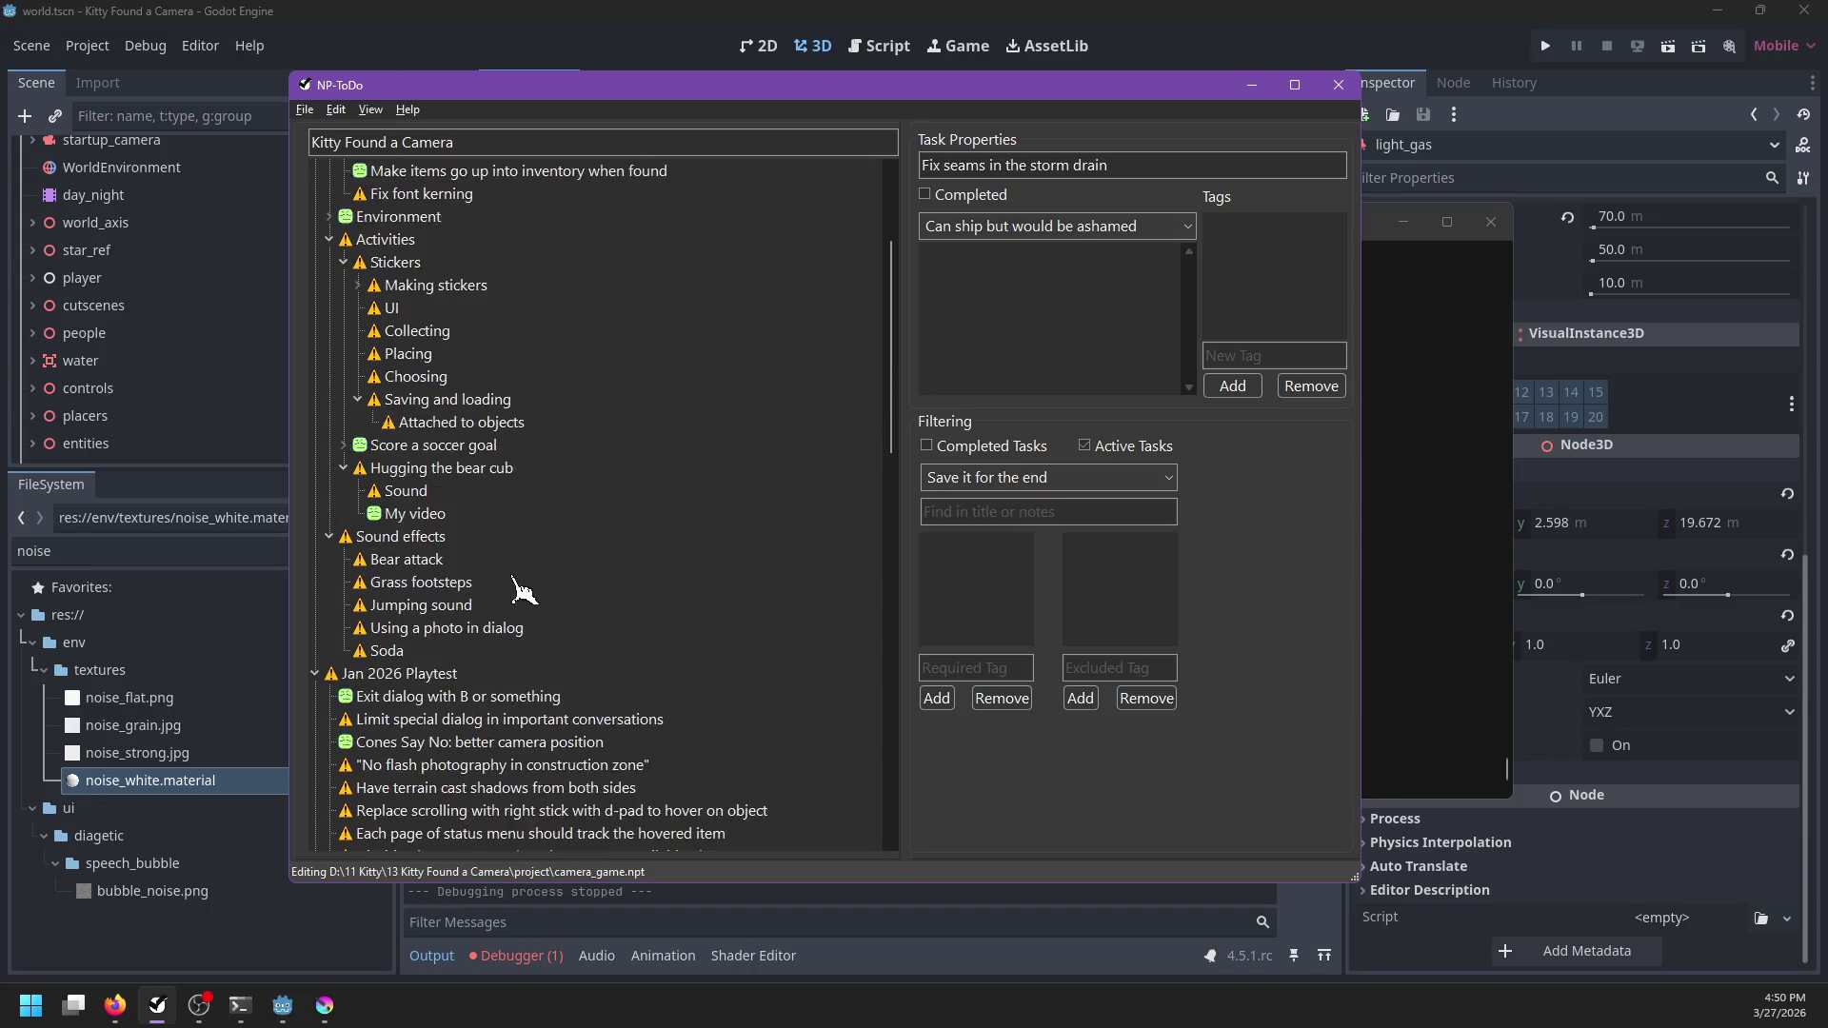
Add two child tasks under Fix font kerning and save the to-do list
click(405, 401)
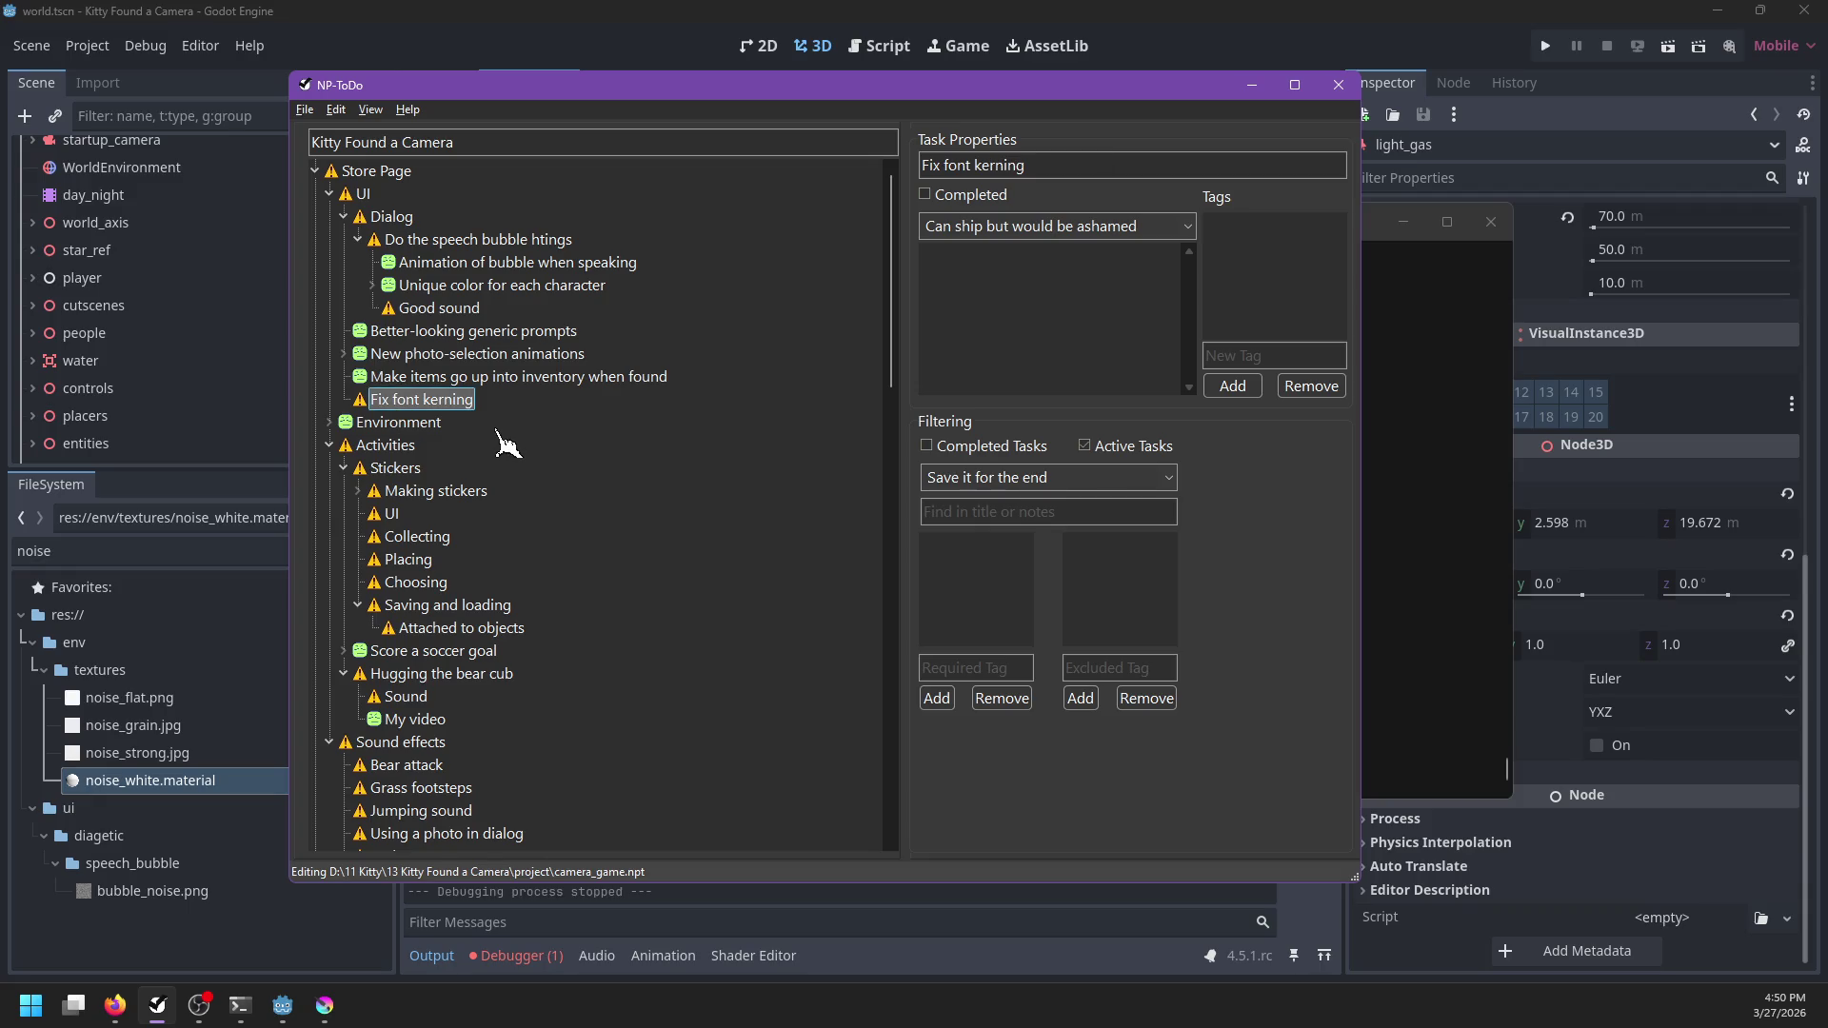
key(Insert)
text(#)
key(Return)
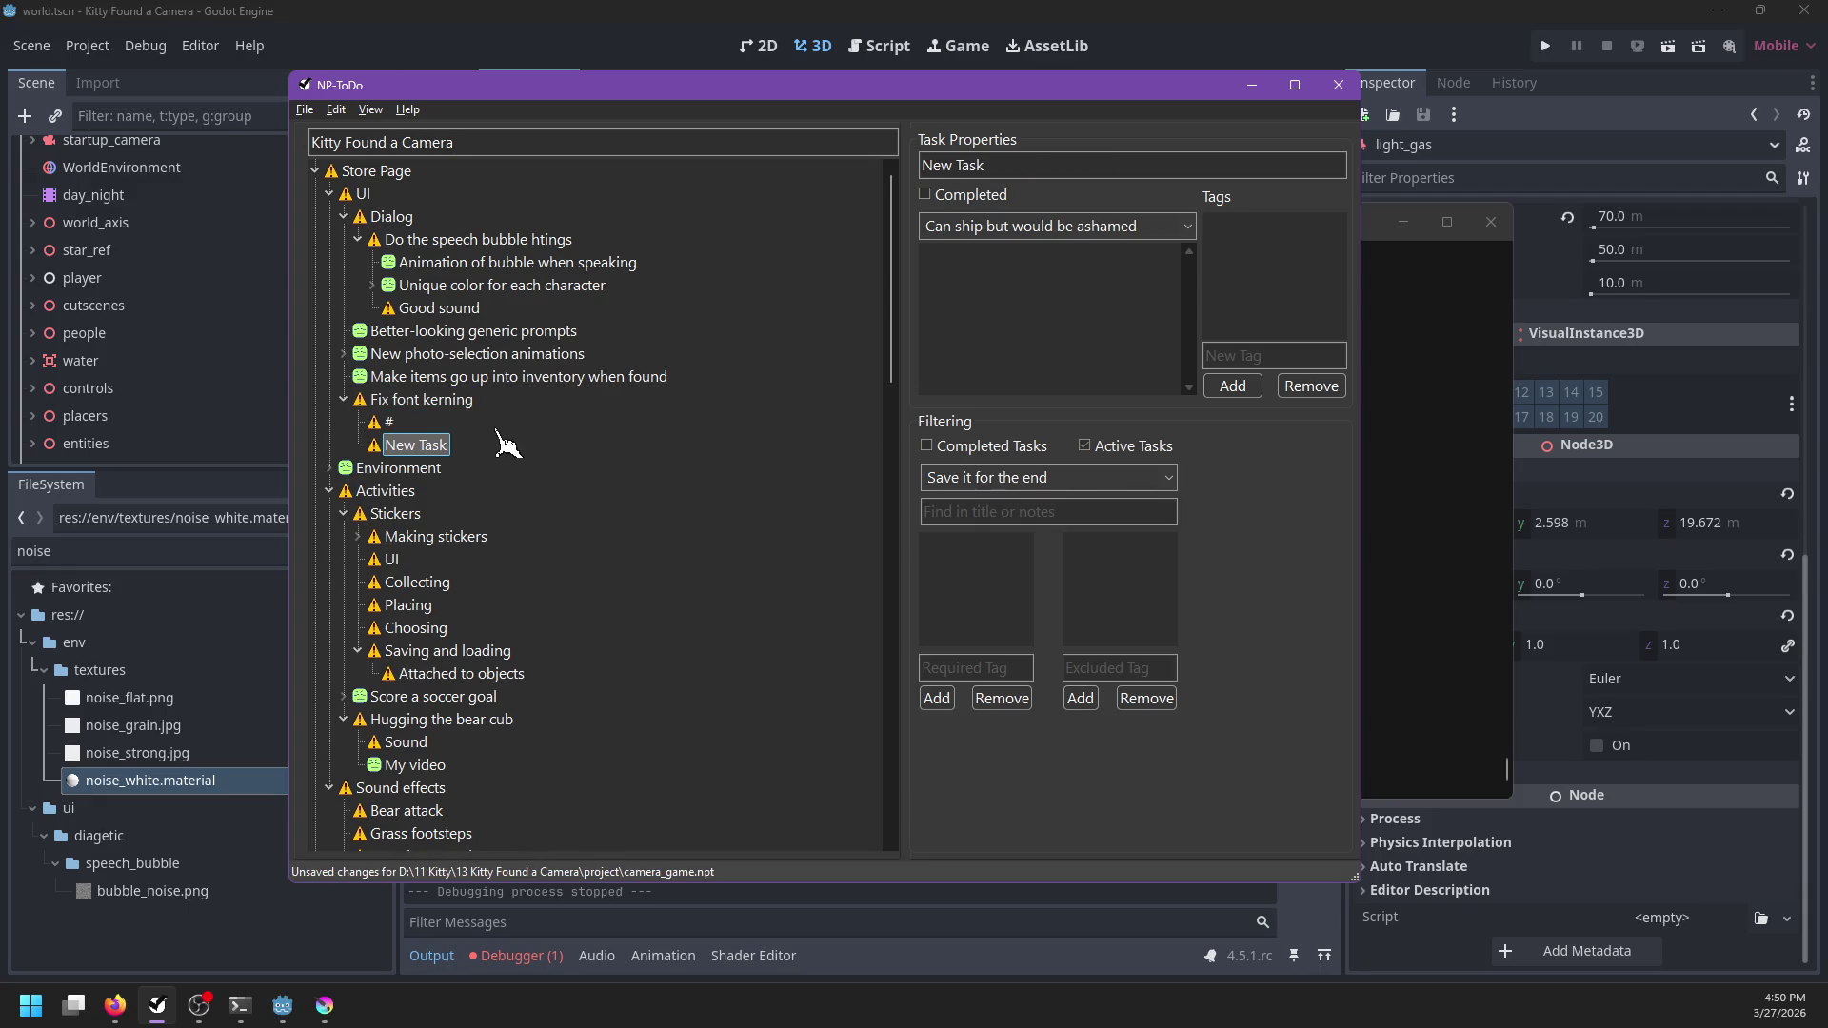
text(%)
key(Return)
key(ctrl+s)
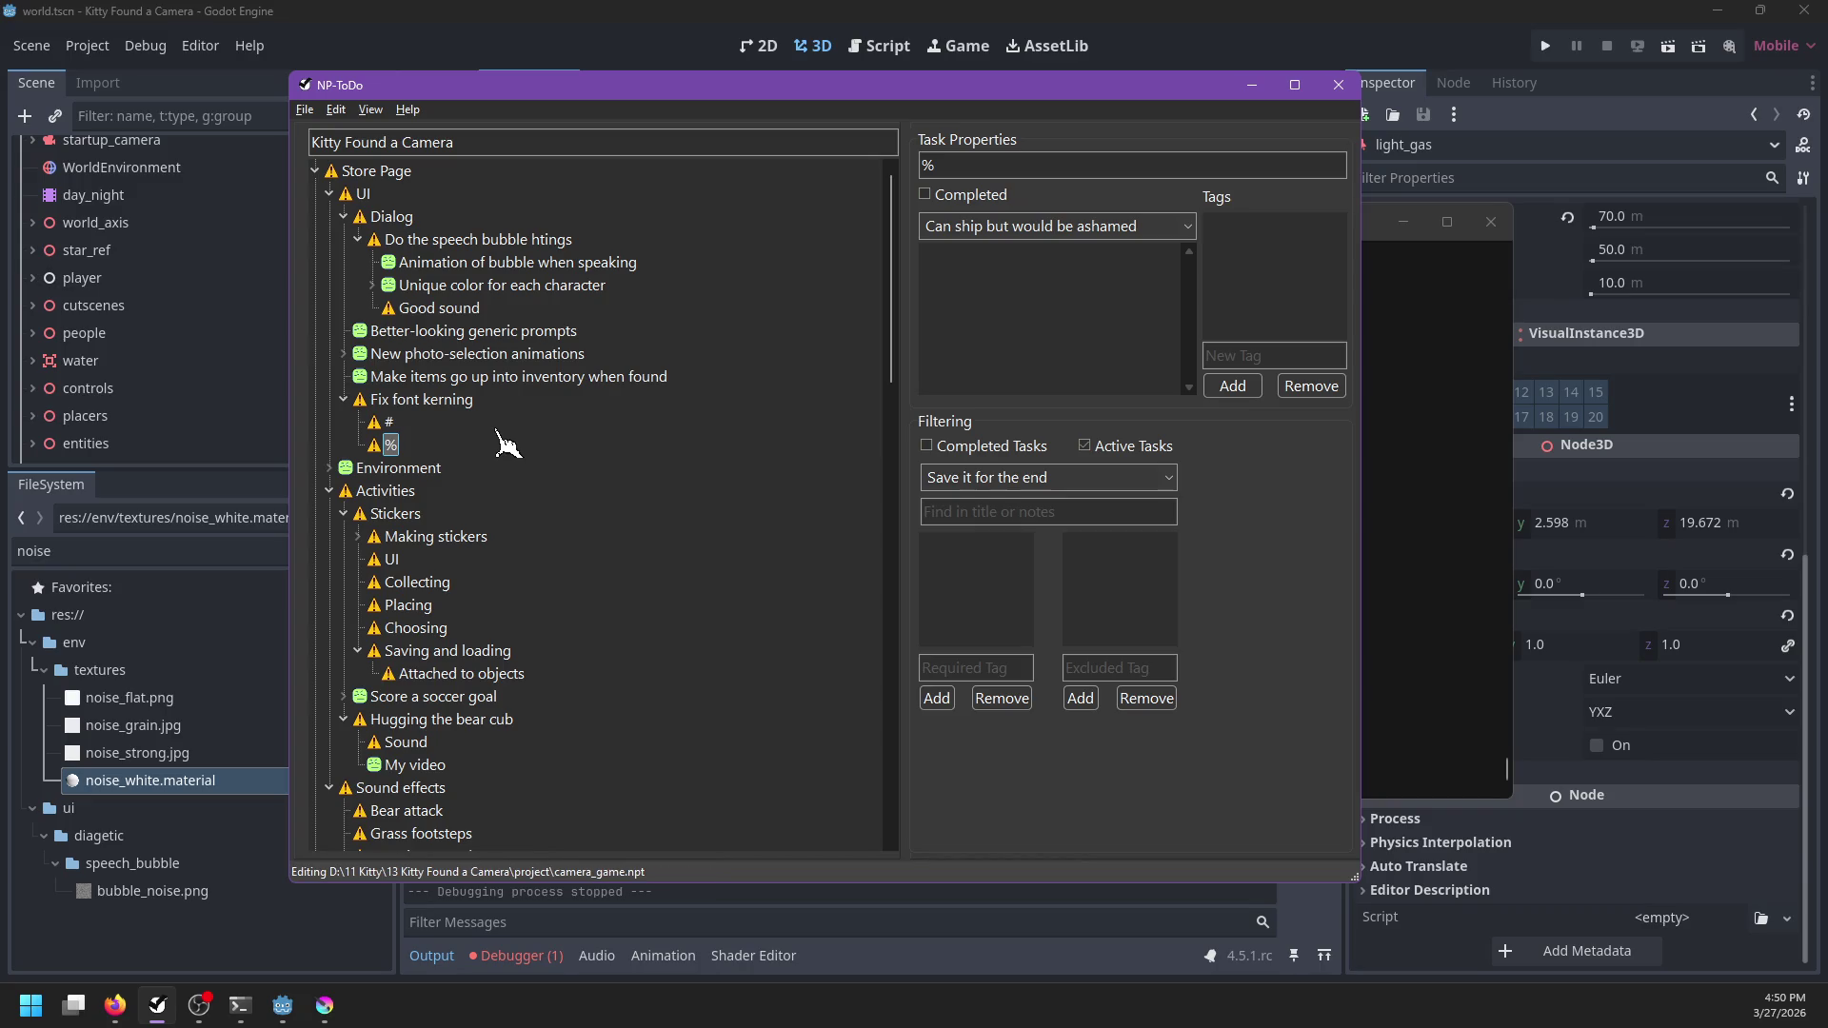
Mark the Selfie stick and altar light tasks as completed
scroll(526, 595, down, 15)
scroll(526, 590, up, 5)
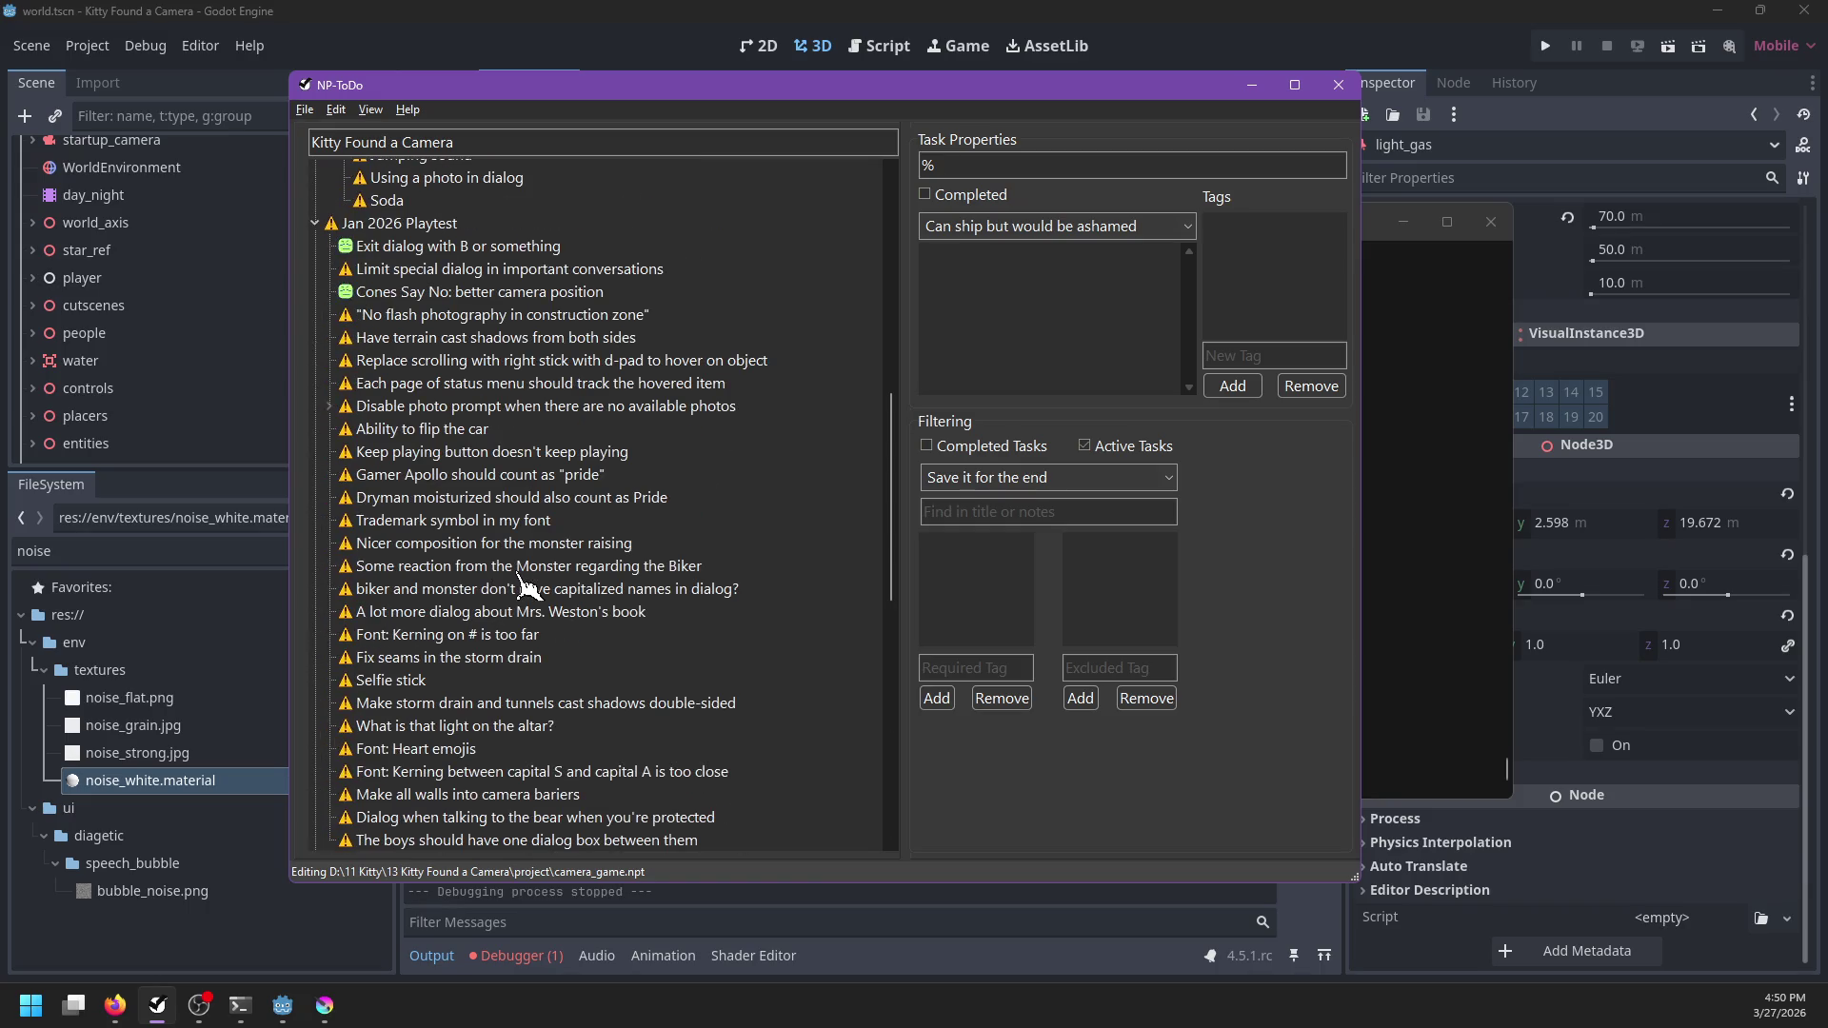
scroll(526, 587, down, 2)
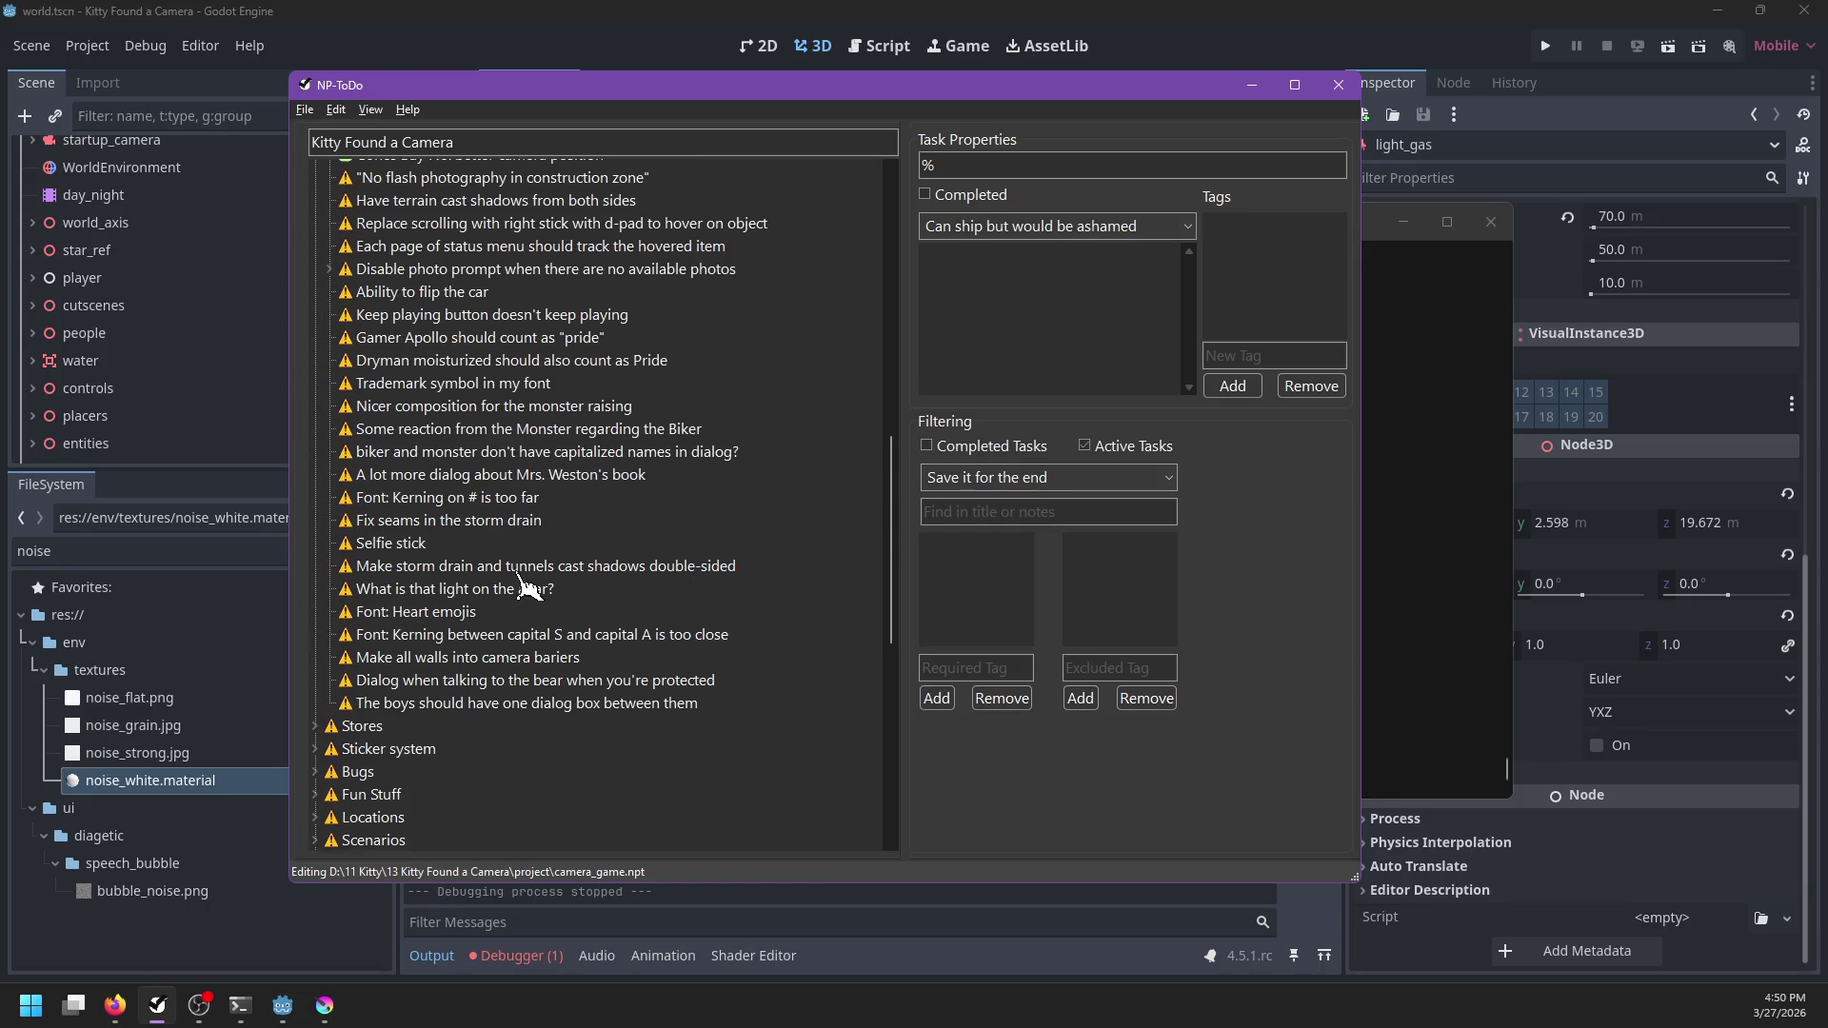
click(417, 542)
key(space)
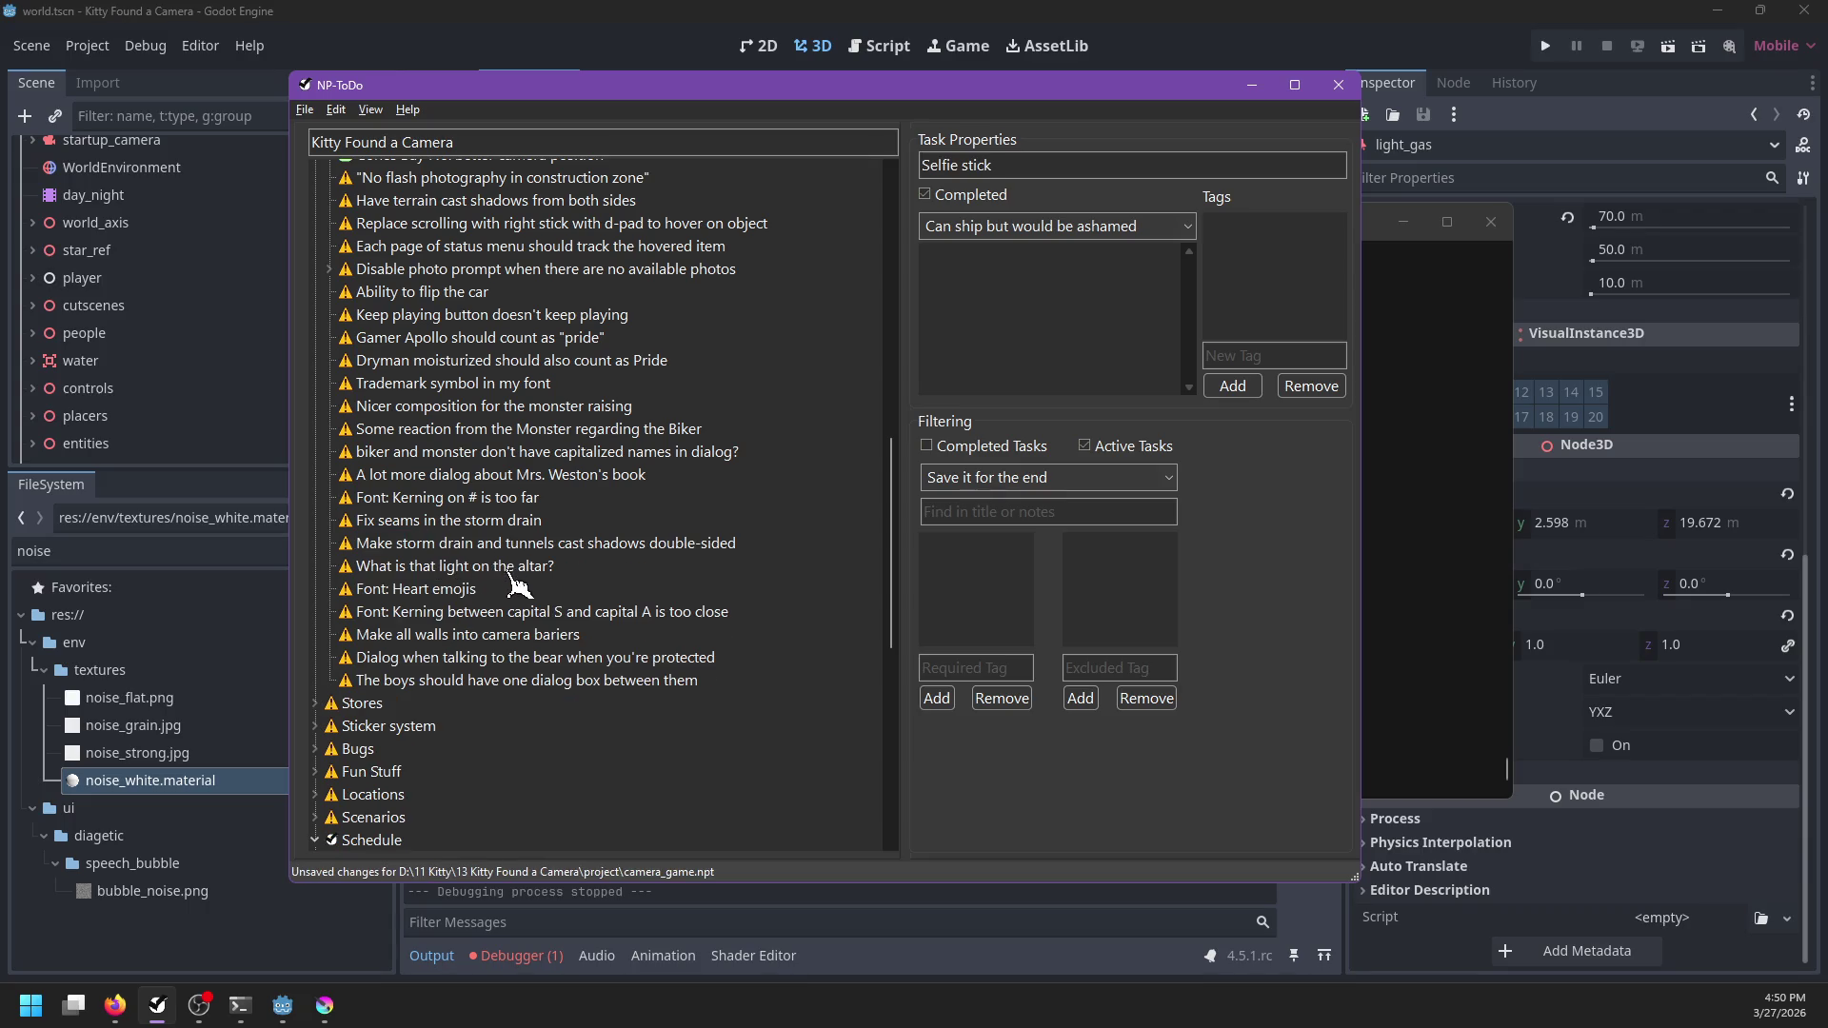
click(460, 568)
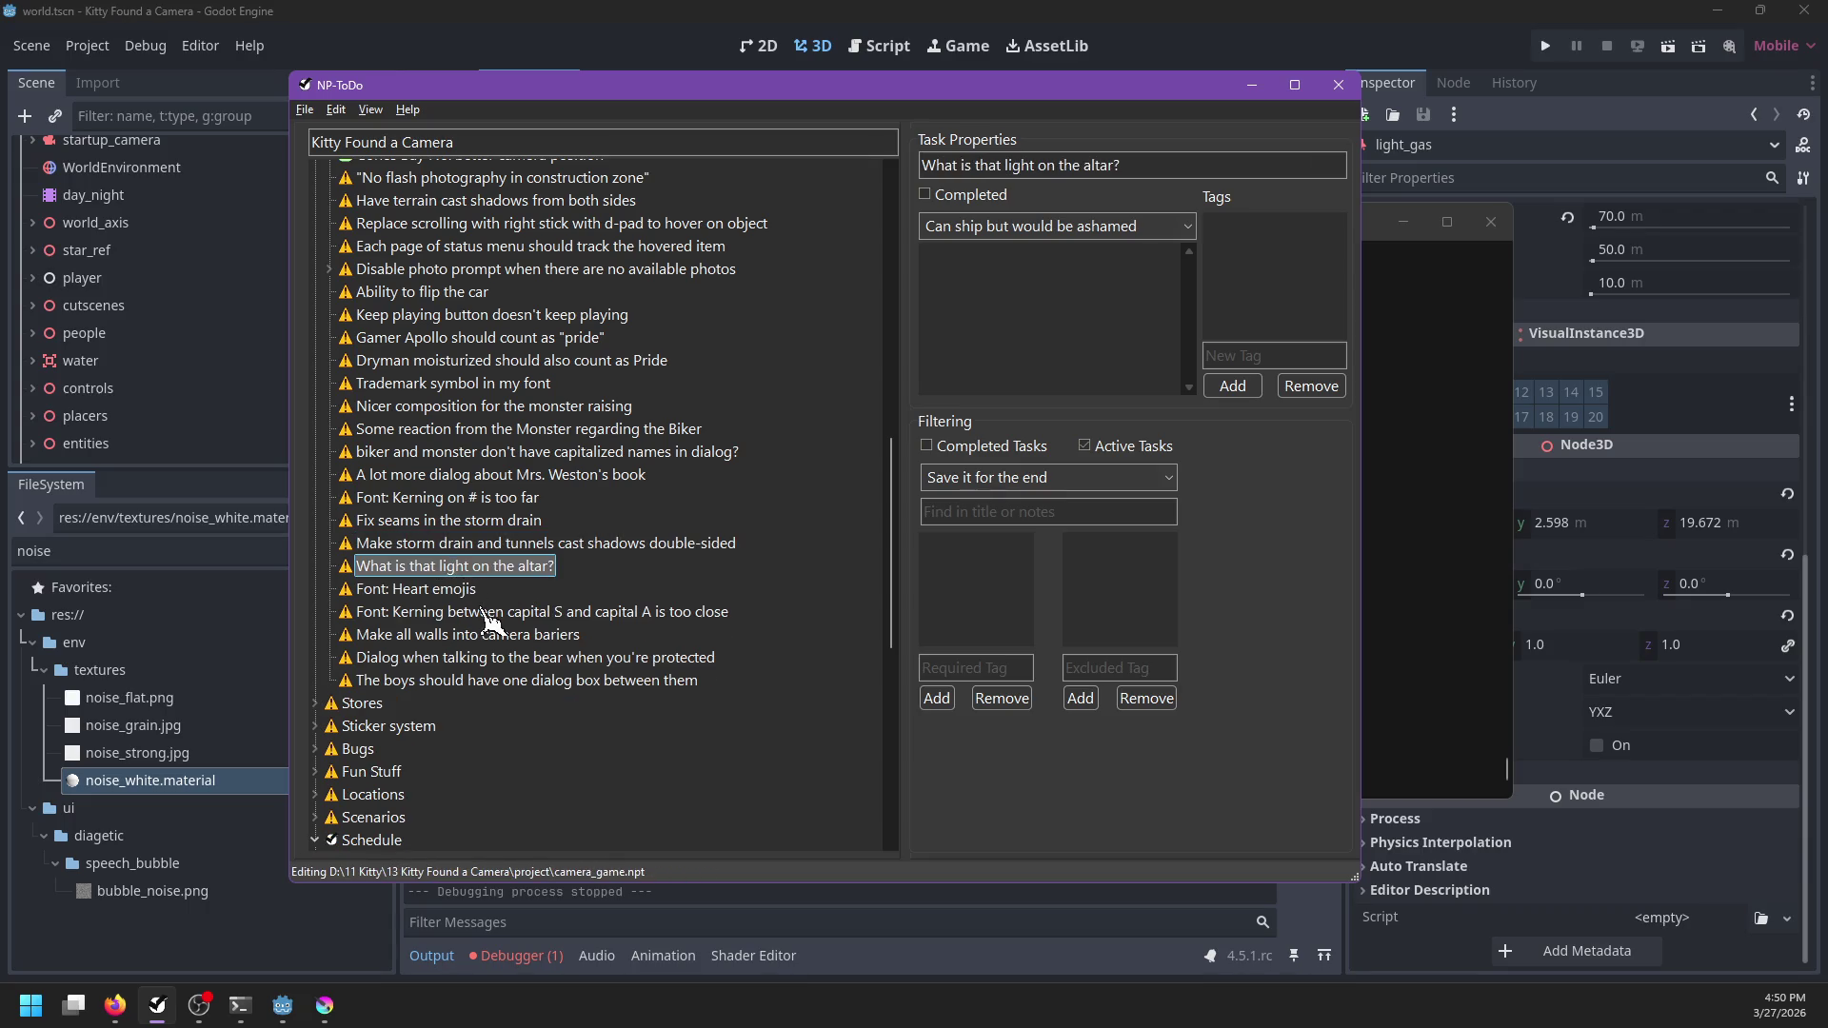
key(space)
click(426, 569)
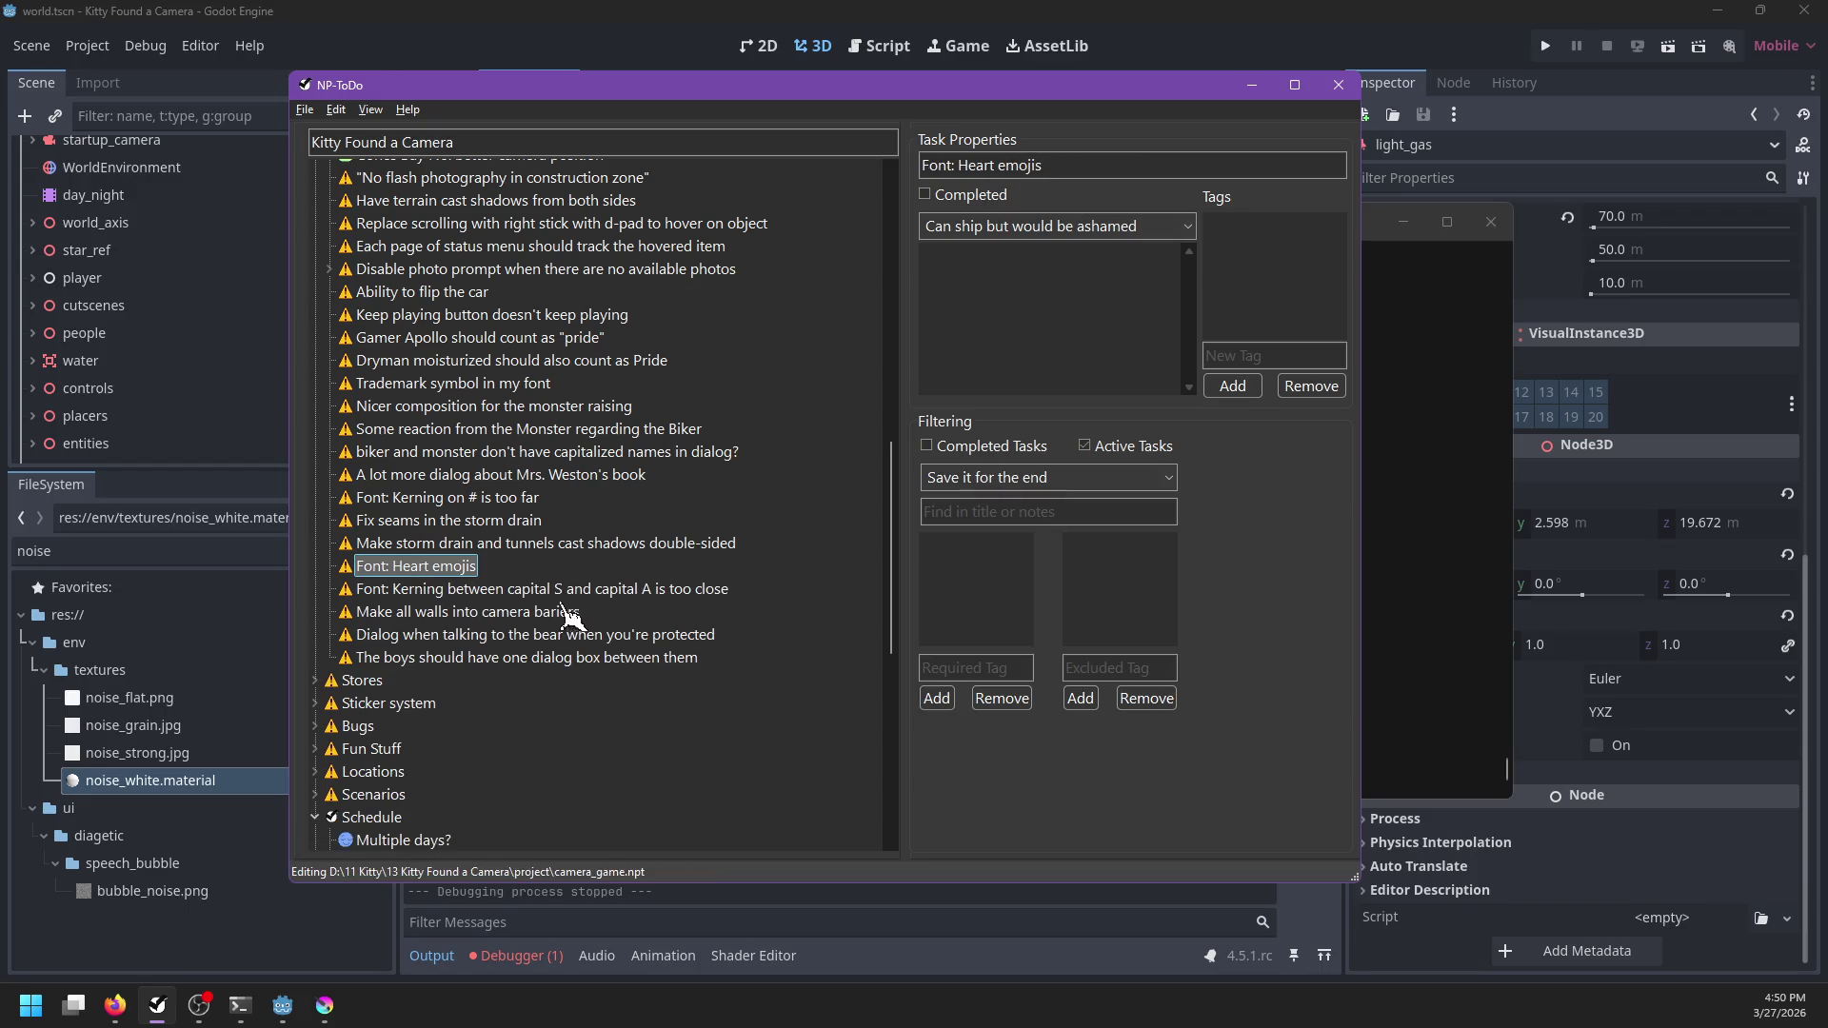
Mark the capital S/A kerning task completed, save the list, and return to Godot
click(444, 597)
right_click(439, 597)
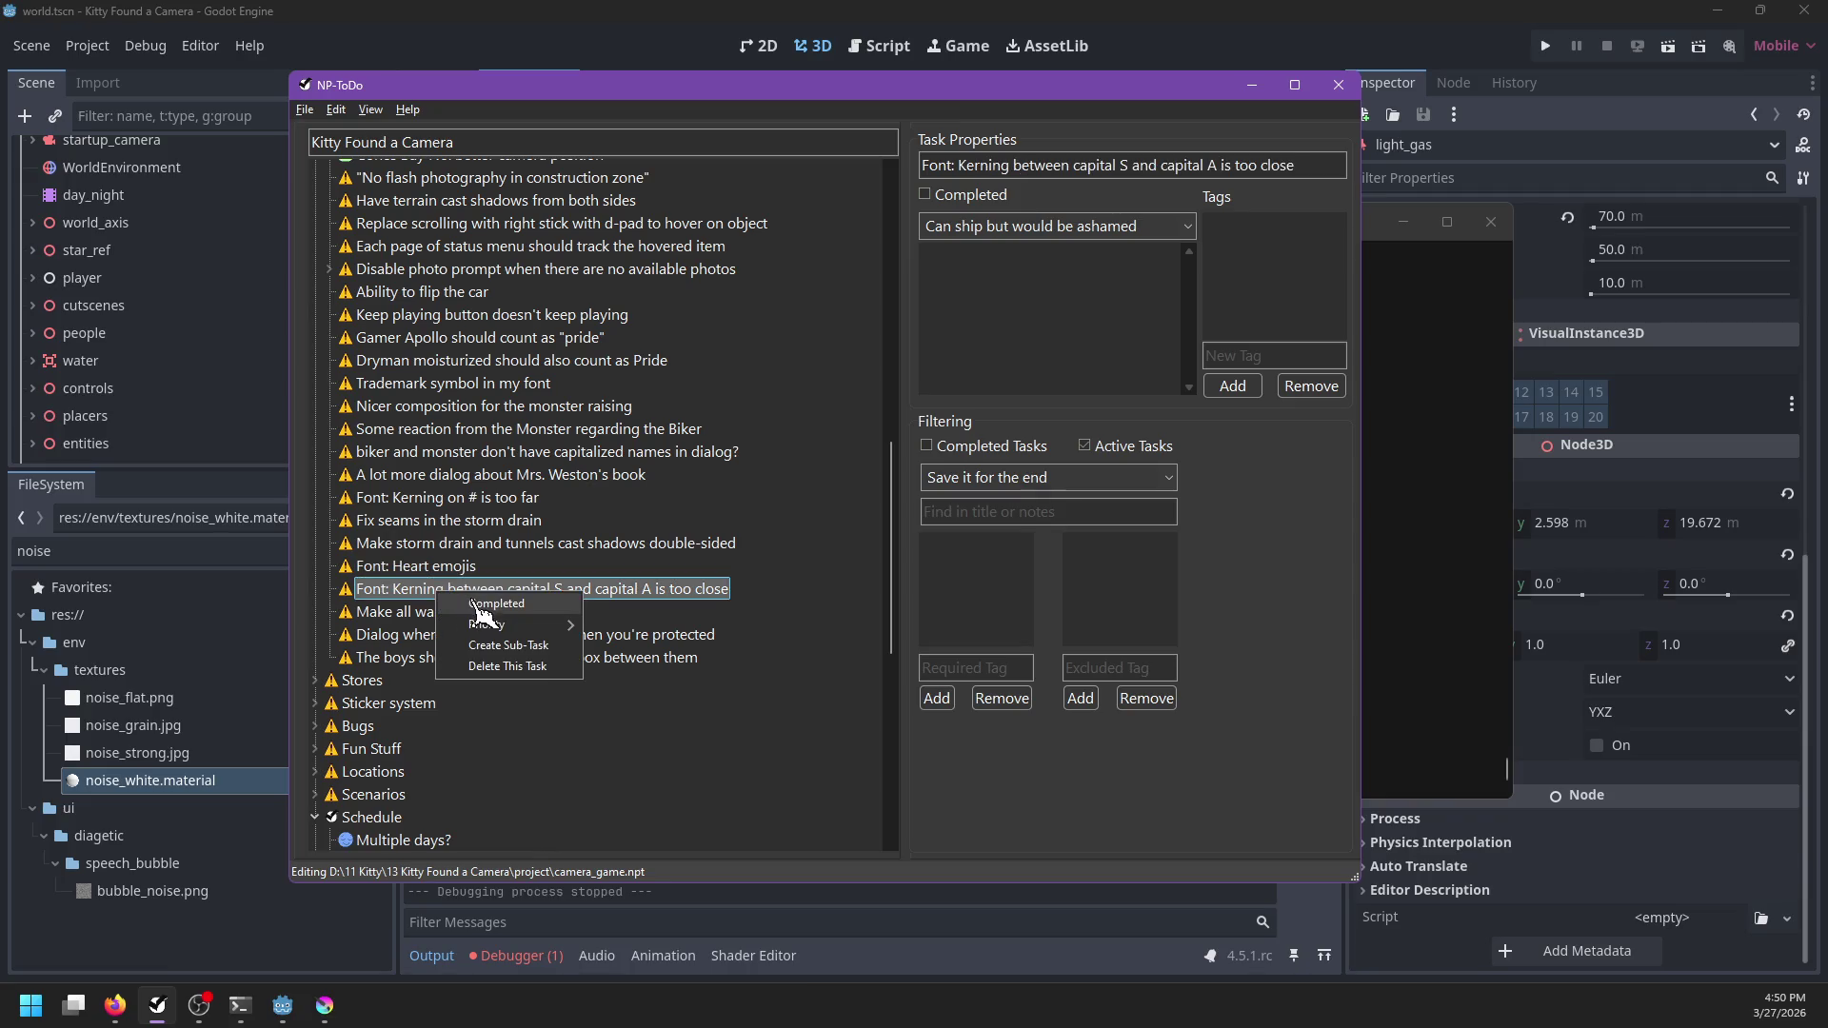
click(449, 600)
click(446, 594)
key(ctrl+s)
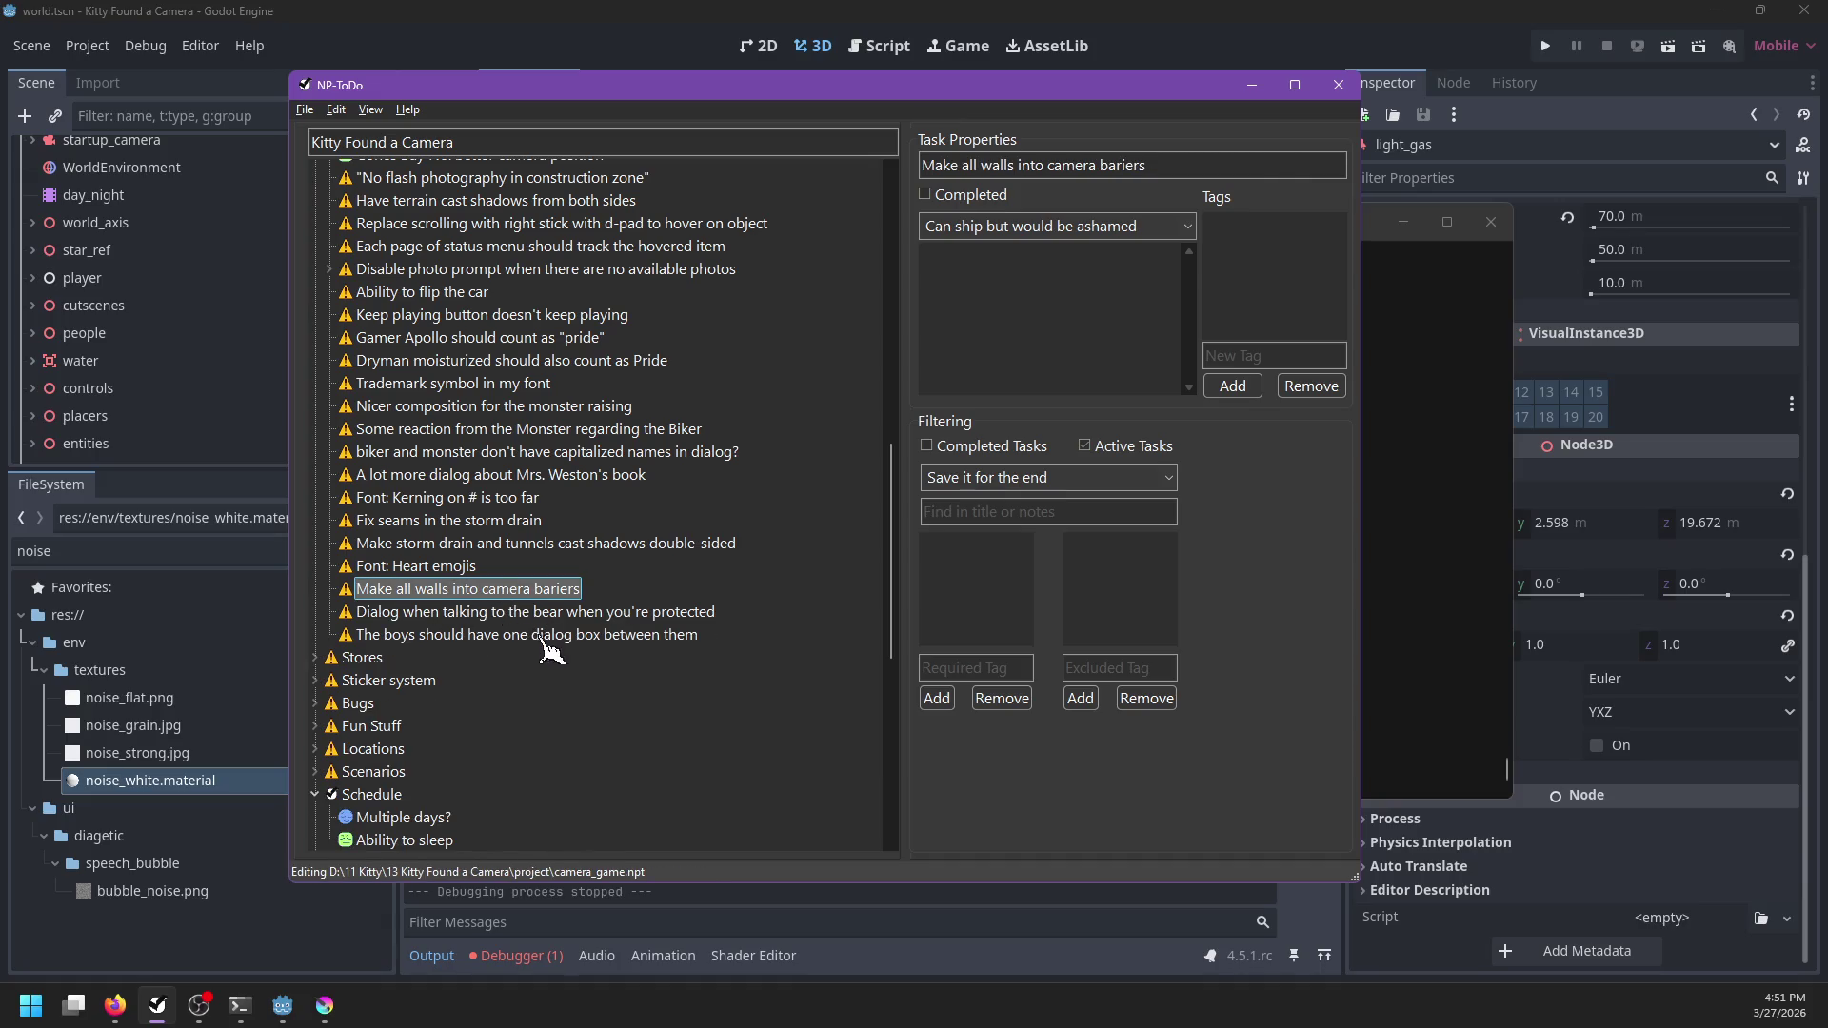
click(550, 16)
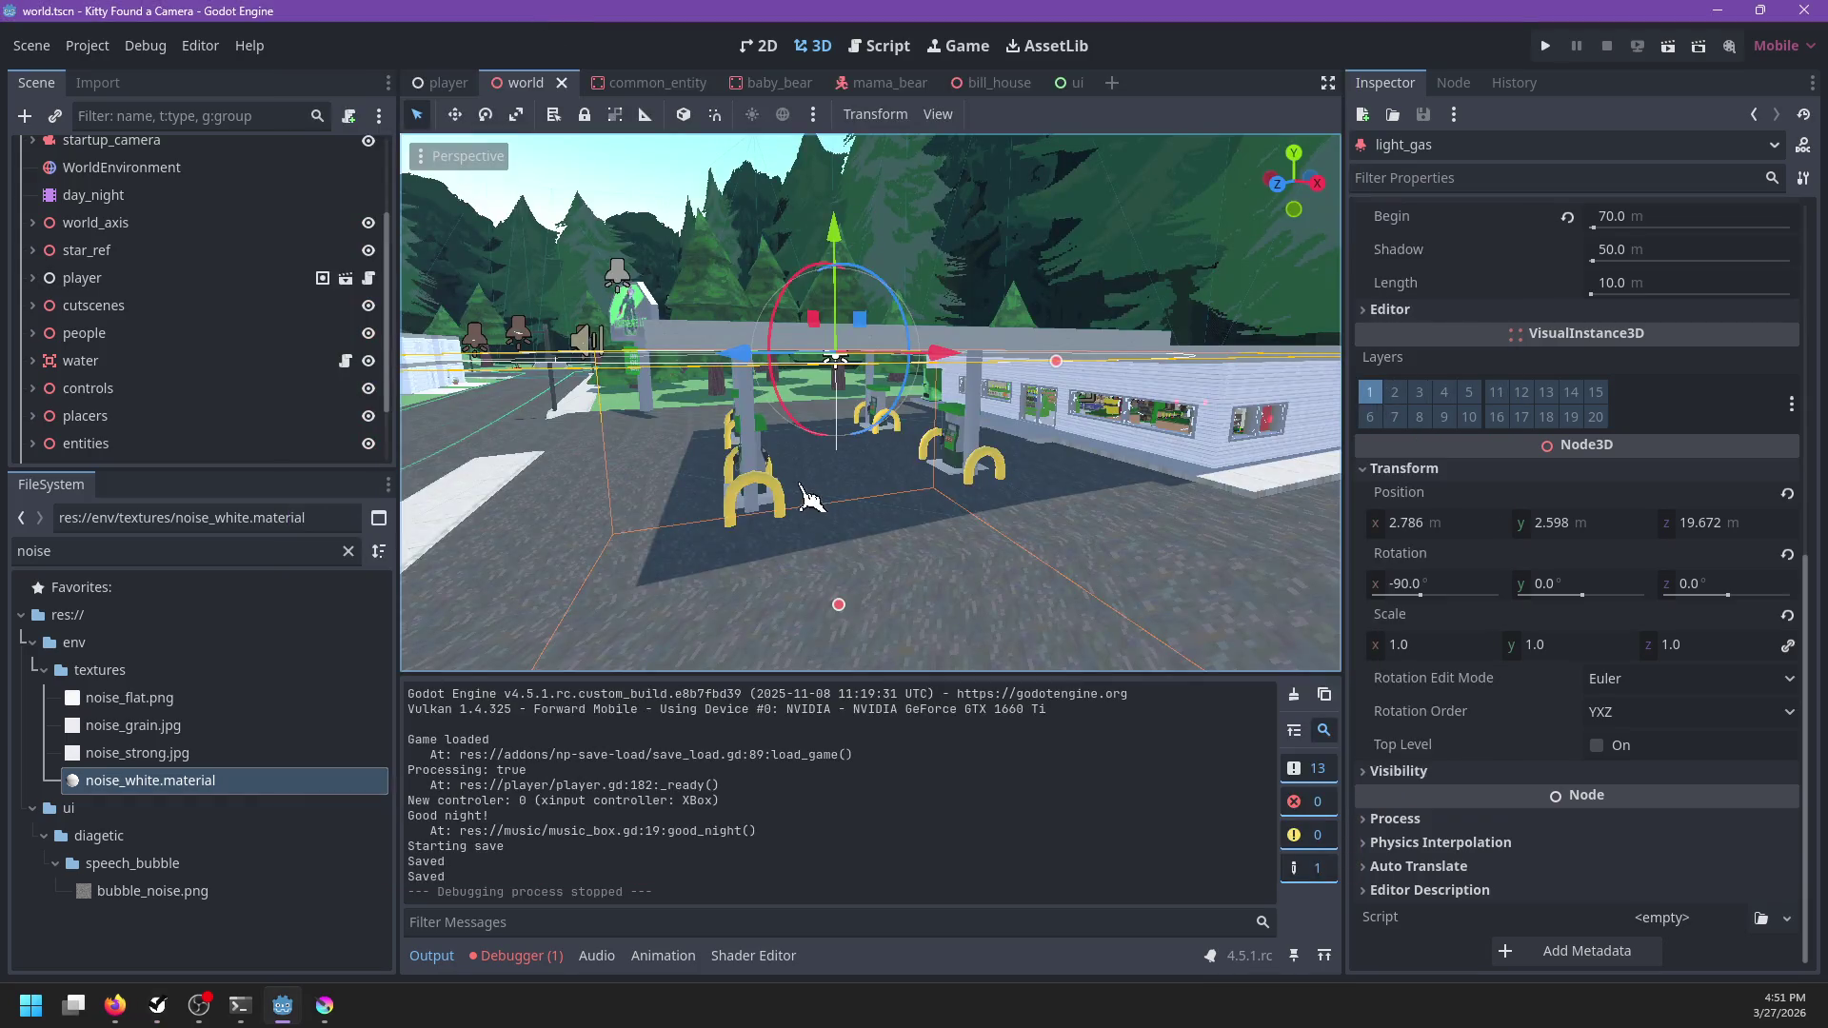
Open bill_house and put the window's StaticBody3D on collision layers 1 and 13
click(308, 551)
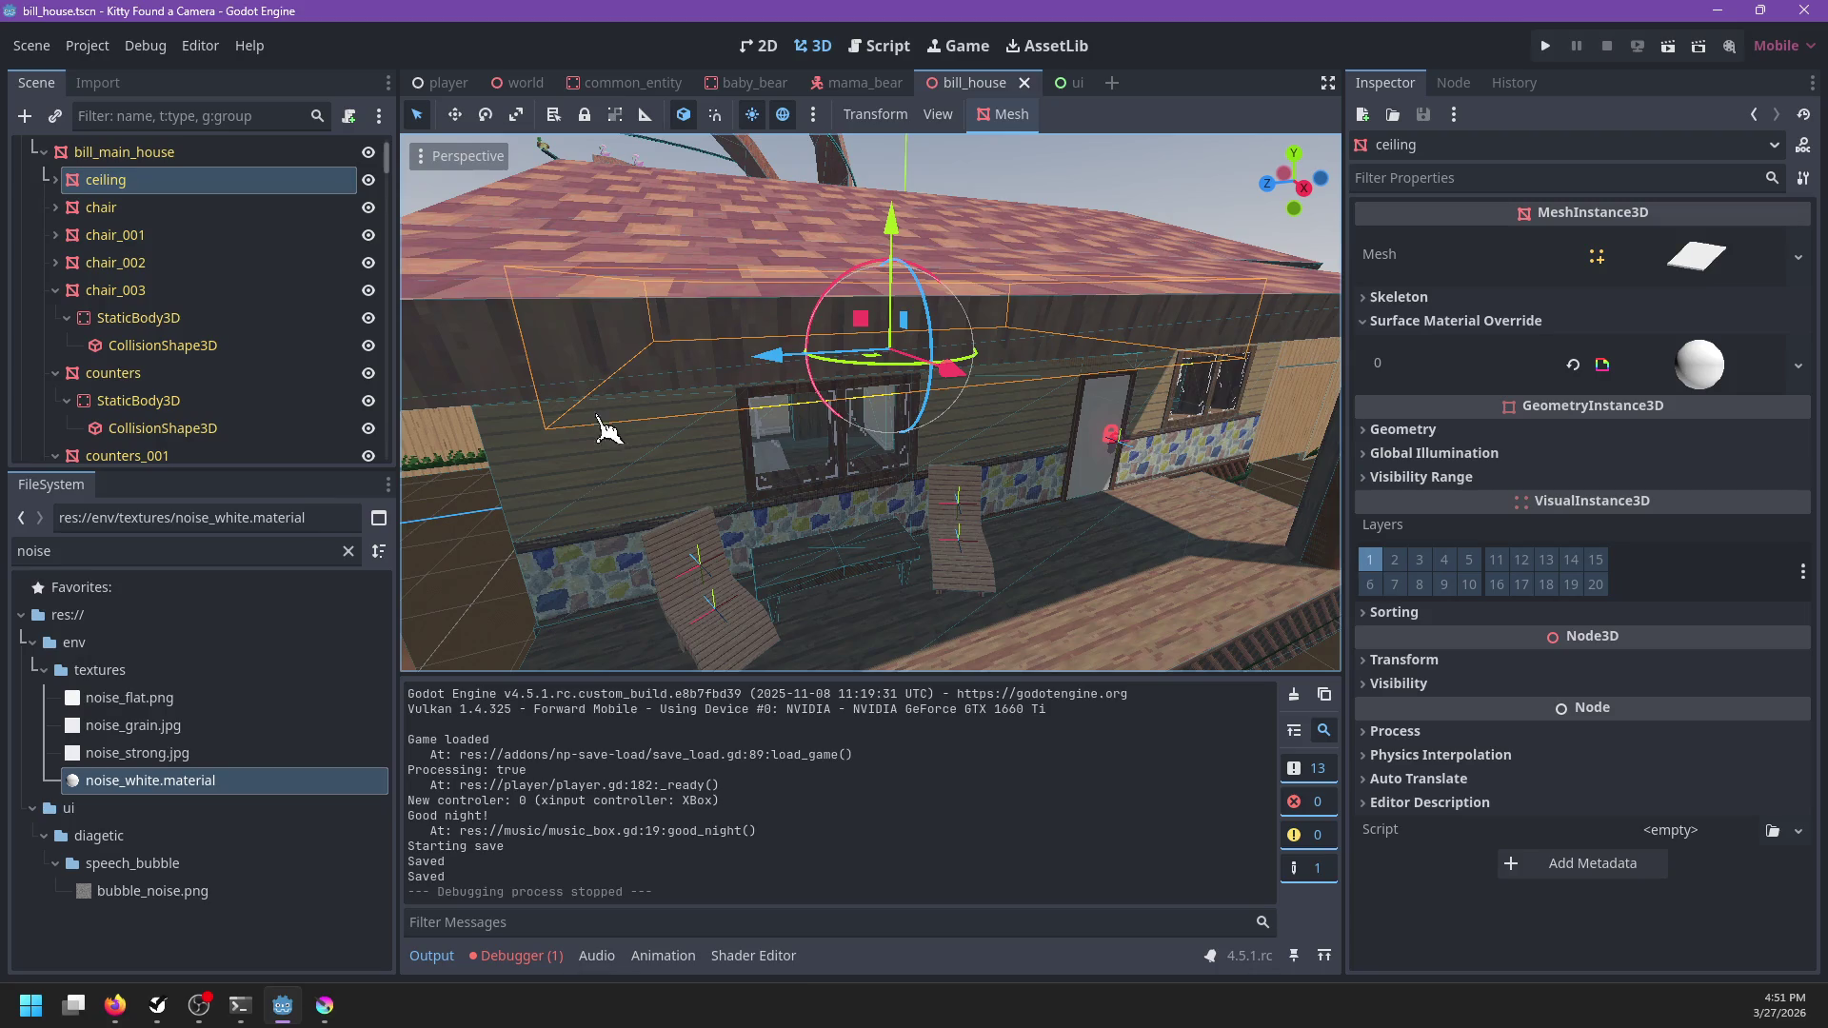
click(607, 442)
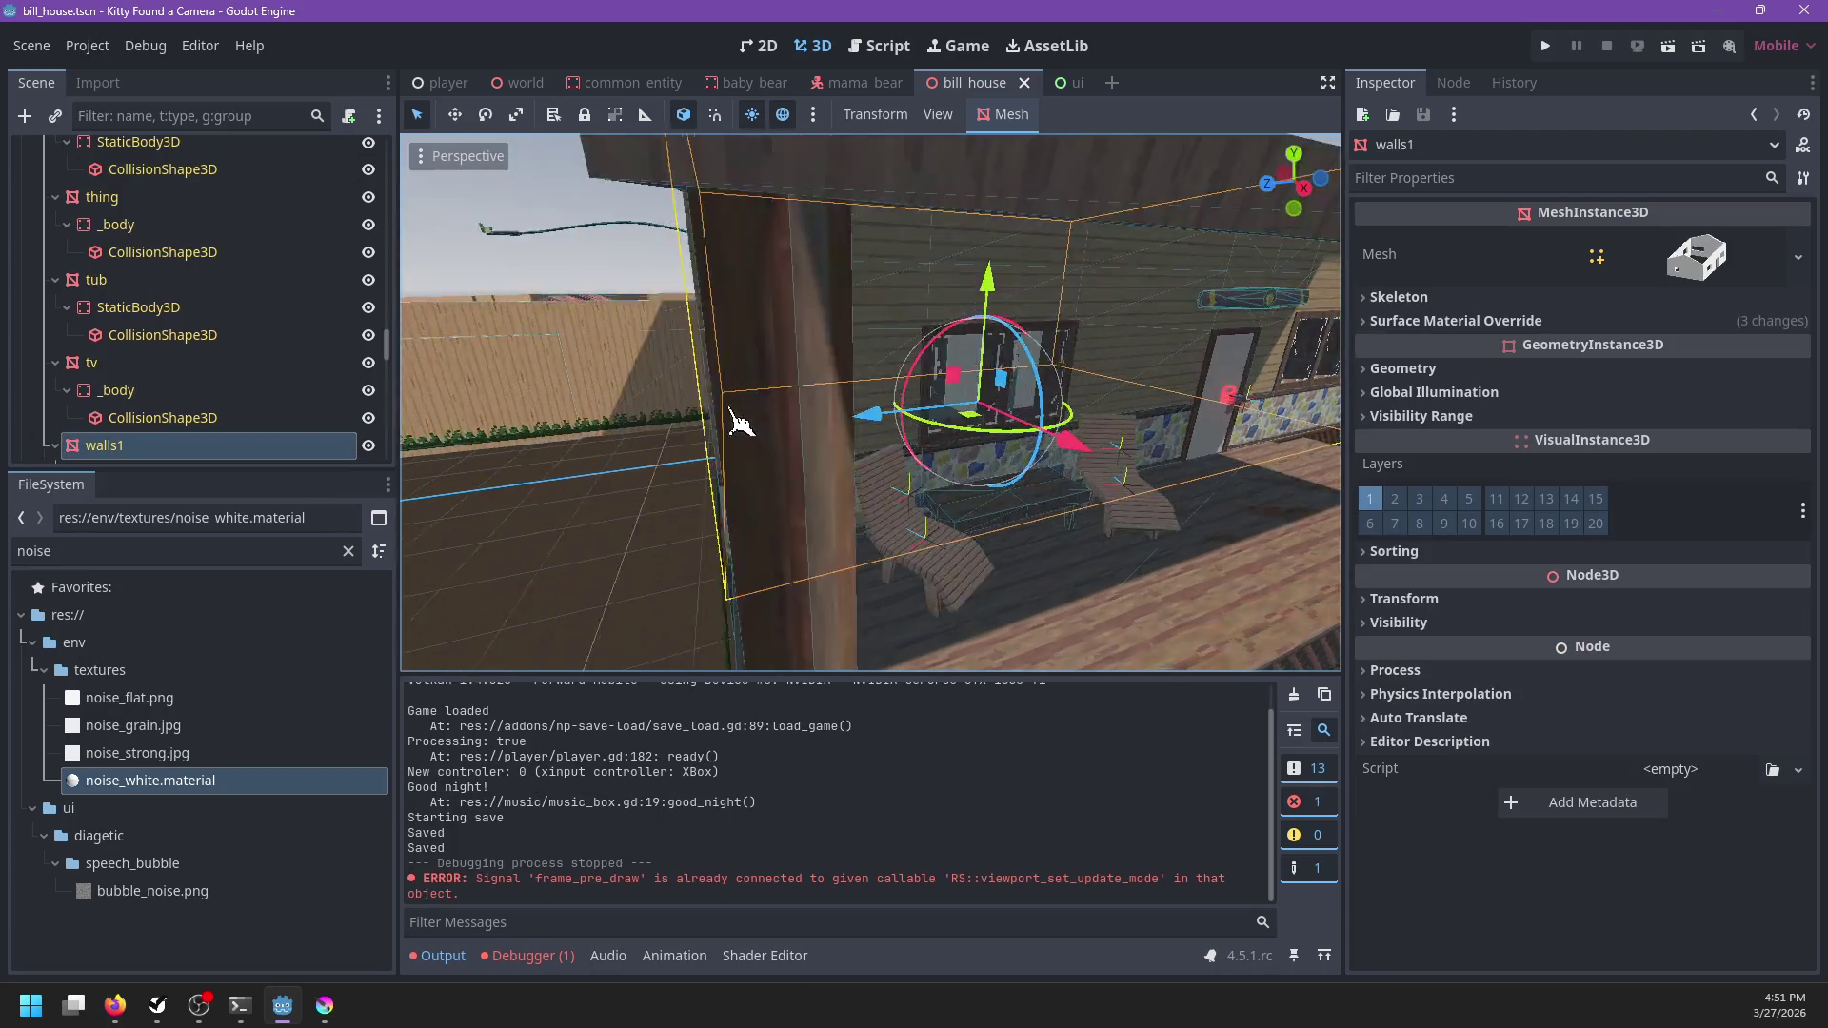
scroll(143, 400, down, 8)
scroll(166, 391, down, 2)
scroll(157, 381, down, 5)
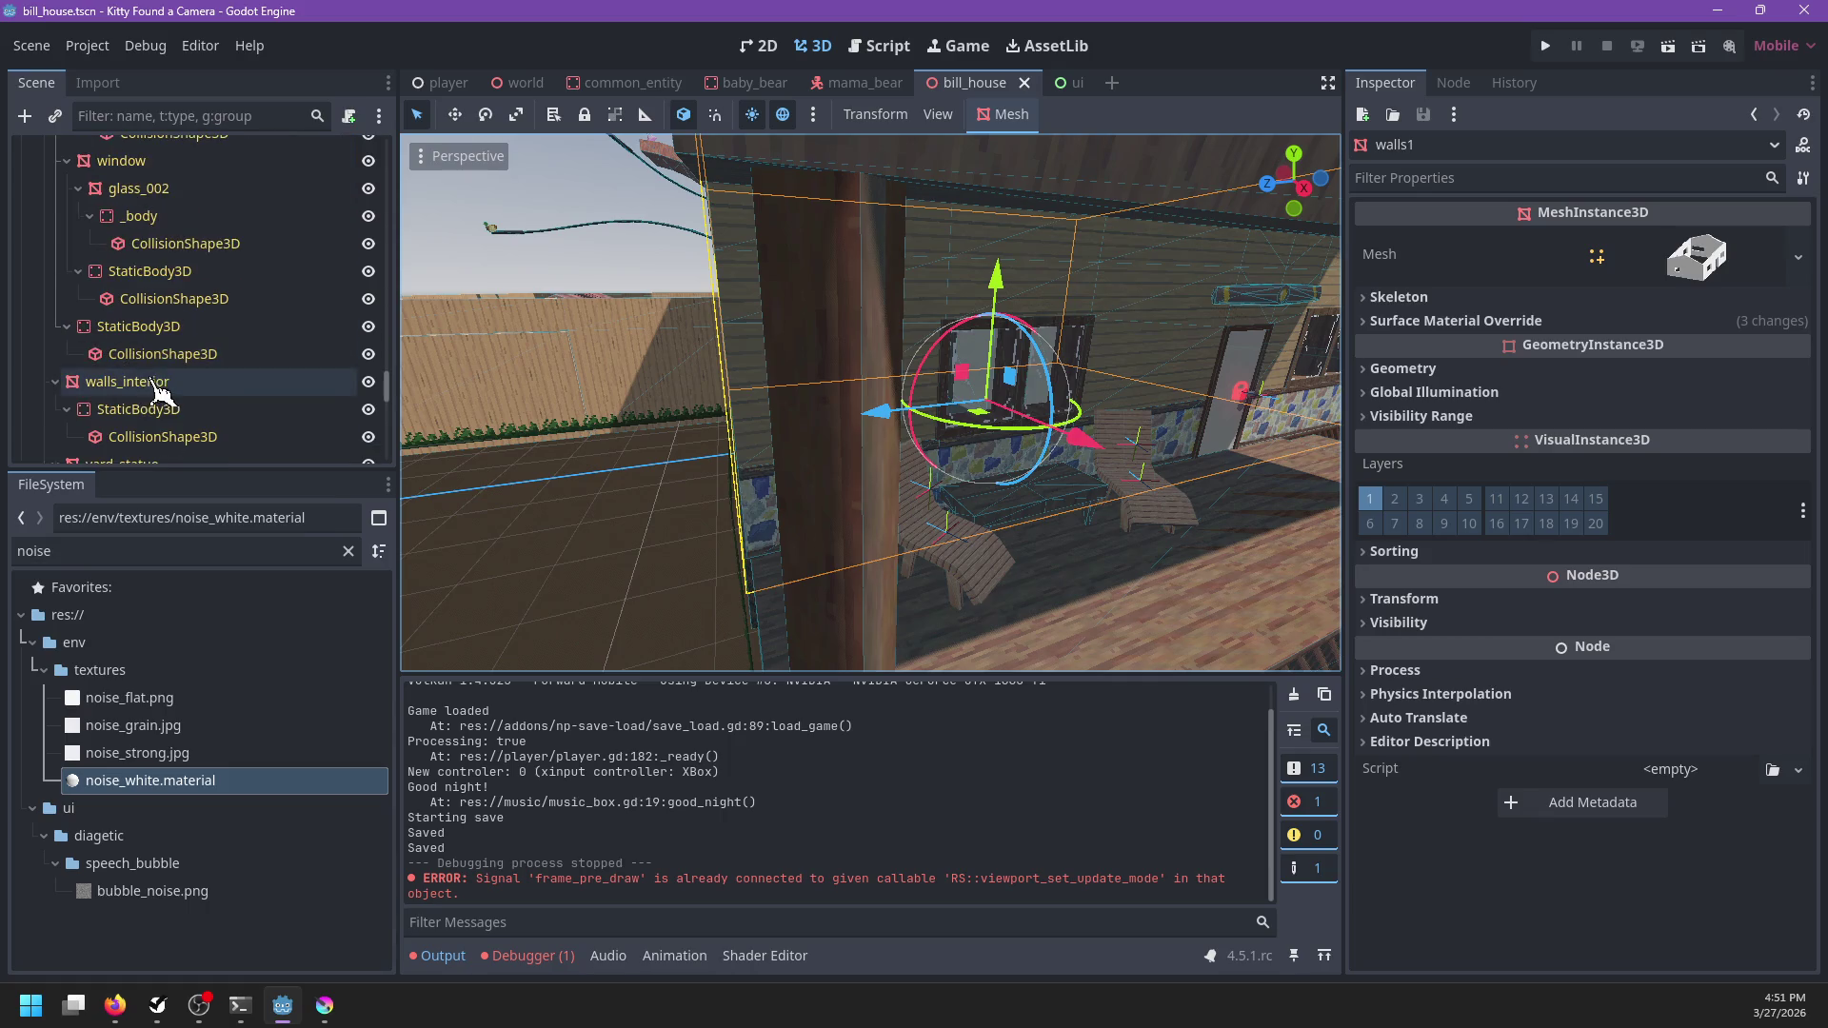
click(138, 327)
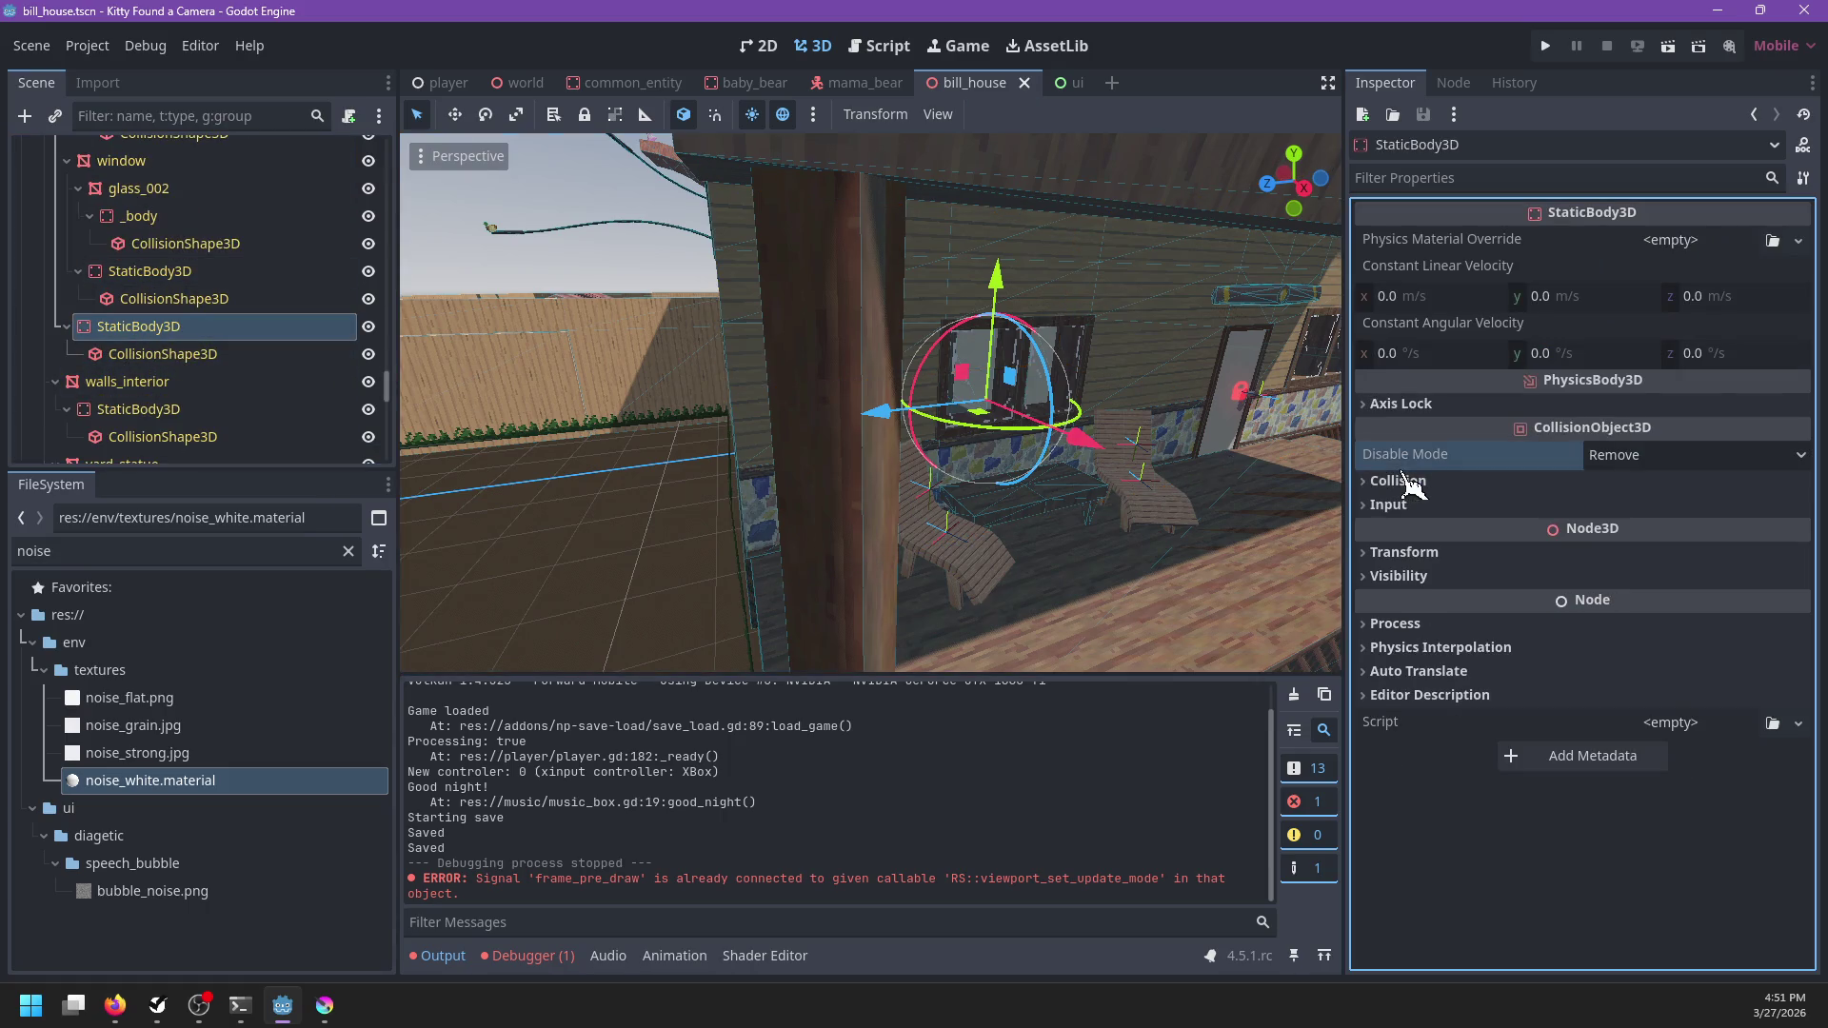
click(1398, 481)
scroll(1038, 488, up, 3)
mouse_move(1038, 489)
mouse_down()
mouse_move(1094, 489)
mouse_move(1139, 518)
mouse_up()
key(ctrl+z)
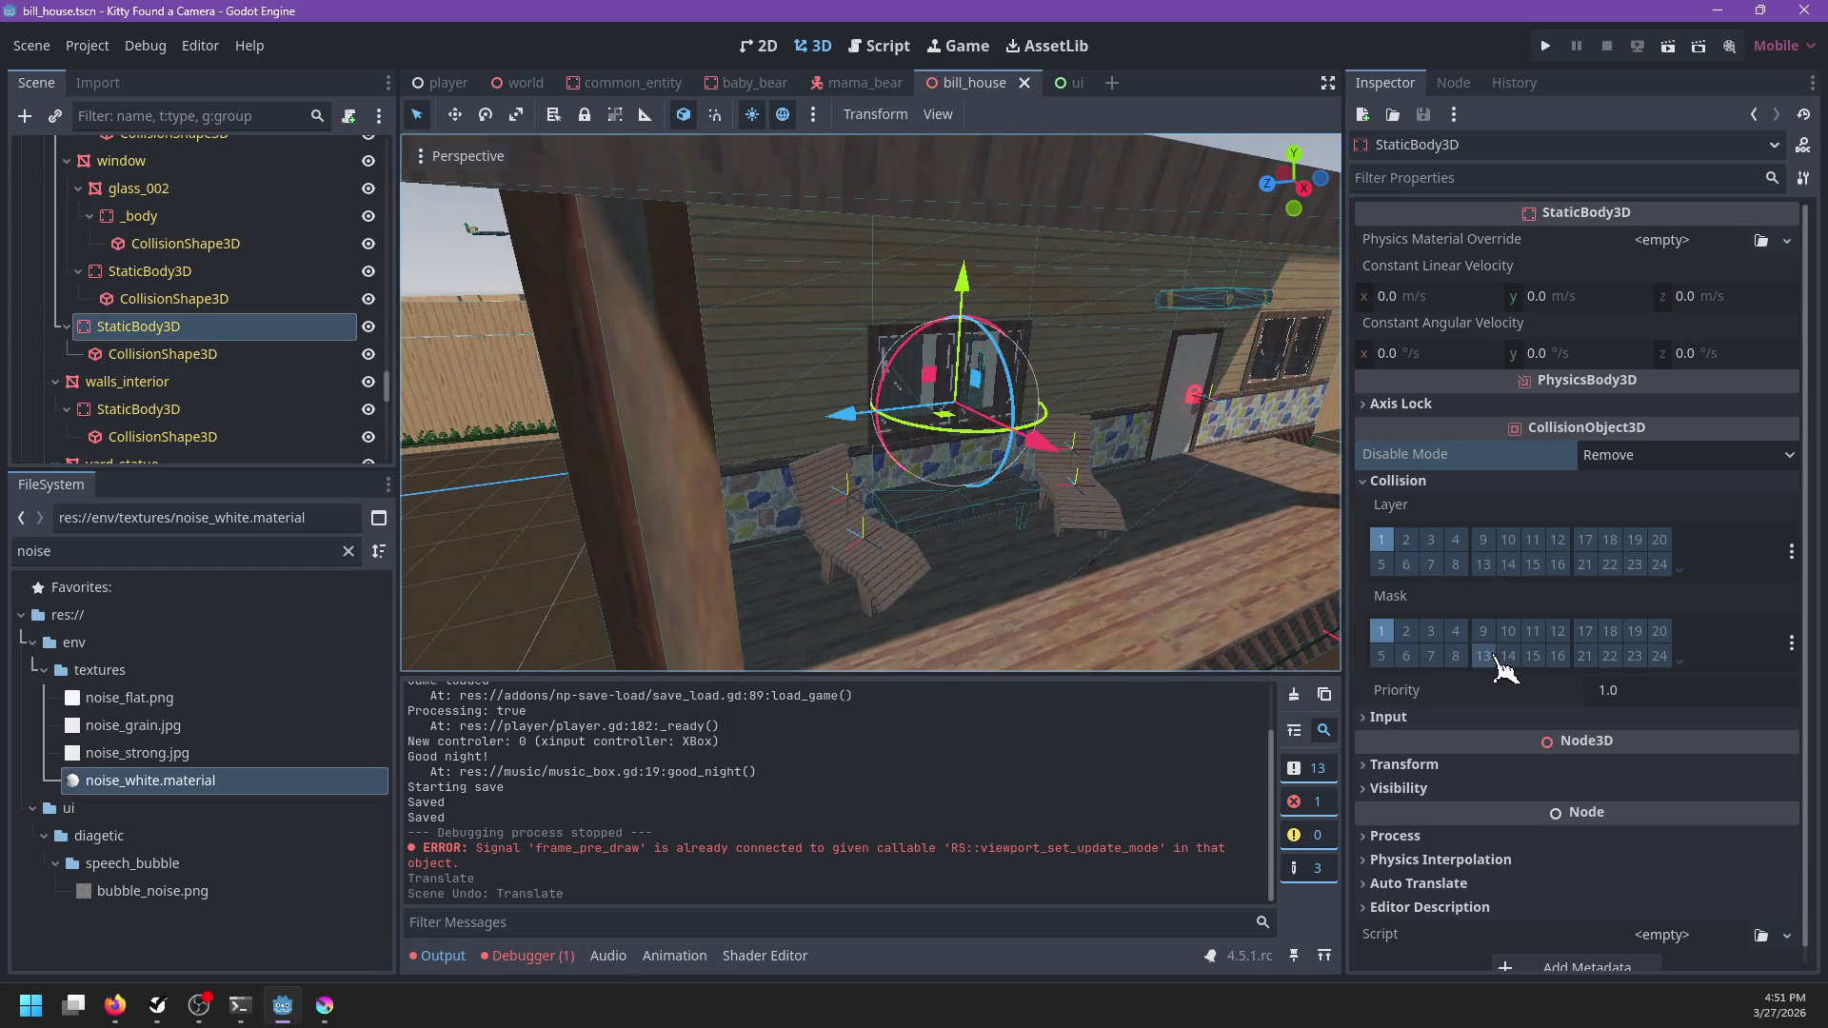
Collapse the child bill_house branch, select ornaments, and orbit around the house
scroll(210, 305, up, 10)
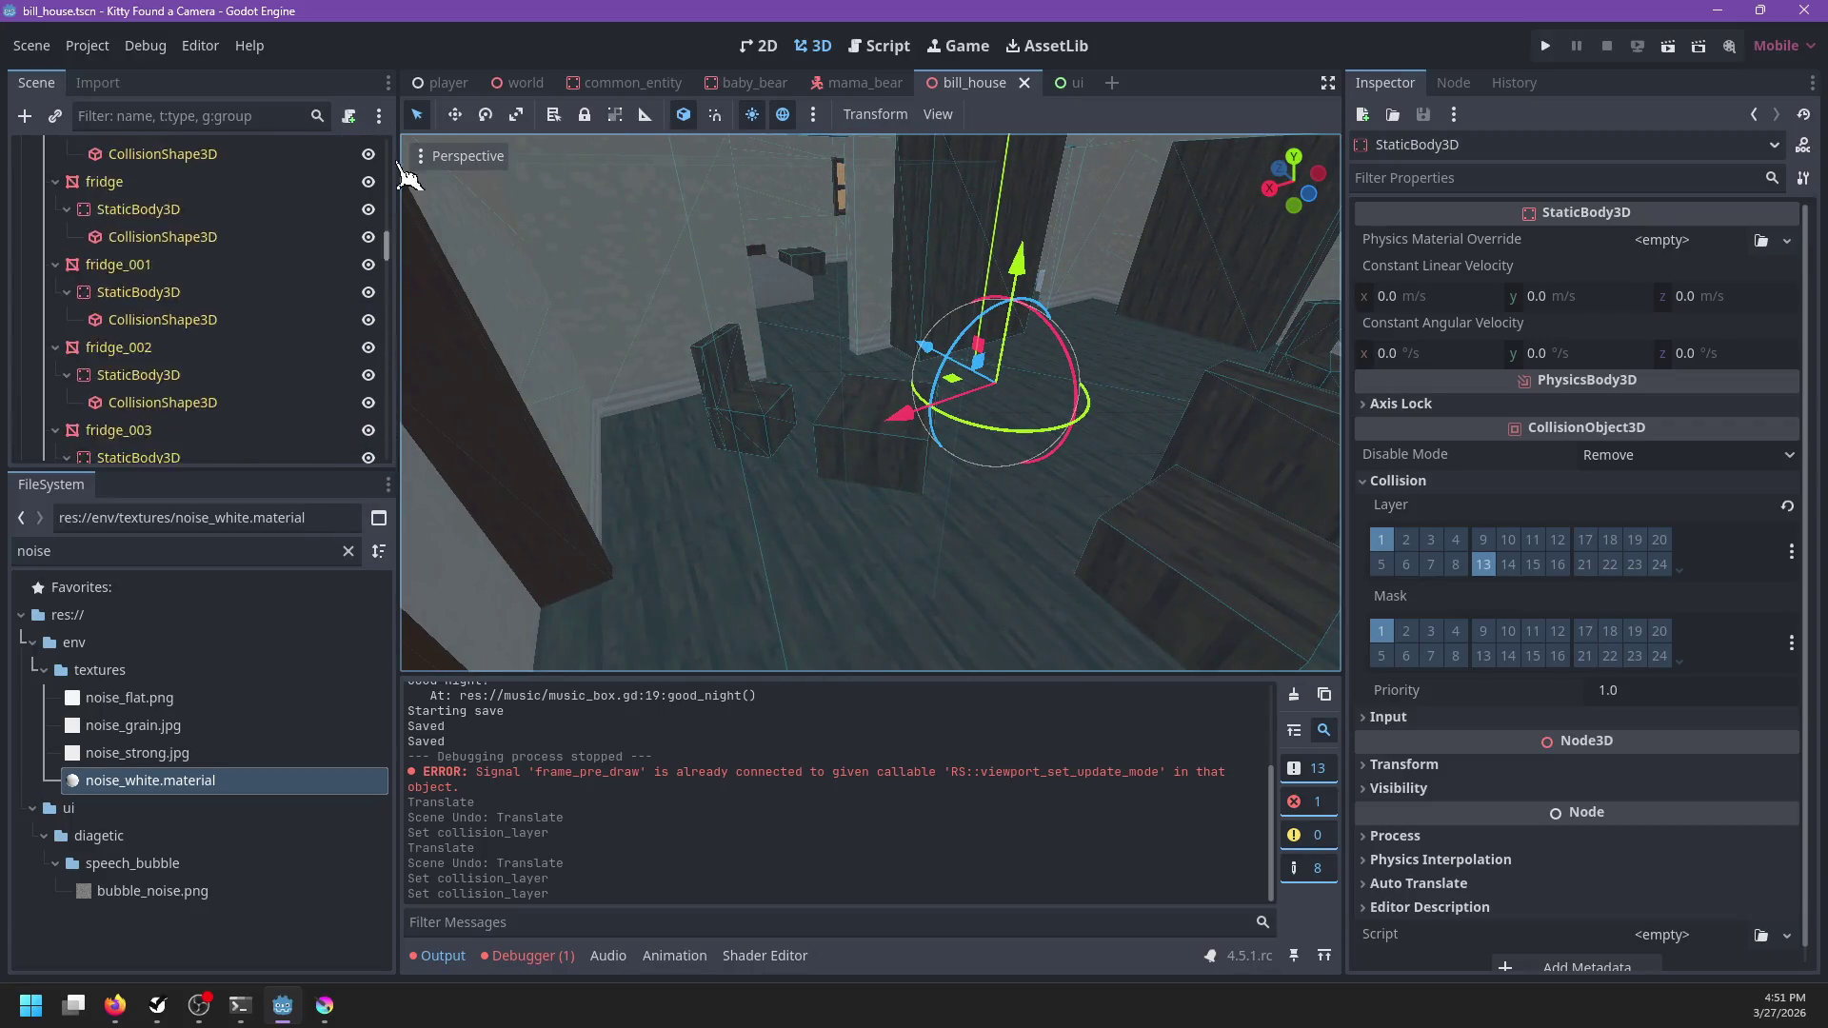
click(34, 179)
scroll(714, 481, down, 10)
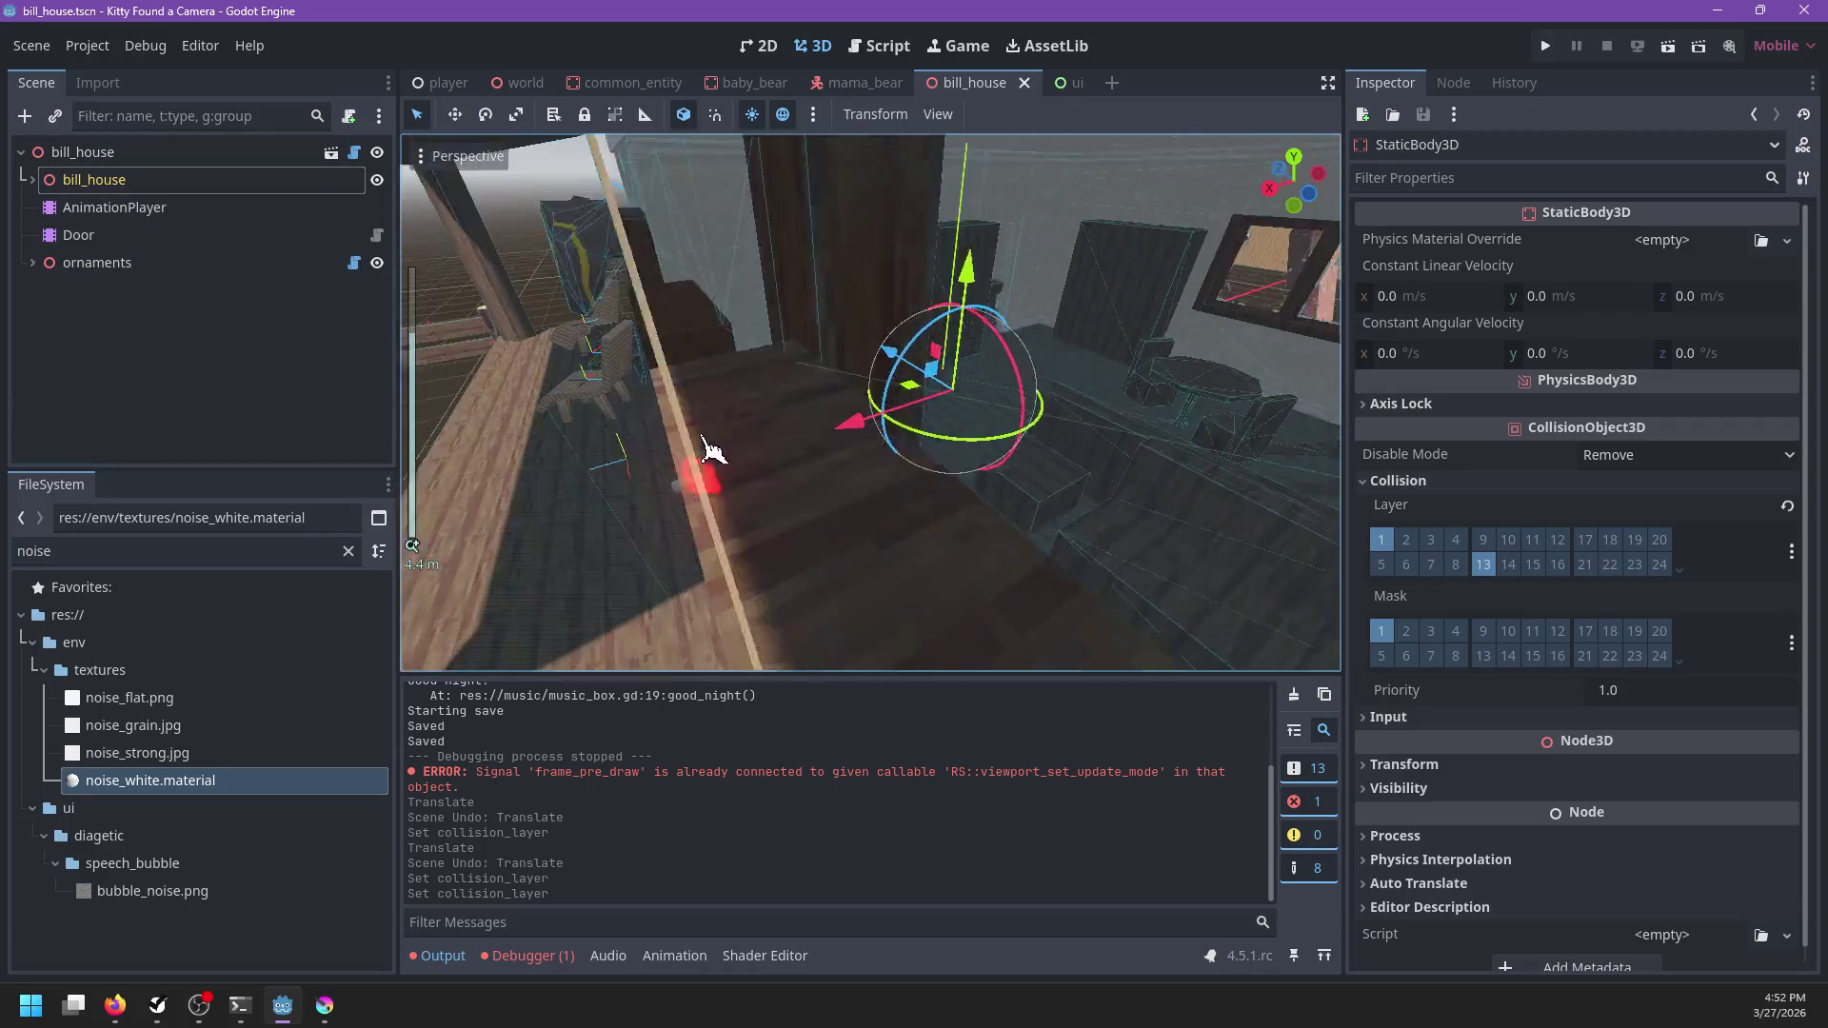
mouse_move(803, 490)
mouse_down()
mouse_move(1146, 437)
mouse_move(1085, 506)
mouse_move(1101, 502)
mouse_move(769, 381)
mouse_up()
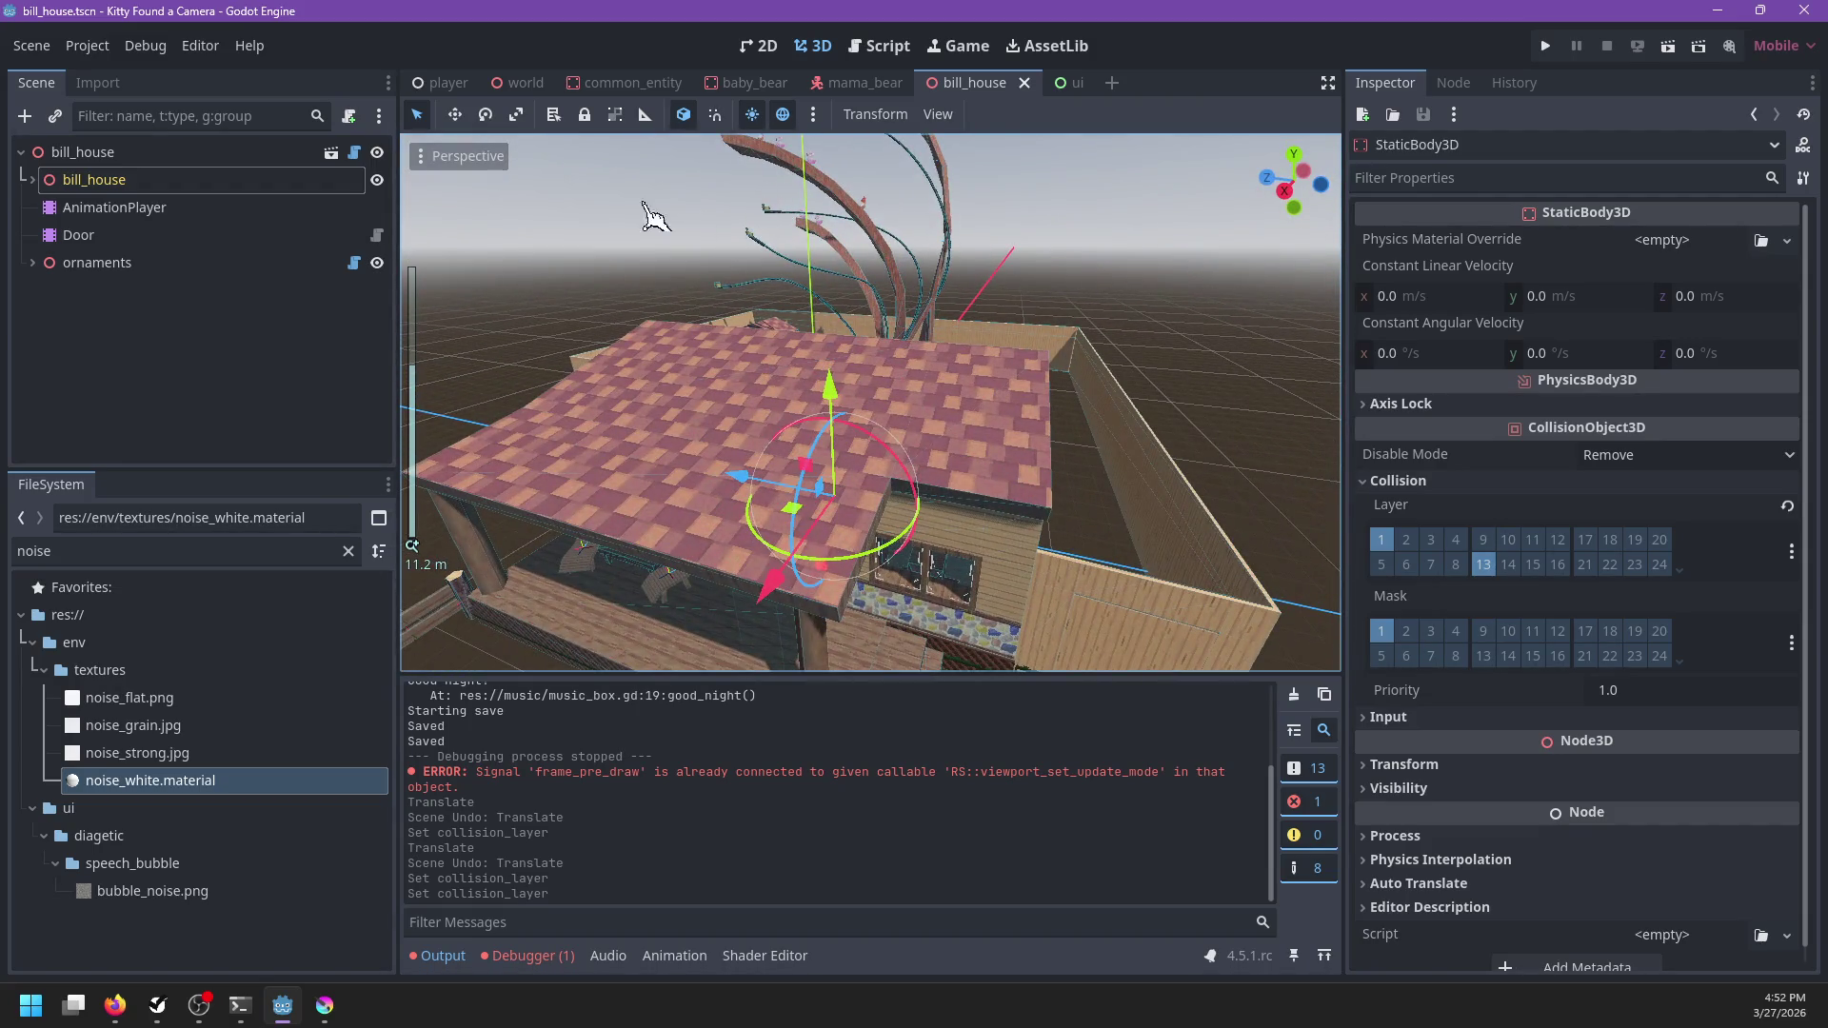
click(34, 179)
click(33, 179)
click(95, 263)
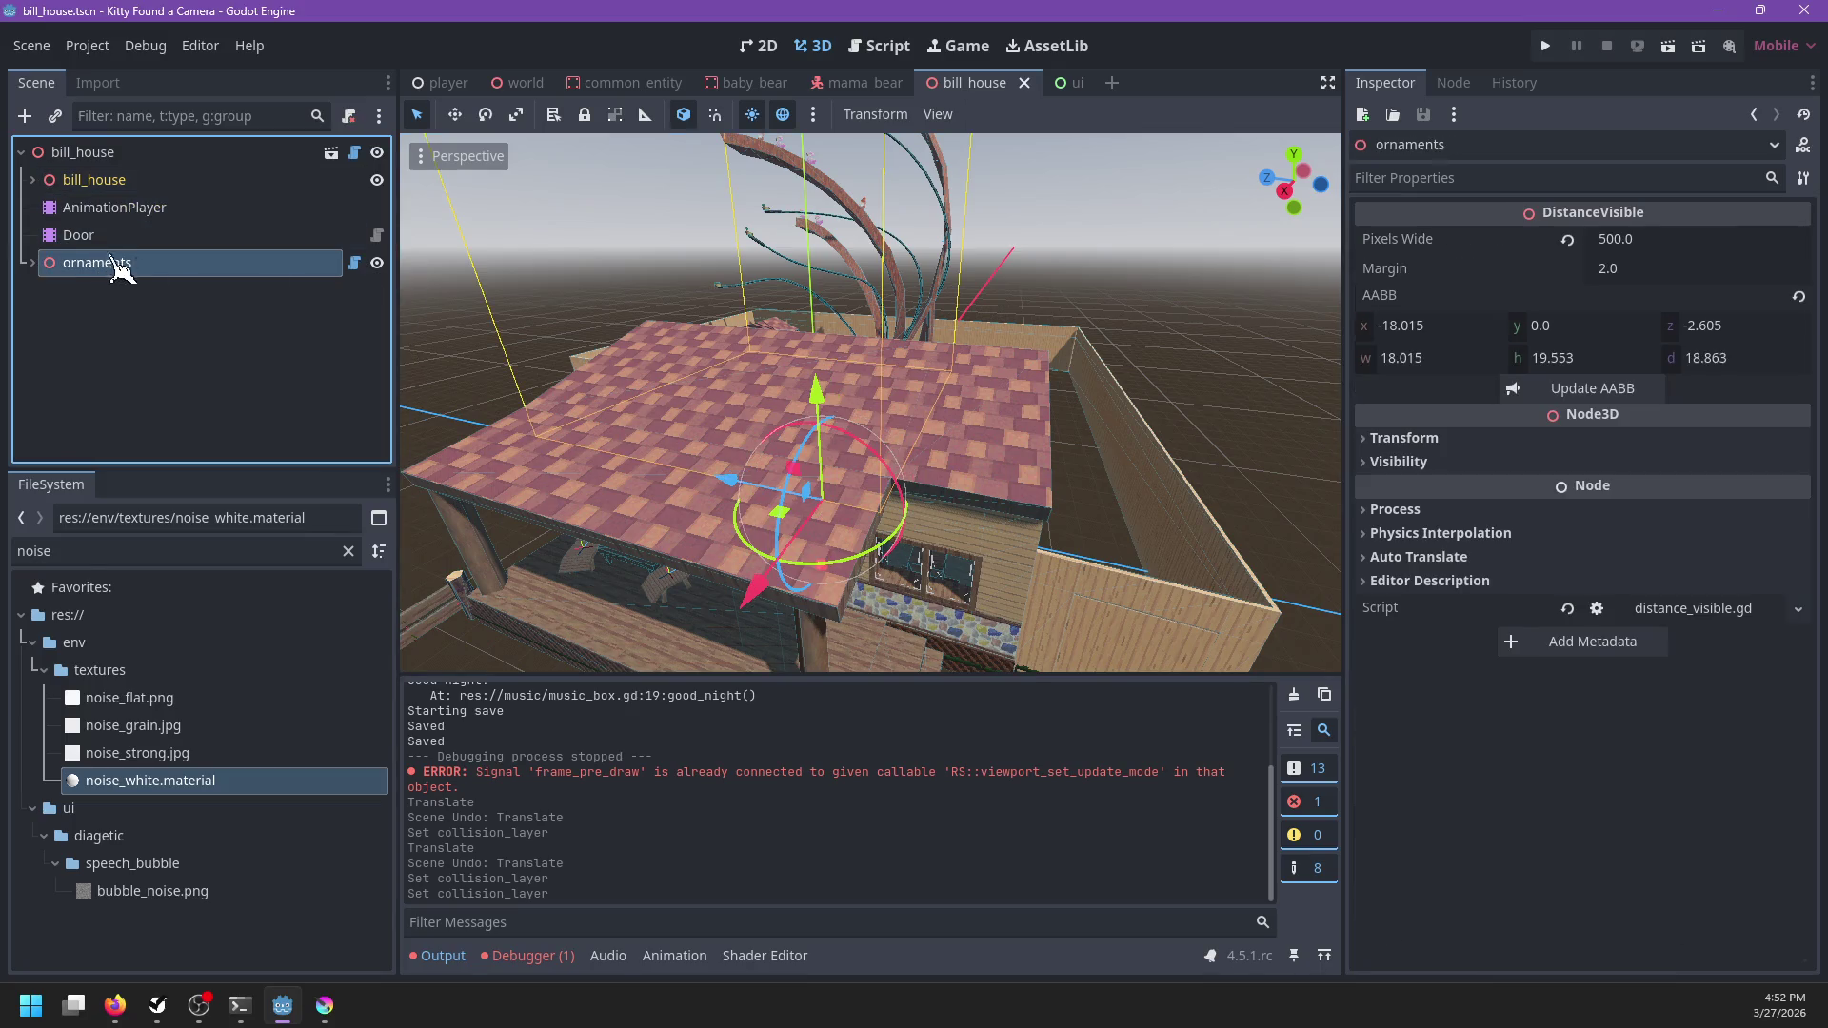
scroll(781, 381, down, 5)
mouse_move(786, 381)
mouse_down()
mouse_move(783, 518)
mouse_move(734, 543)
mouse_move(1063, 290)
mouse_move(1183, 277)
mouse_up()
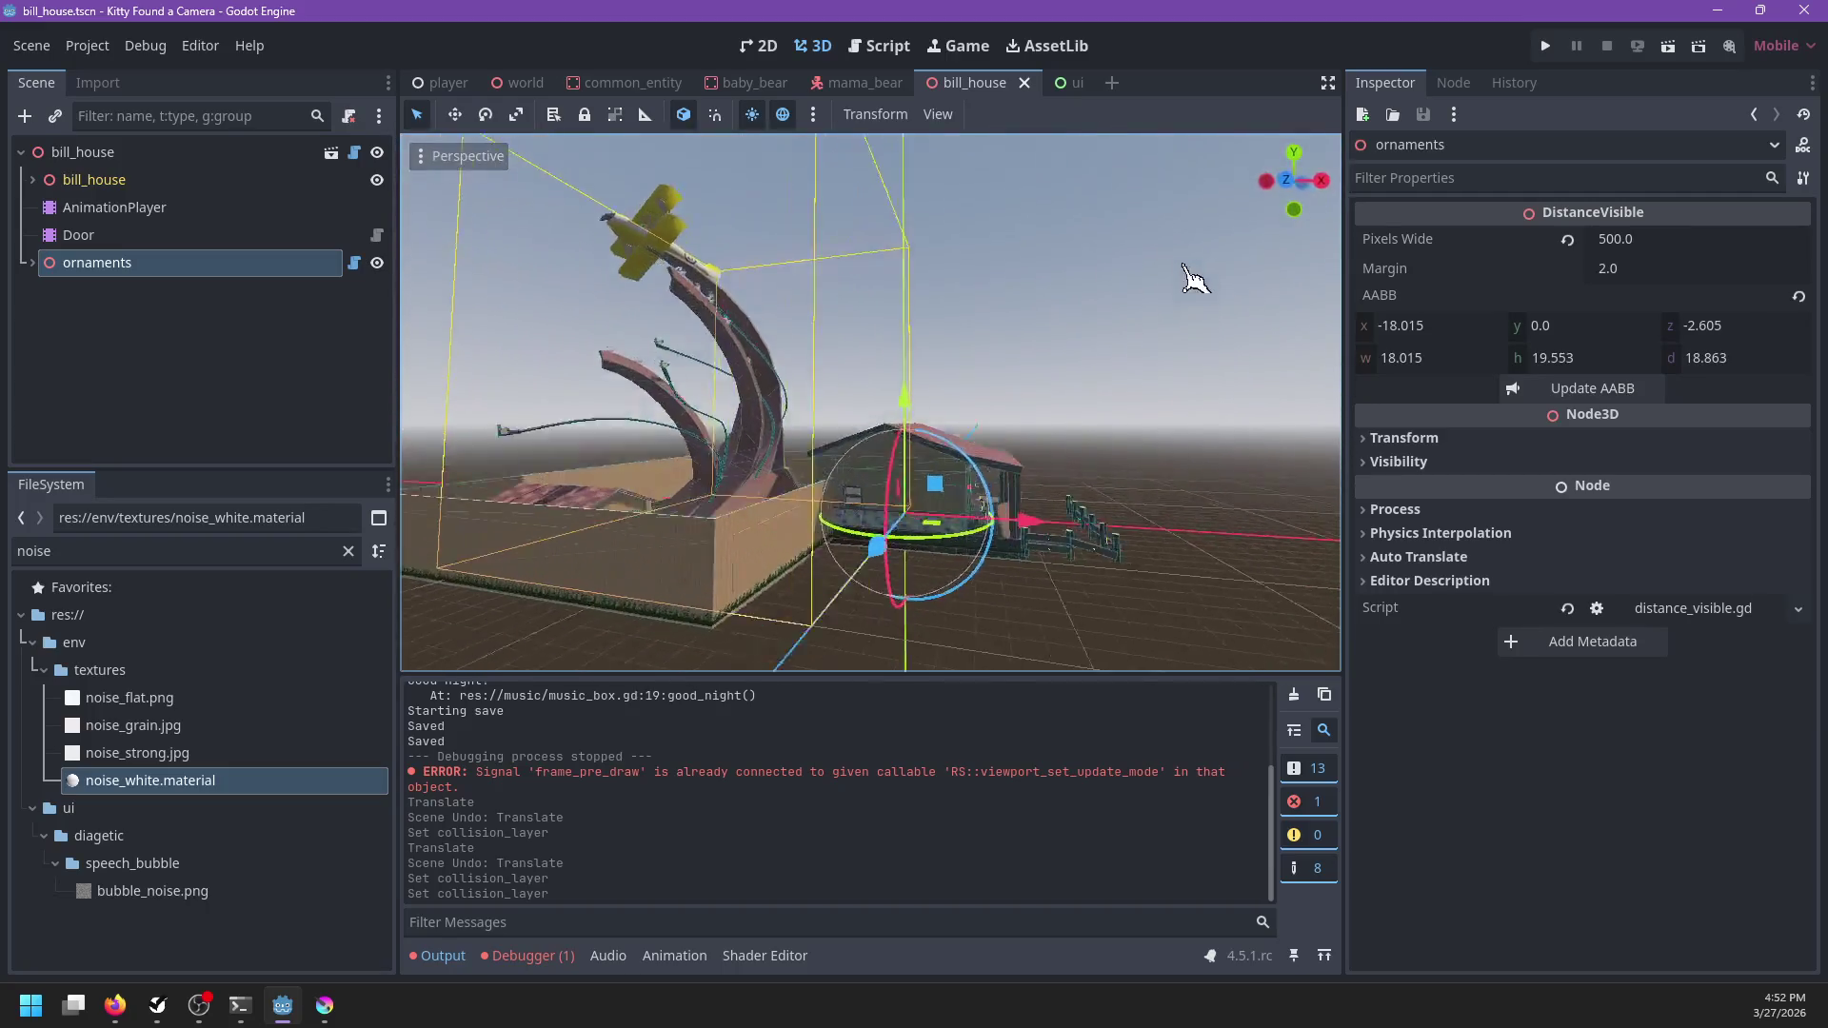
scroll(1143, 276, up, 8)
scroll(1095, 302, down, 6)
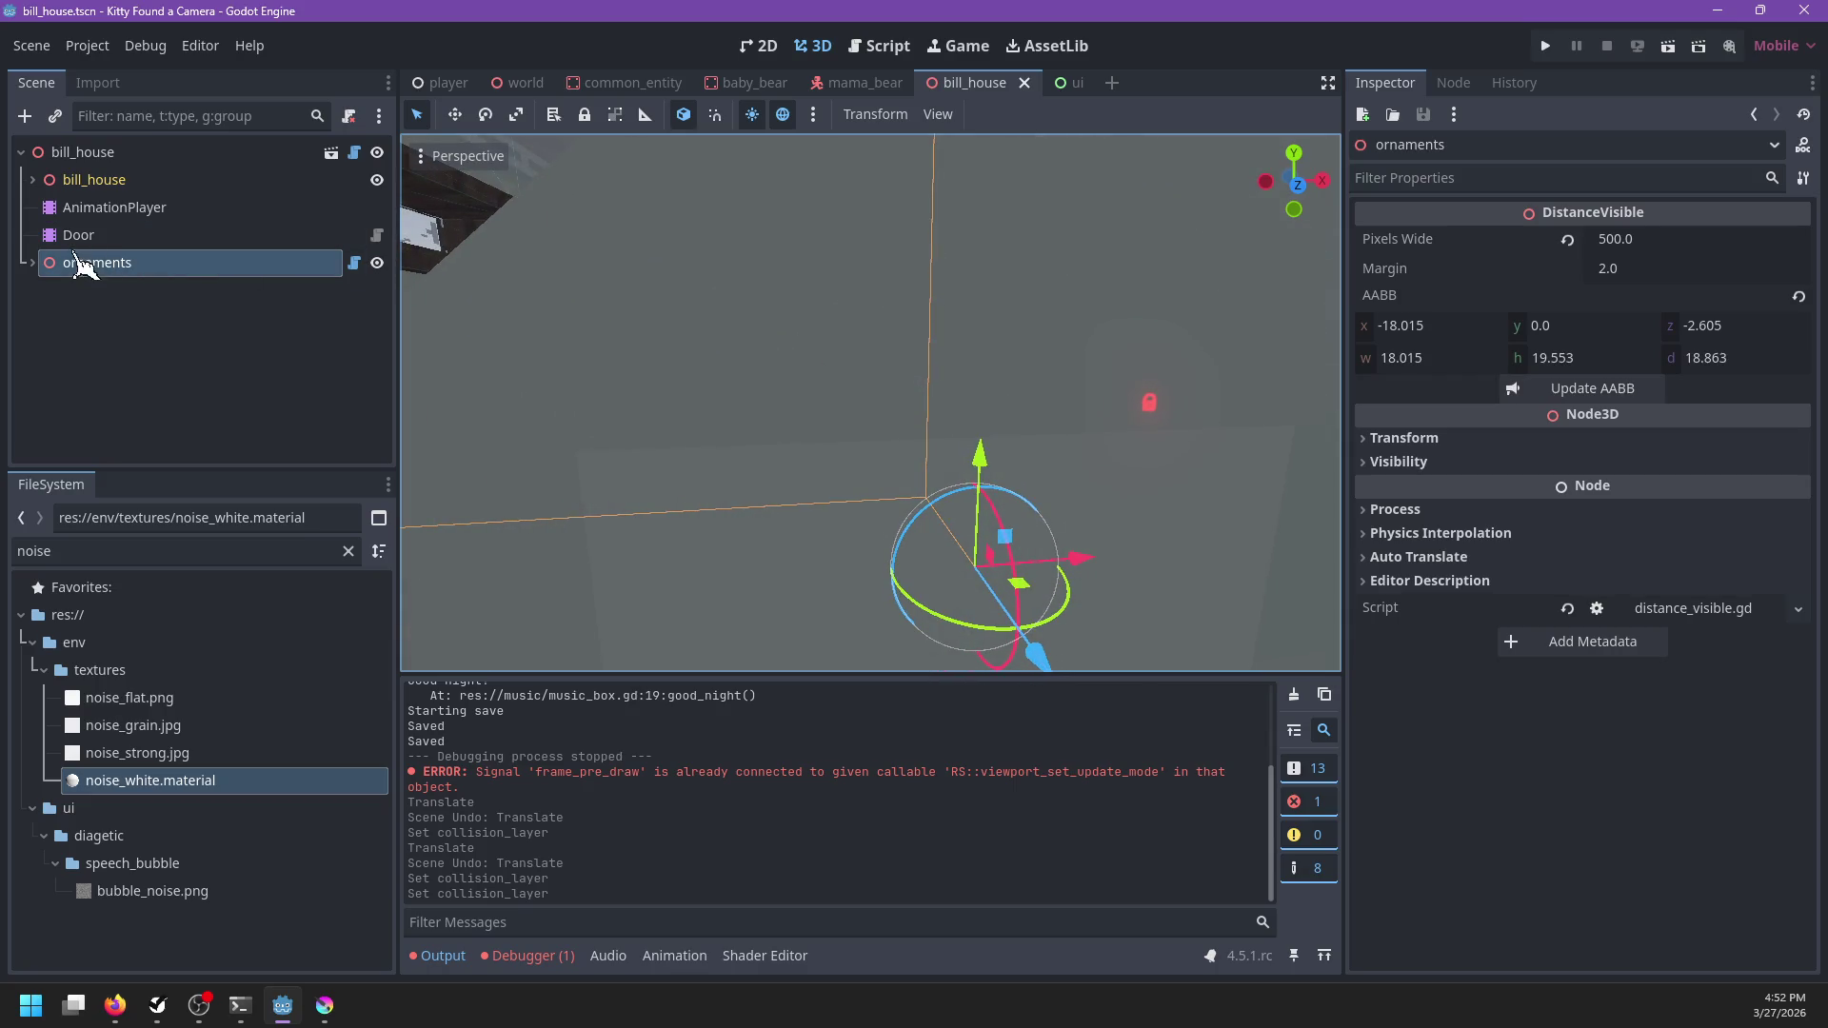
Expand ornaments and collapse each flamingo, duck and gnome child branch
click(32, 263)
click(57, 318)
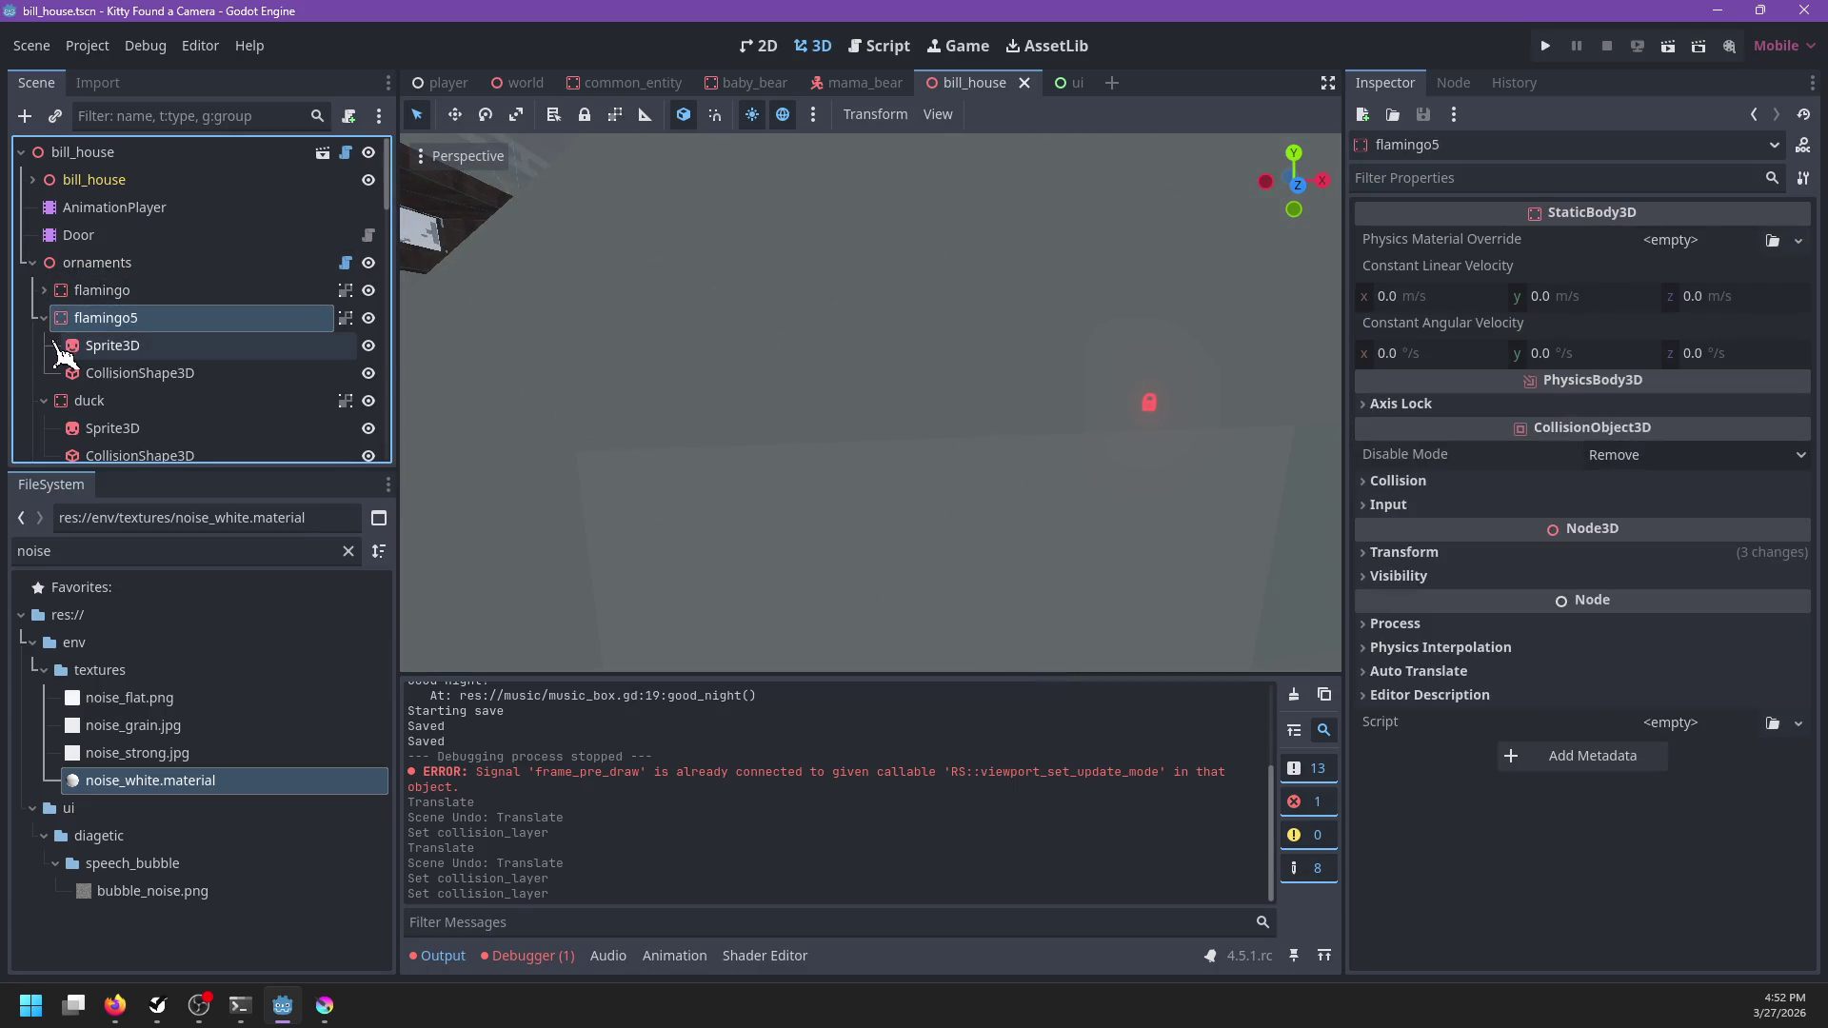
key(Left)
key(Down)
key(Left)
key(Down)
click(44, 373)
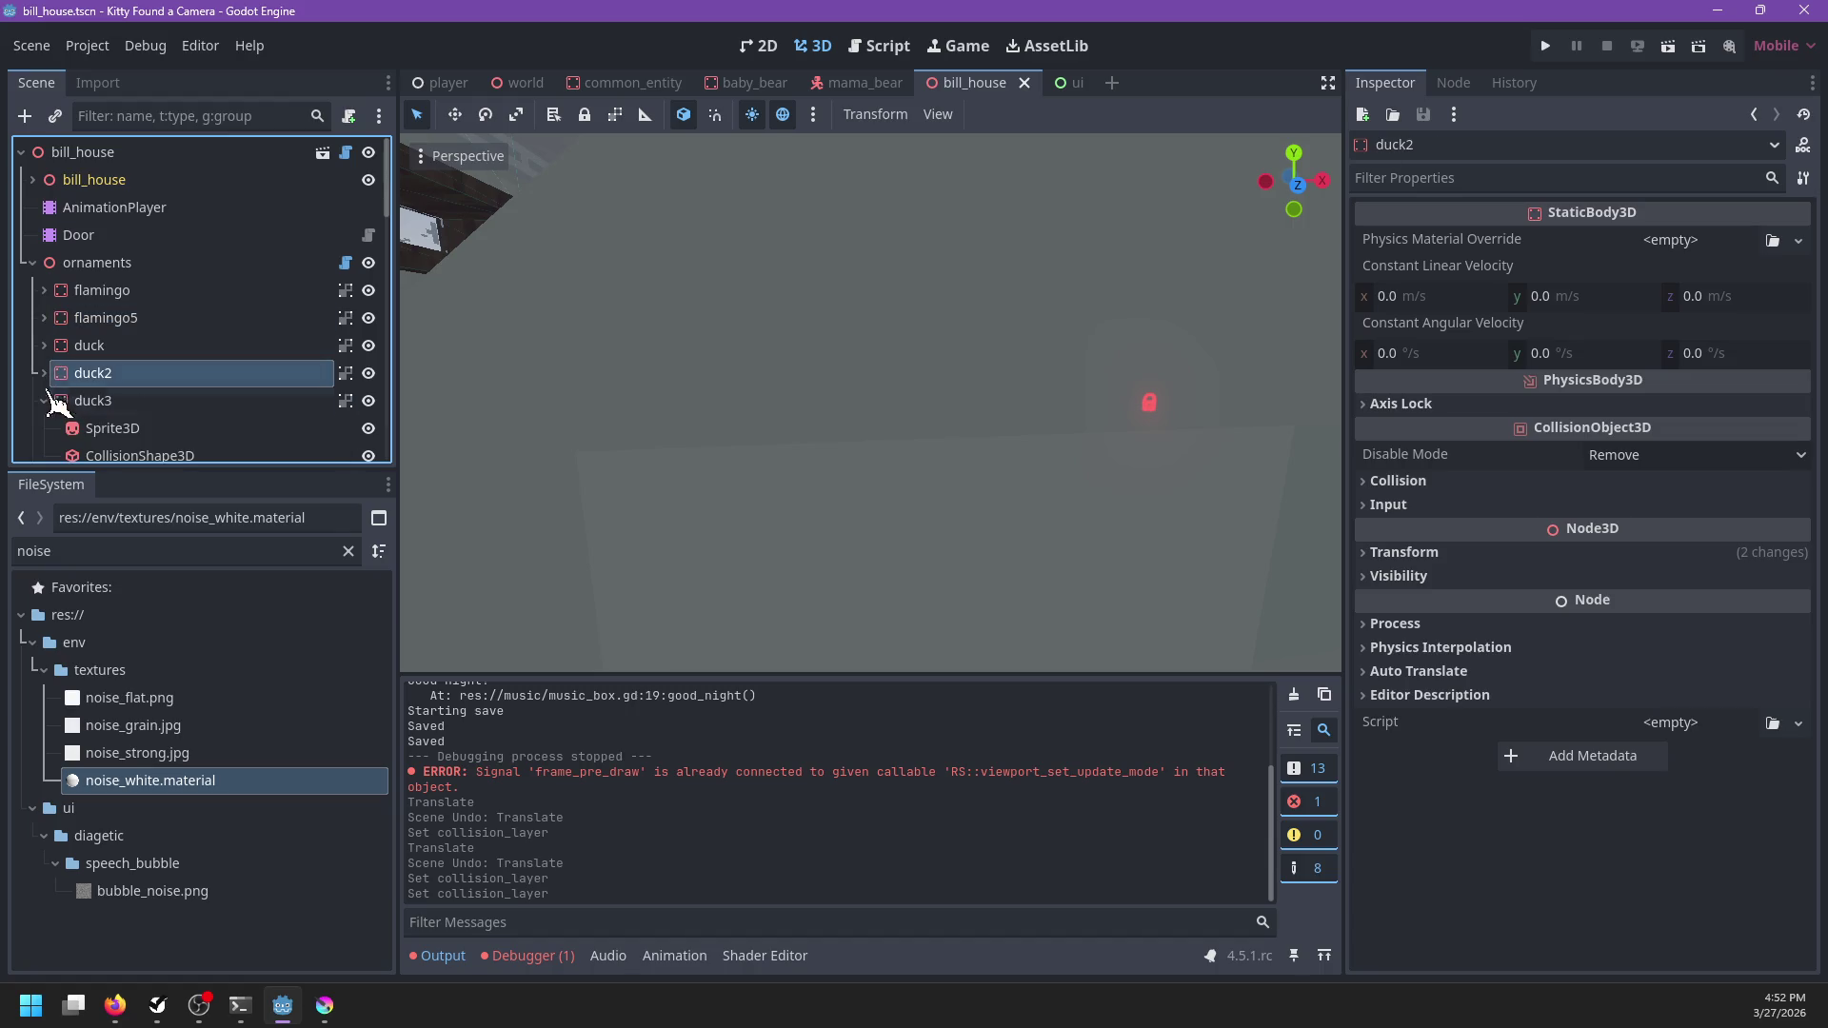
click(44, 400)
scroll(54, 371, down, 3)
click(44, 268)
click(44, 296)
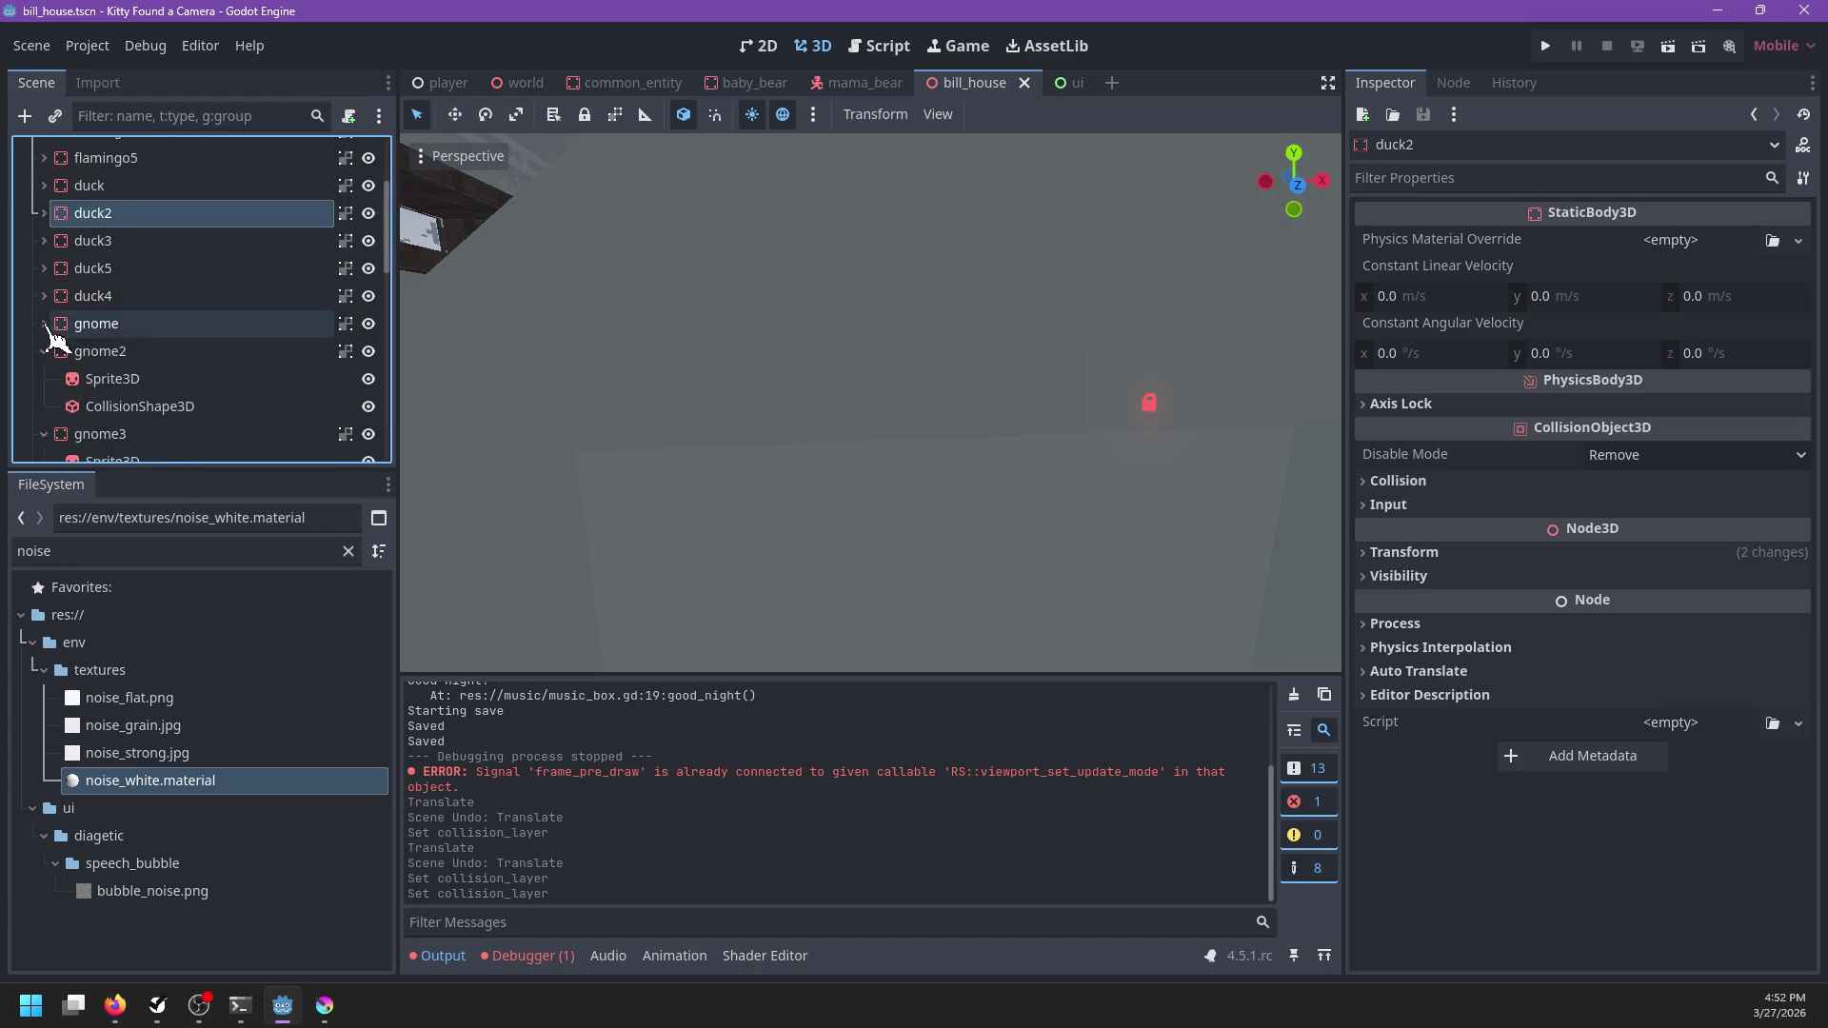
click(44, 324)
scroll(104, 362, up, 3)
Select flamingo through flamingo4 and drag all 18 nodes directly under bill_house
right_click(105, 266)
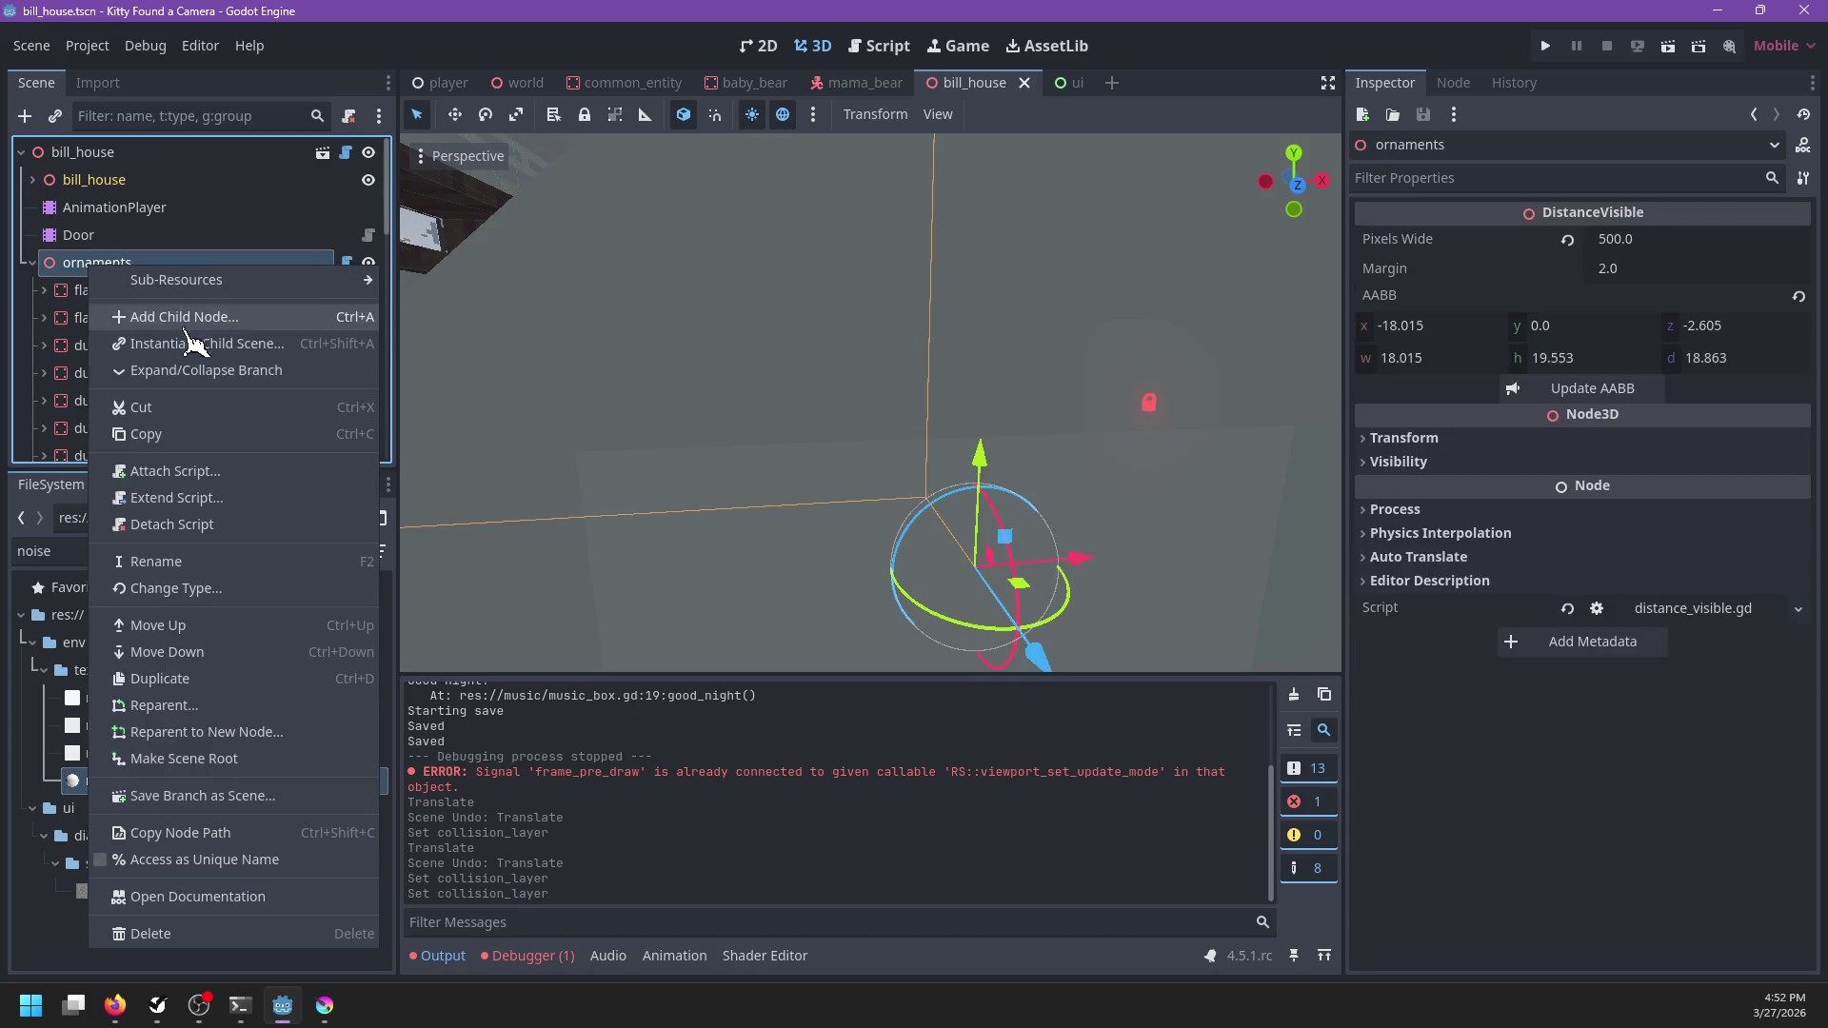
click(195, 366)
right_click(105, 266)
click(186, 366)
click(33, 263)
click(90, 293)
scroll(171, 390, down, 5)
shift+click(119, 445)
drag(119, 446, 142, 272)
Shift the ornaments node left along the X axis
scroll(128, 400, down, 1)
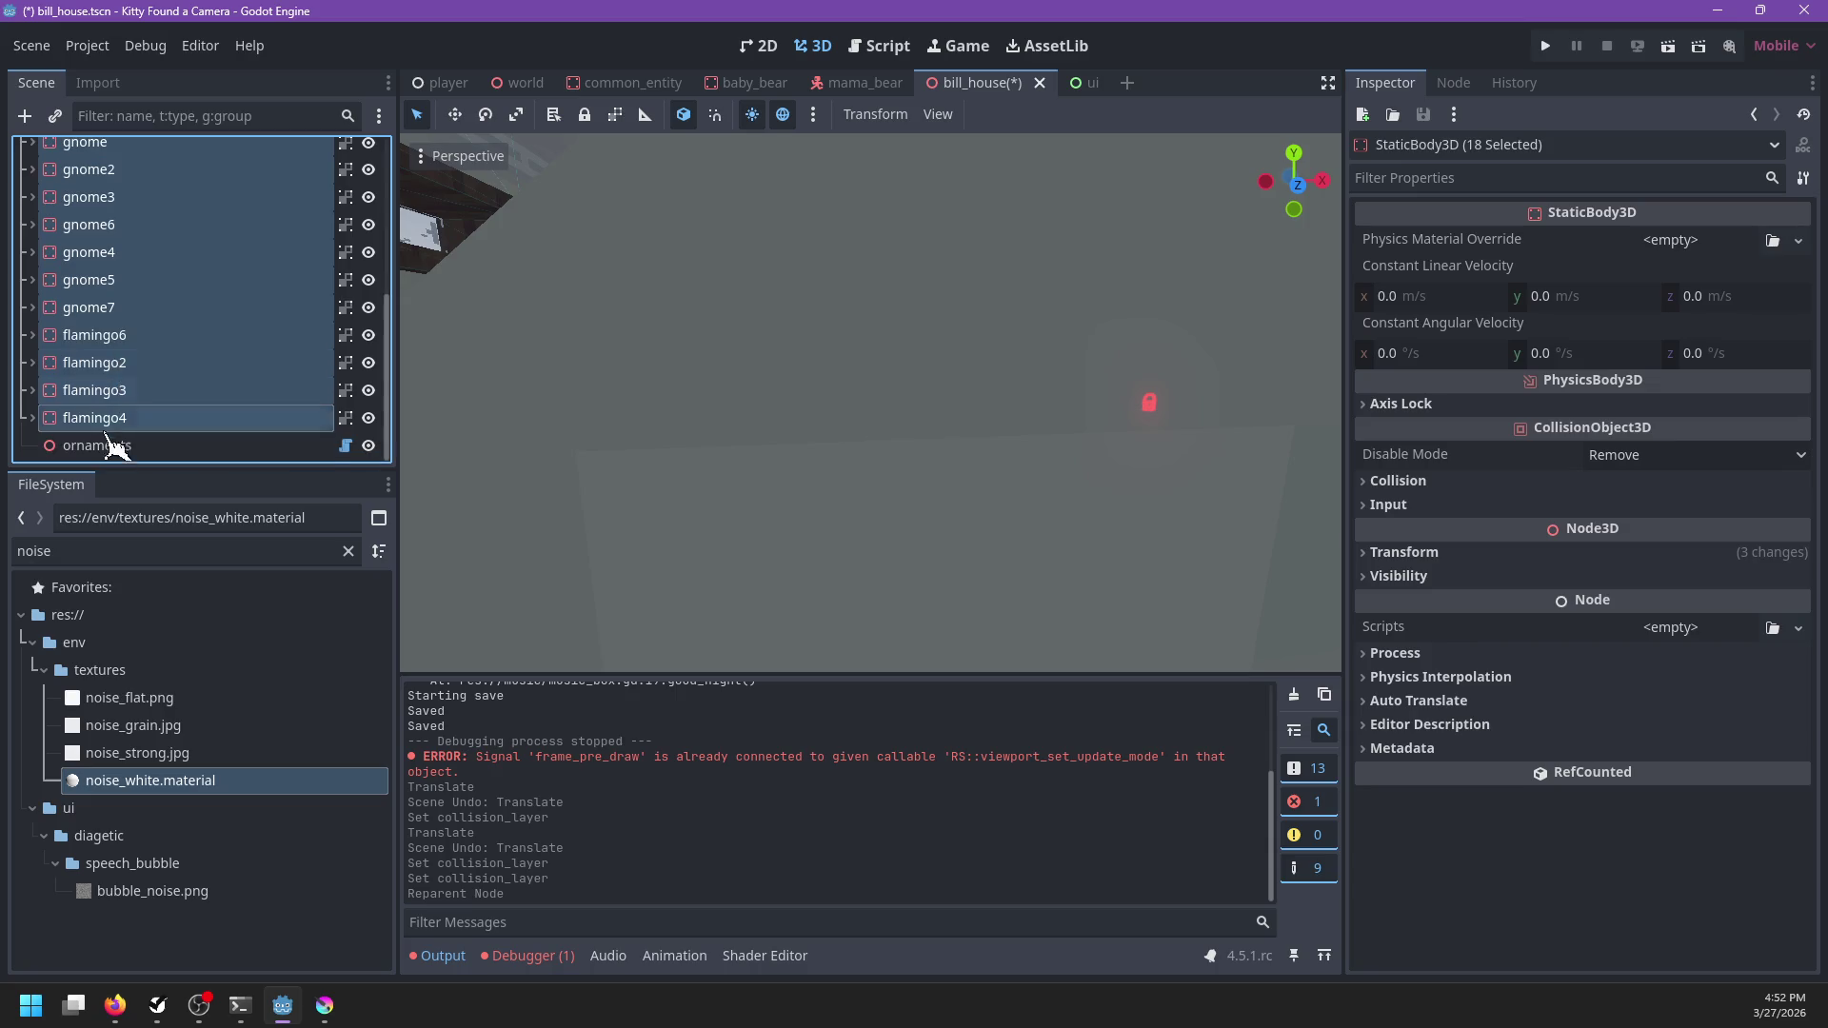
double_click(114, 445)
drag(1040, 457, 884, 447)
click(57, 418)
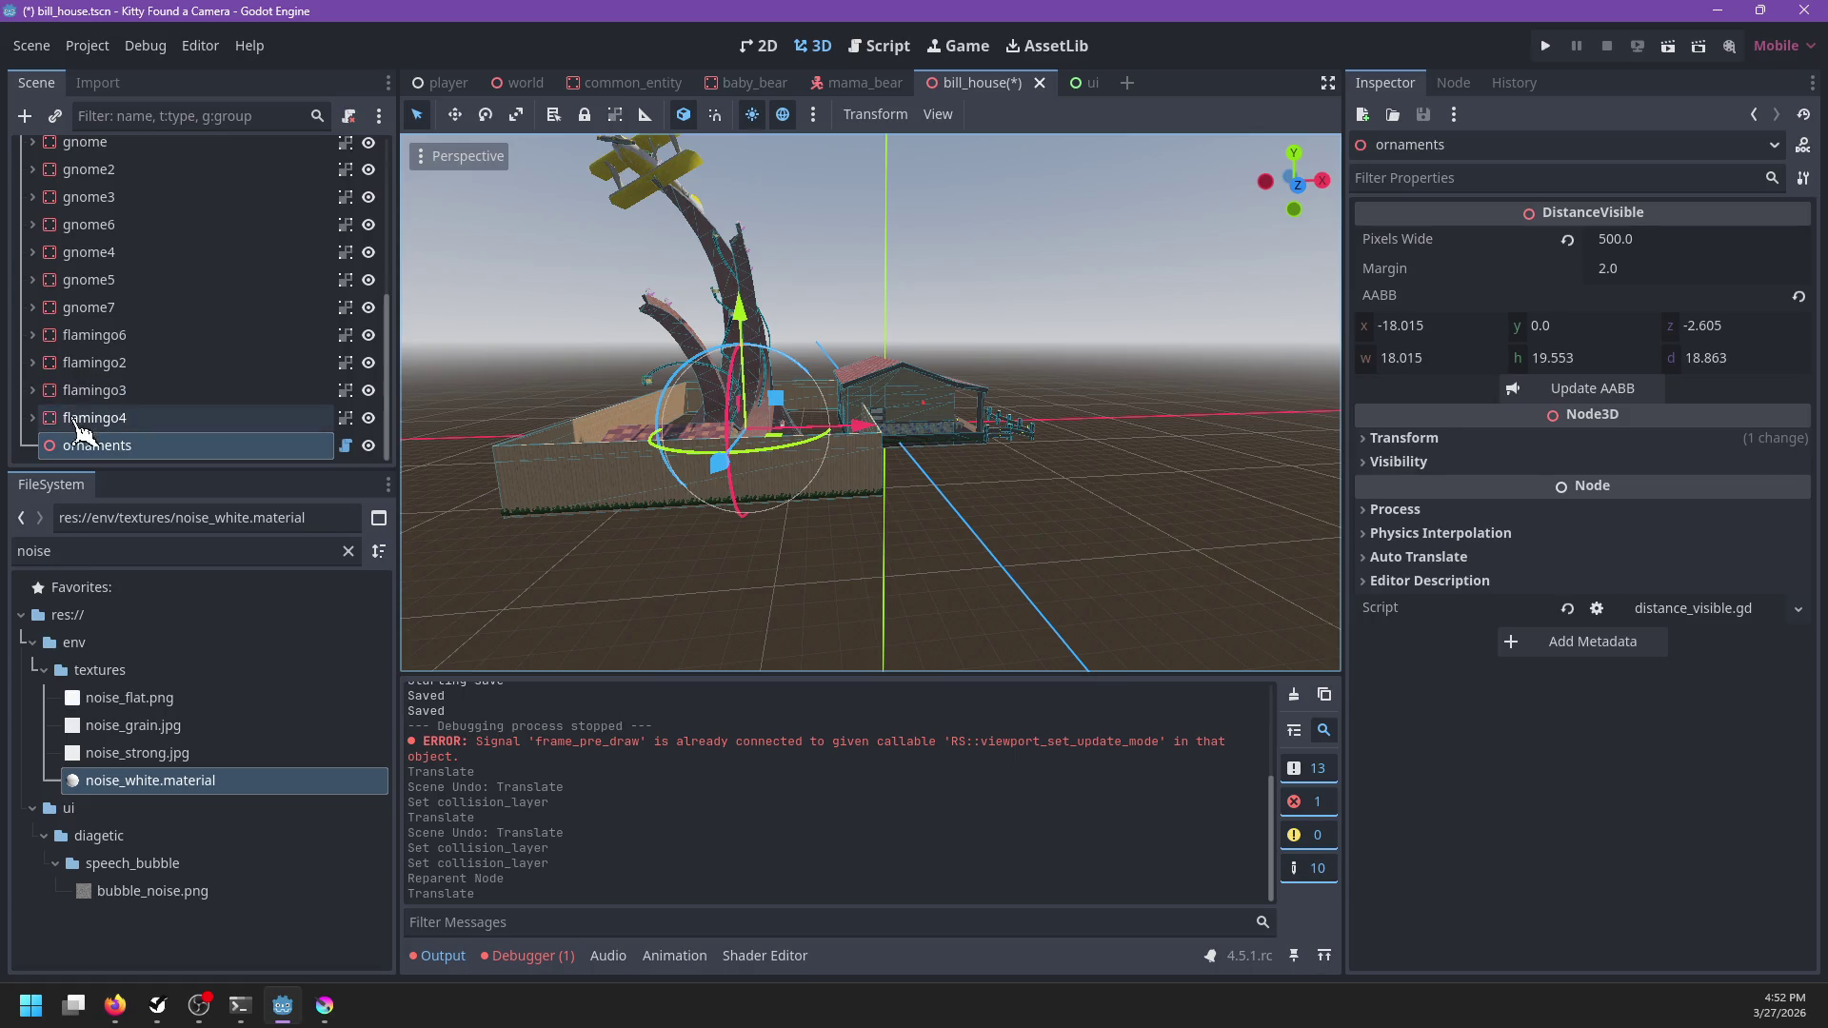
Frame the ornaments, recalculate their bounding box, and save bill_house
scroll(115, 333, up, 5)
shift+click(95, 229)
scroll(142, 314, down, 5)
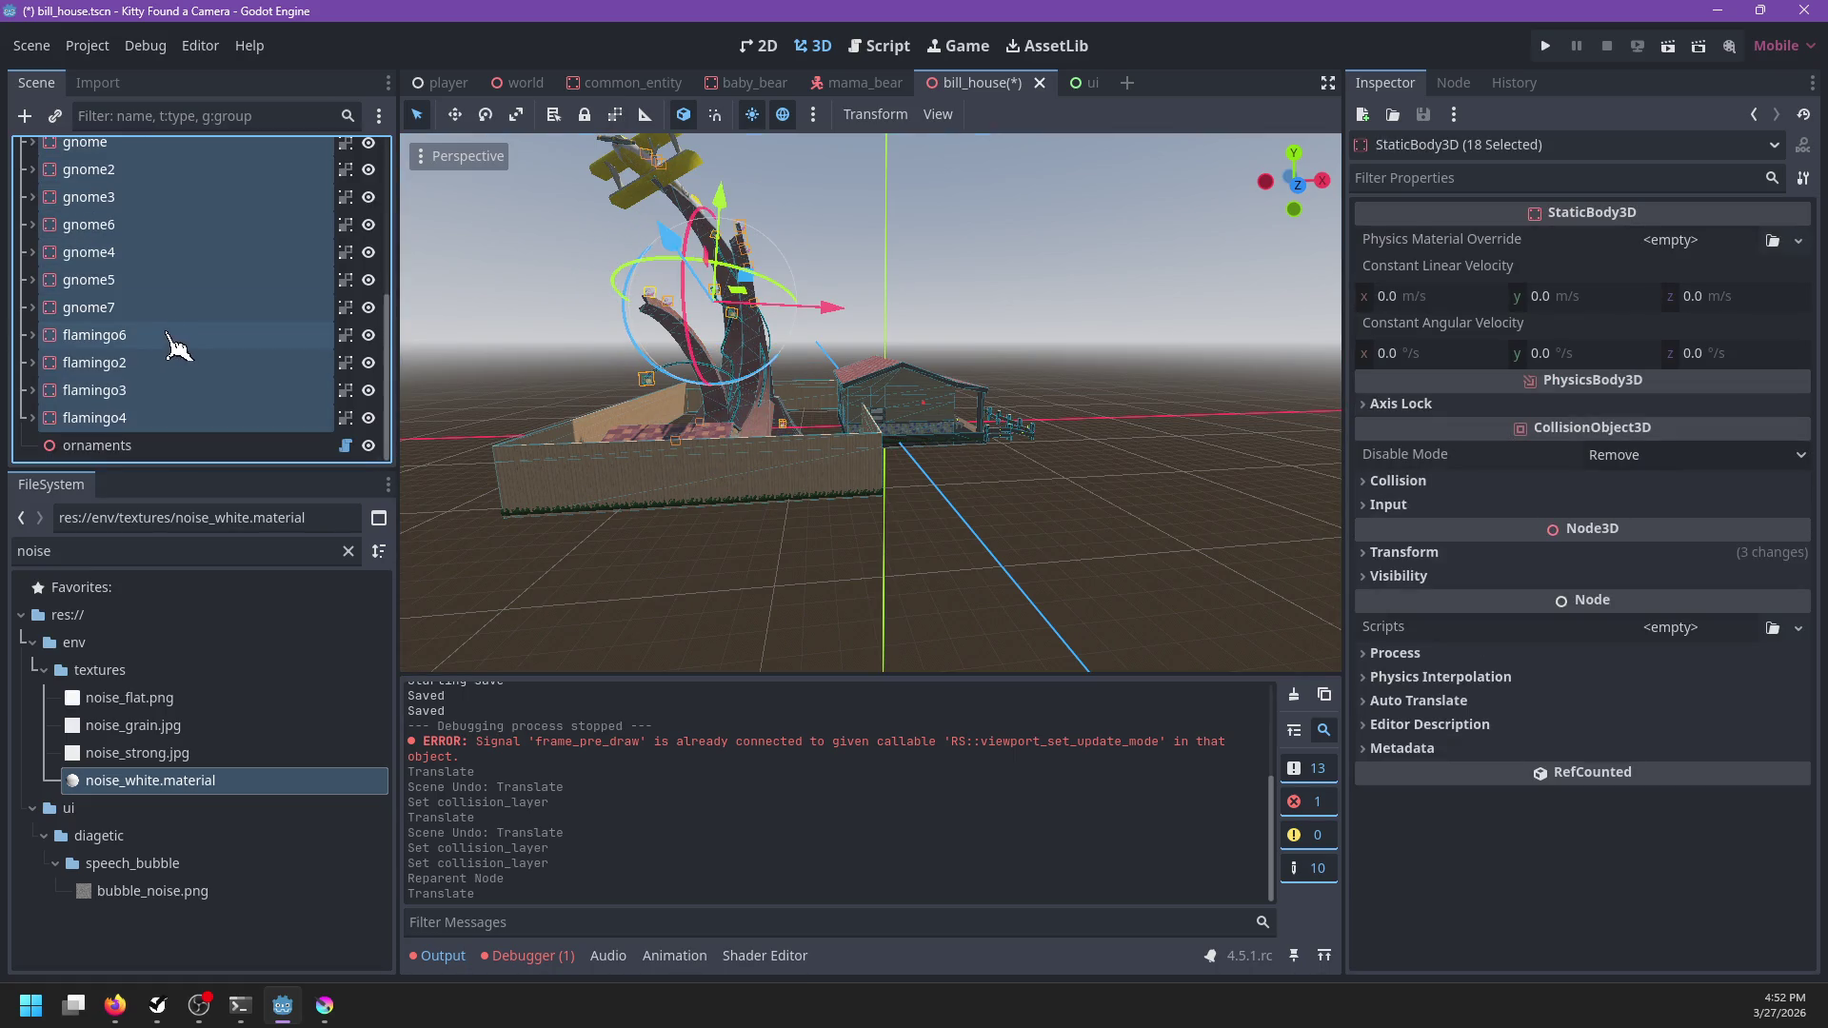
drag(107, 438, 107, 445)
scroll(228, 252, up, 3)
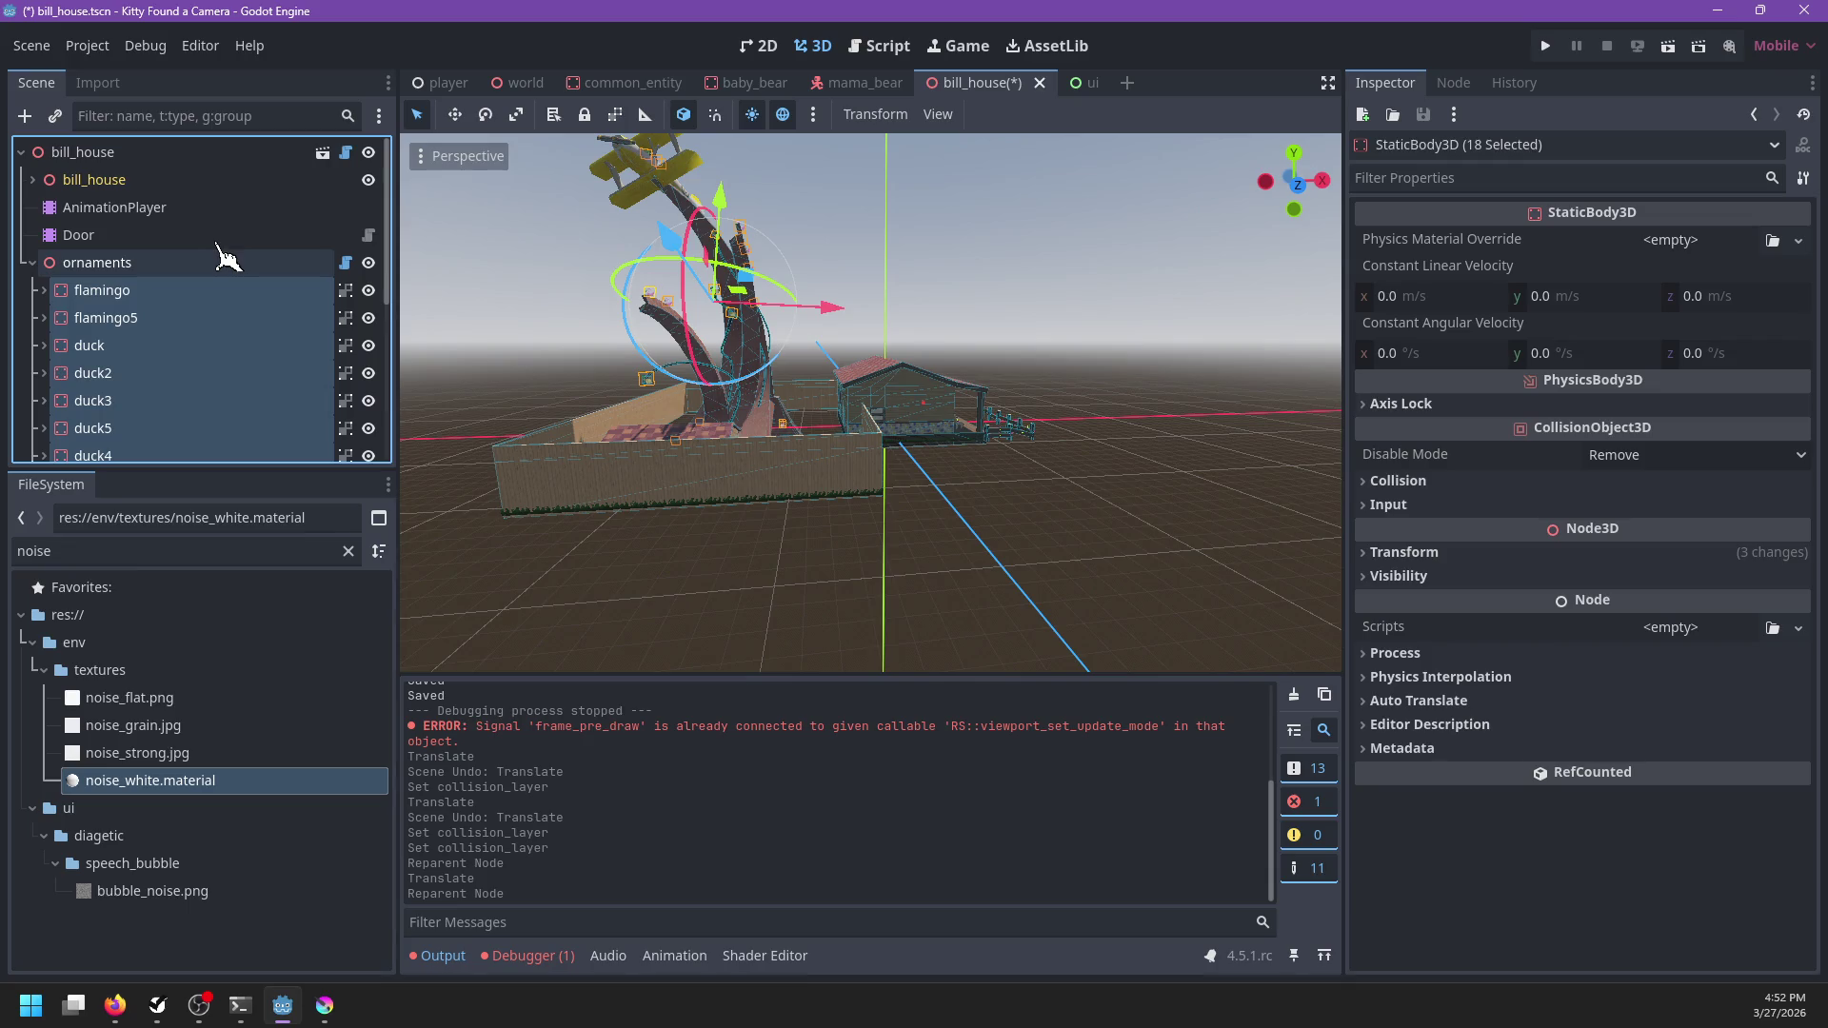
click(33, 263)
key(f)
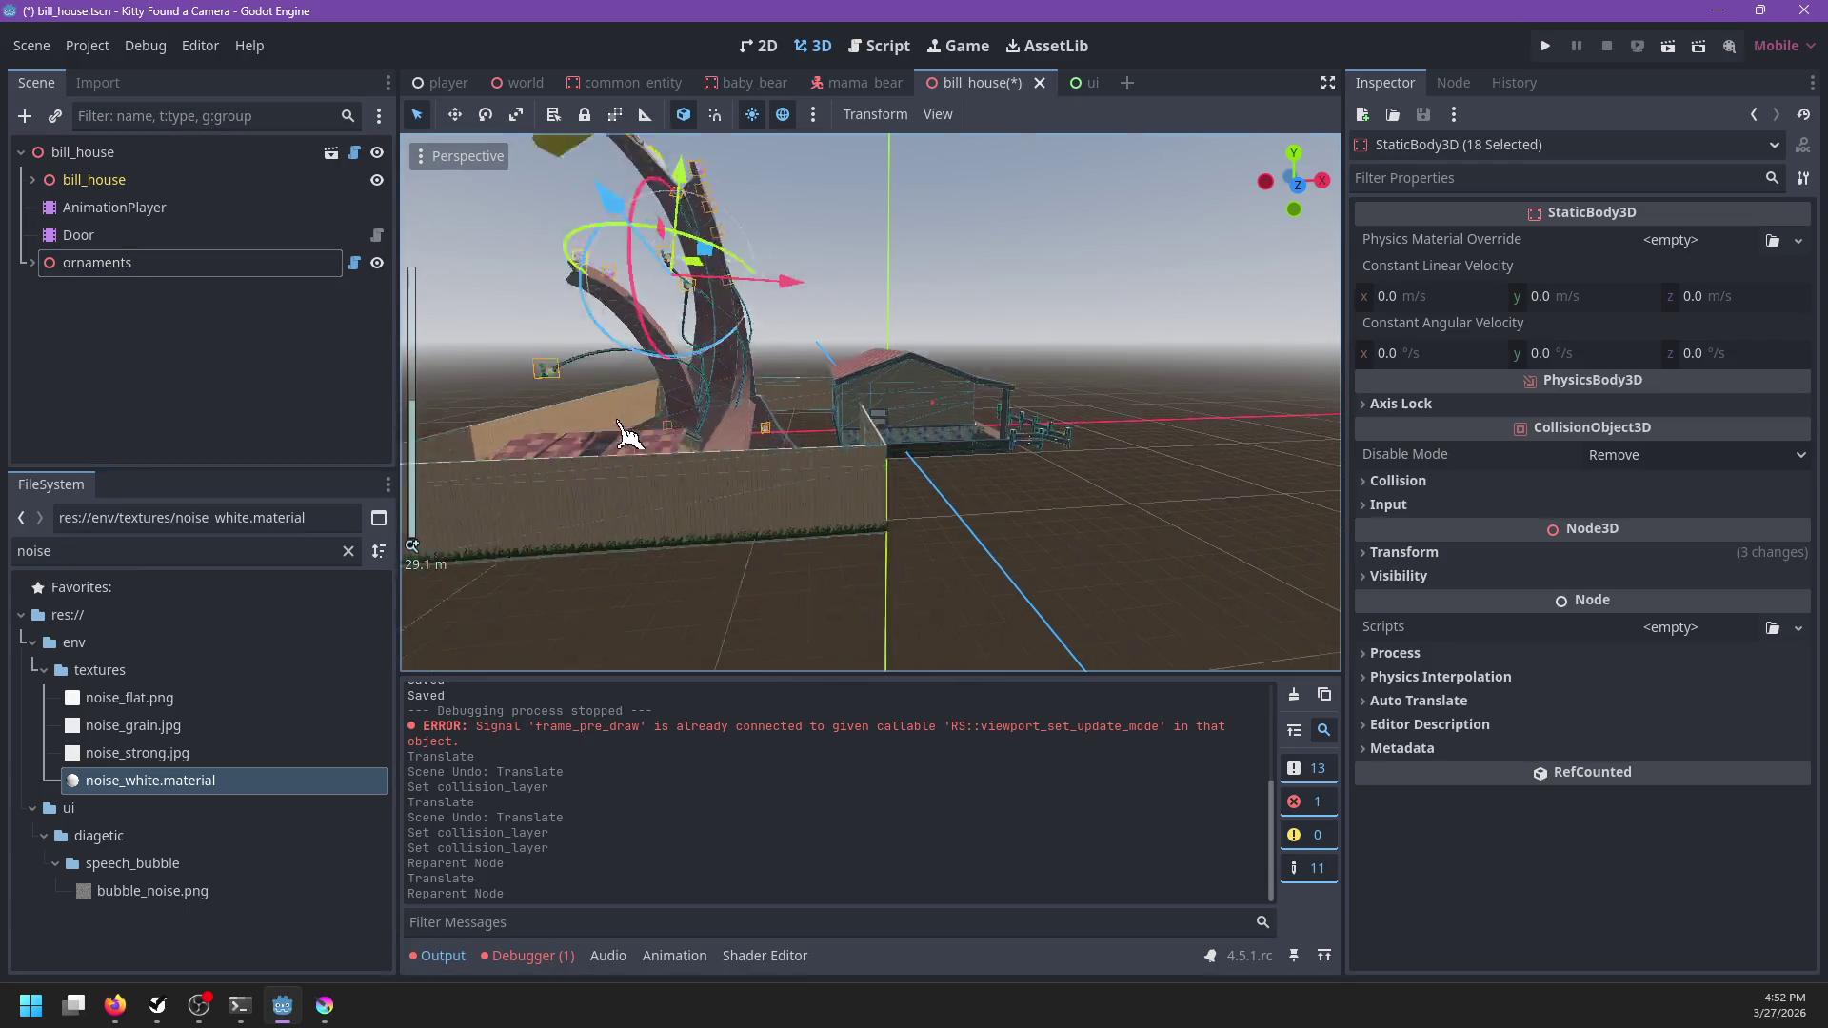
double_click(98, 262)
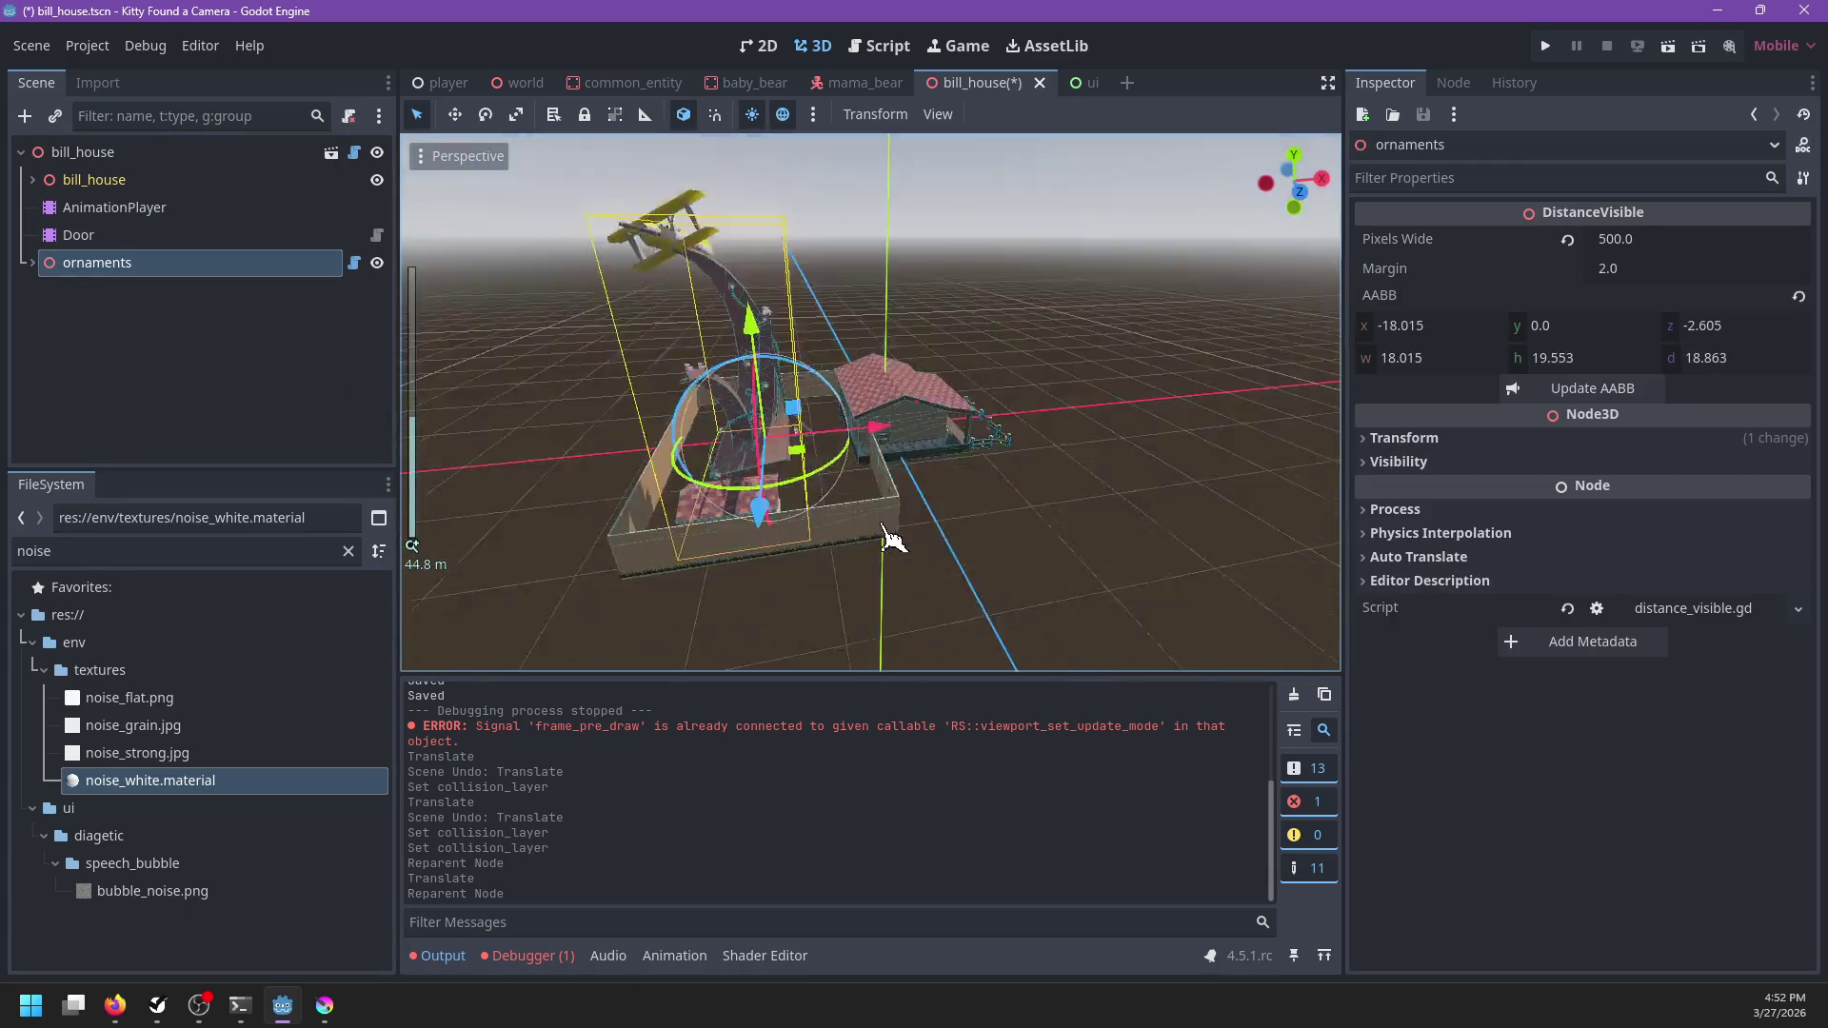
click(1537, 390)
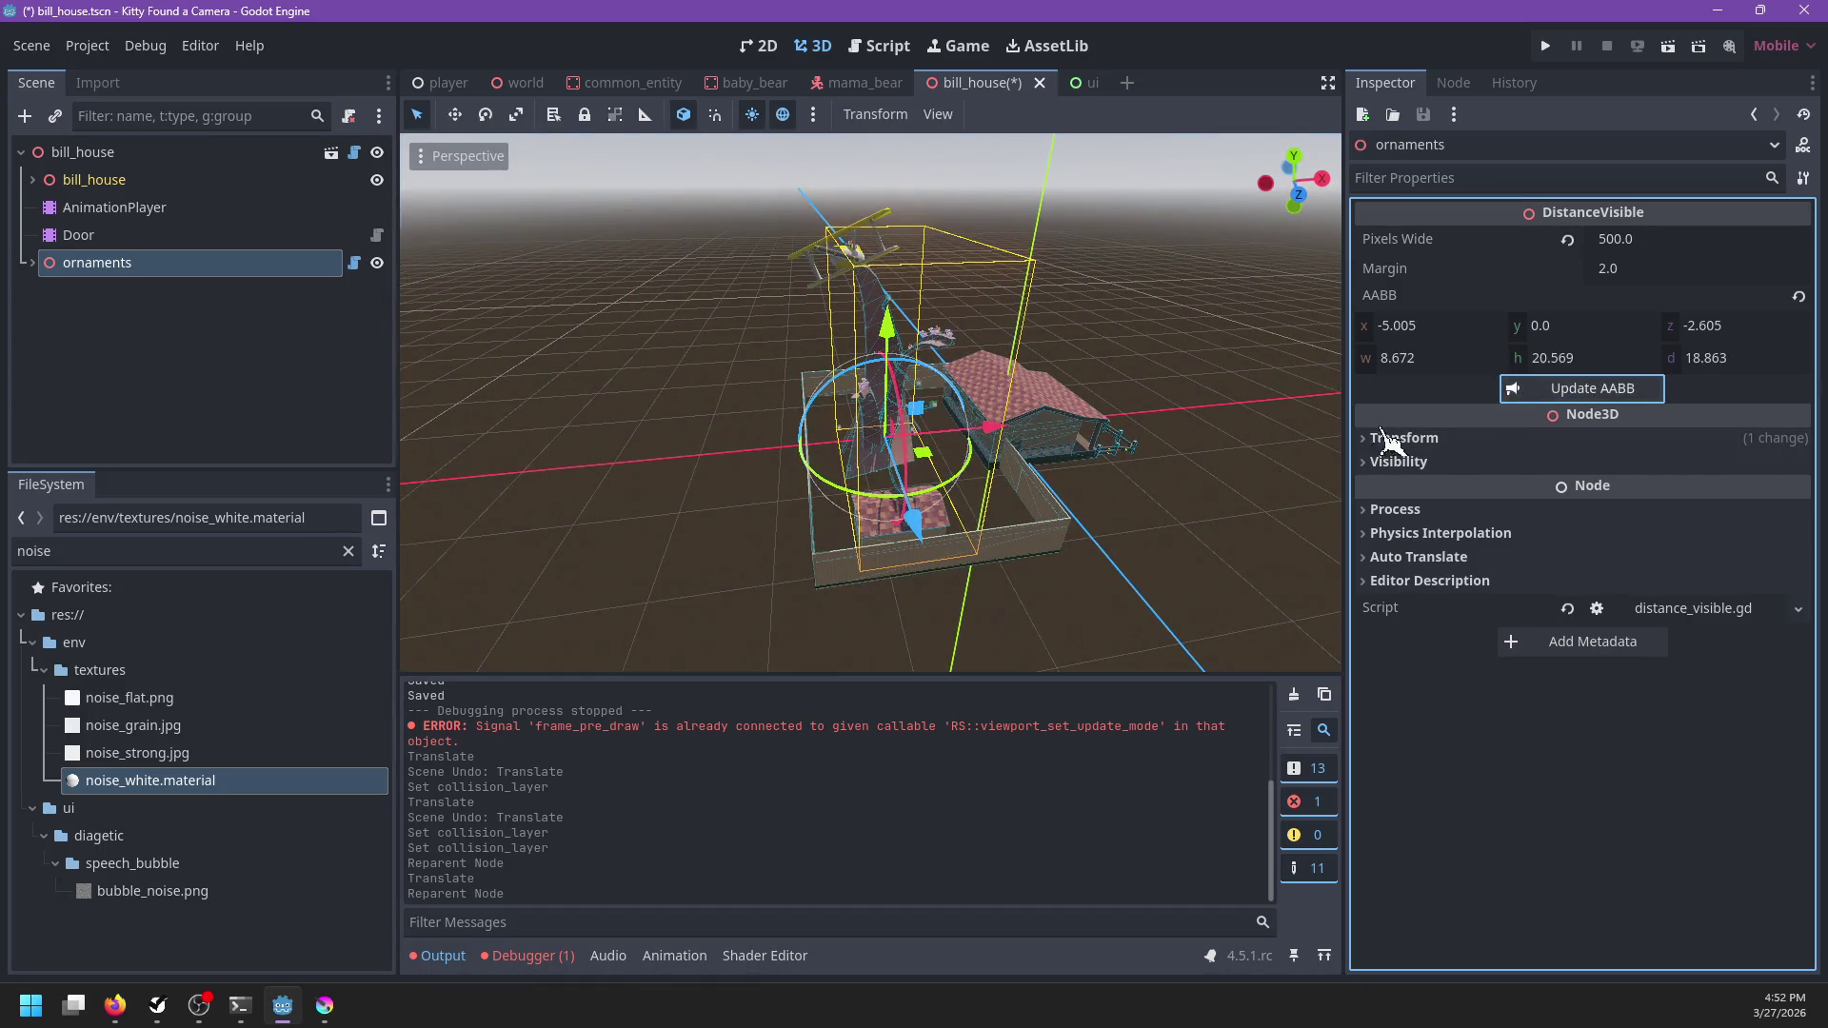
key(ctrl+s)
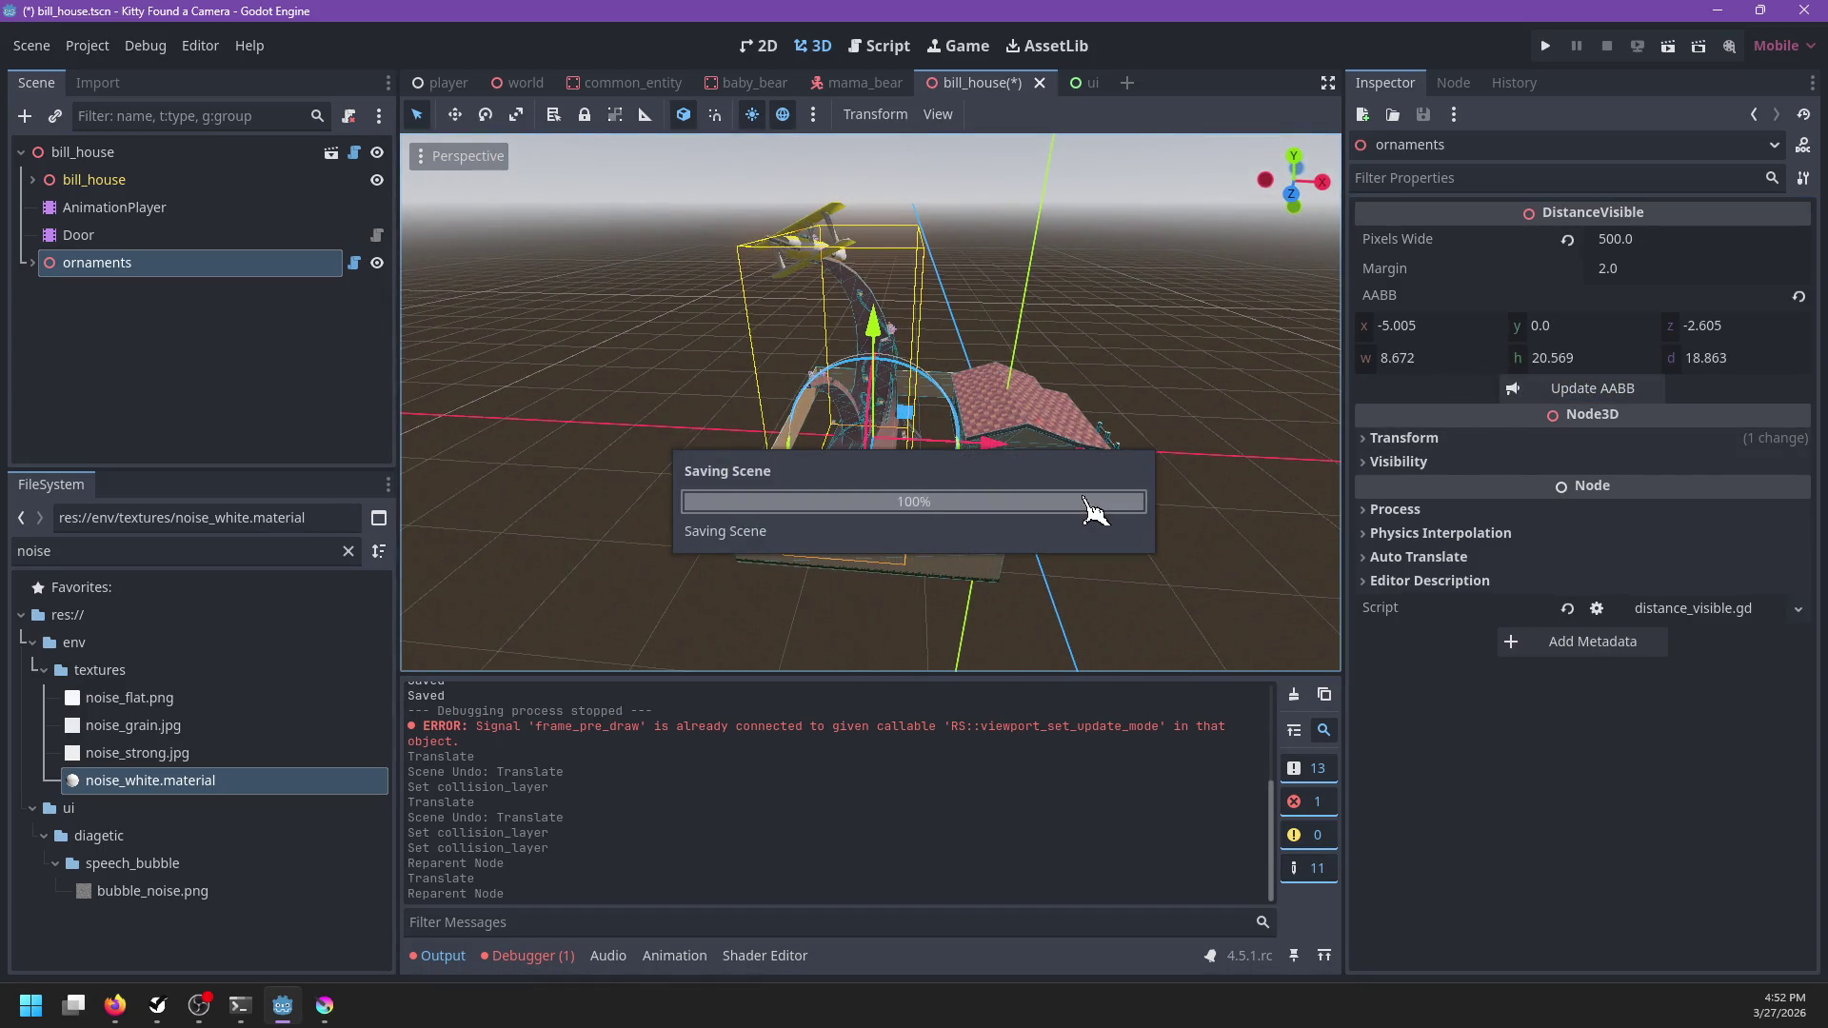
Set the ornaments' Pixels Wide to 450 and save the scene
scroll(1095, 511, up, 5)
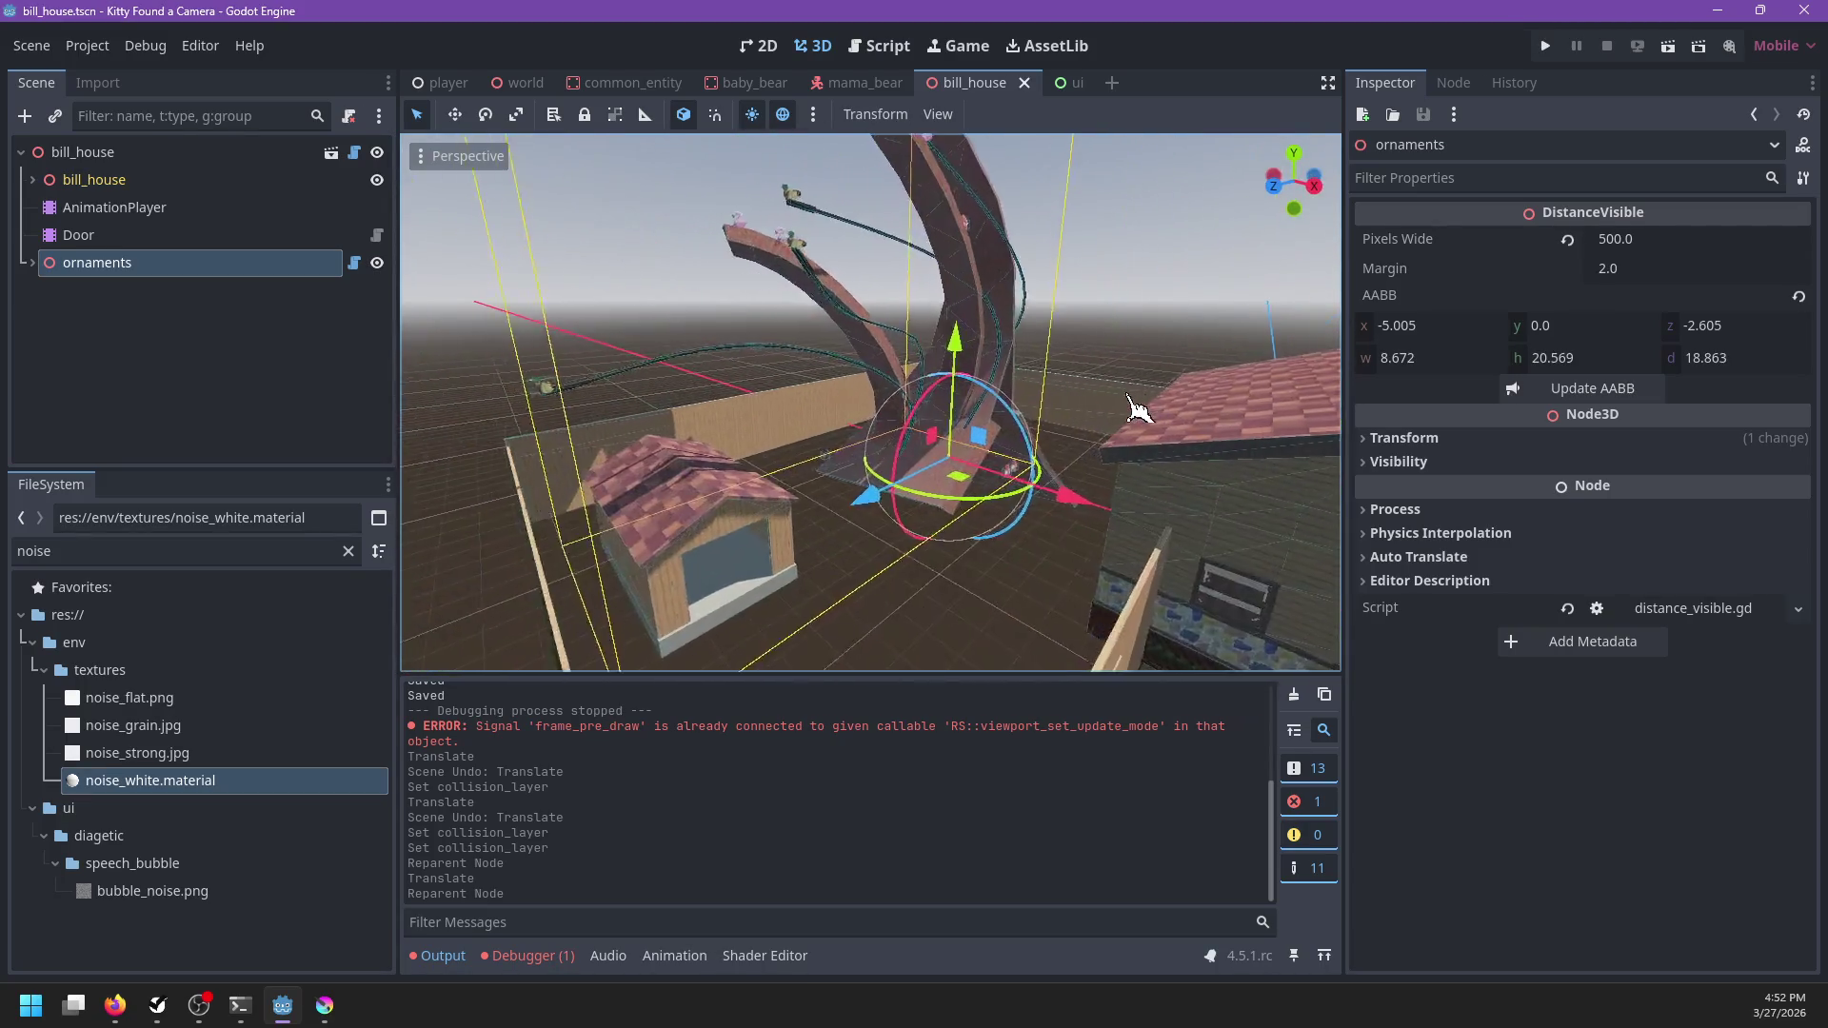
scroll(1137, 409, down, 6)
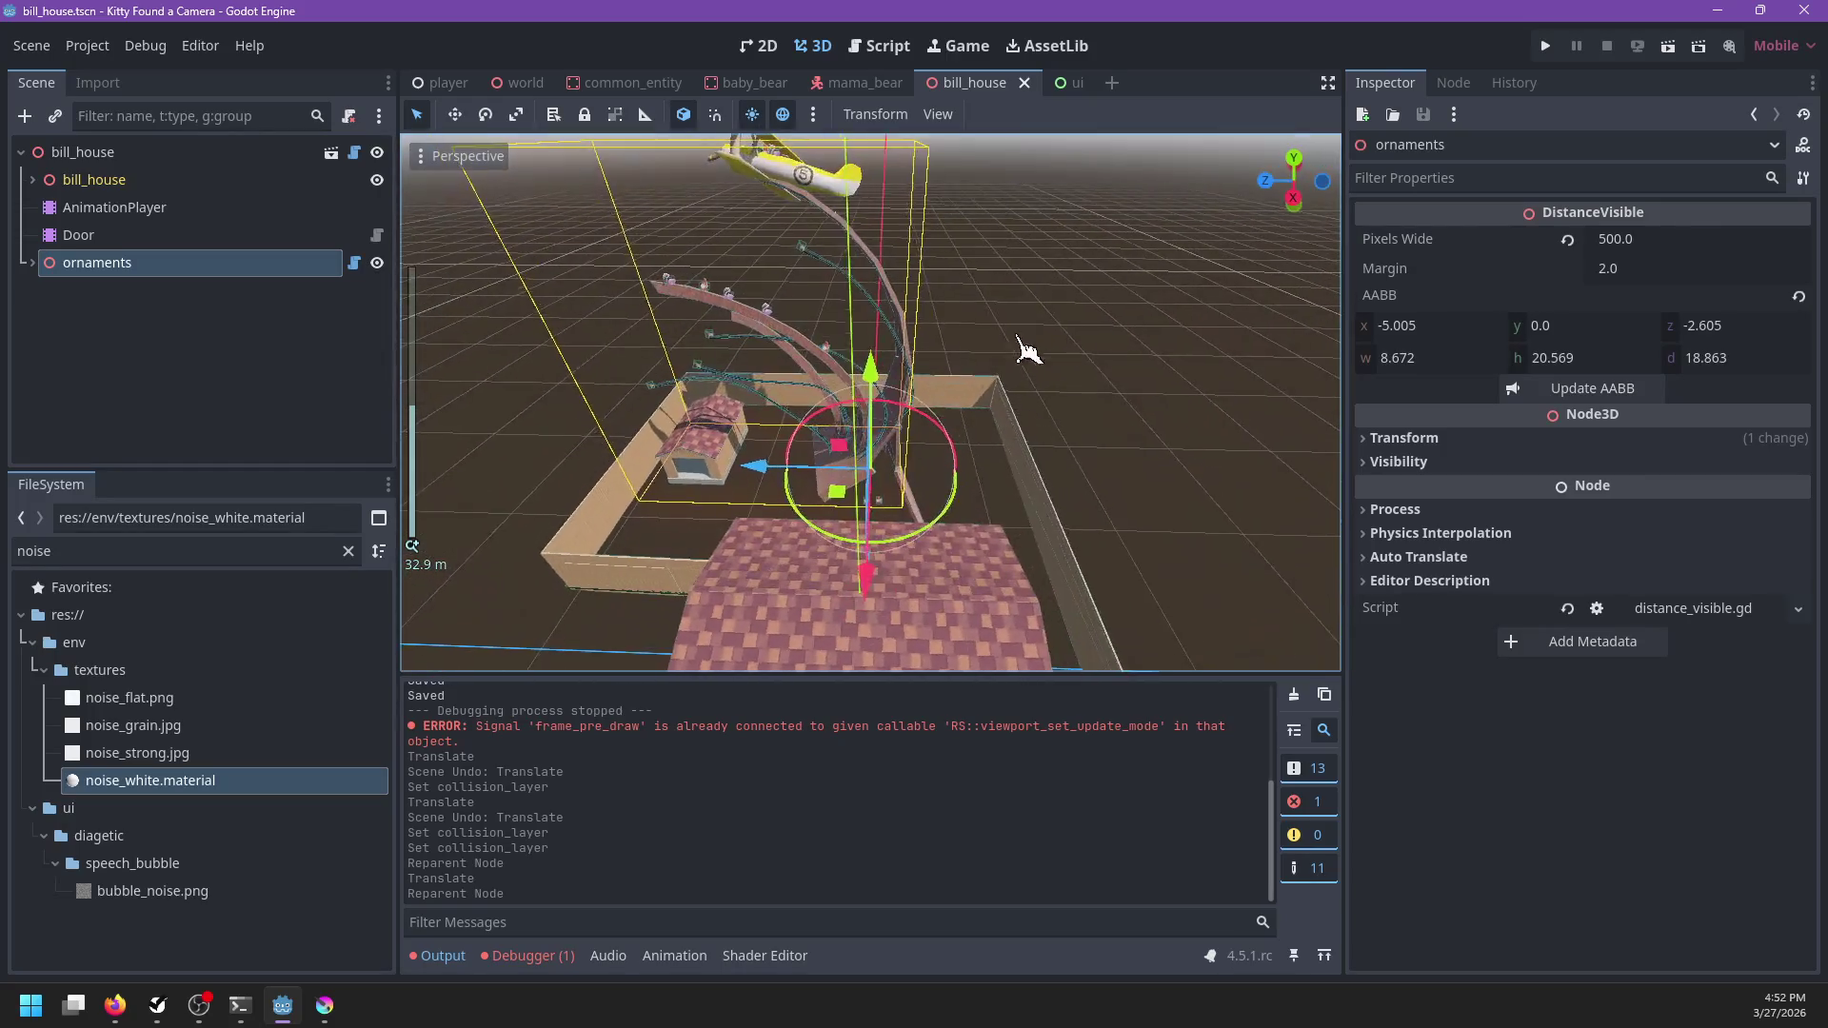
drag(1026, 350, 1075, 345)
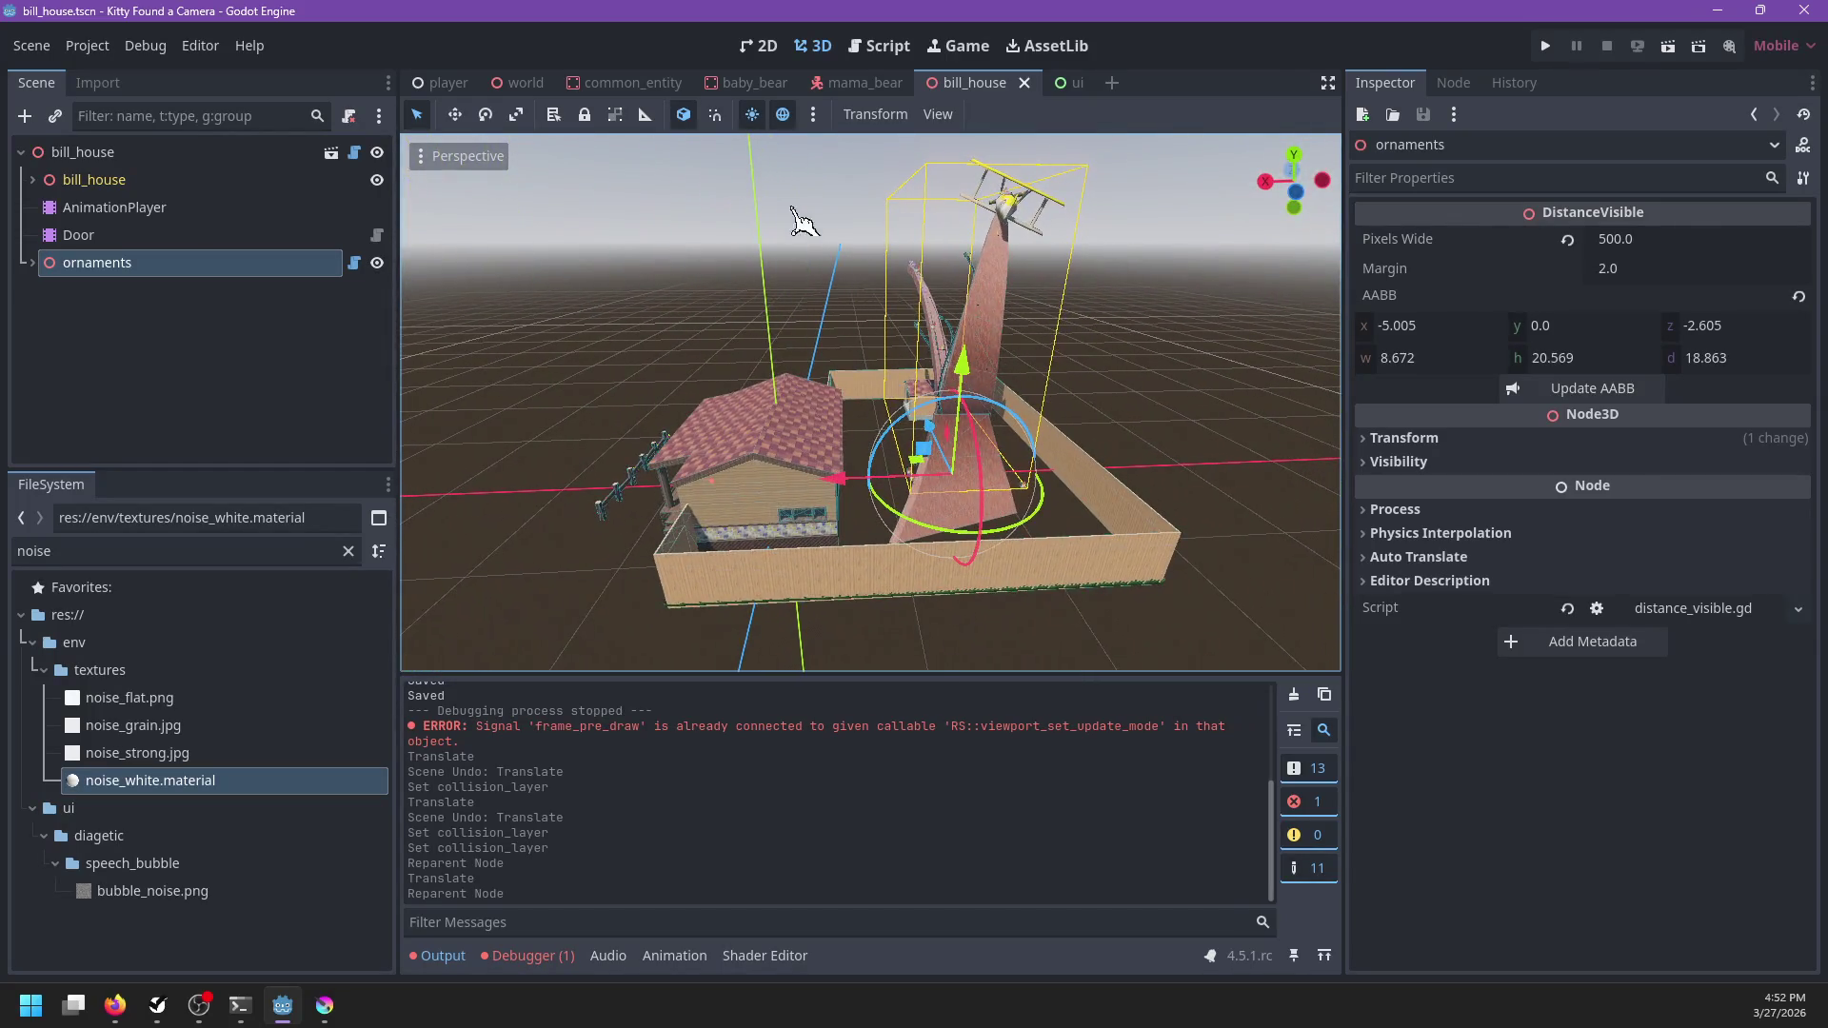
drag(792, 212, 847, 257)
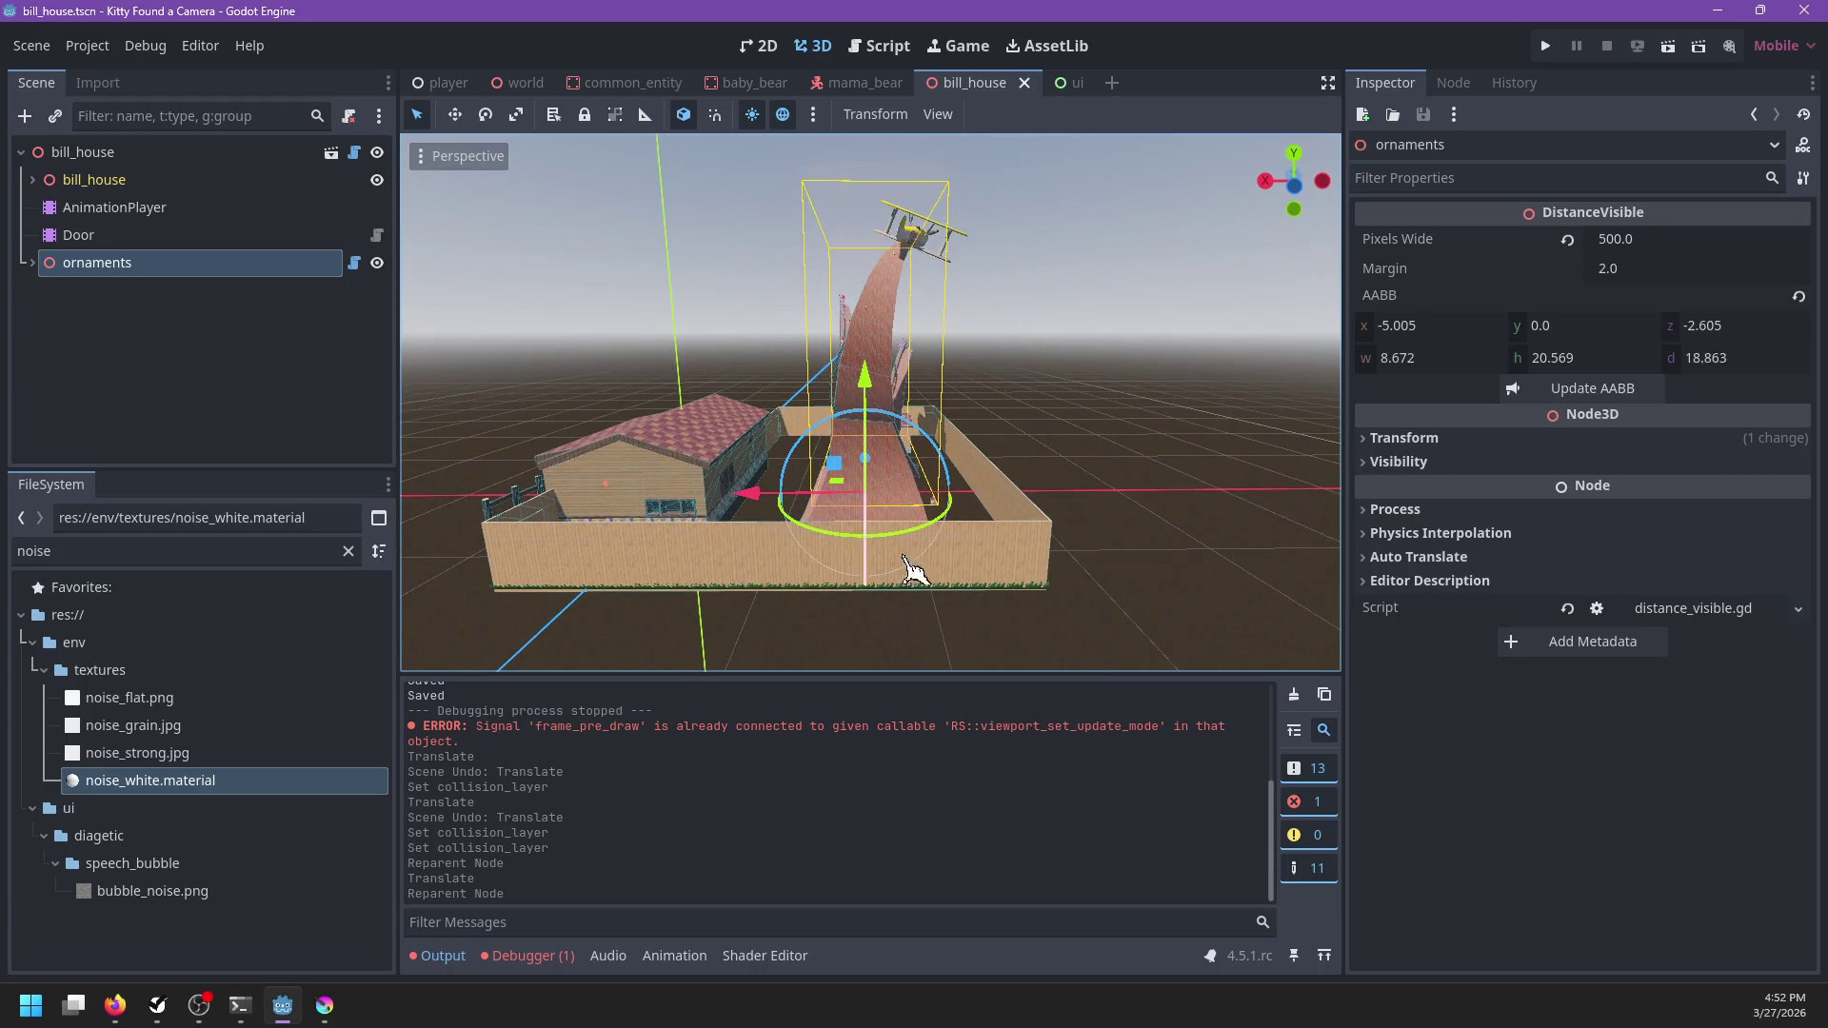
drag(764, 473, 683, 416)
mouse_move(807, 419)
mouse_down()
mouse_move(1123, 409)
mouse_move(933, 569)
mouse_move(865, 519)
mouse_move(894, 448)
mouse_move(850, 383)
mouse_up()
scroll(971, 535, up, 5)
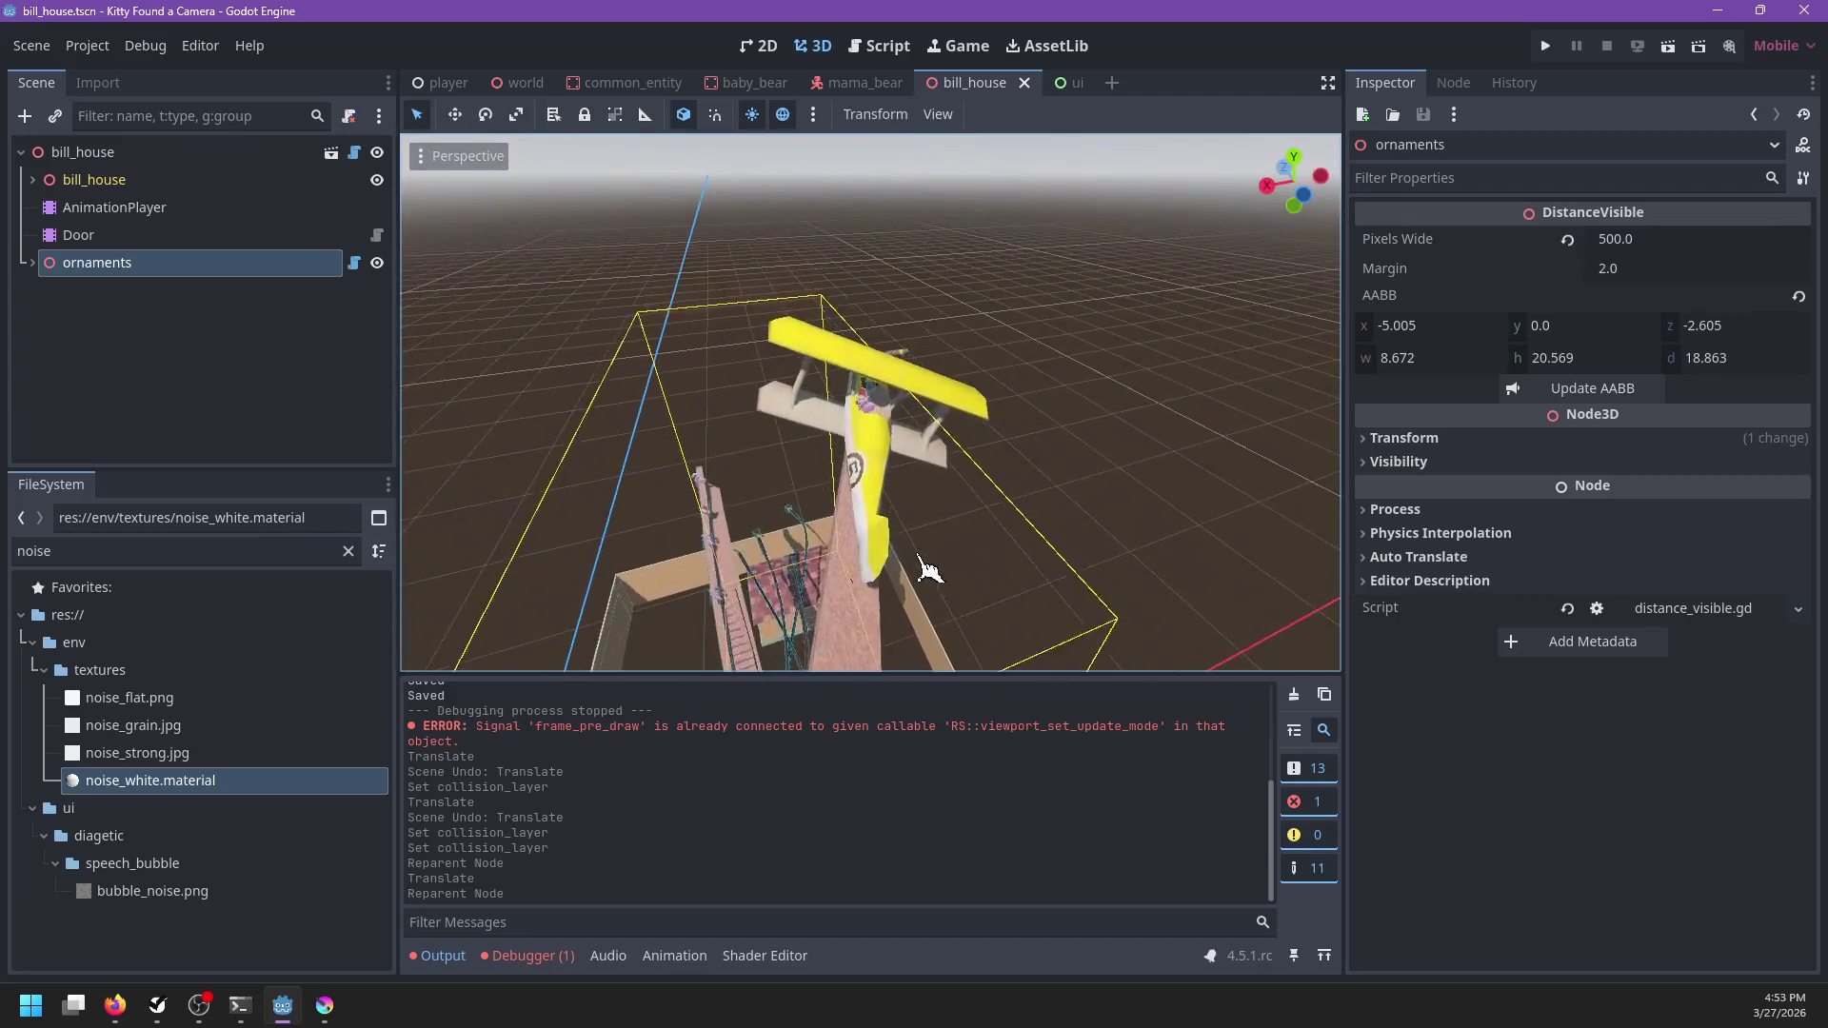
mouse_move(928, 569)
mouse_down()
mouse_move(930, 474)
mouse_move(889, 466)
mouse_move(1180, 485)
mouse_move(850, 473)
mouse_up()
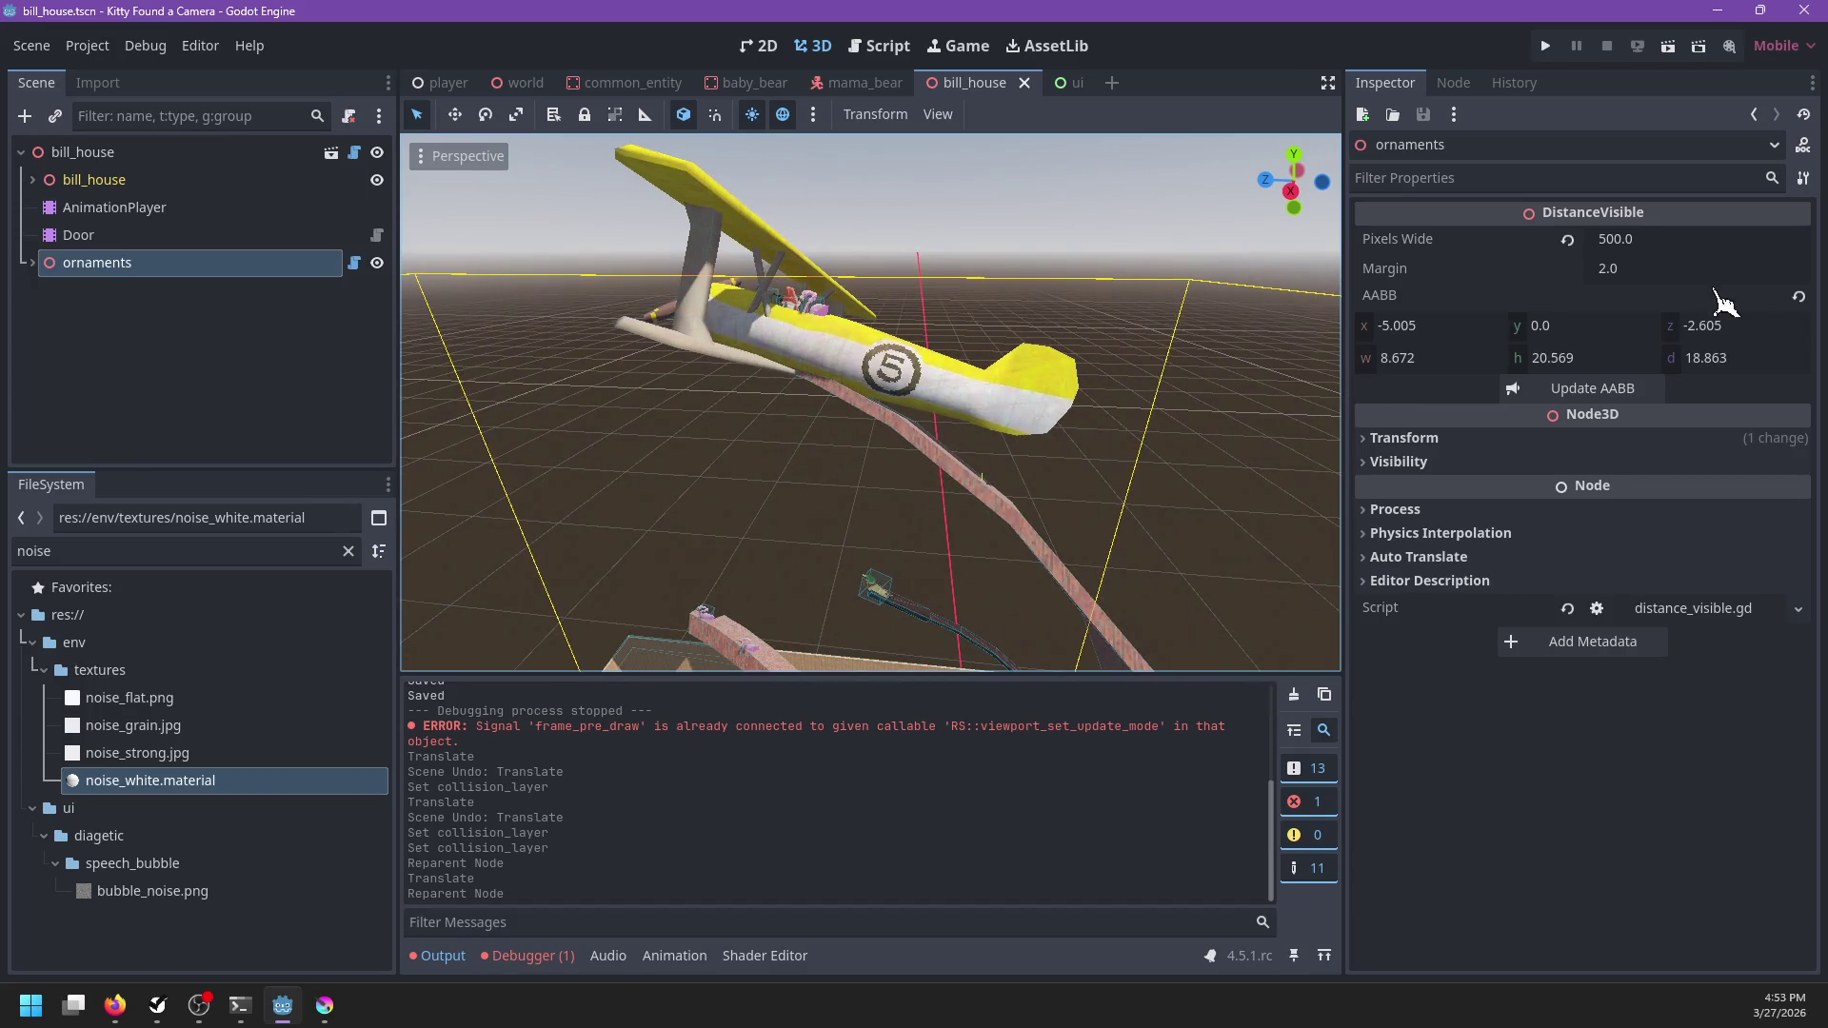
click(1684, 242)
text(450)
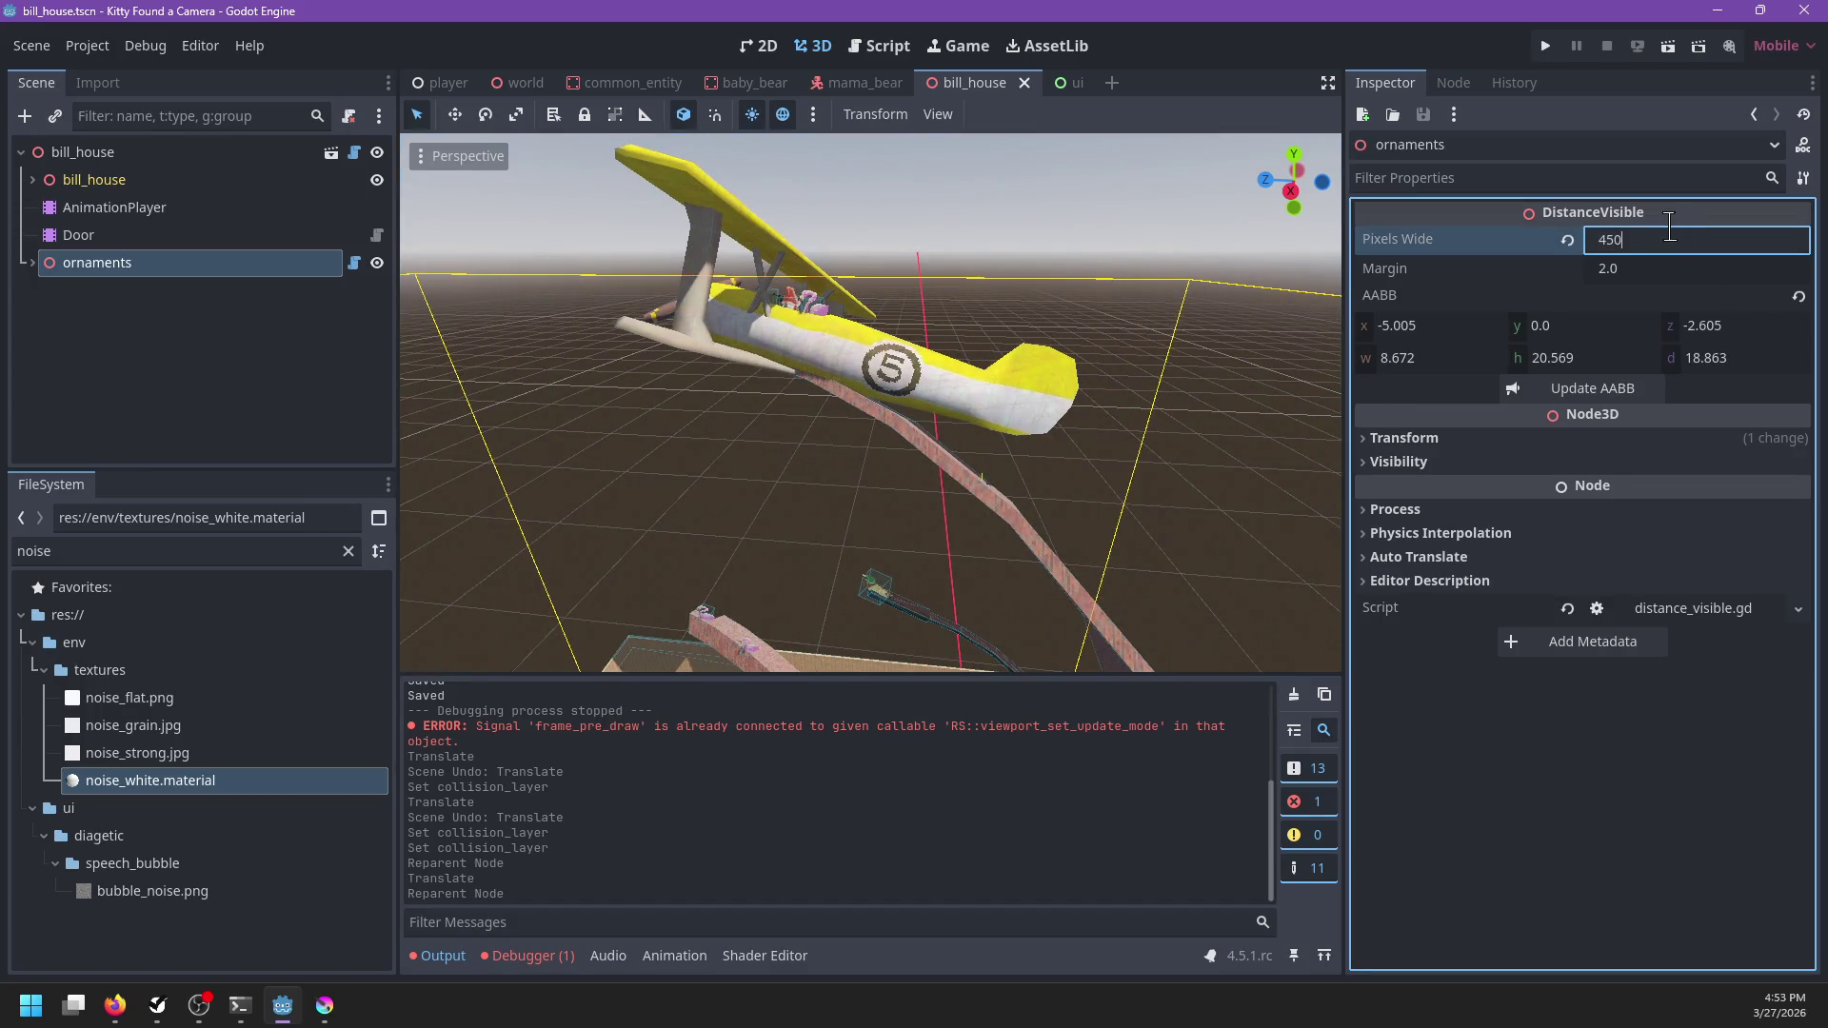
key(Return)
key(ctrl+s)
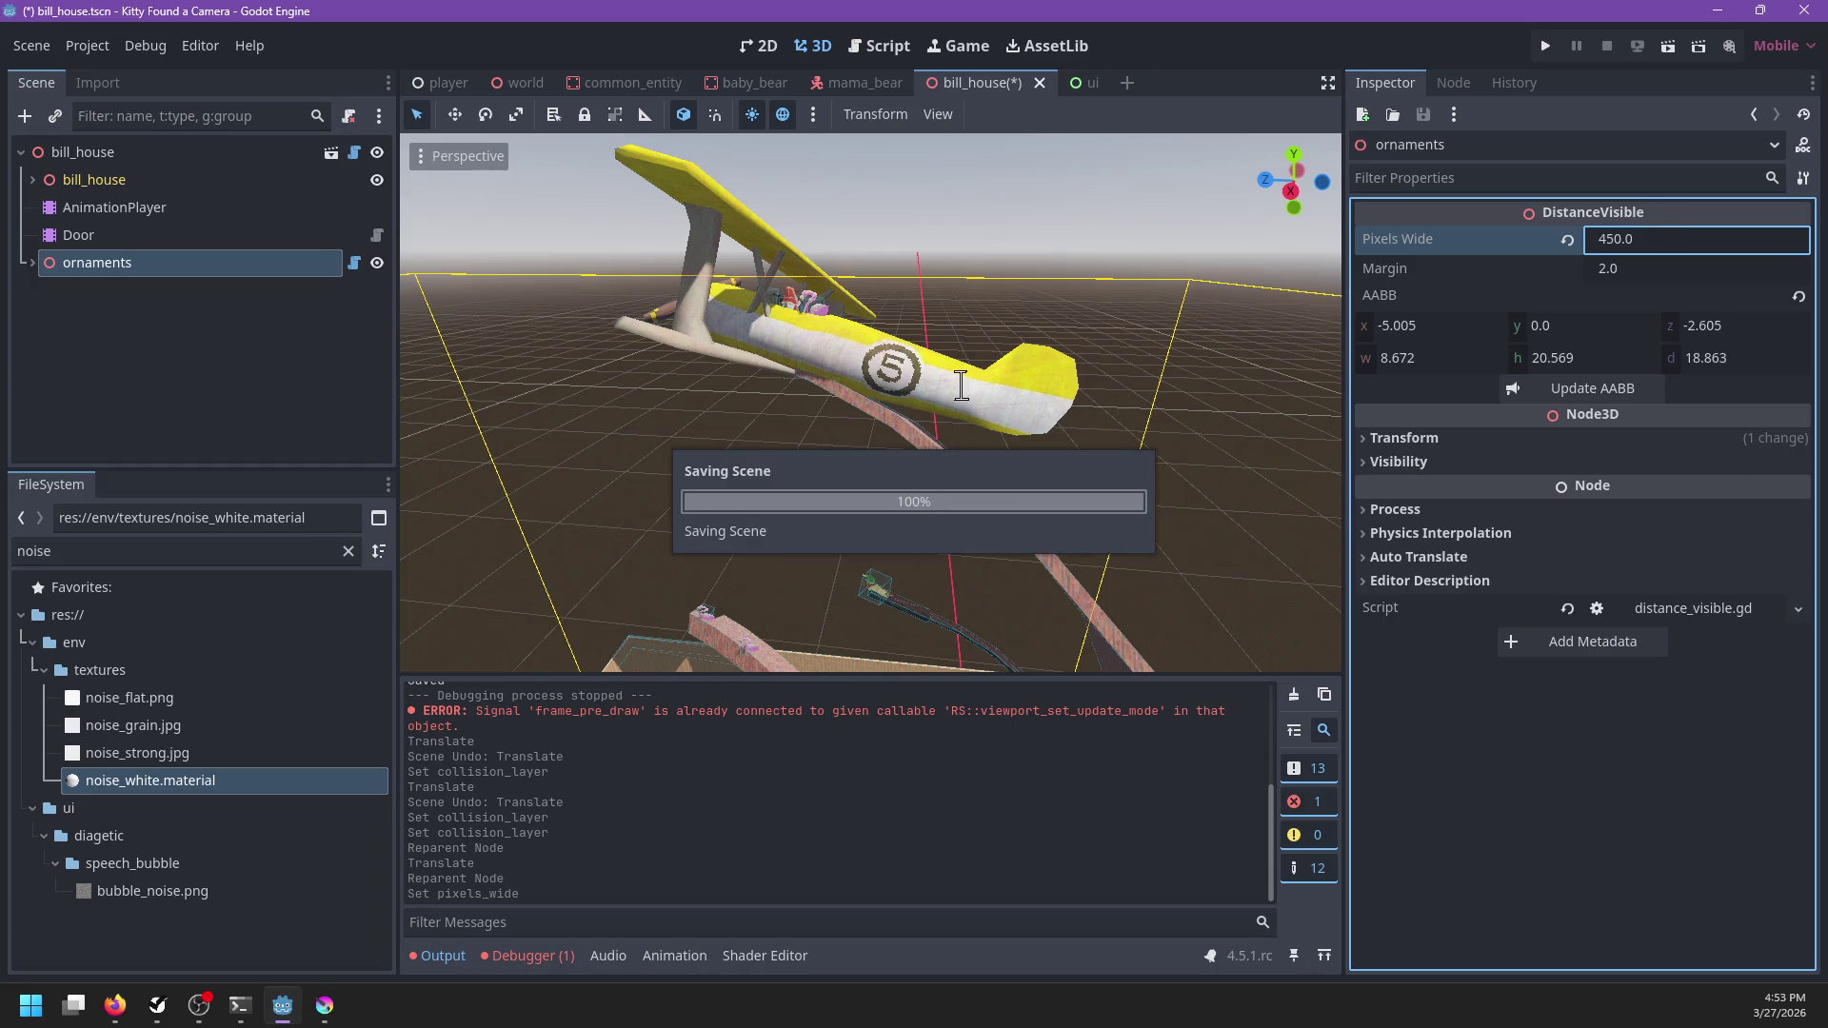
scroll(962, 386, down, 4)
drag(804, 425, 1041, 461)
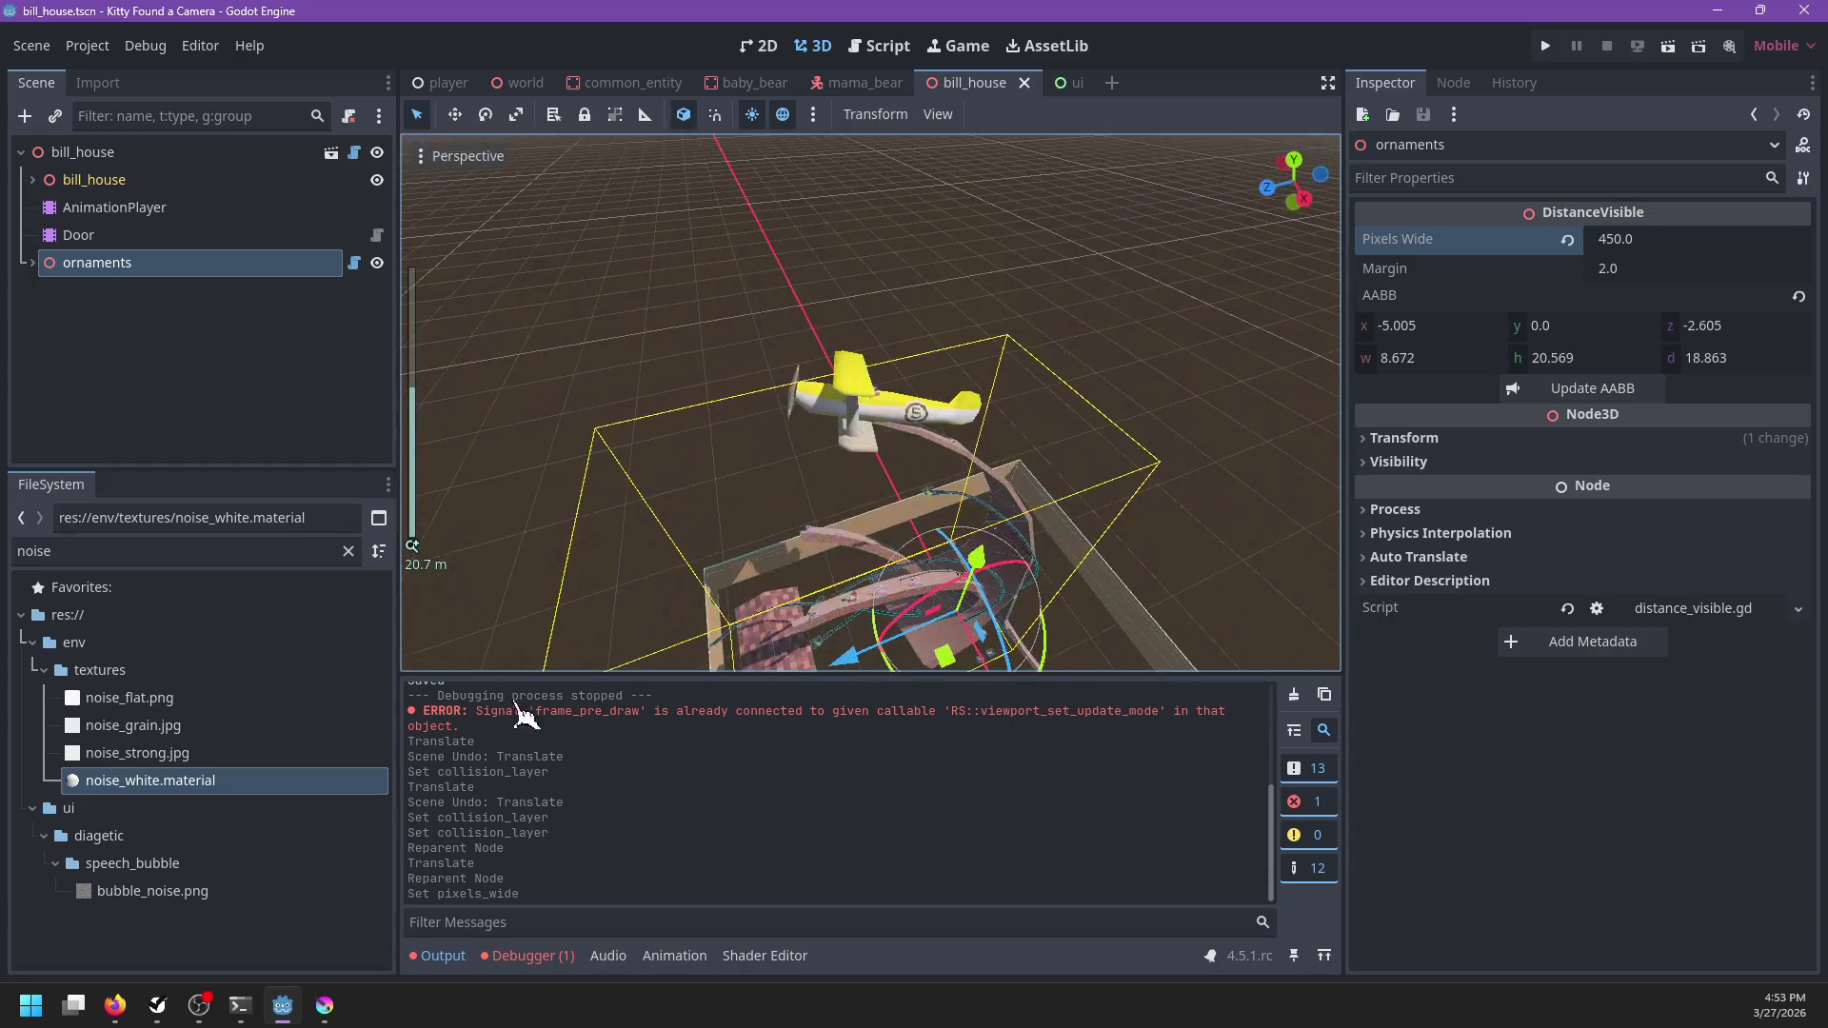
click(249, 1015)
Check git status, stage all changes, and commit them as 'Uh something'
text(git status)
key(Return)
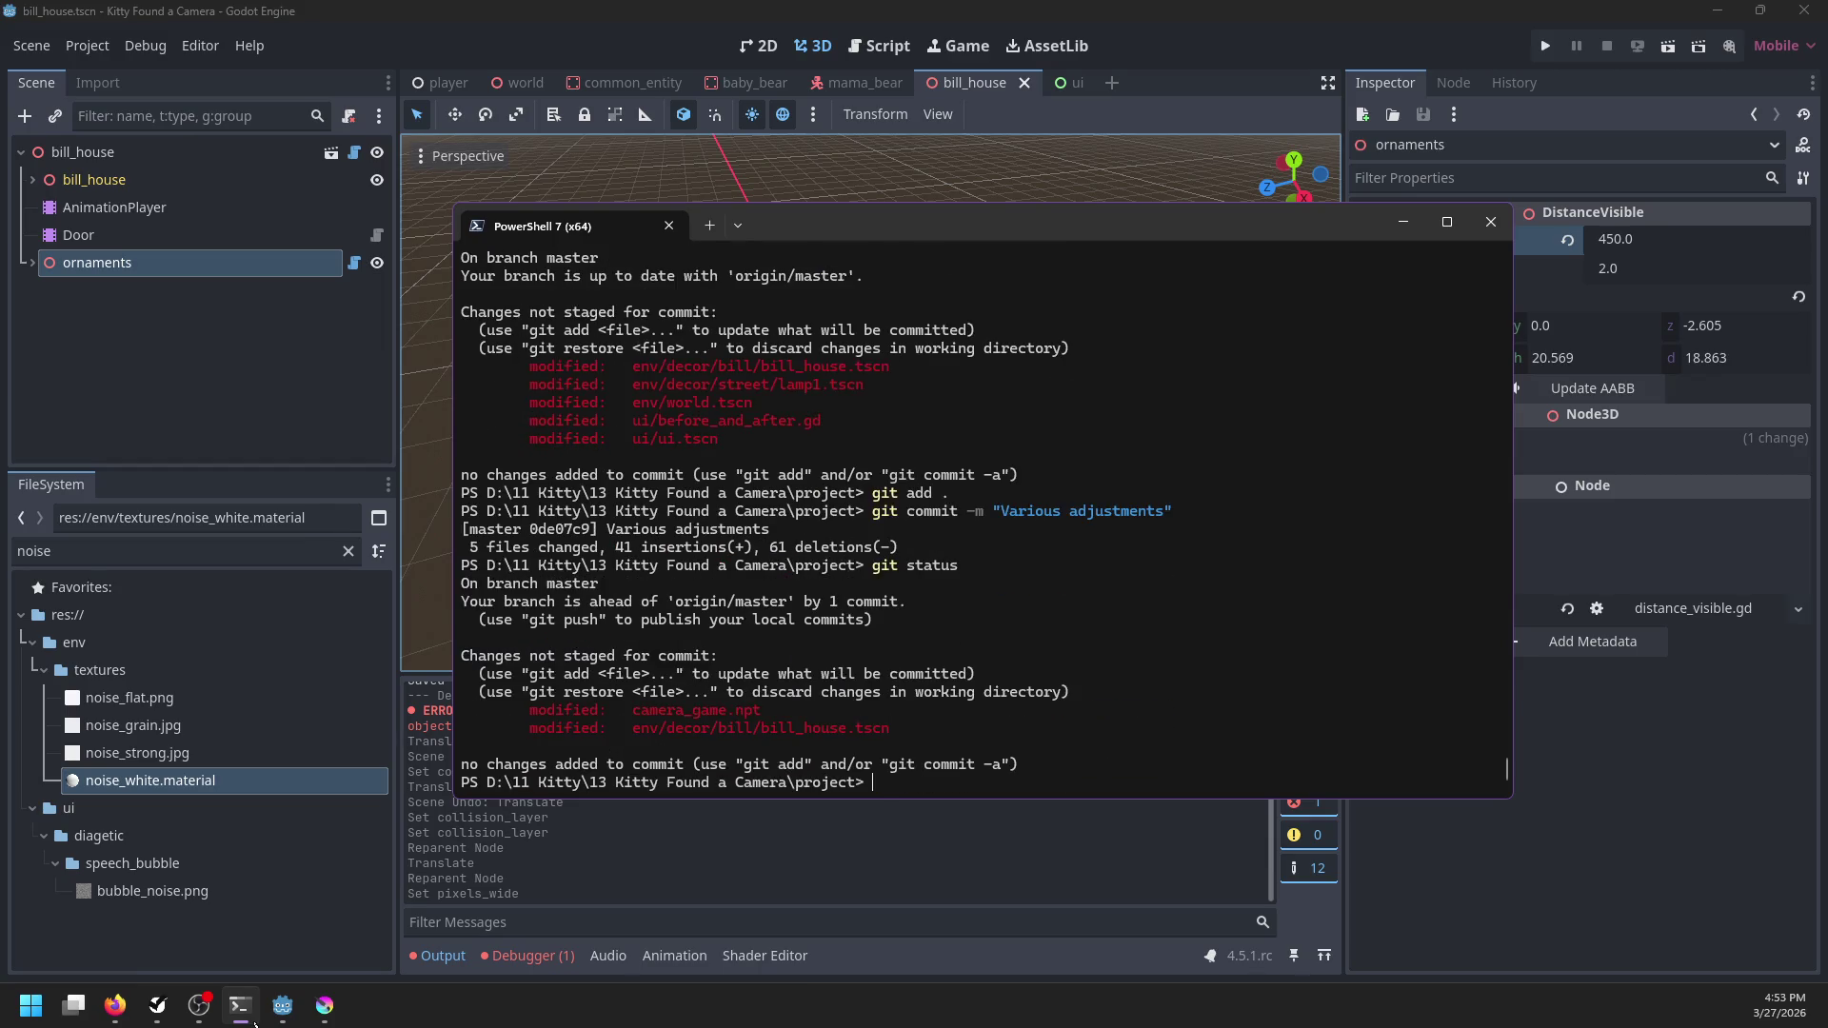
text(git add .)
key(Return)
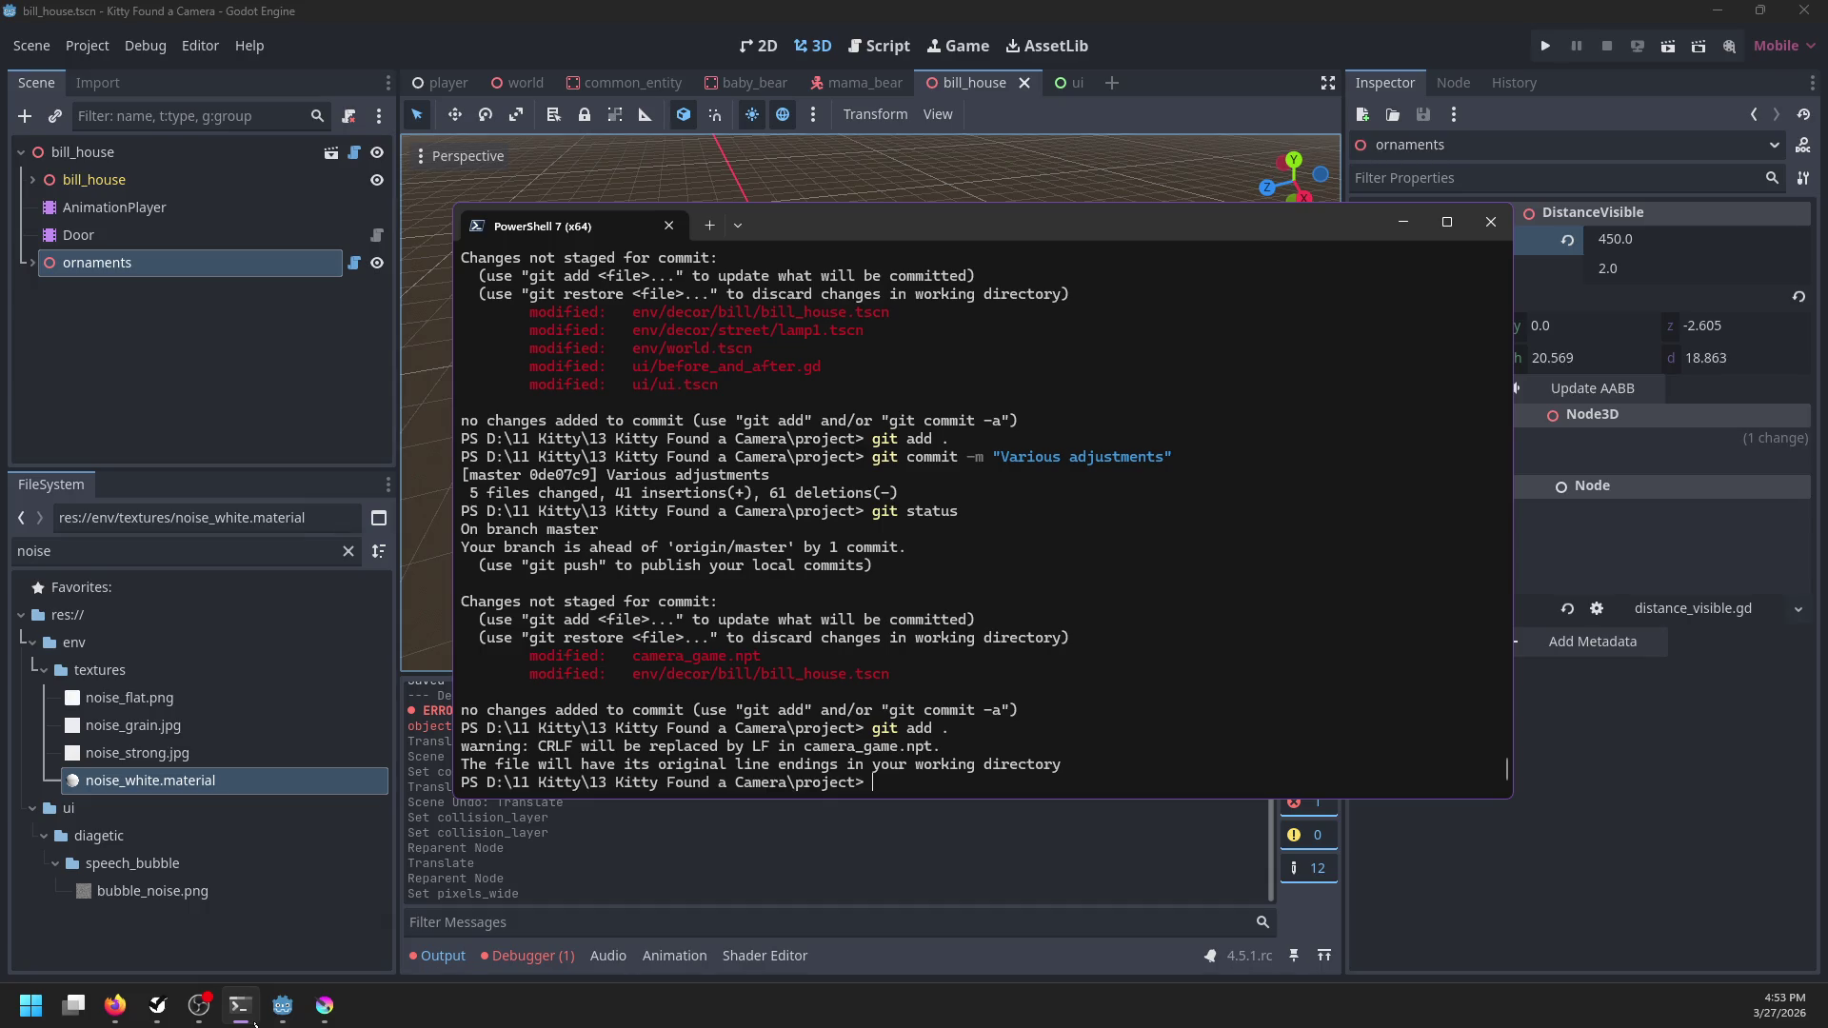
text(git comm)
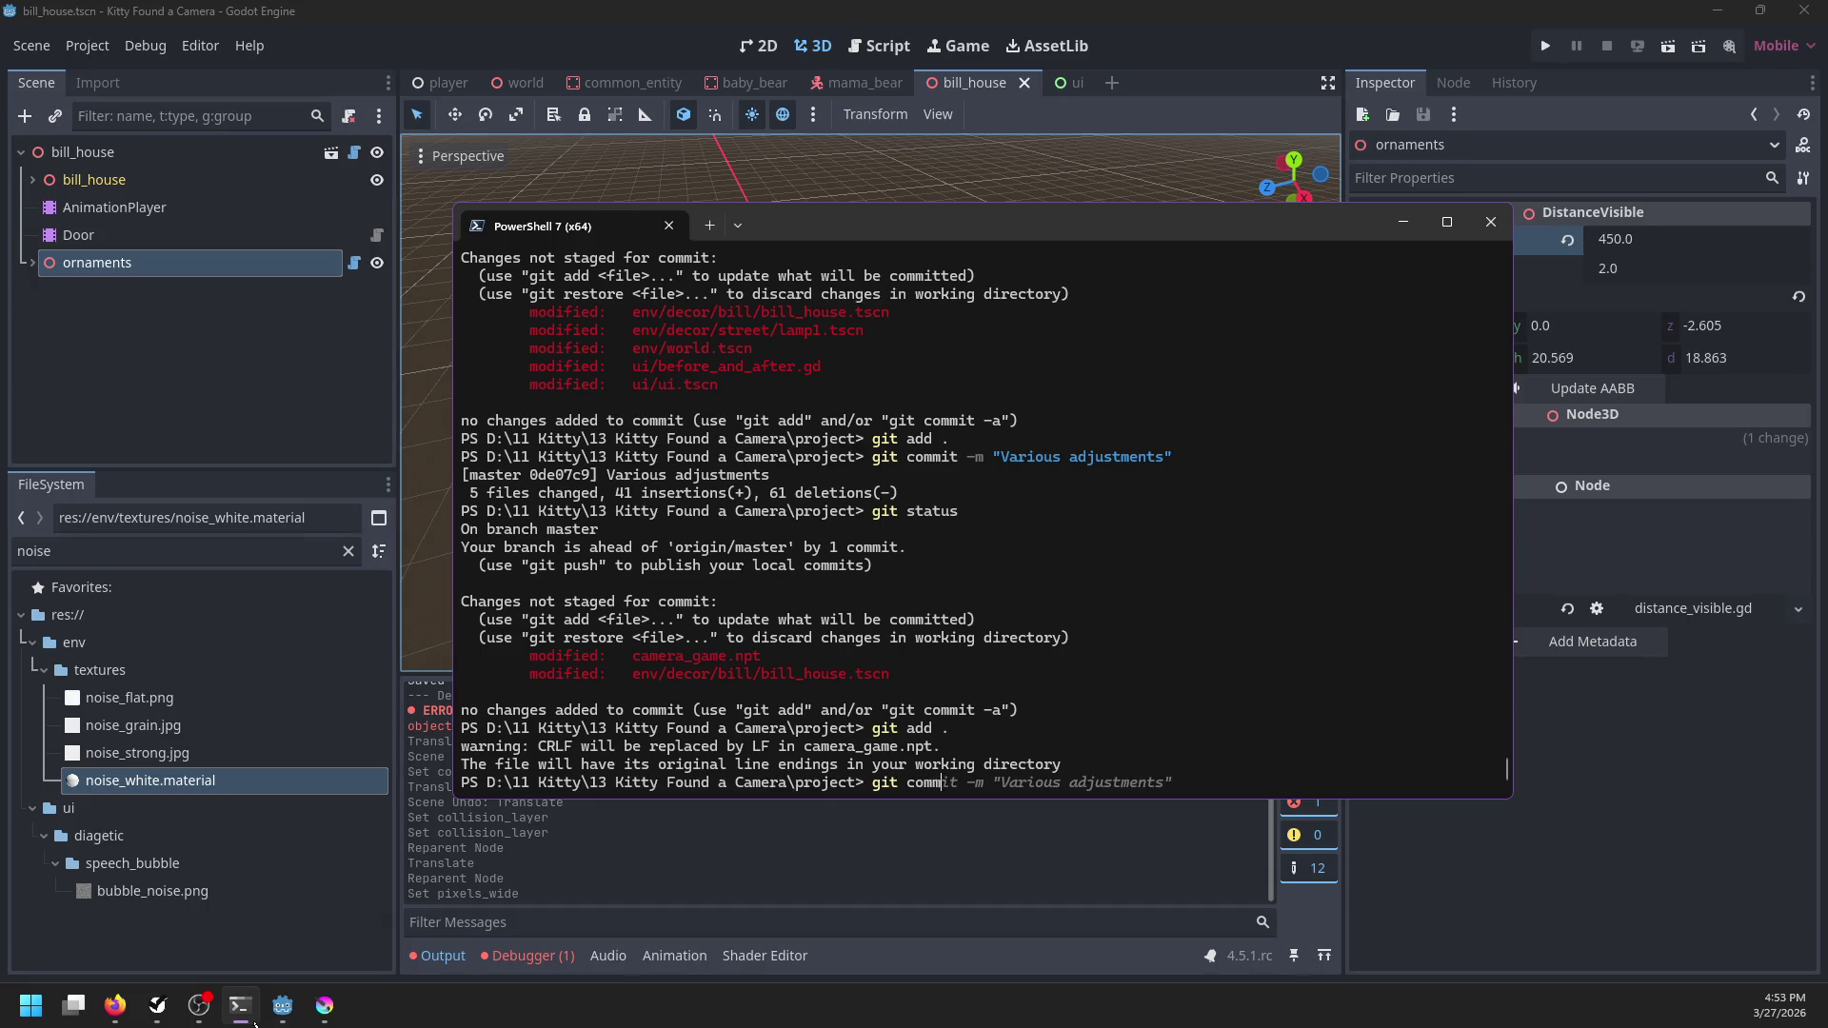
text(it -m "Uh something")
key(Return)
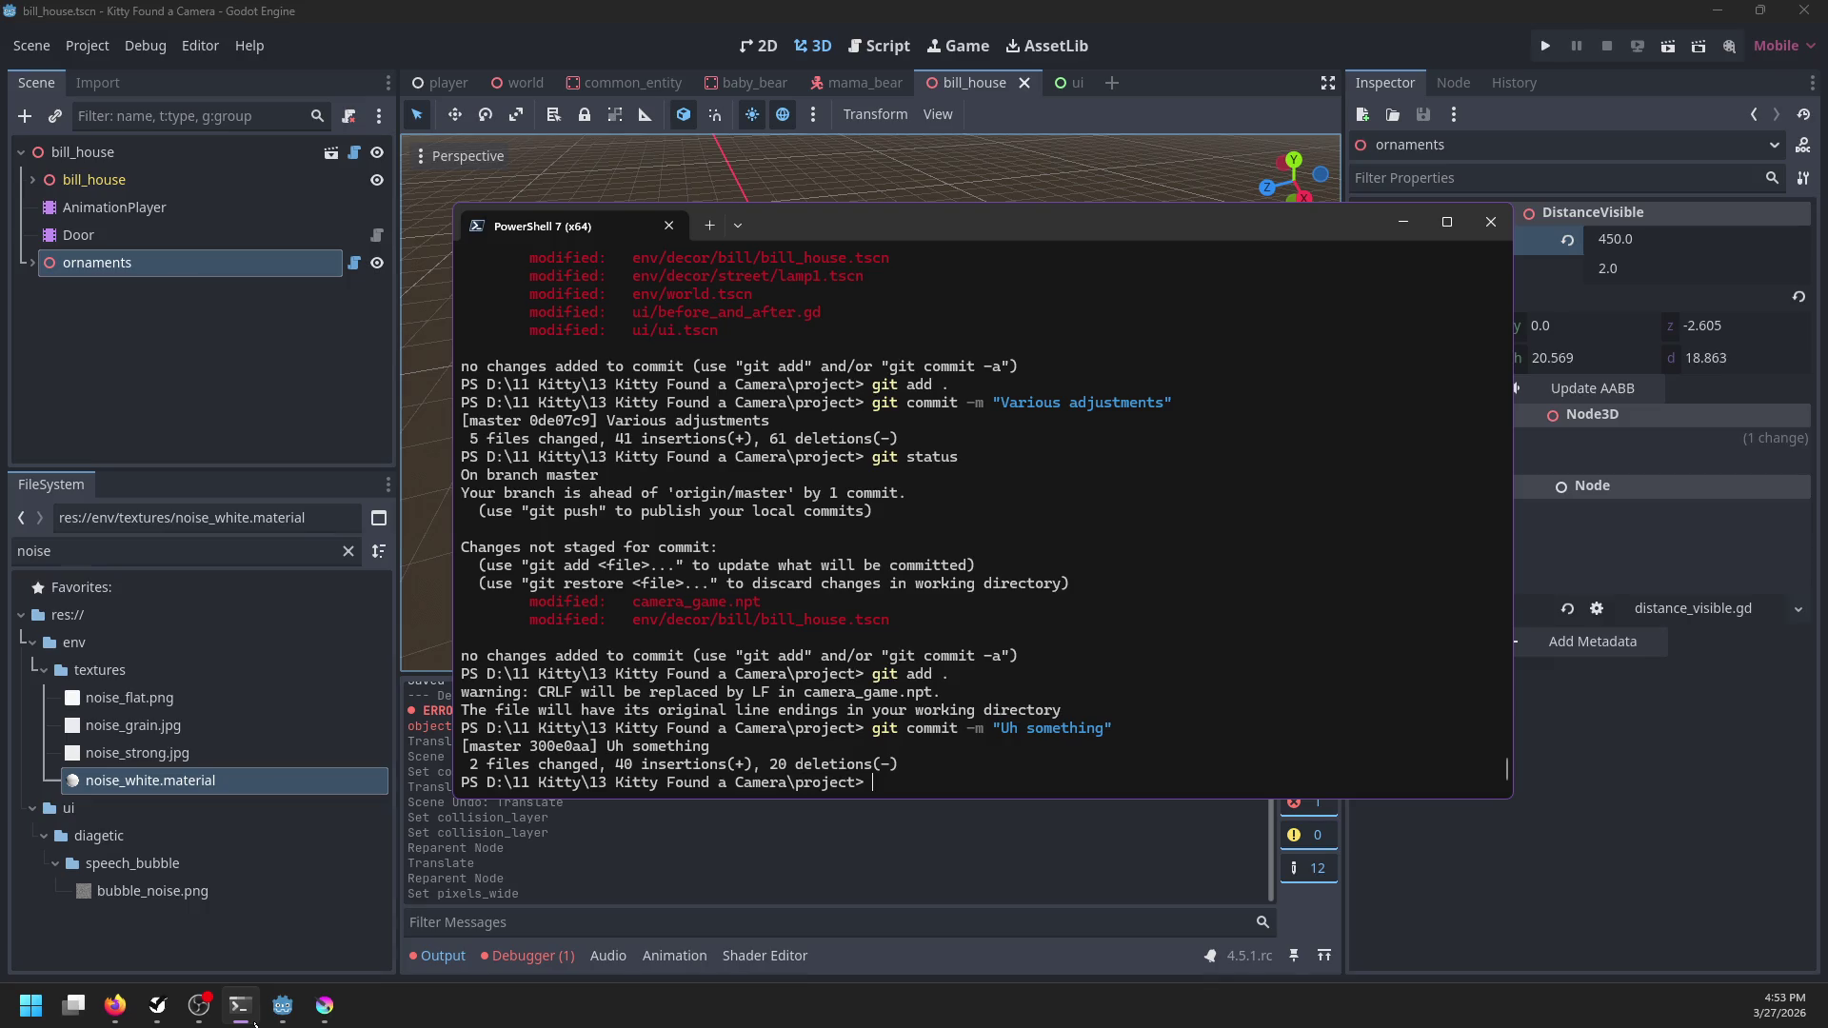
Open the player scene tab in Godot, then switch to the to-do list
click(411, 133)
click(447, 84)
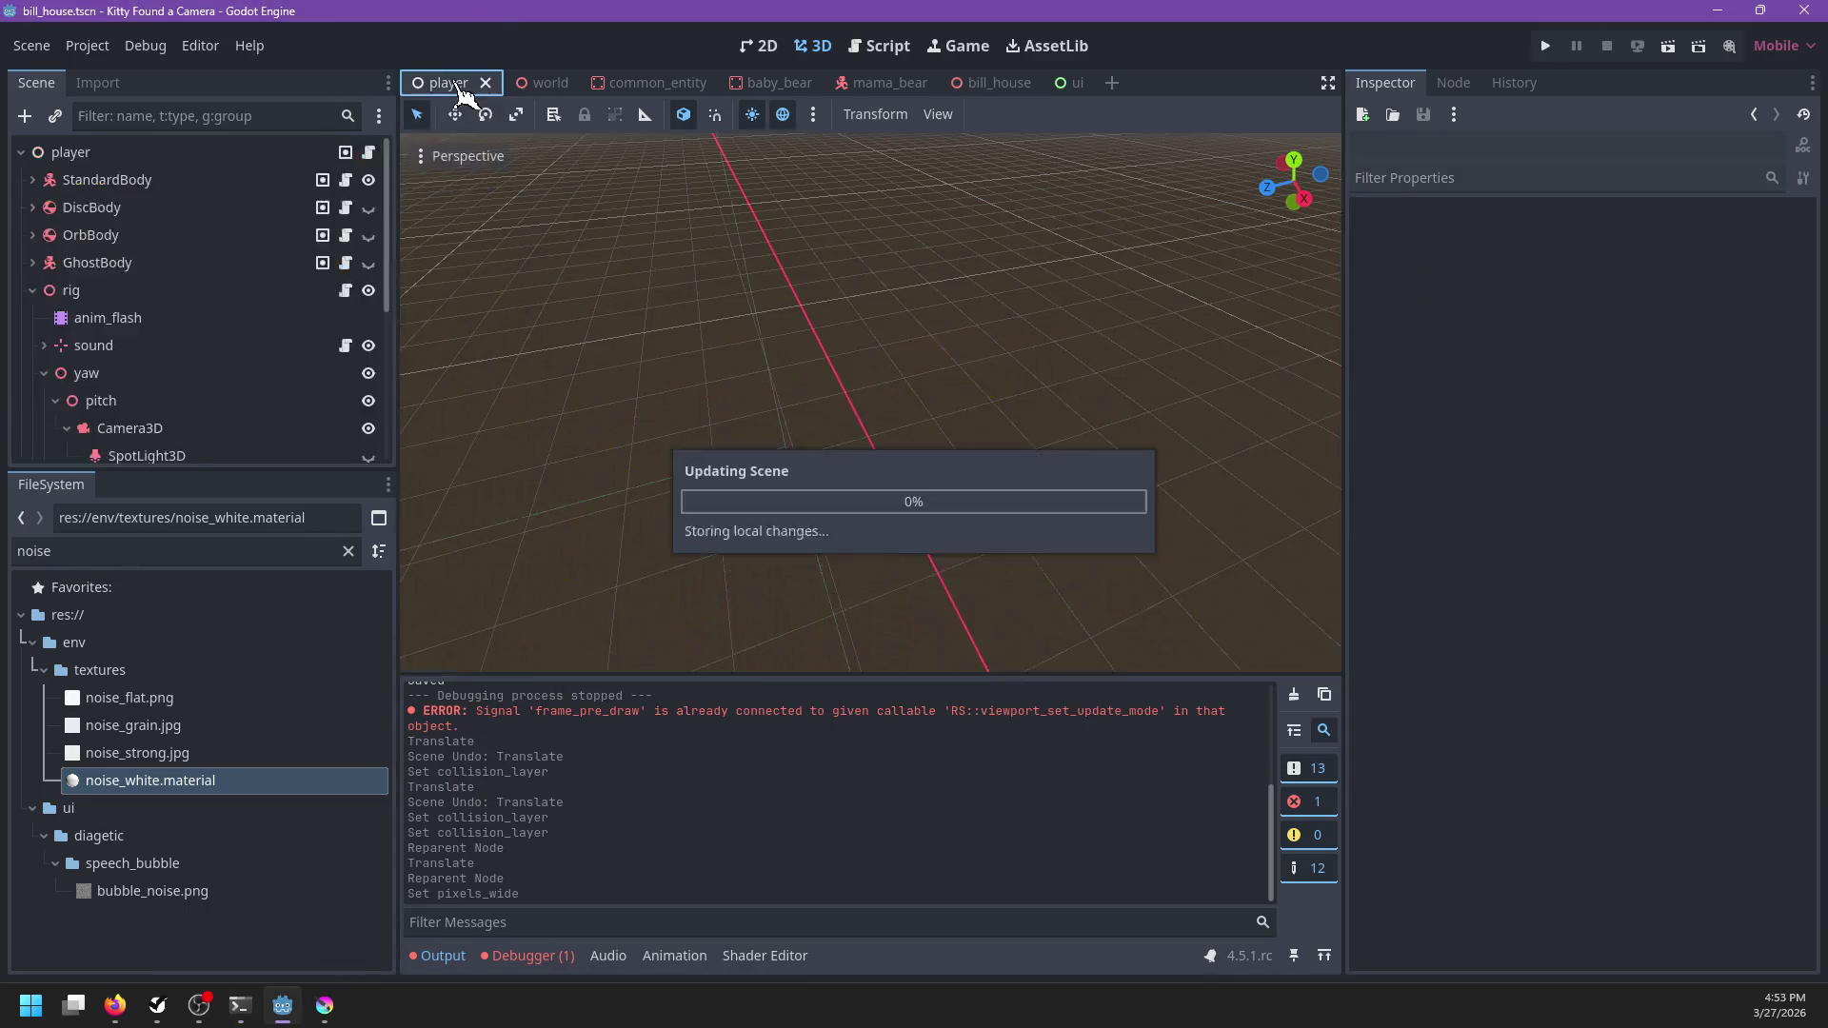
right_click(454, 86)
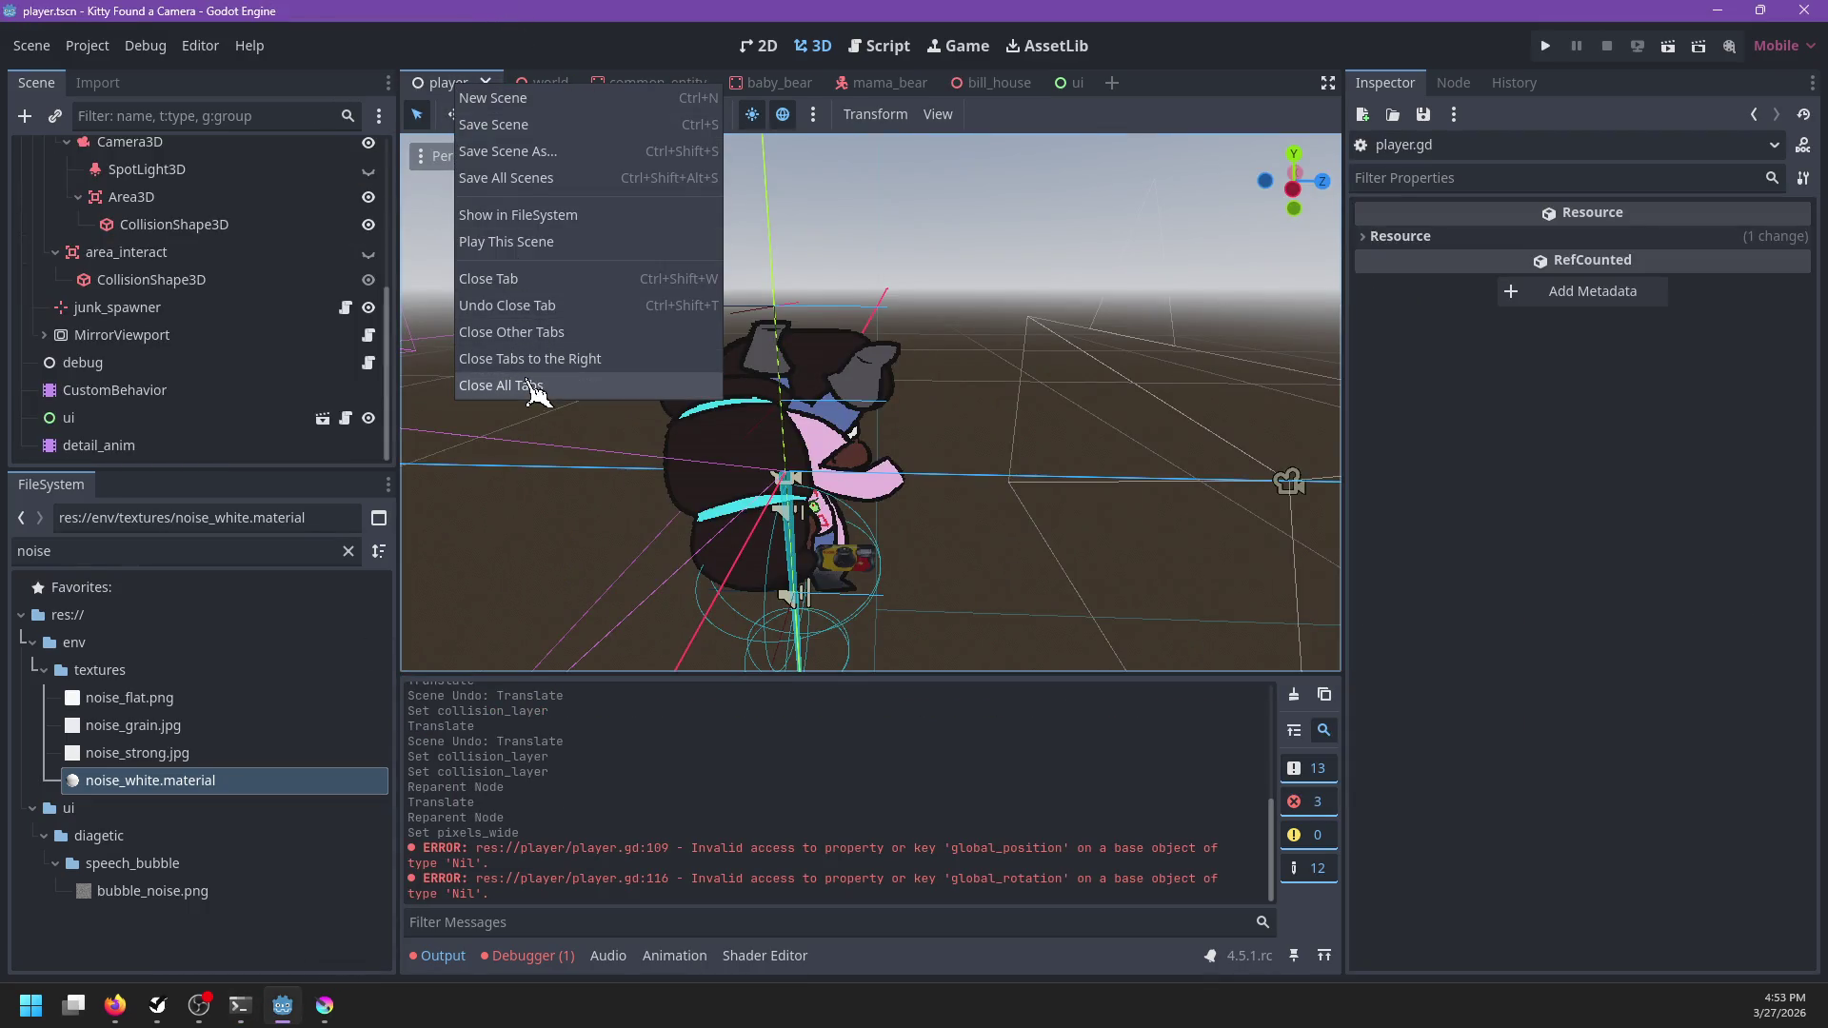
key(Escape)
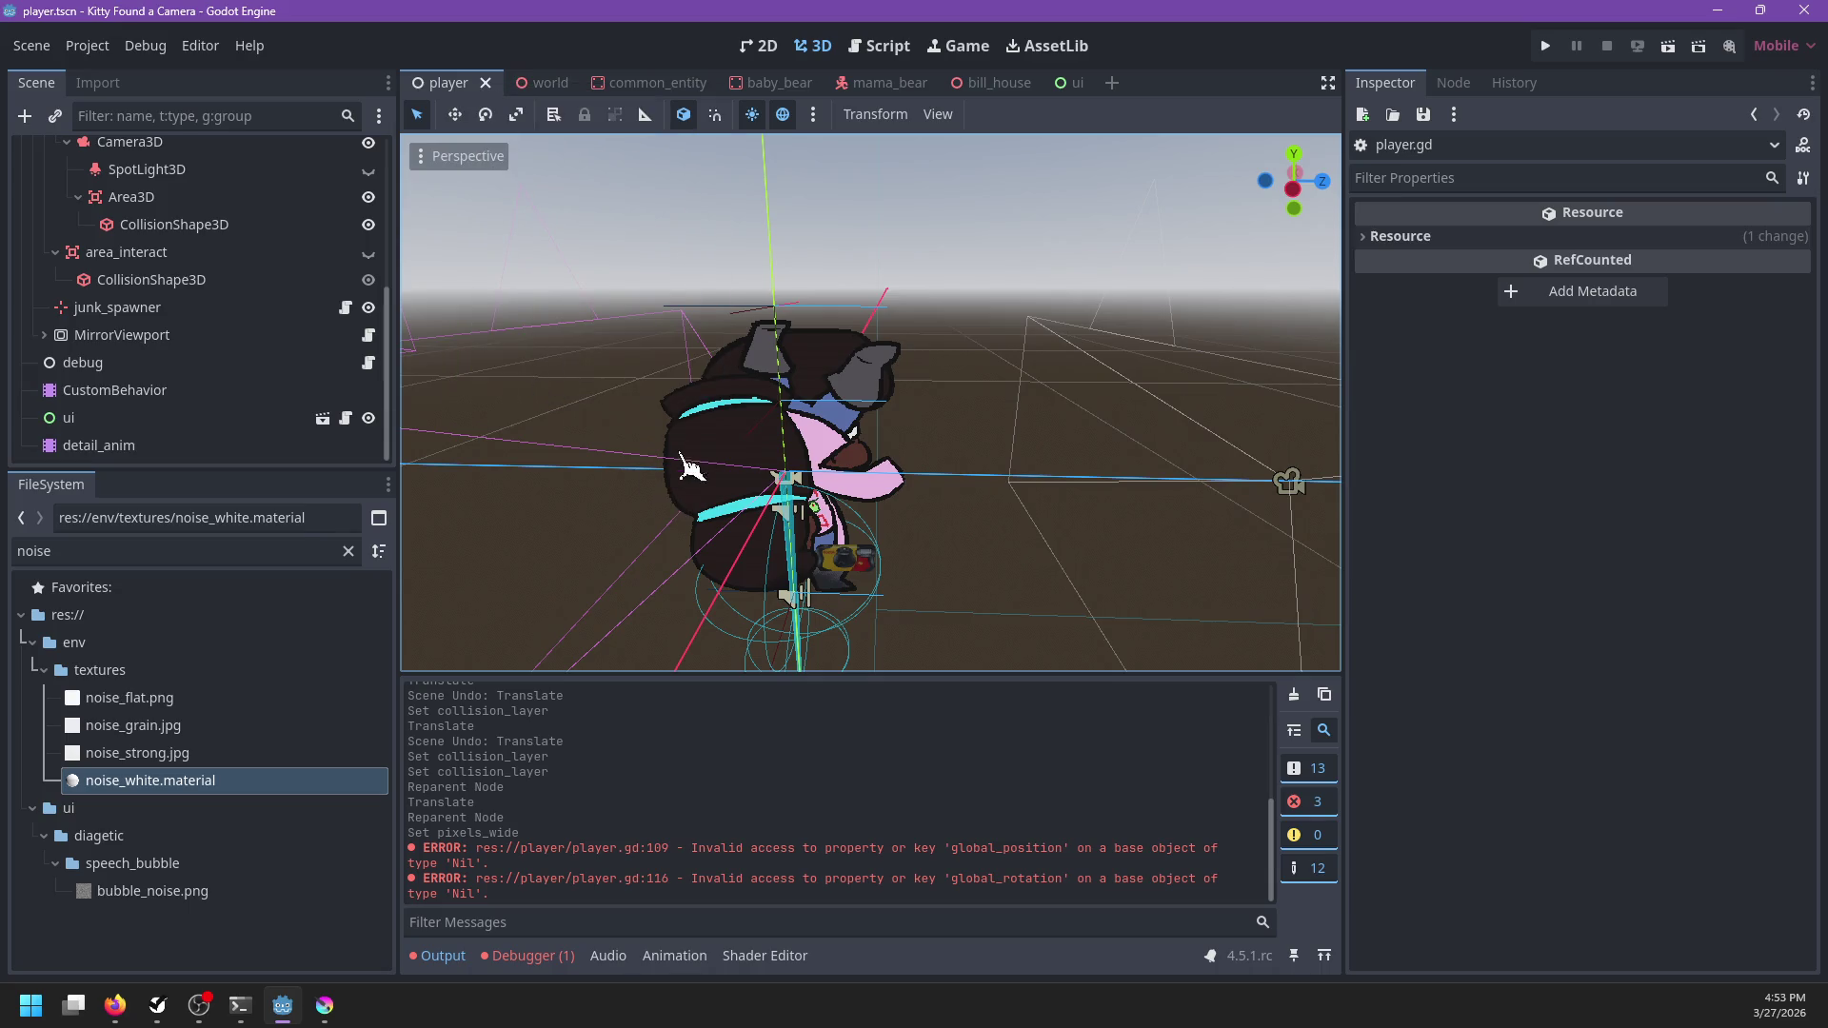
click(158, 1005)
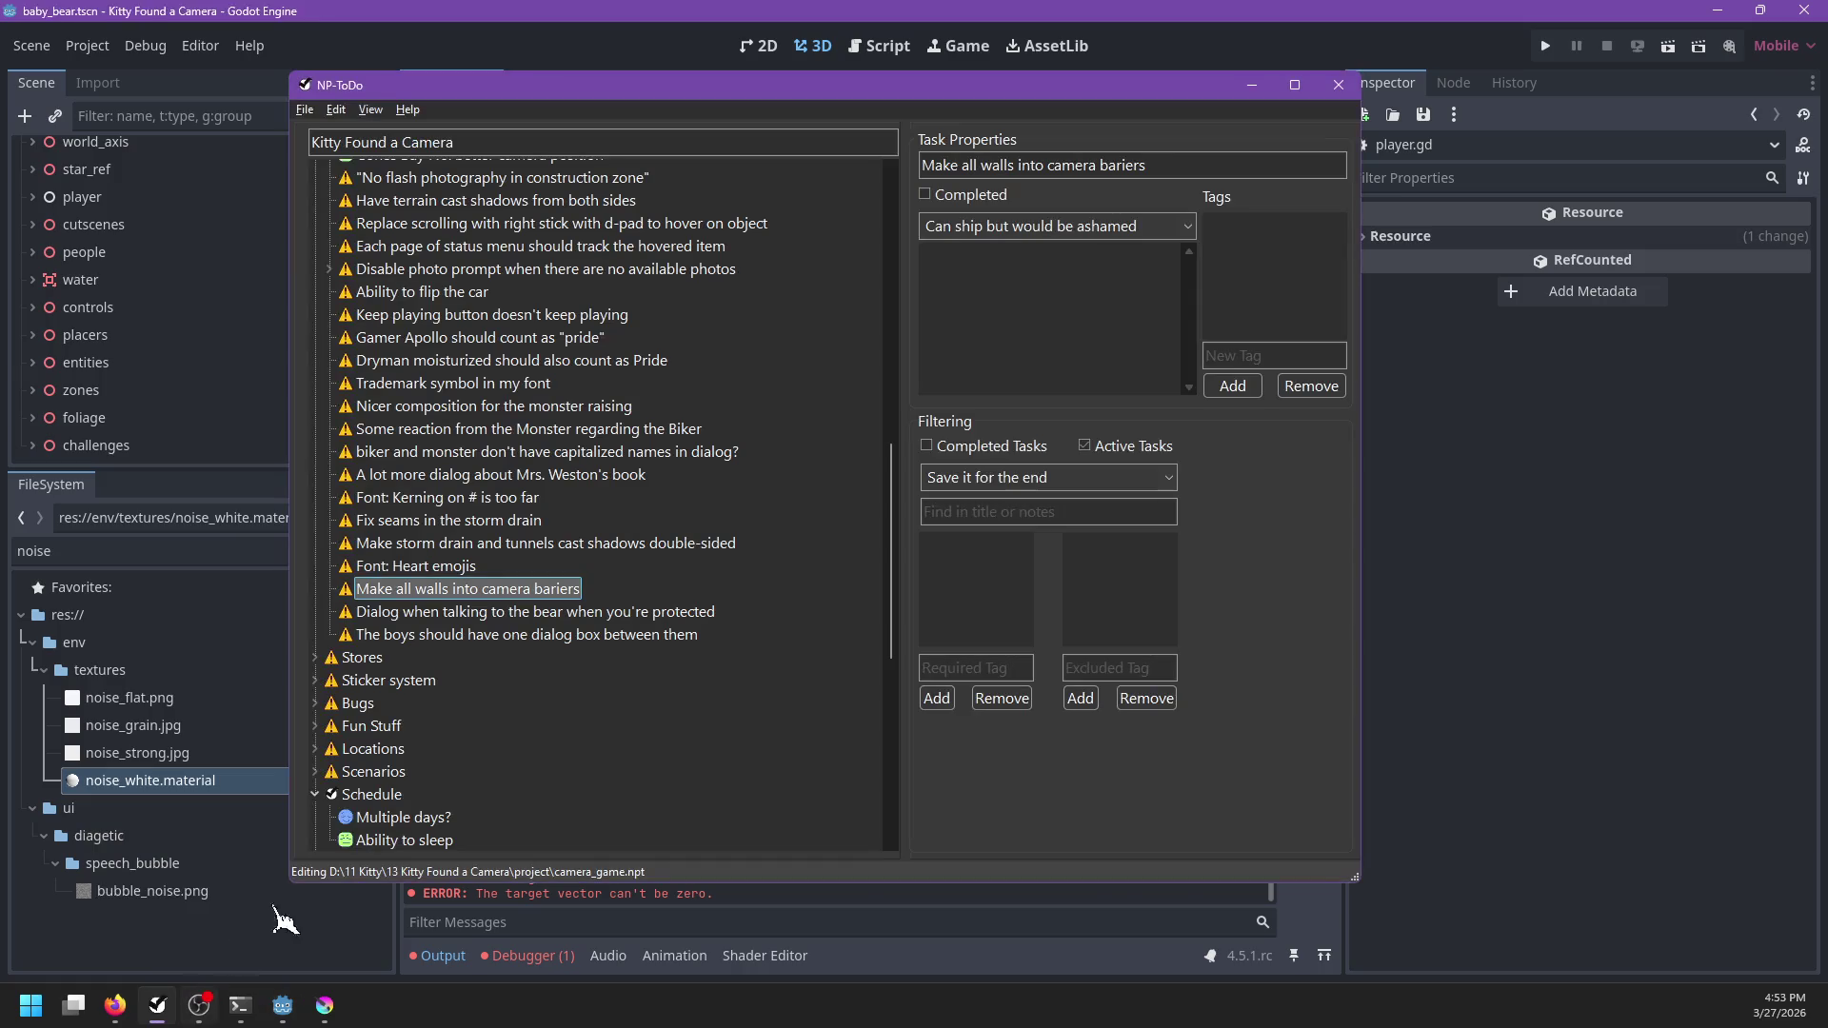
Collapse the Dialog, speech bubble and Fix font kerning task groups
scroll(610, 629, up, 10)
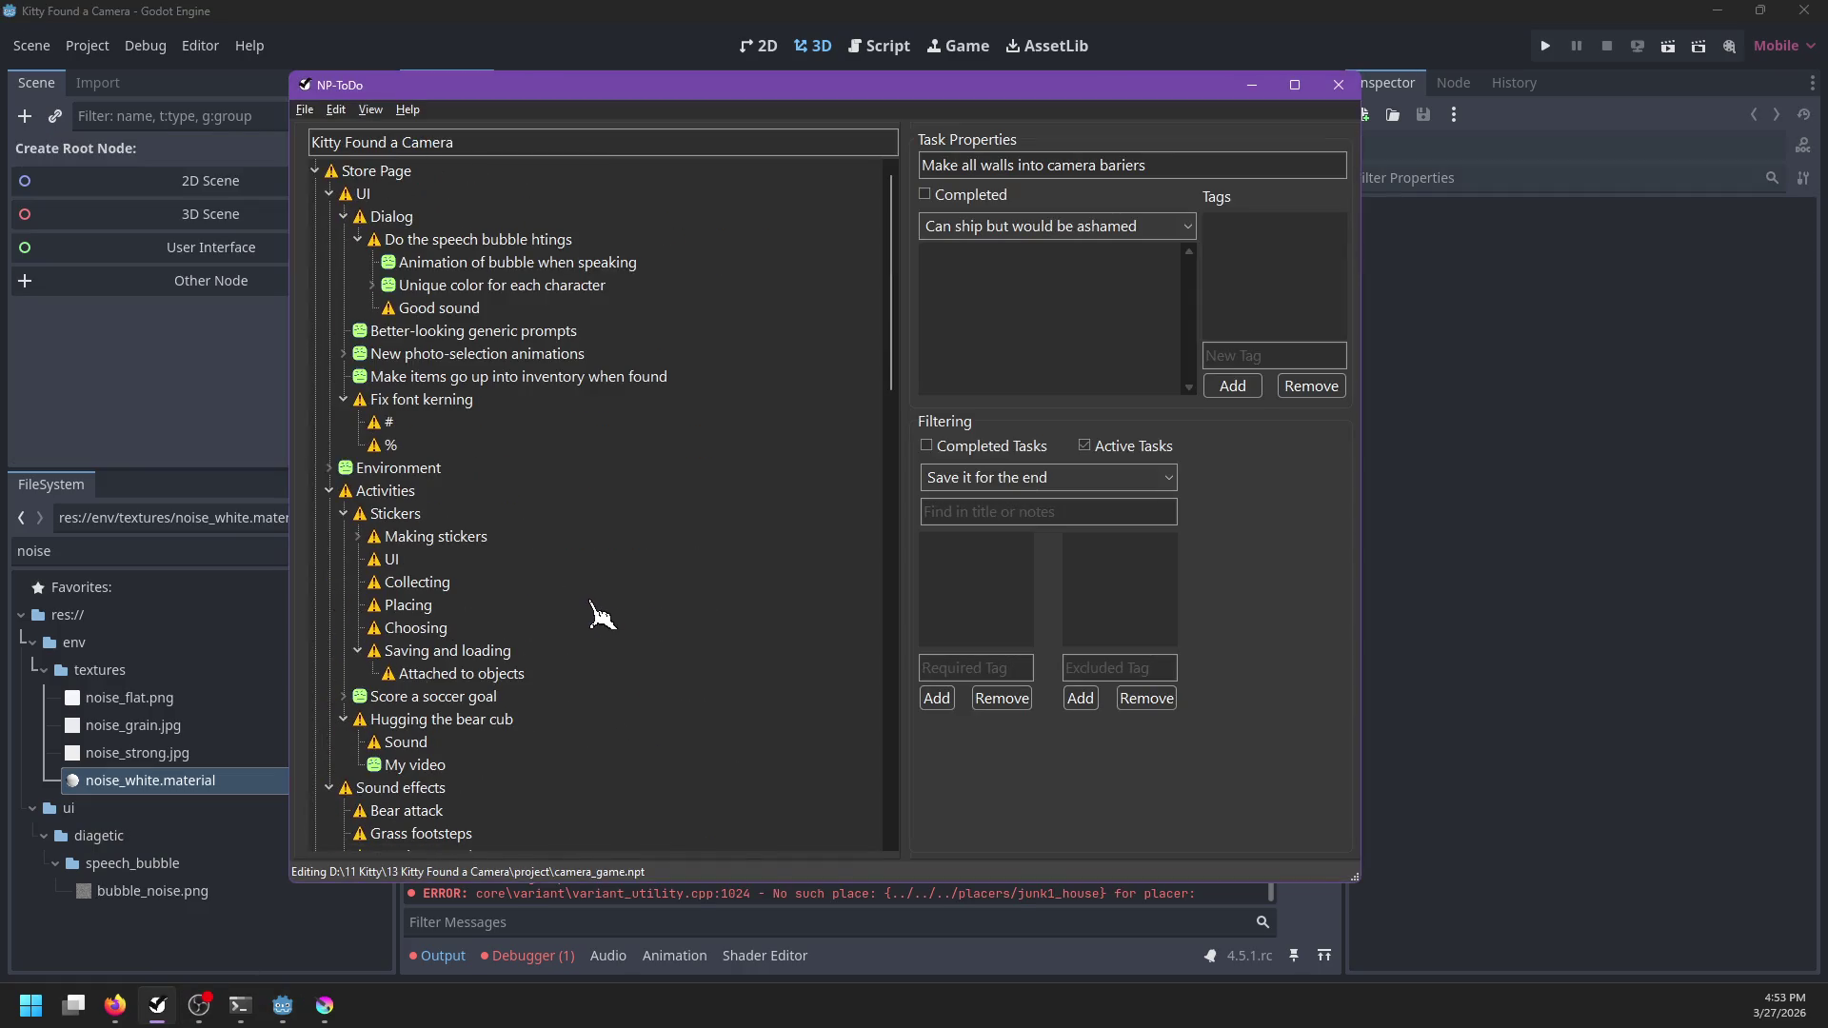
click(443, 405)
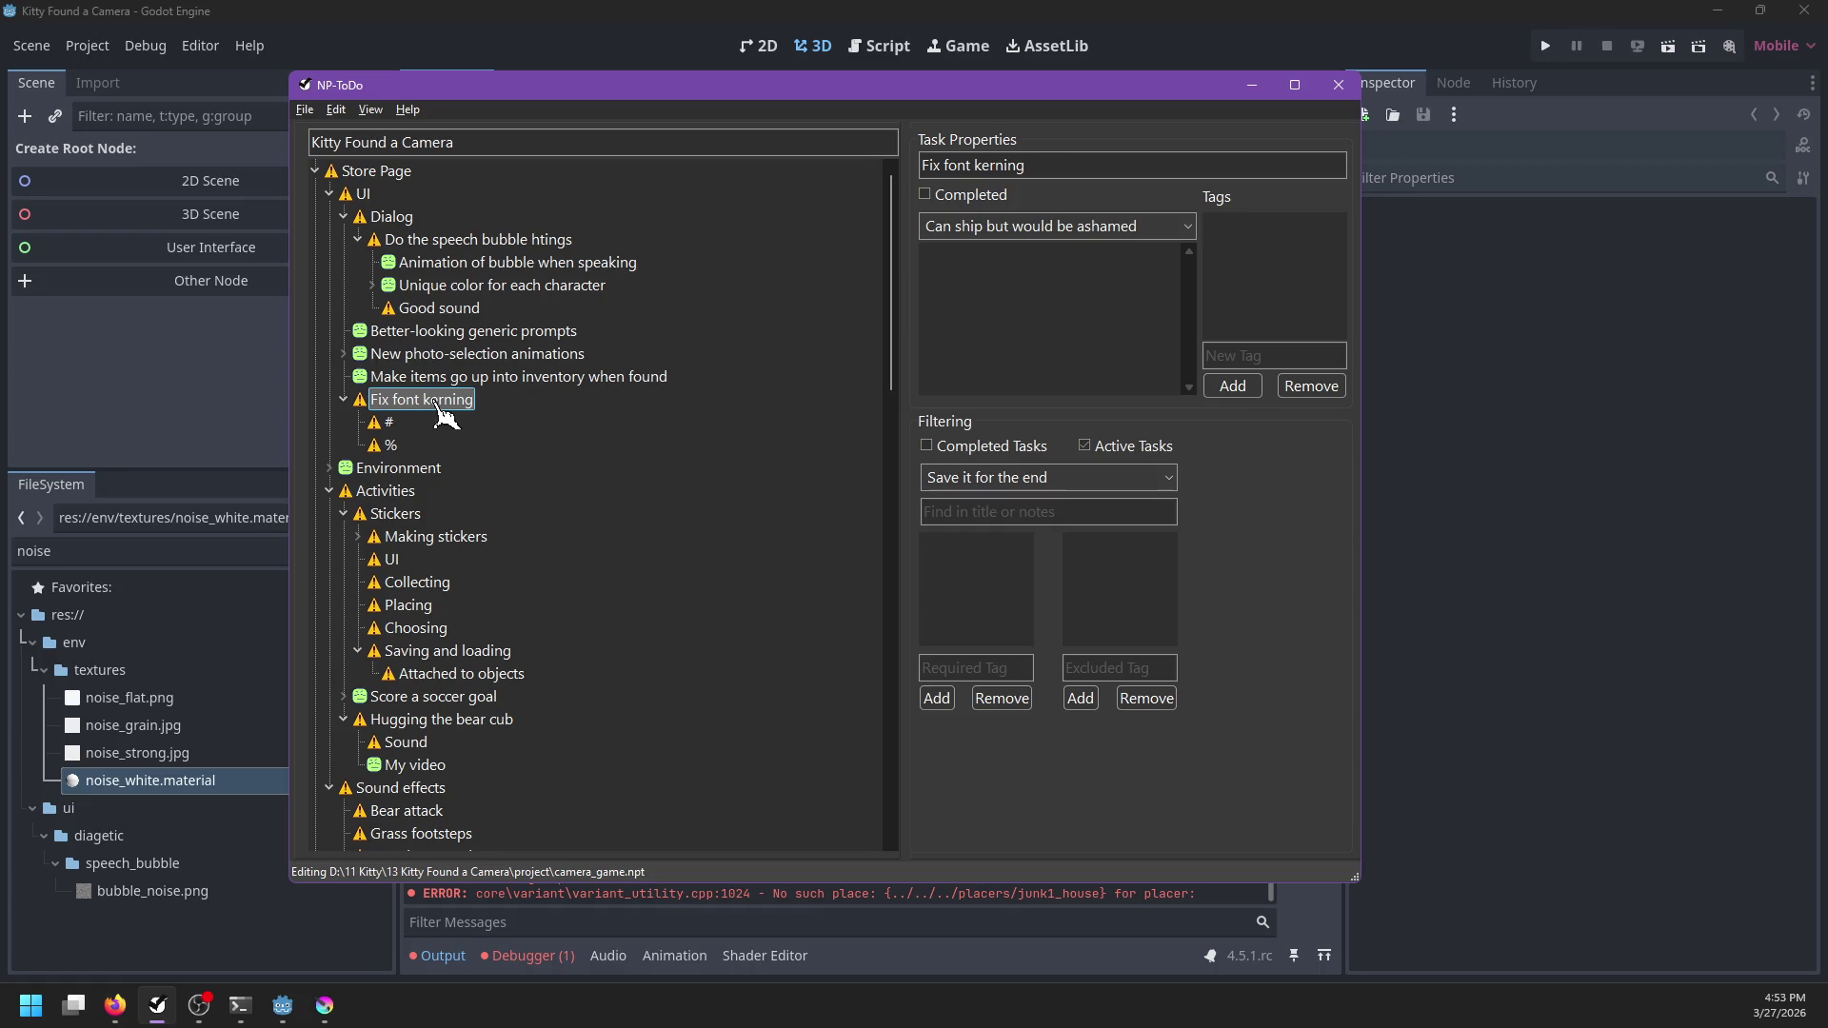
click(358, 239)
click(343, 216)
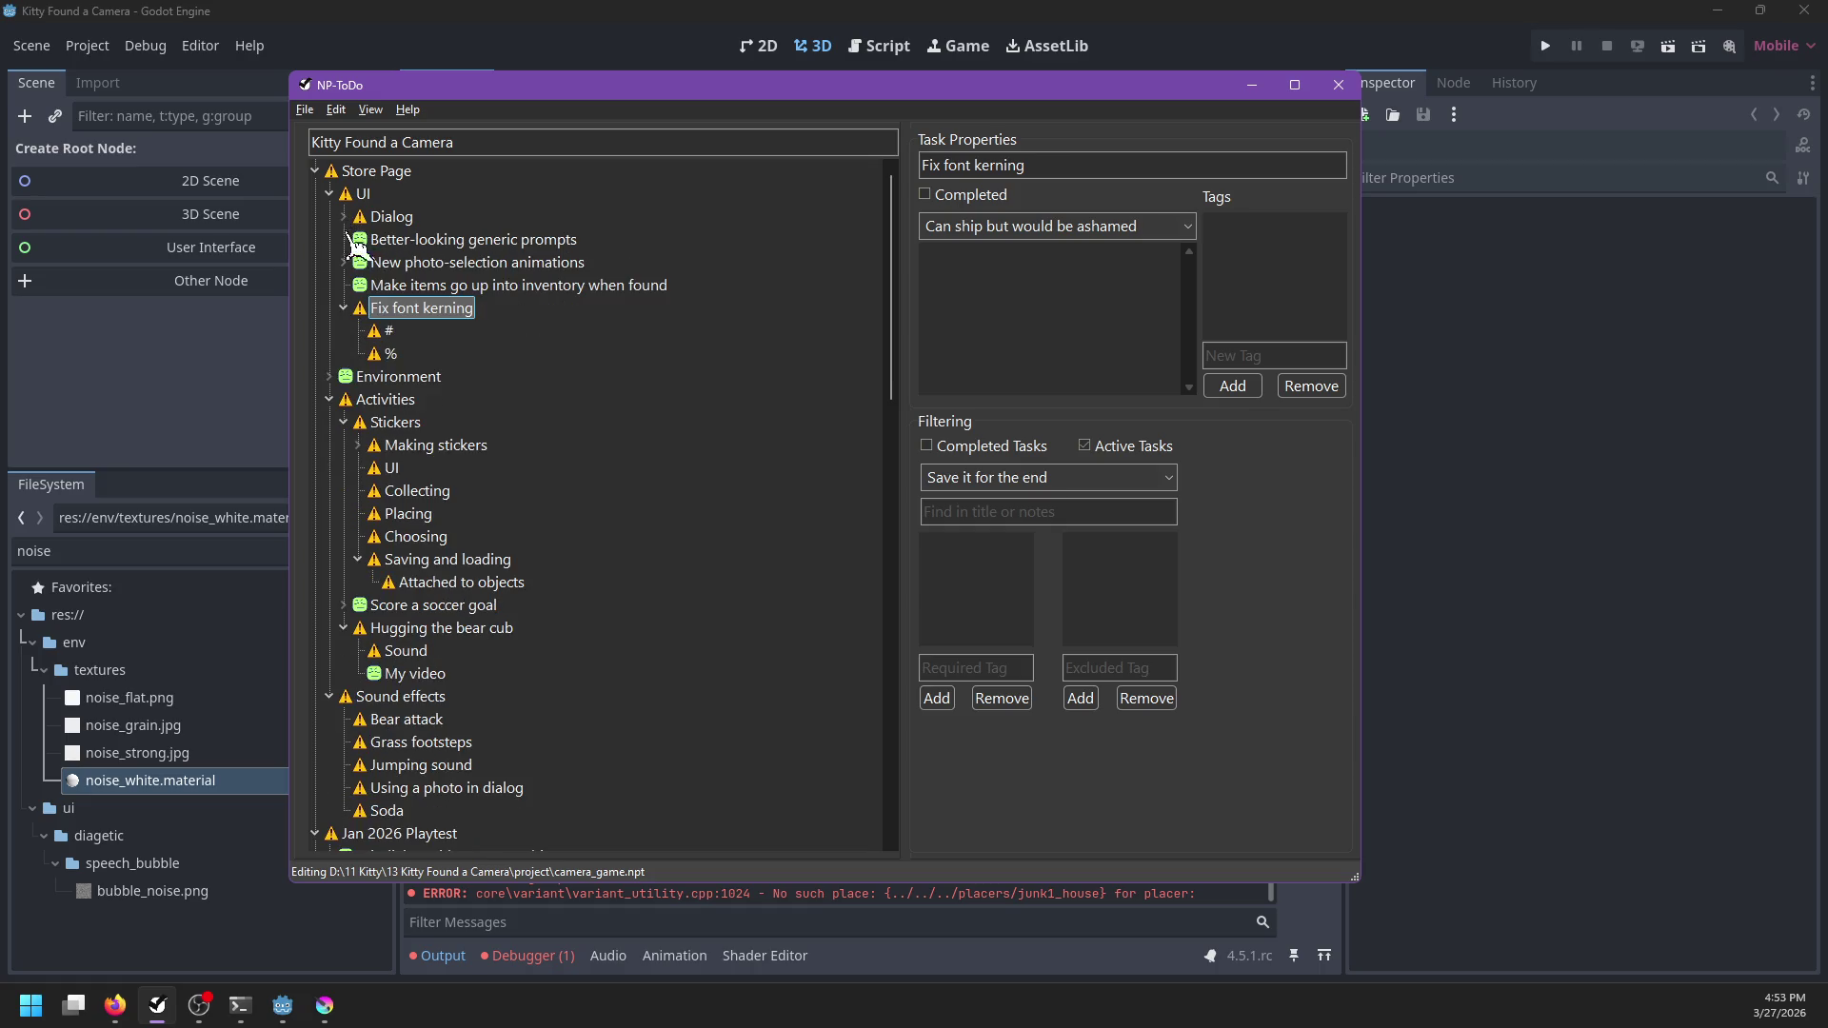
click(344, 308)
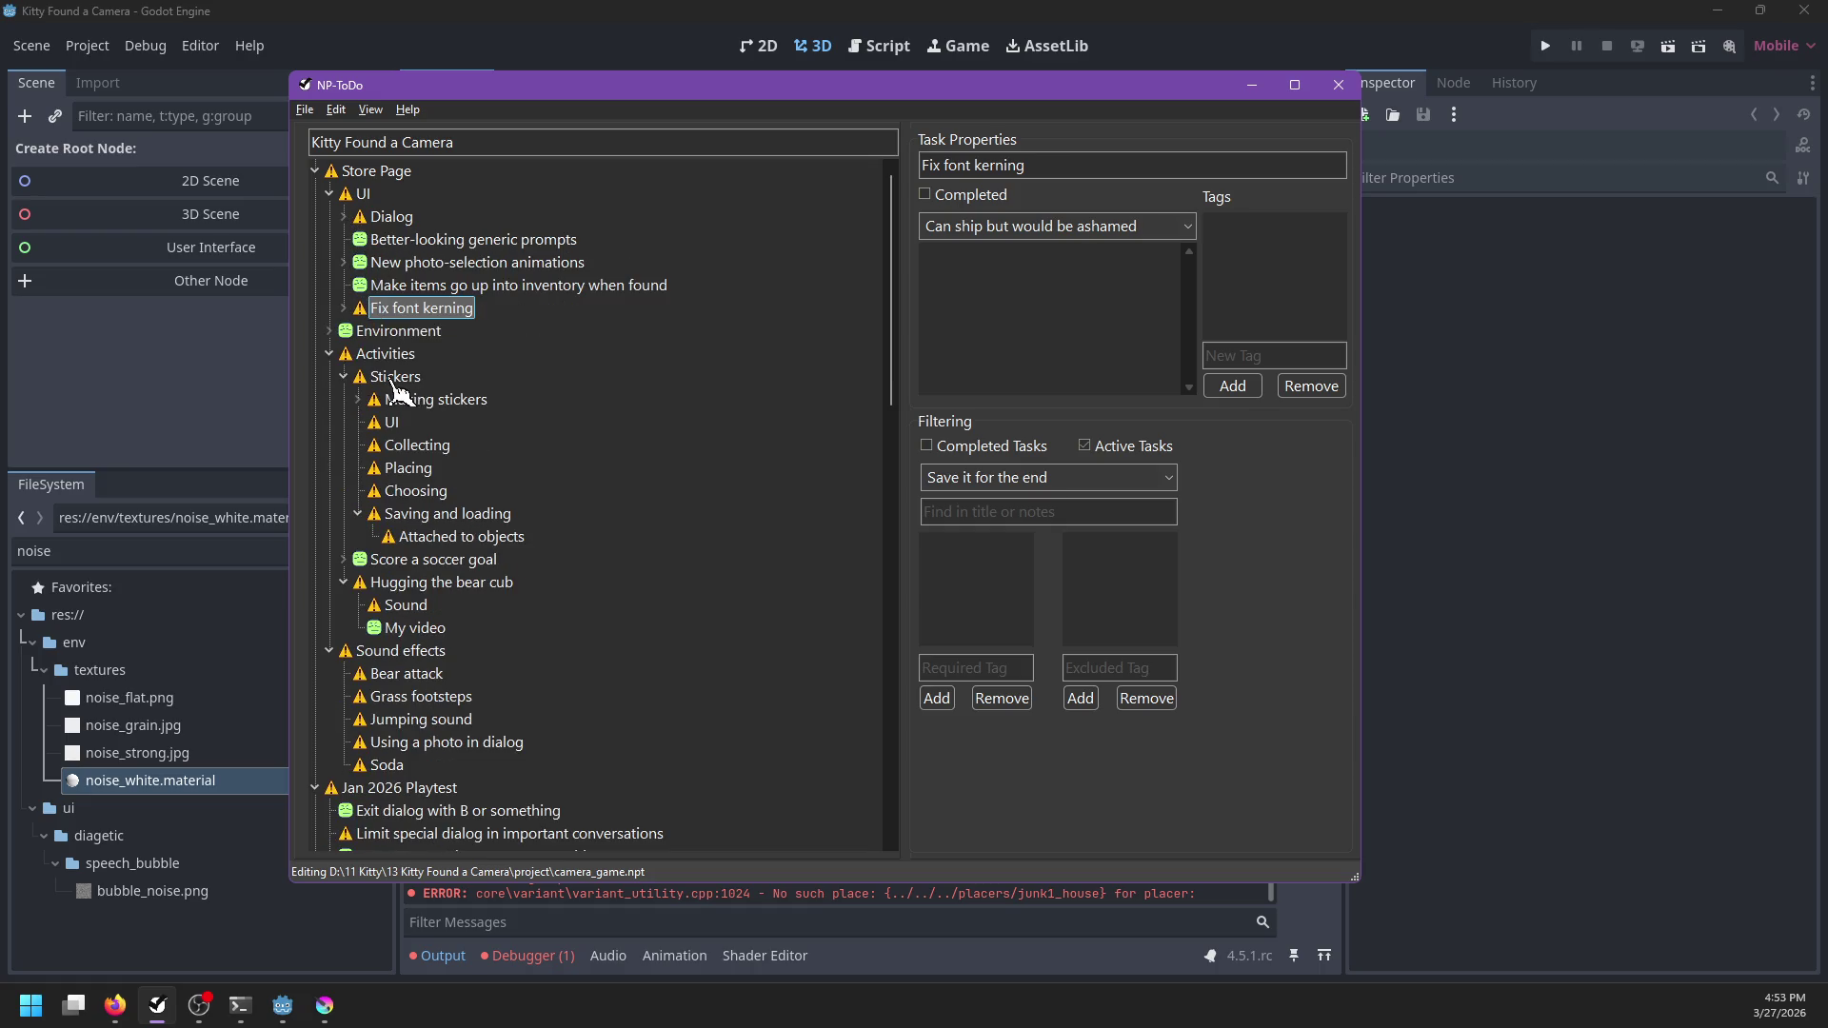
Set Hugging the bear cub and its Sound sub-task to Could ship priority and save
right_click(405, 582)
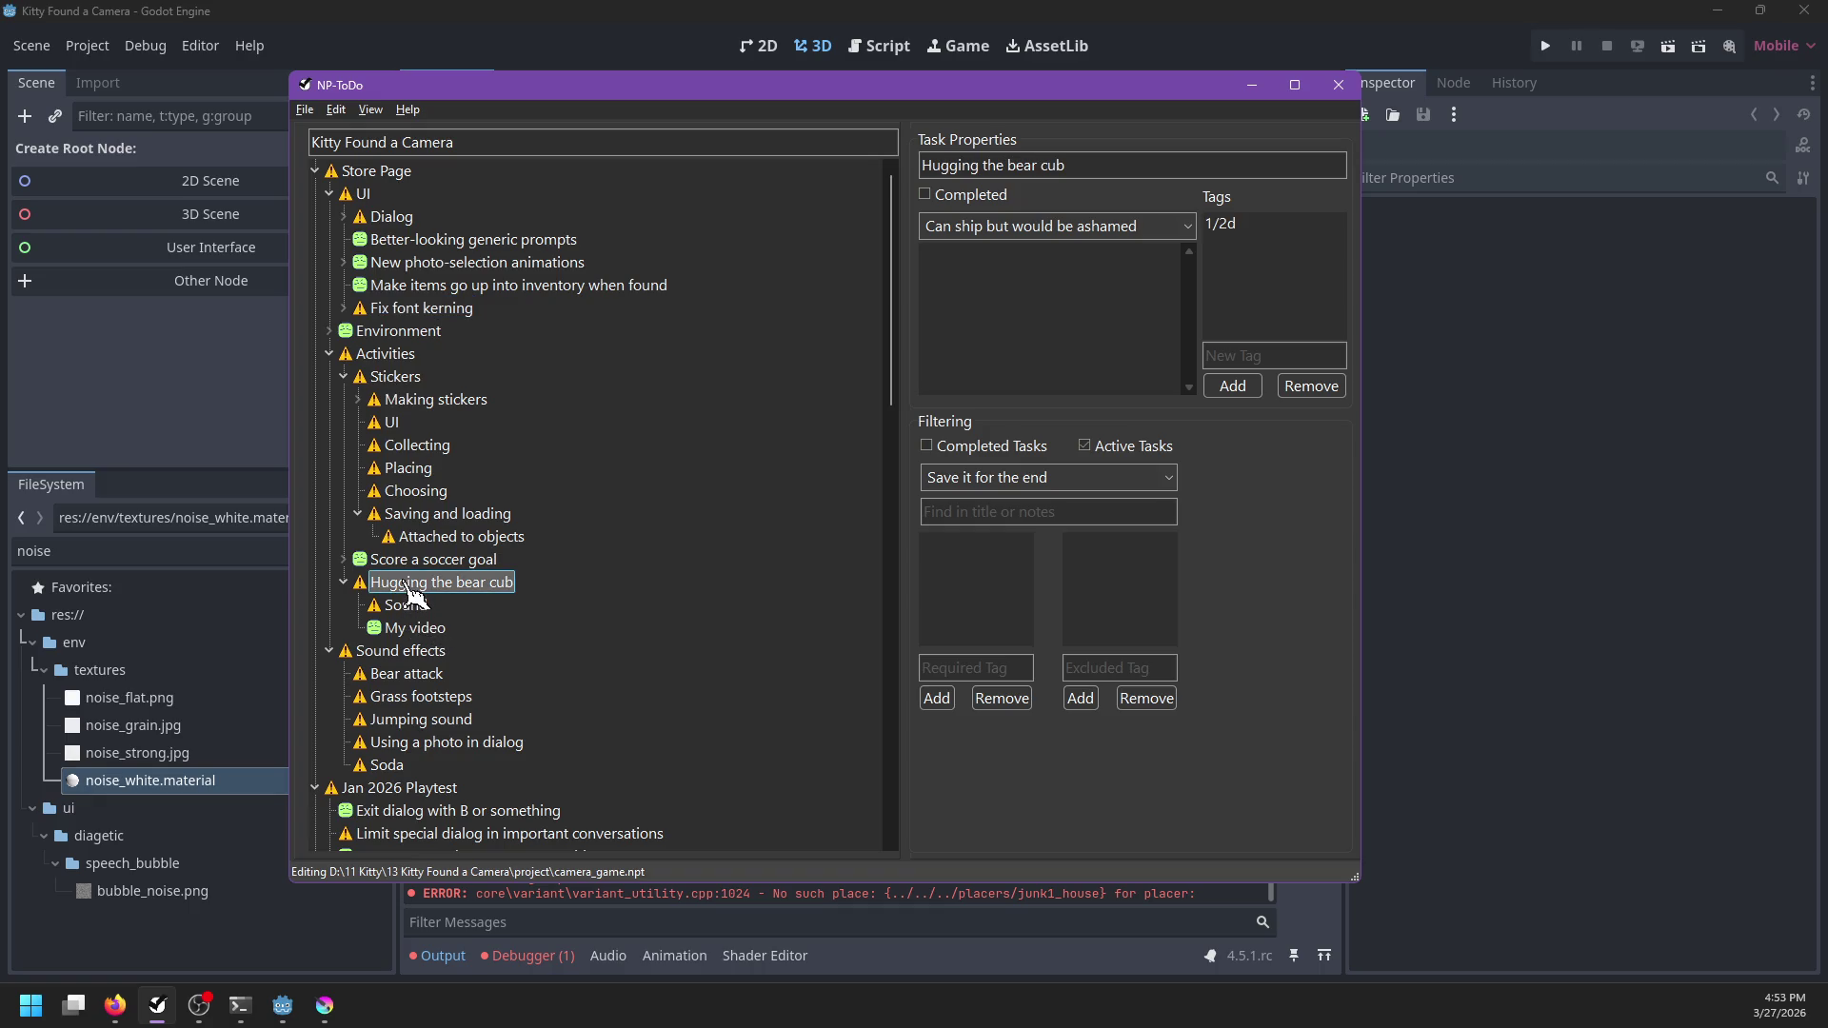
mouse_move(508, 617)
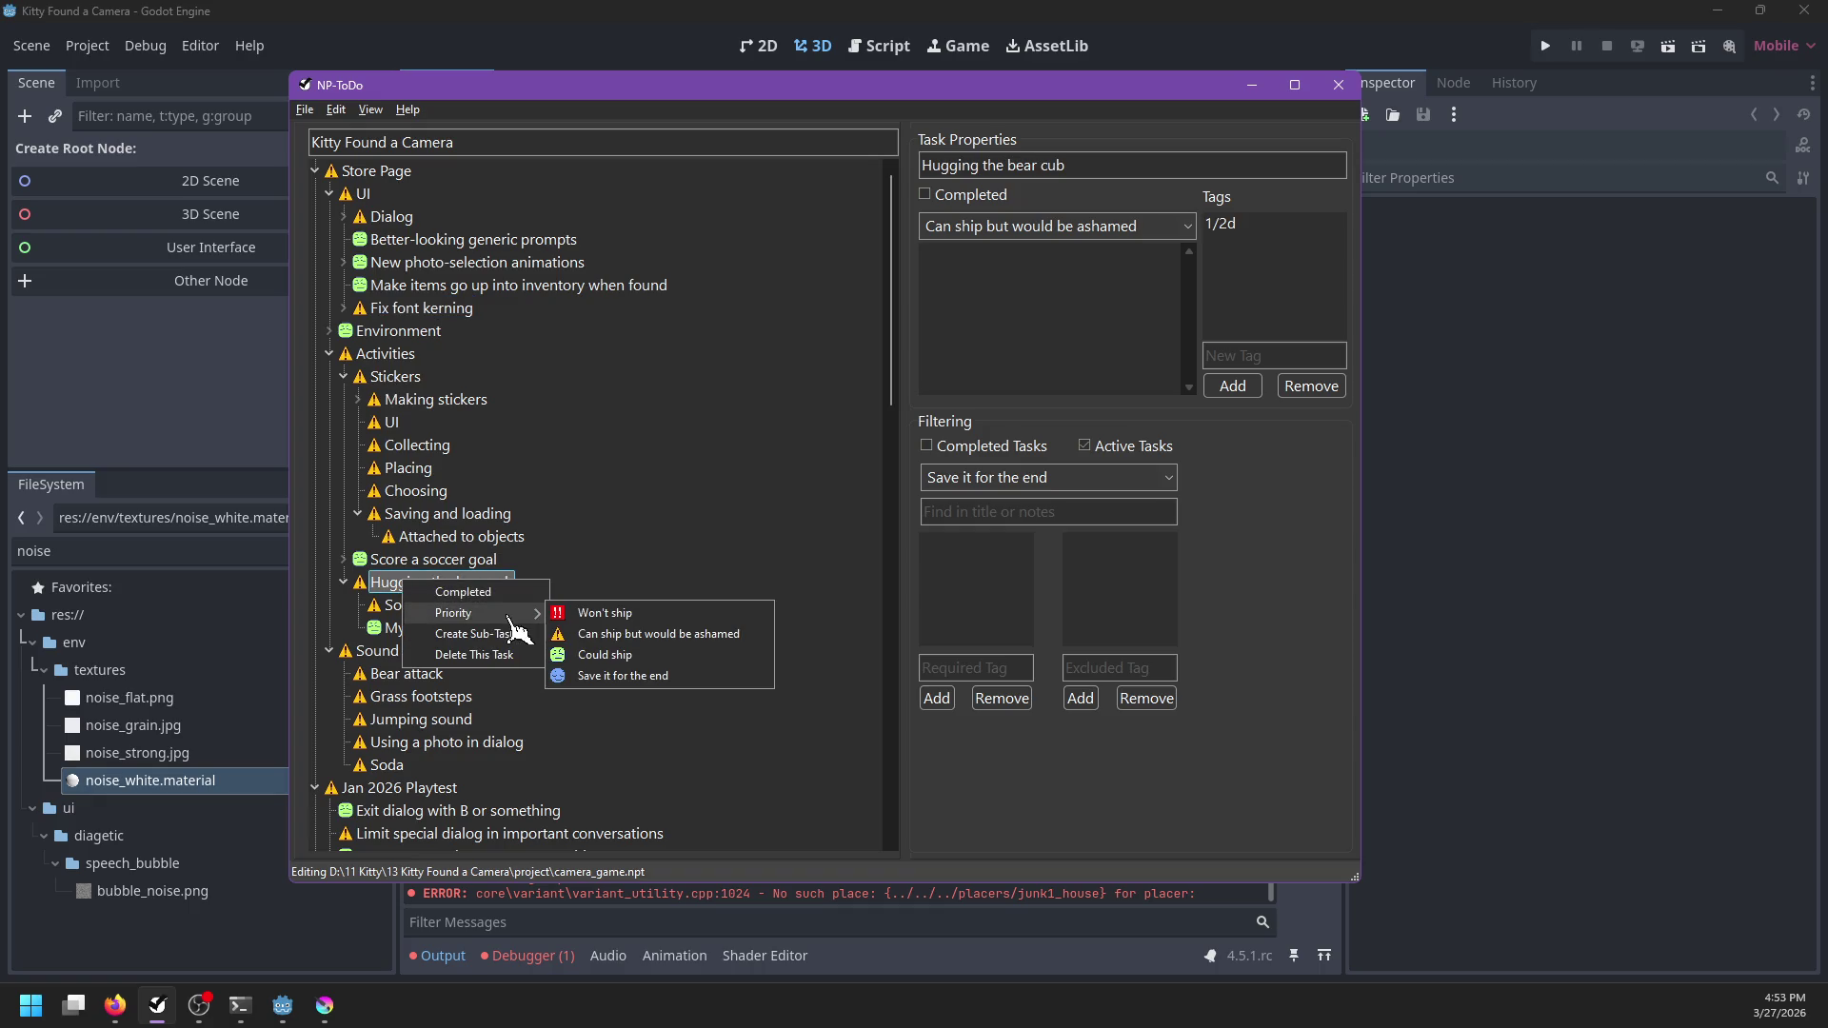
click(605, 655)
right_click(401, 606)
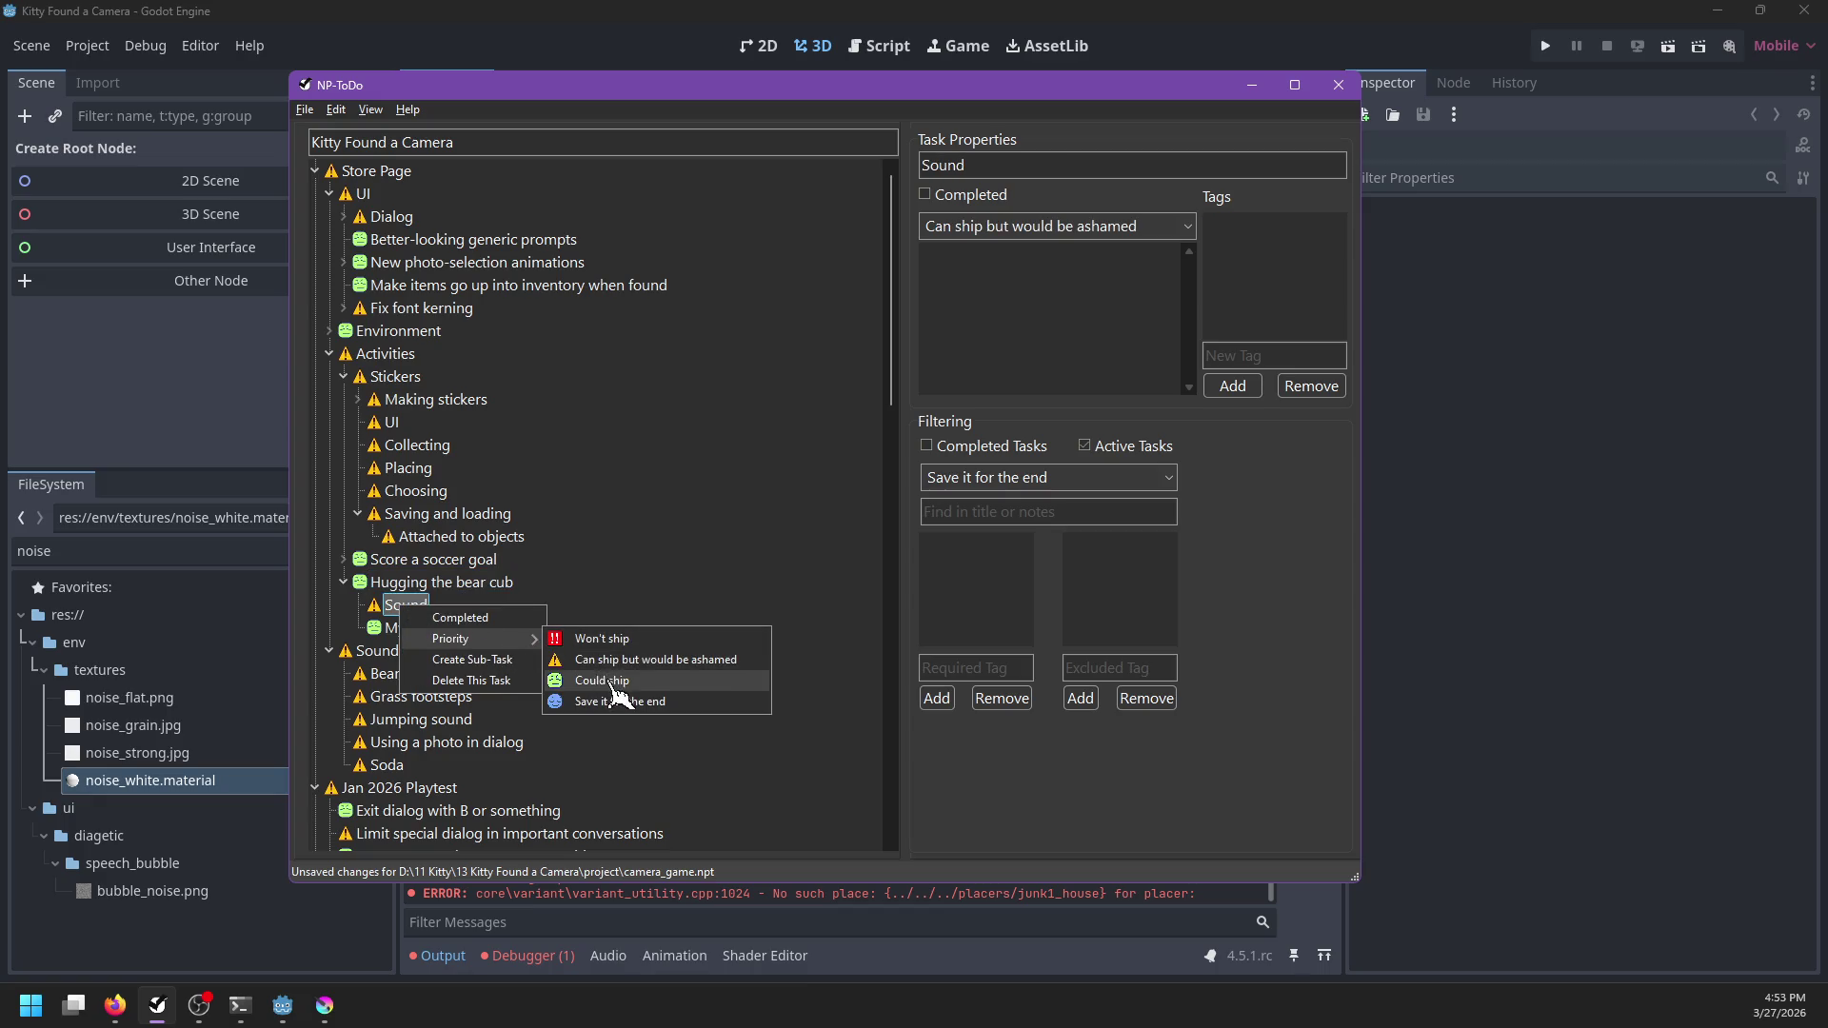
click(610, 682)
key(ctrl+s)
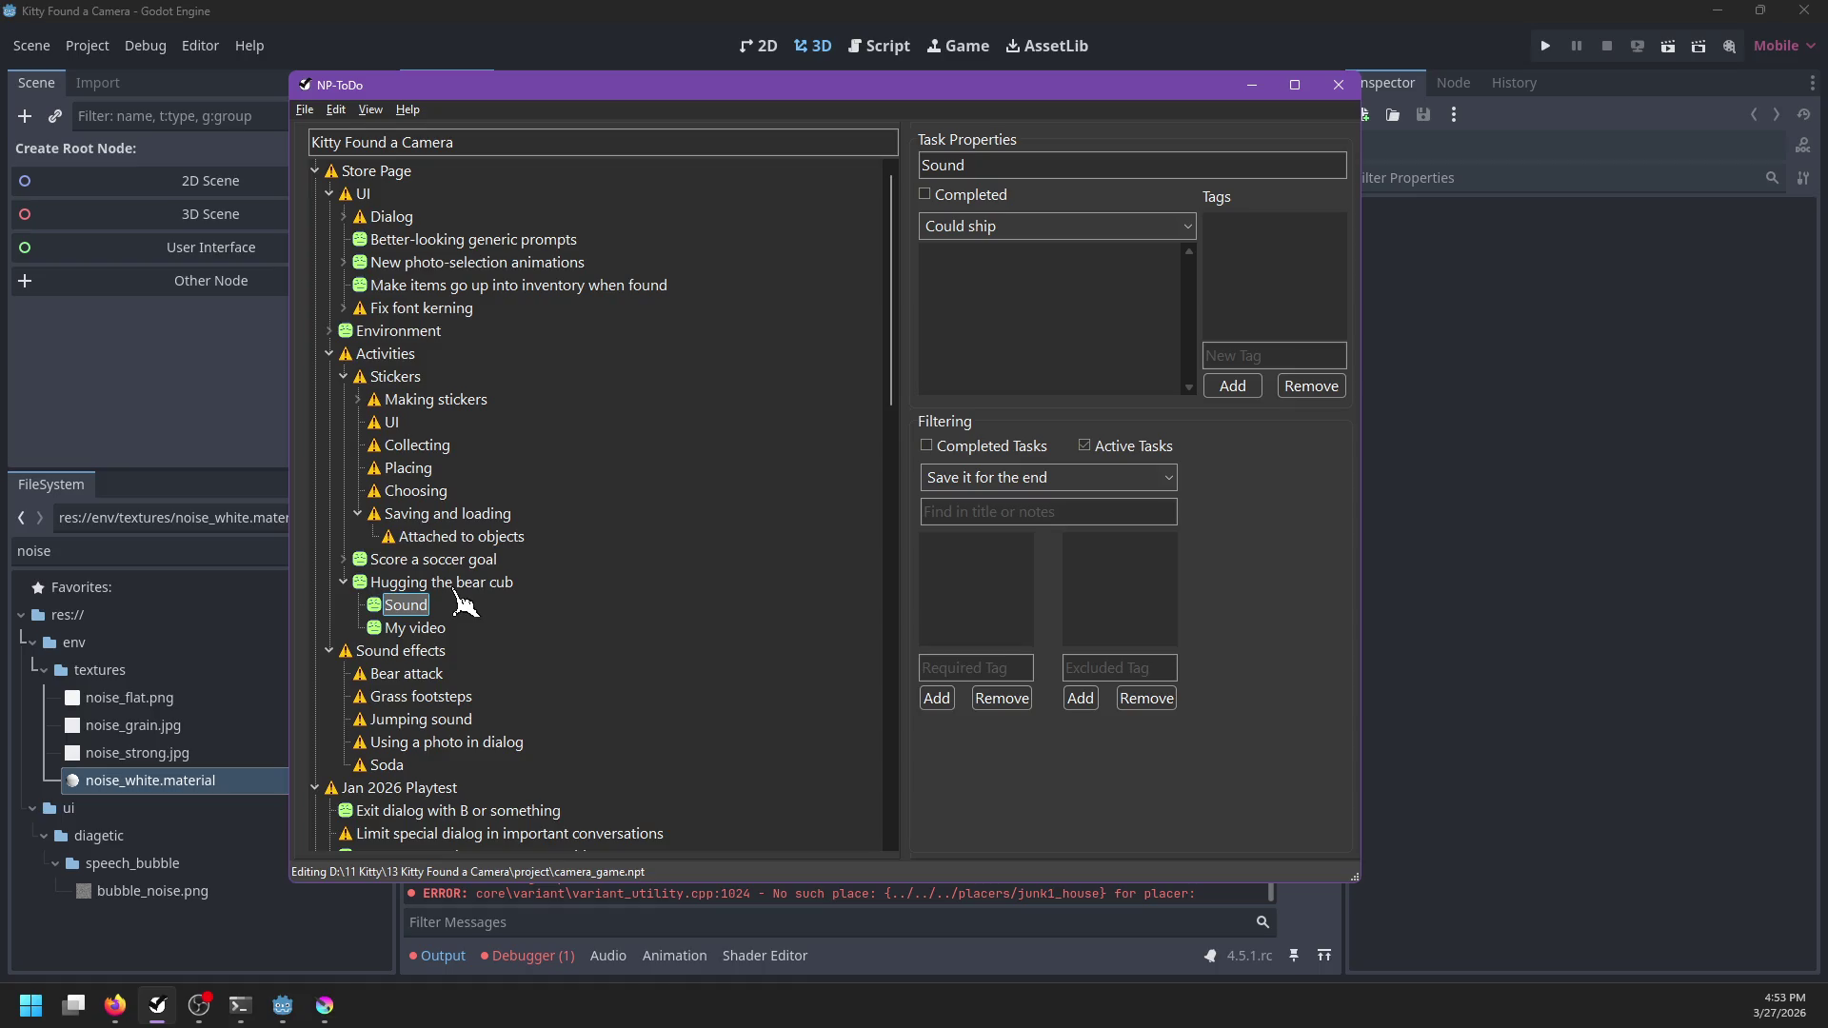
Add a 'Message at the top' sub-task under Hugging the bear cub
scroll(465, 605, down, 2)
click(419, 450)
key(Insert)
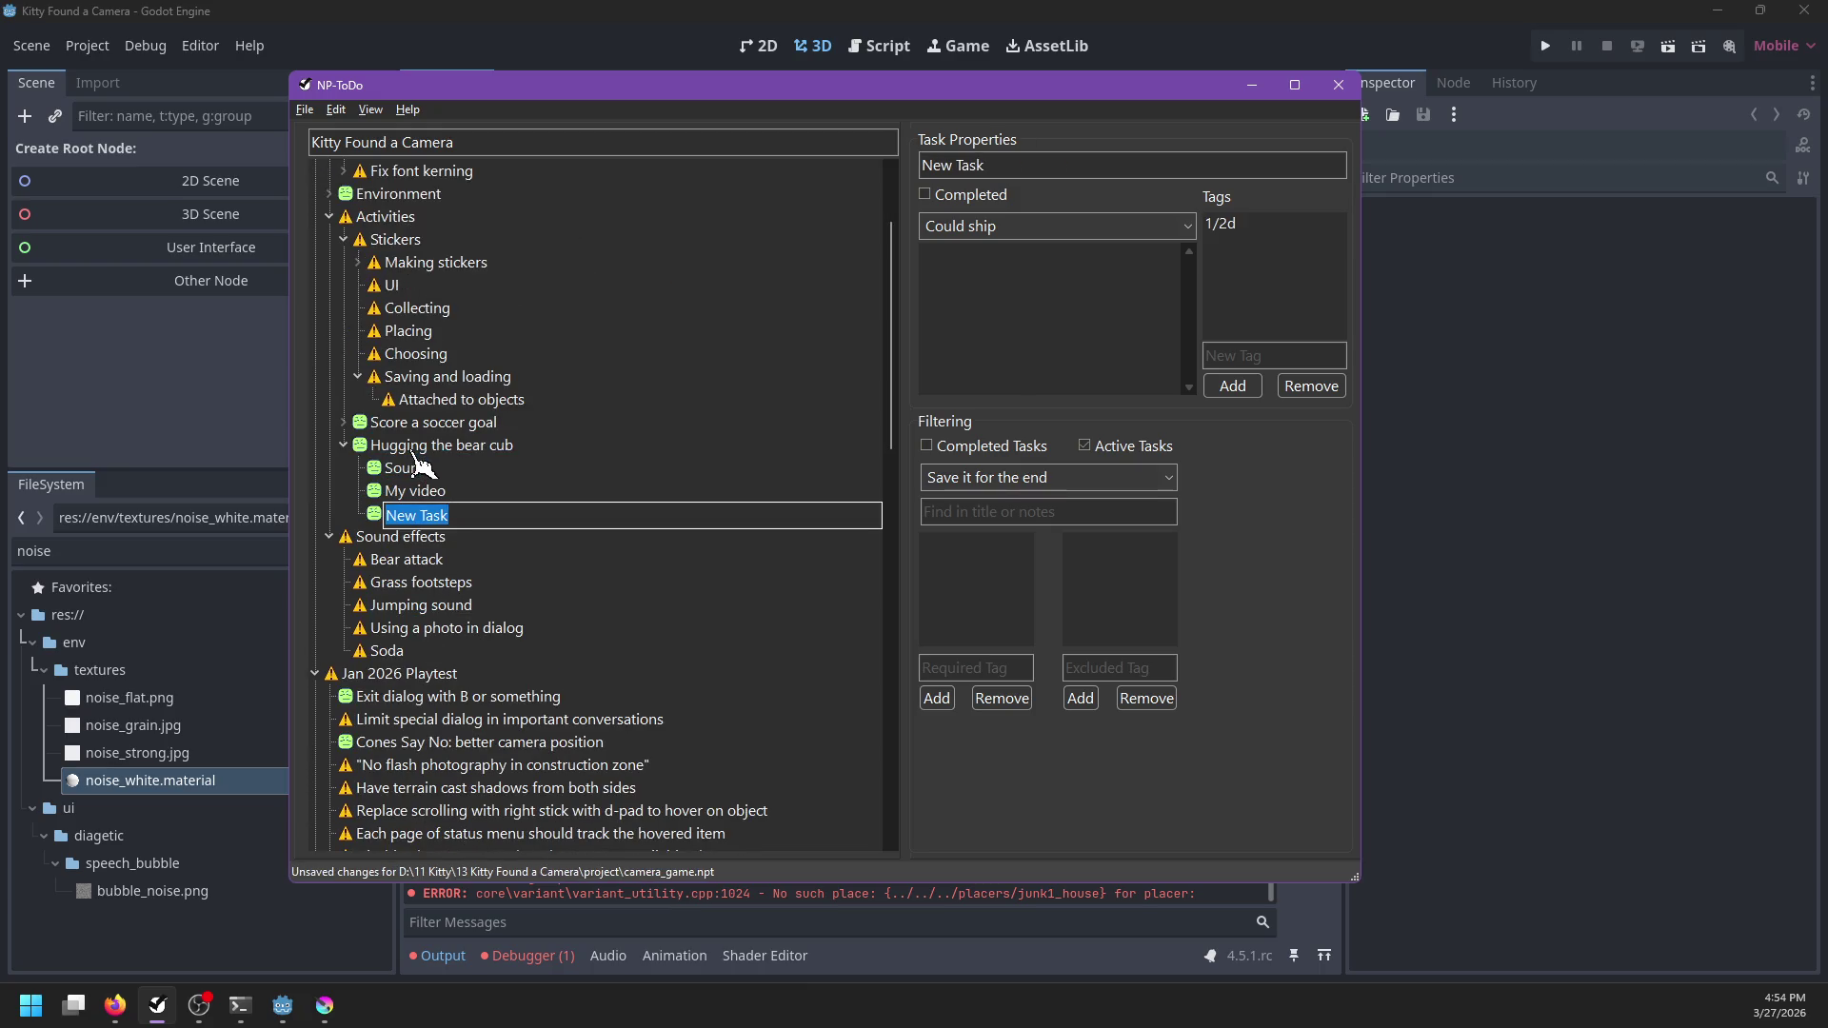
text(Message at the top)
key(Return)
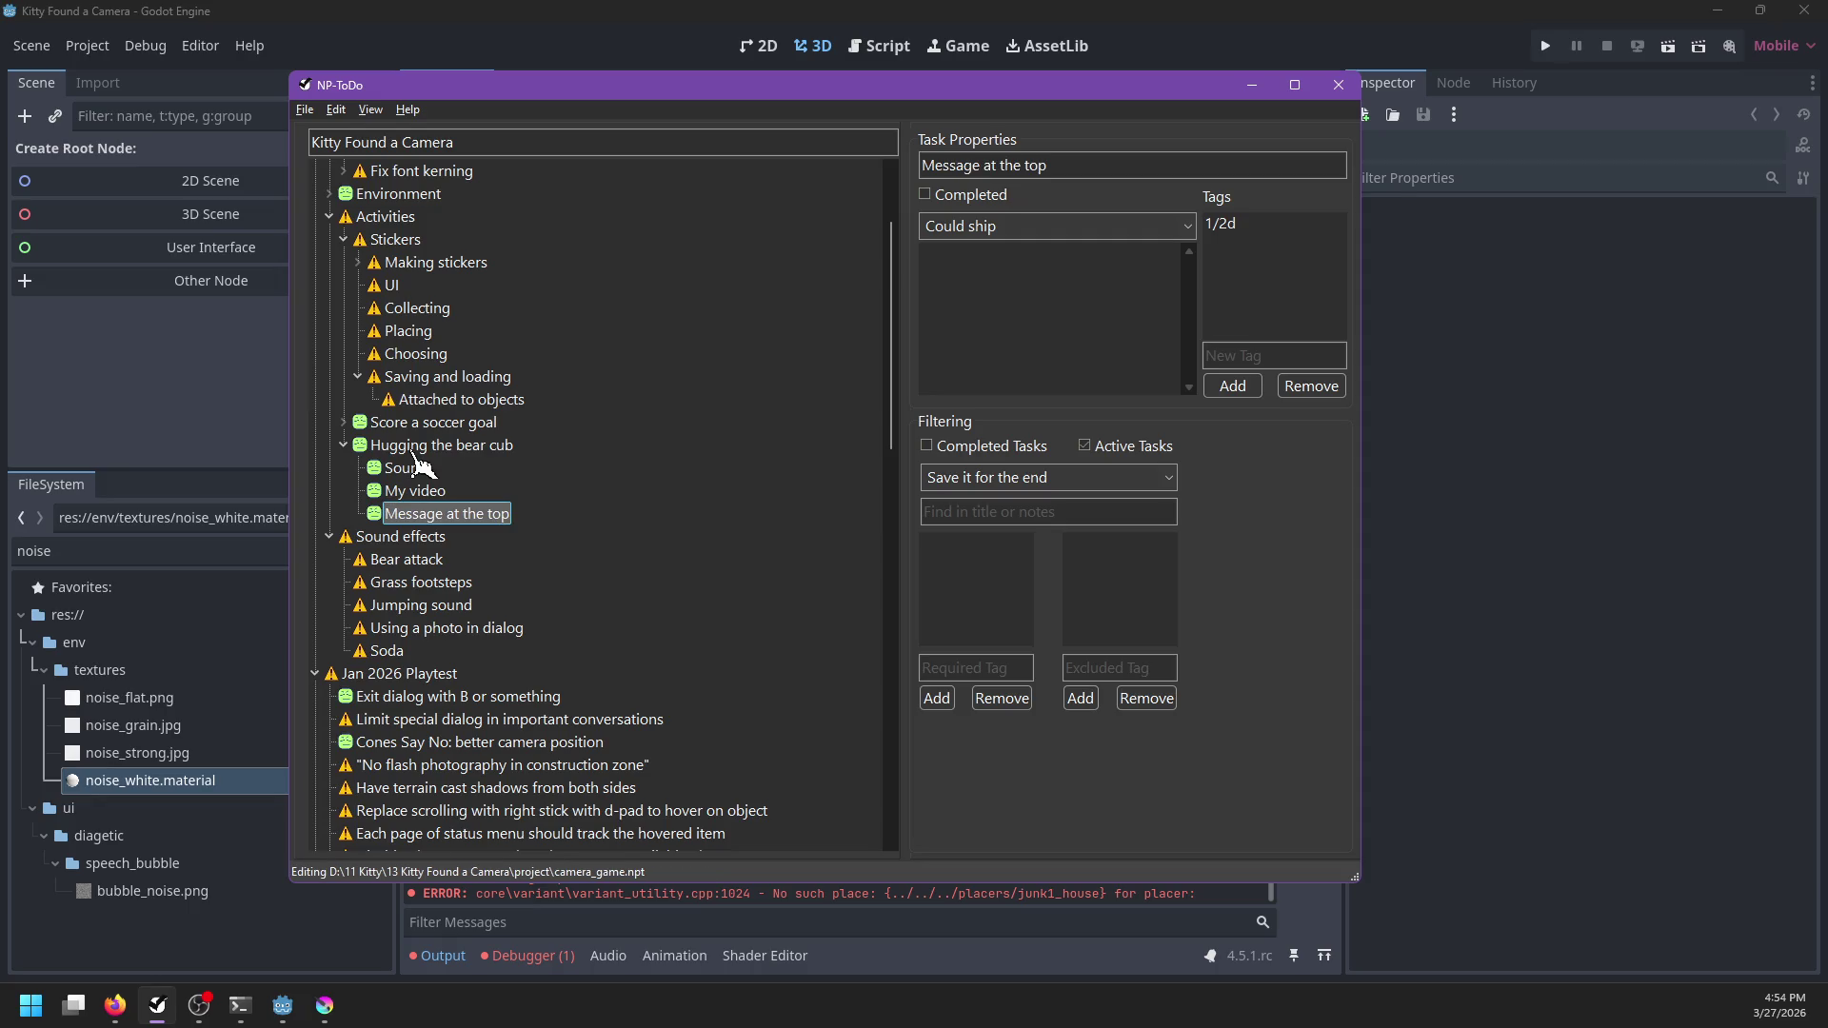
click(433, 563)
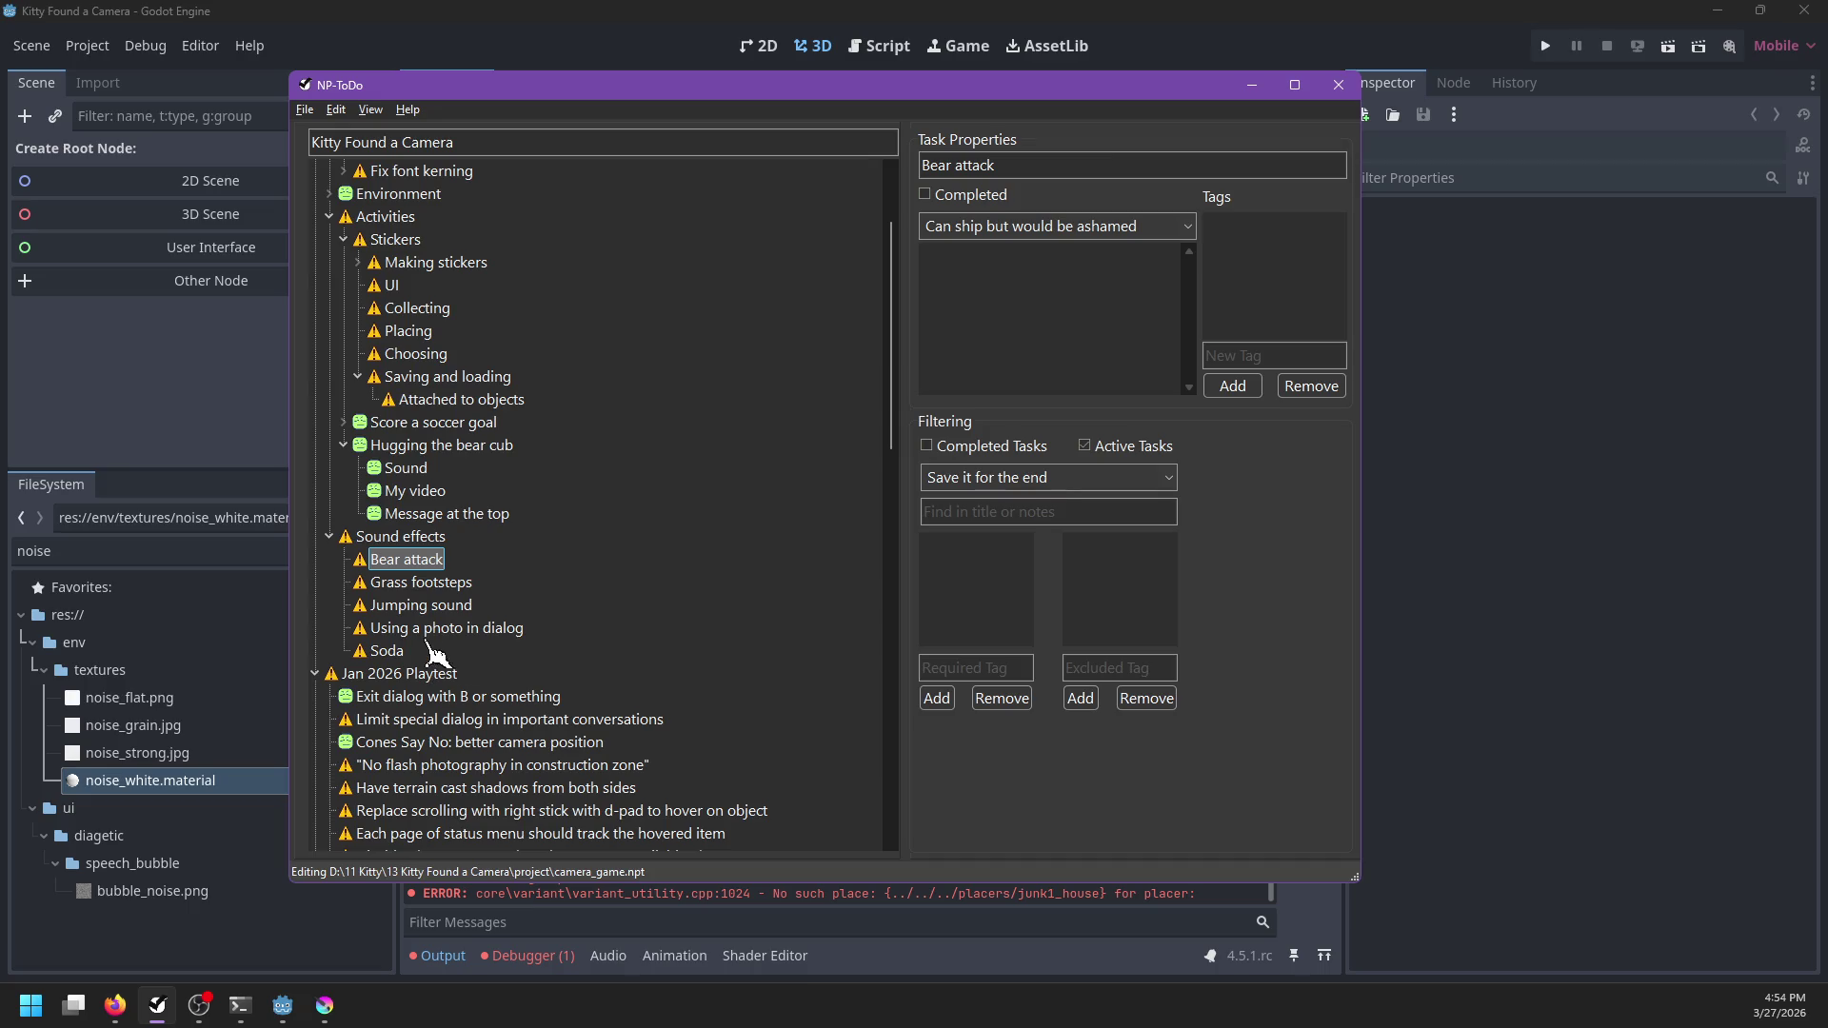
Look over the 'Using a photo in dialog' and 'Soda' tasks
click(398, 629)
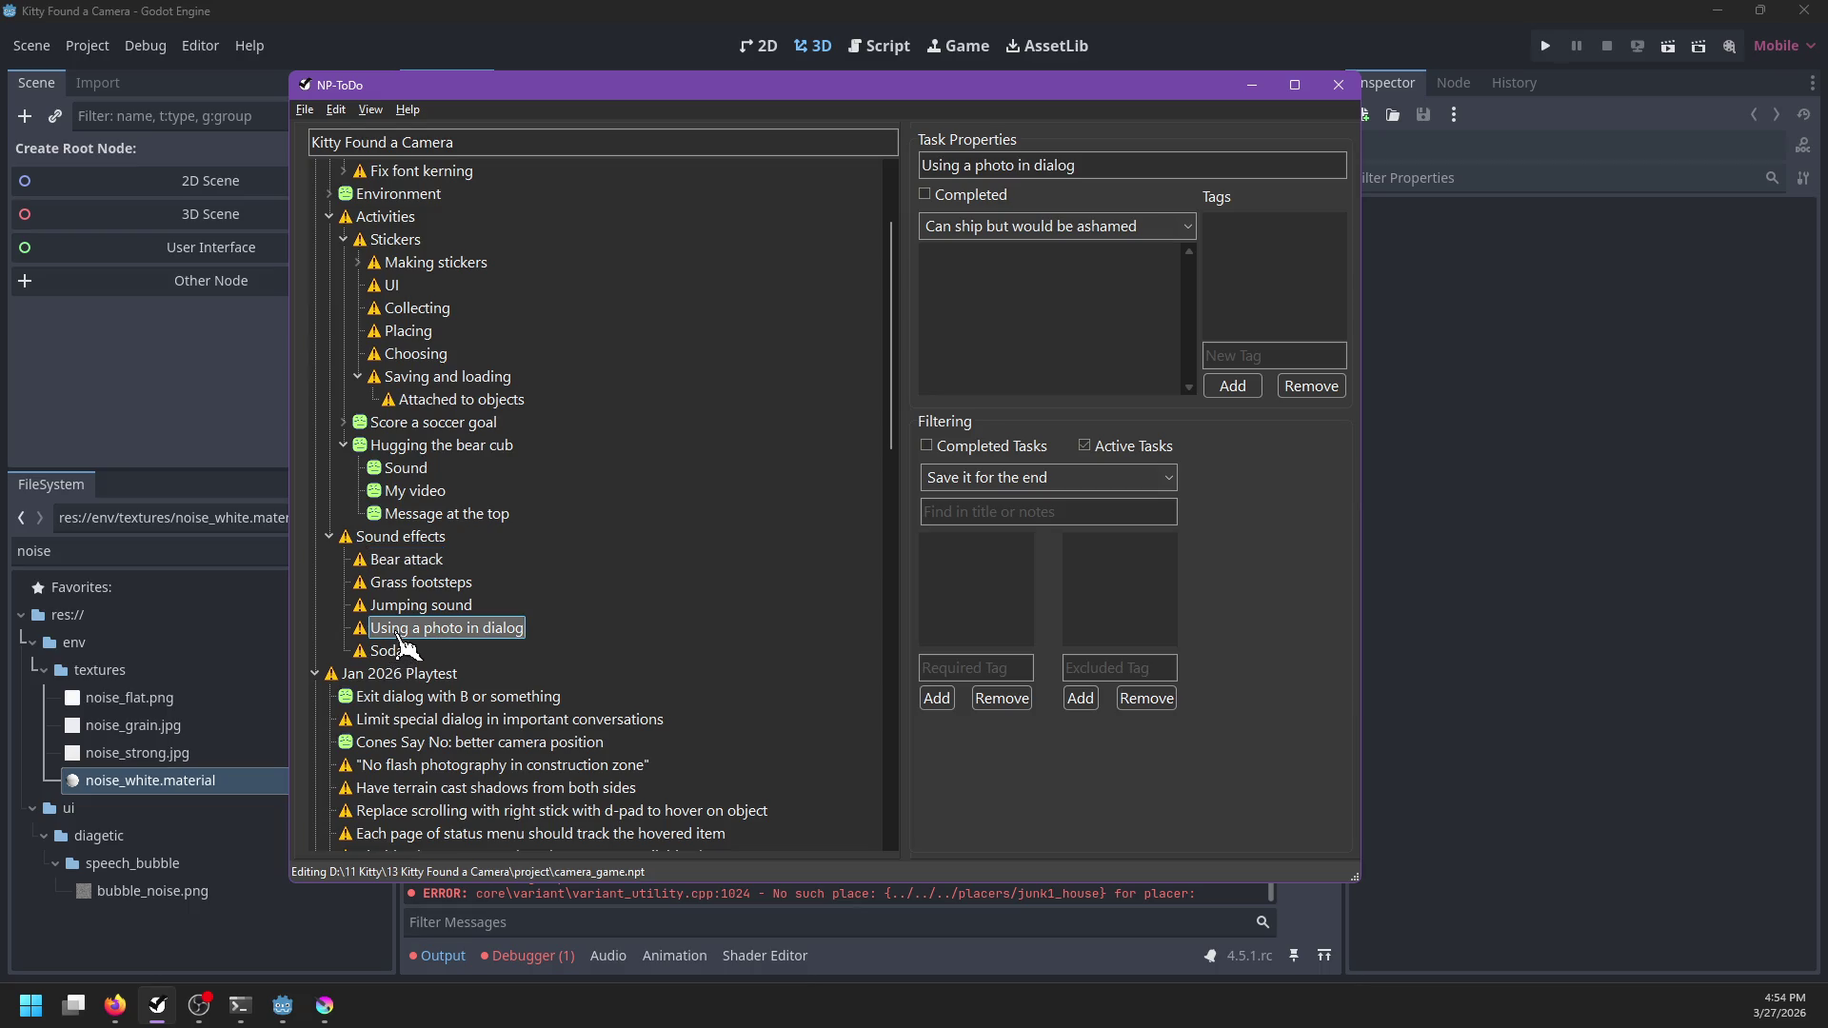
click(377, 659)
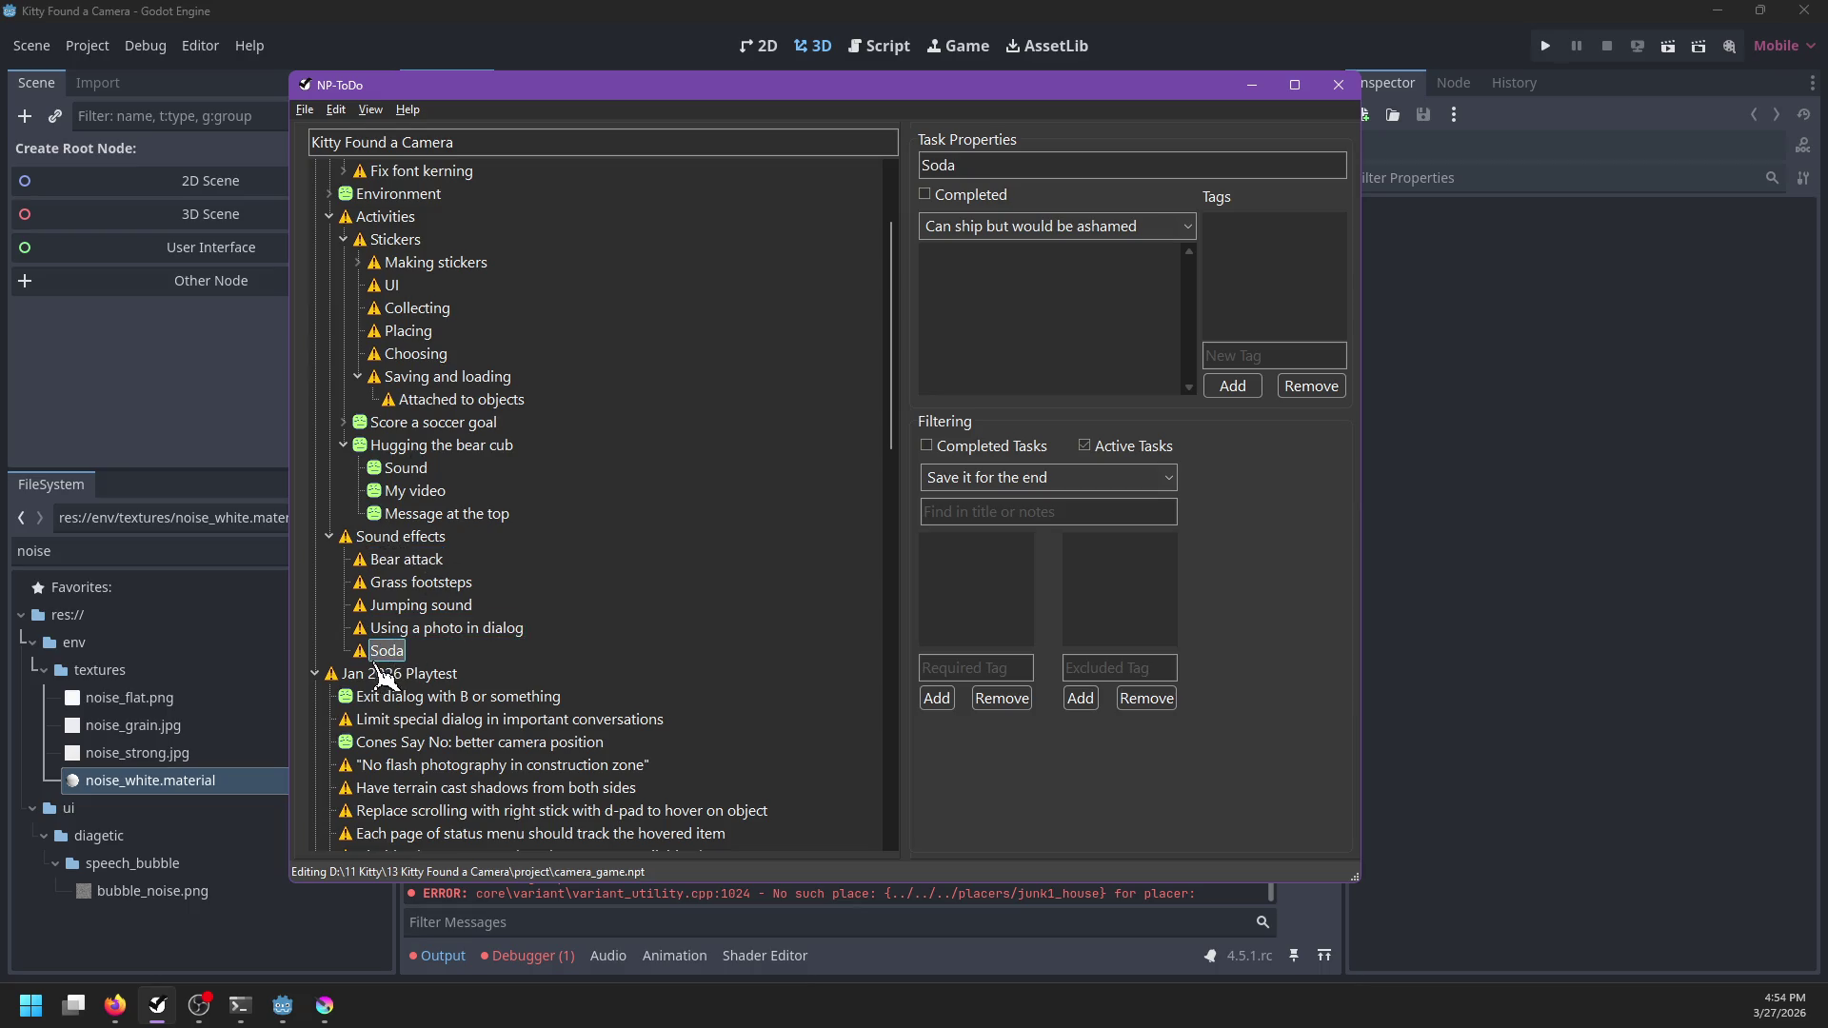
scroll(514, 688, down, 2)
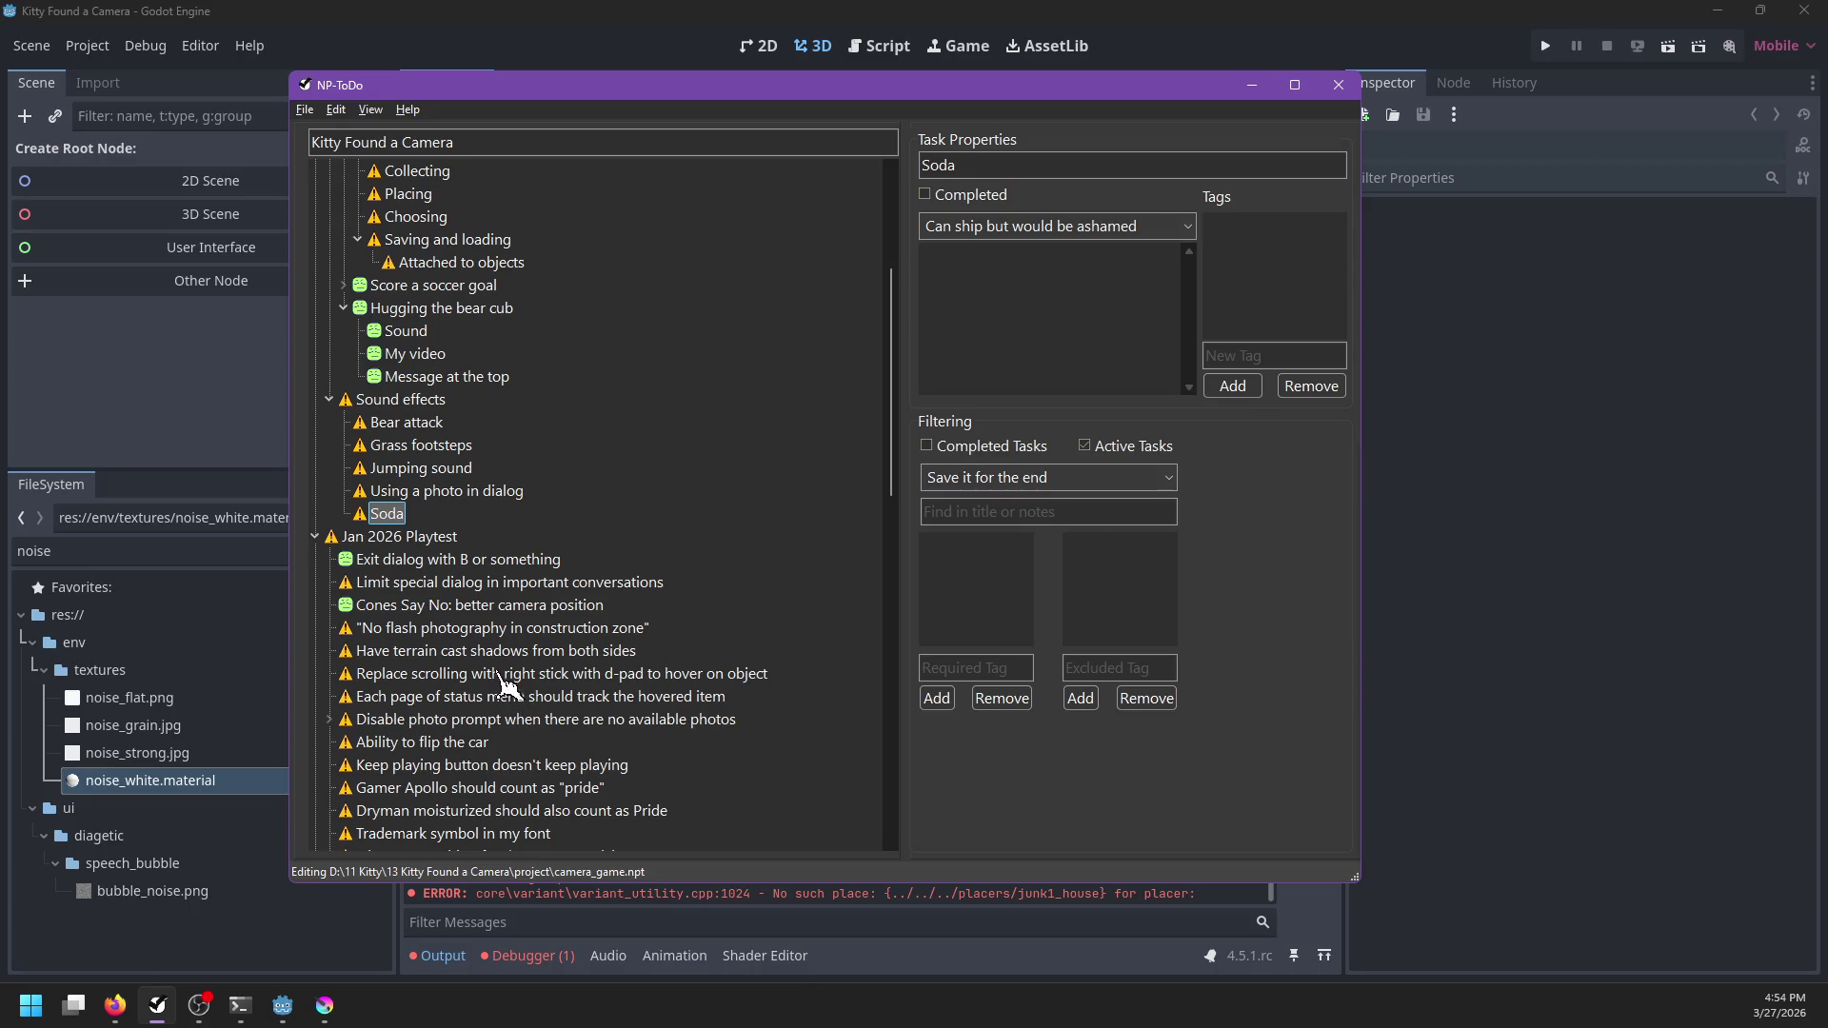
scroll(502, 683, down, 2)
scroll(502, 681, up, 6)
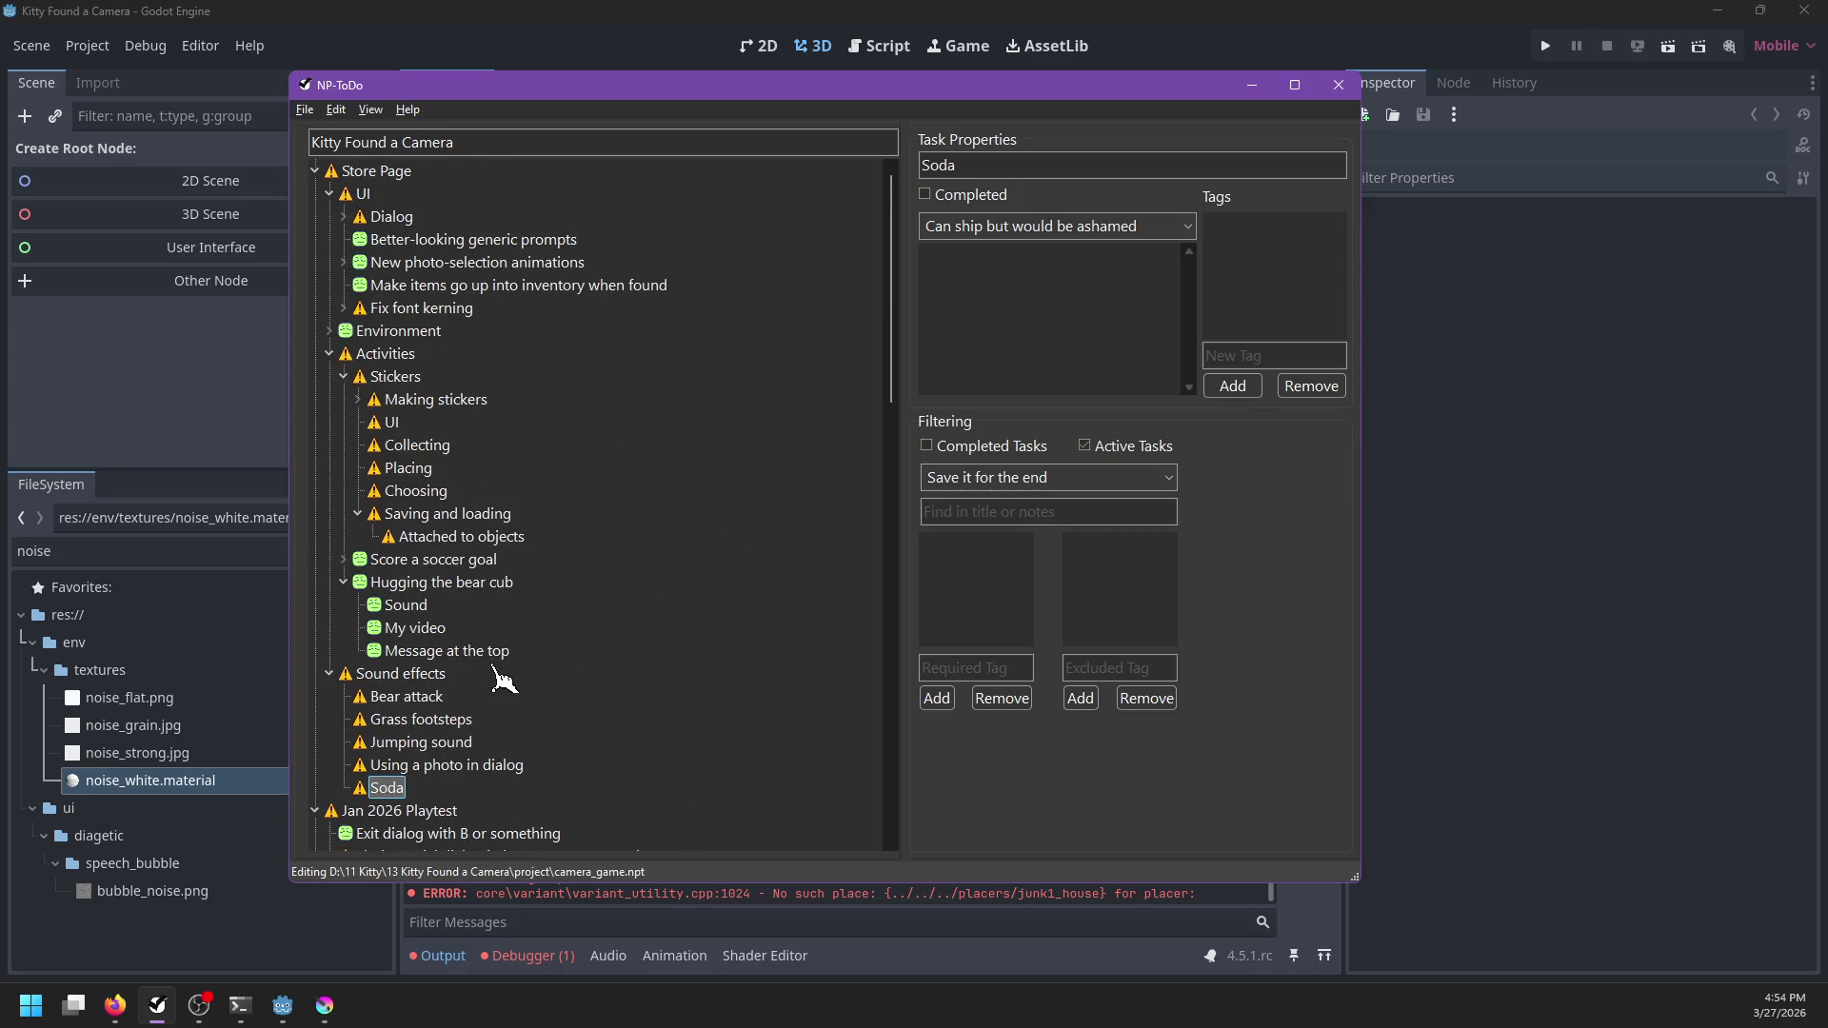
Collapse the UI, Activities and Sound effects branches under Store Page
click(329, 193)
click(330, 239)
click(329, 262)
scroll(467, 581, down, 10)
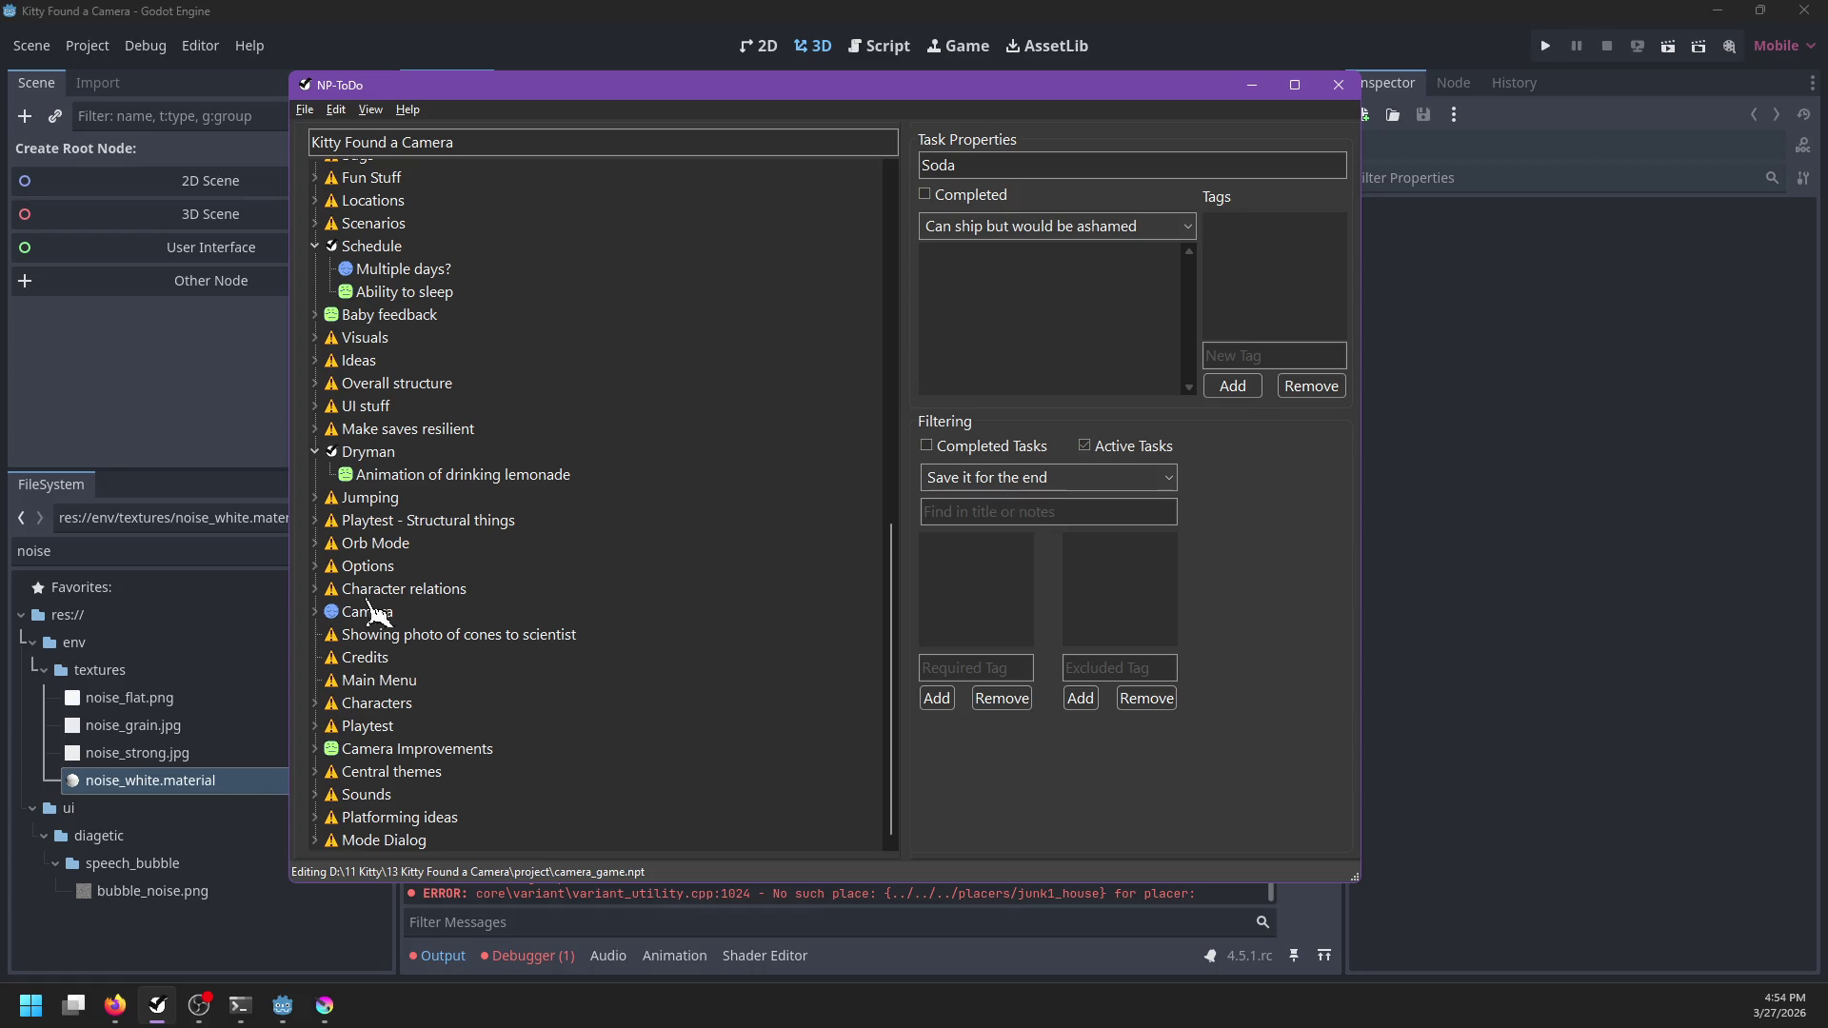
Expand the Stores group and select its Steam task group
scroll(363, 552, up, 1)
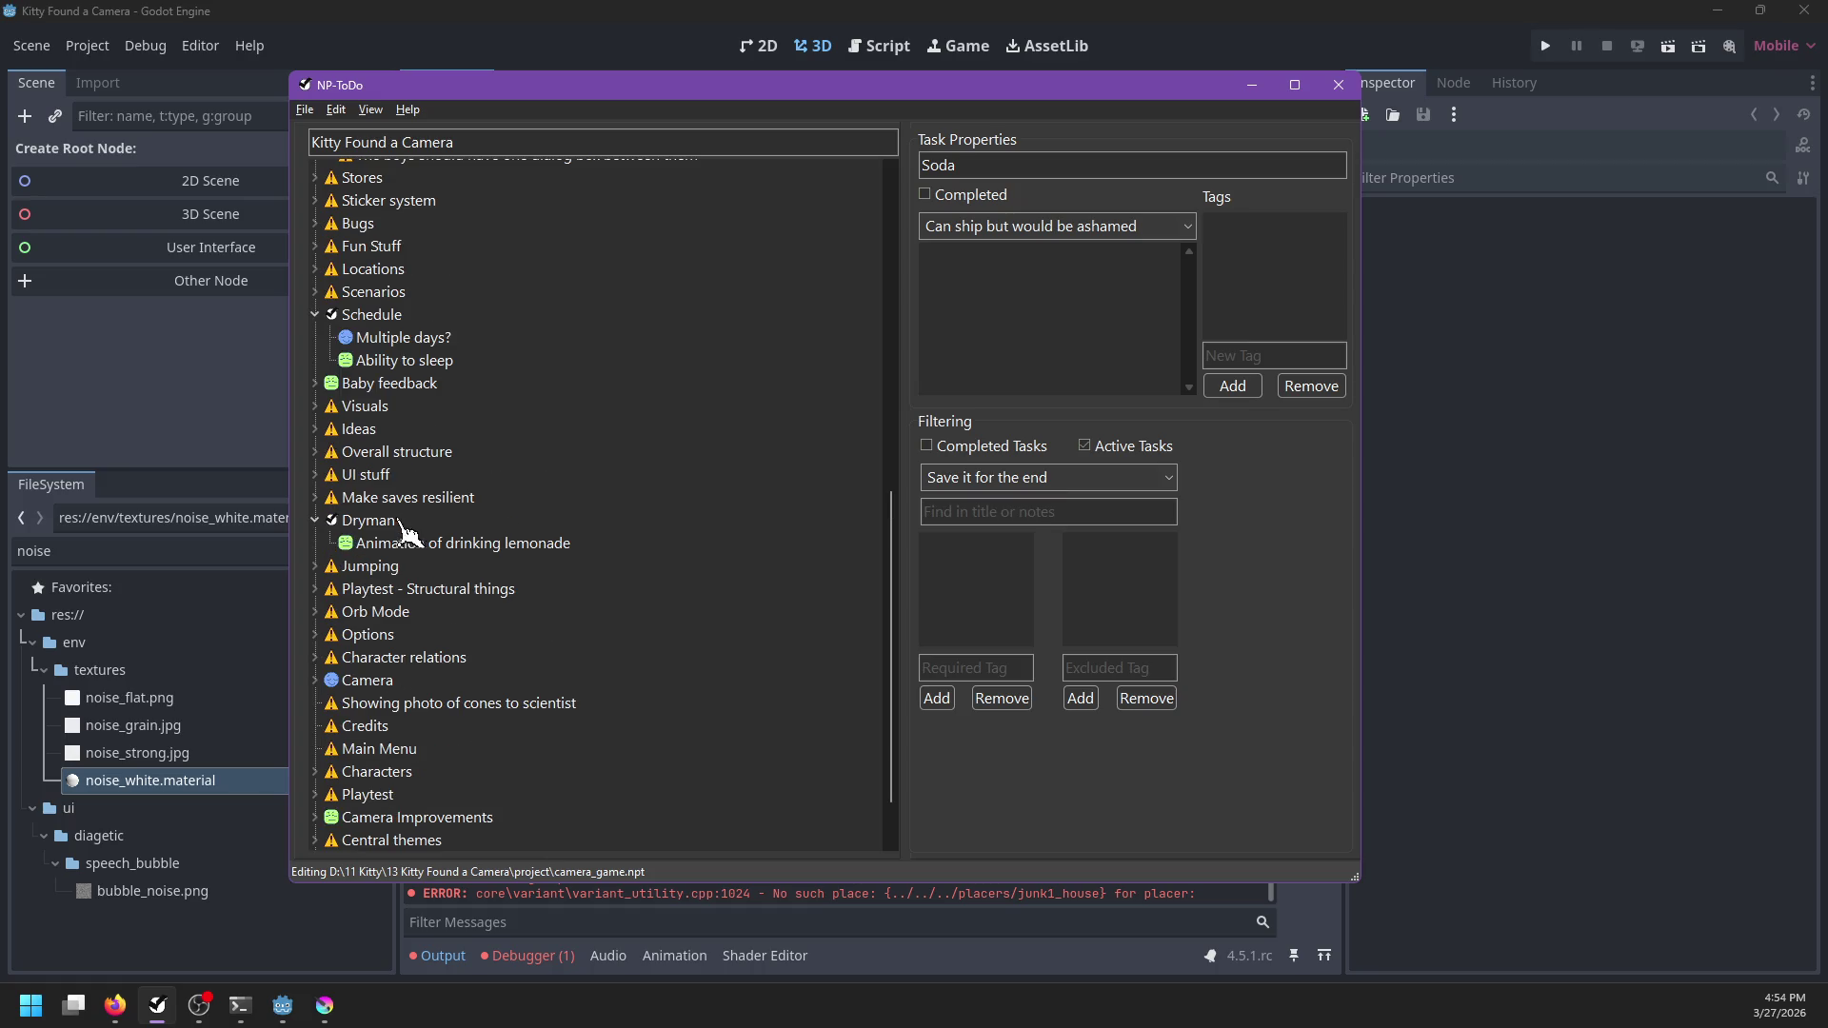
scroll(390, 519, up, 1)
scroll(405, 519, up, 1)
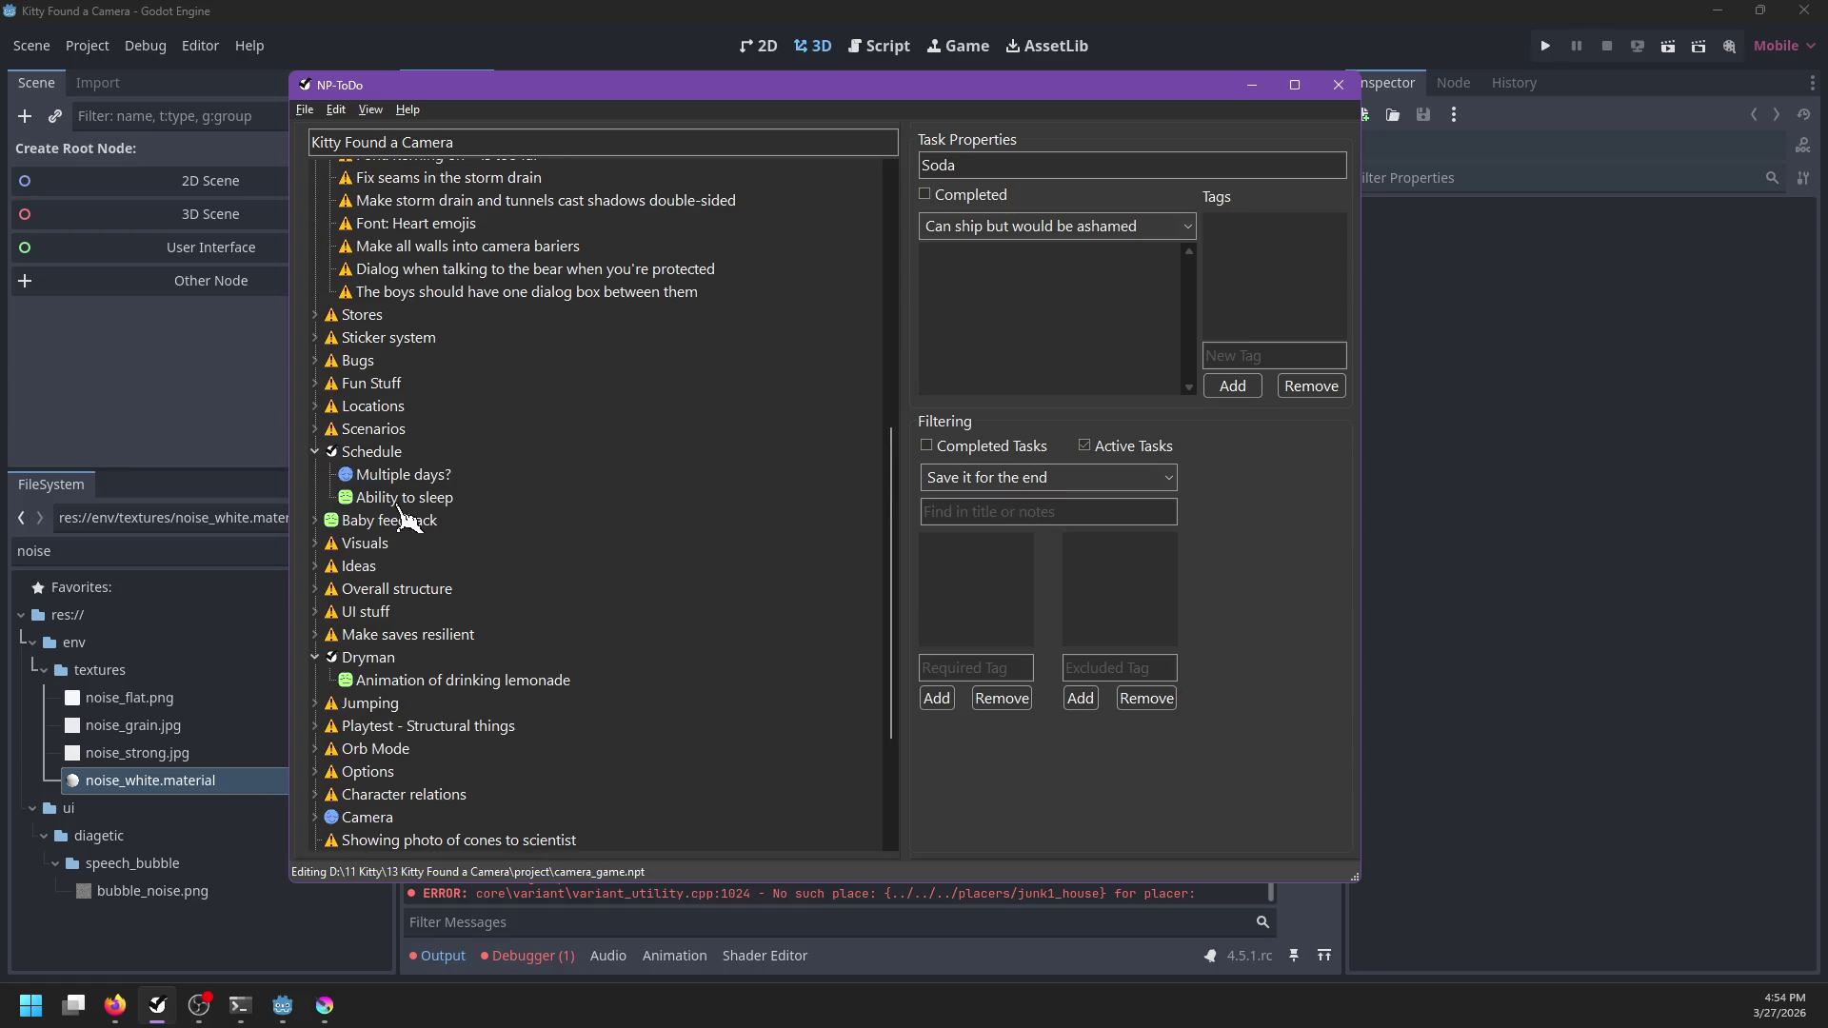
click(315, 315)
click(358, 343)
Drag Steam from Stores onto Store Page, expand it, and save
scroll(354, 352, up, 8)
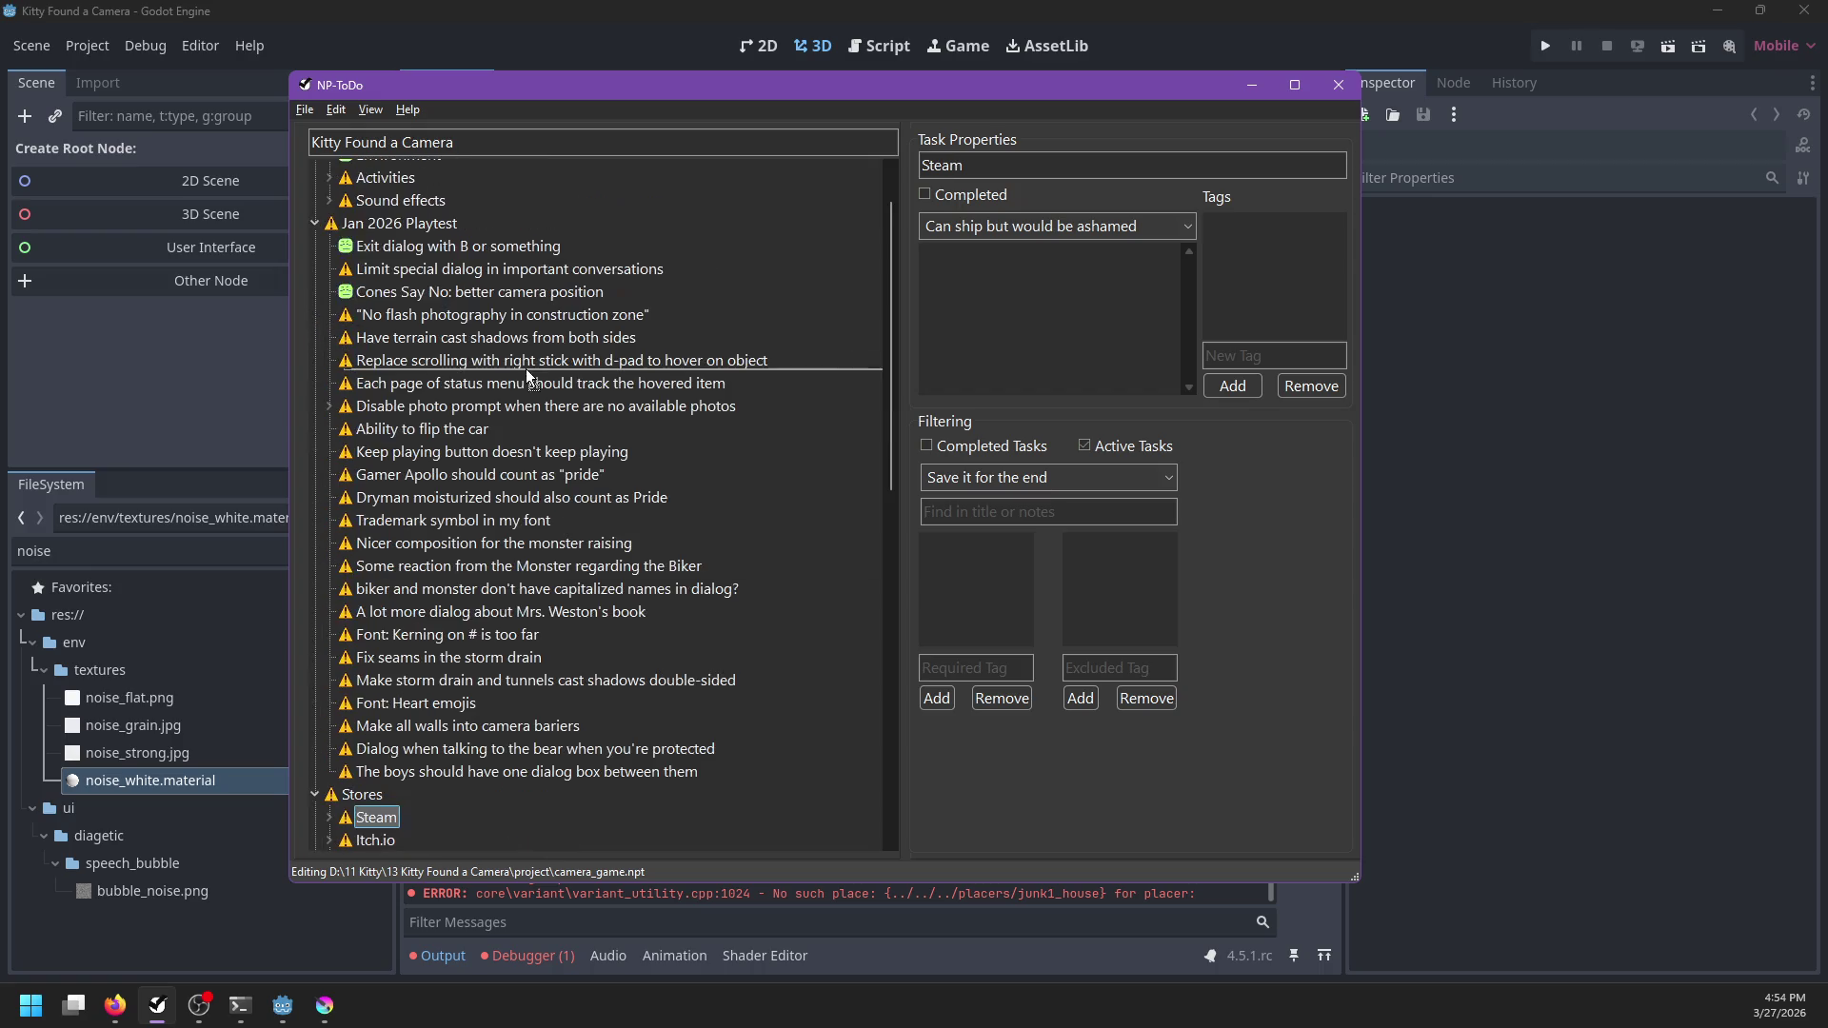
drag(359, 189, 362, 195)
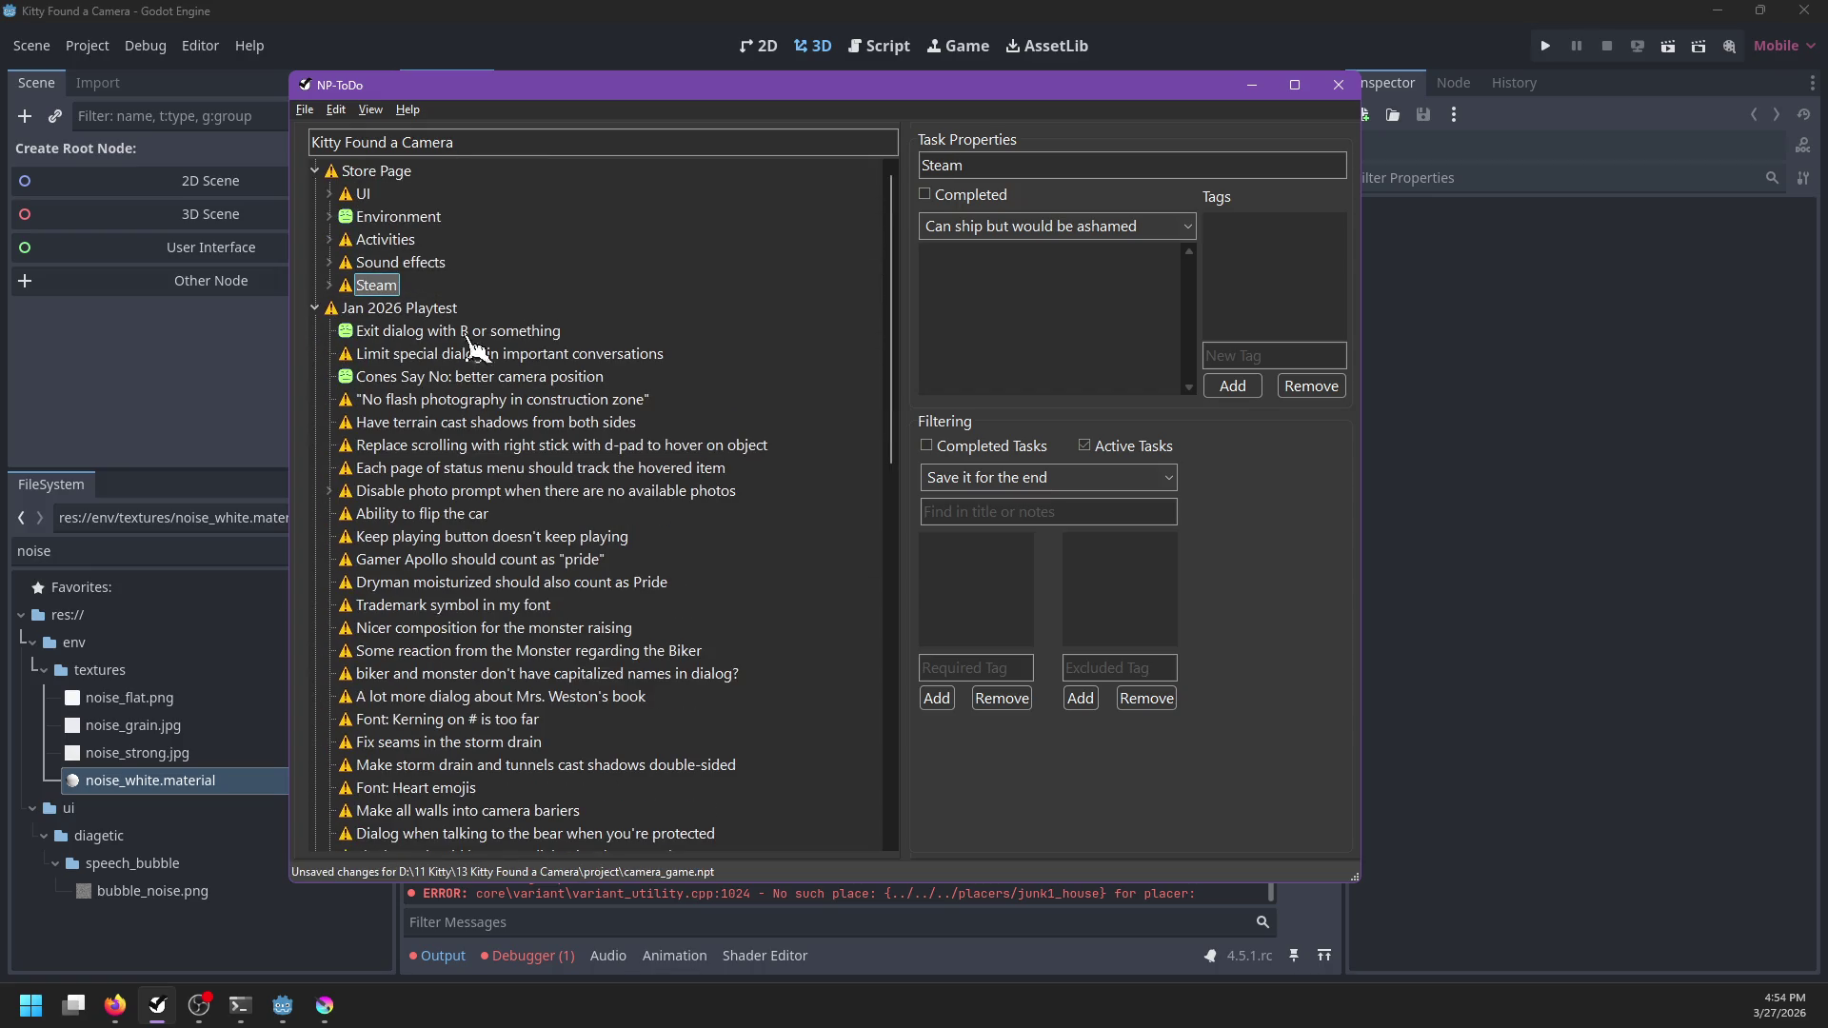
scroll(495, 463, down, 5)
scroll(495, 492, up, 5)
click(331, 285)
key(ctrl+s)
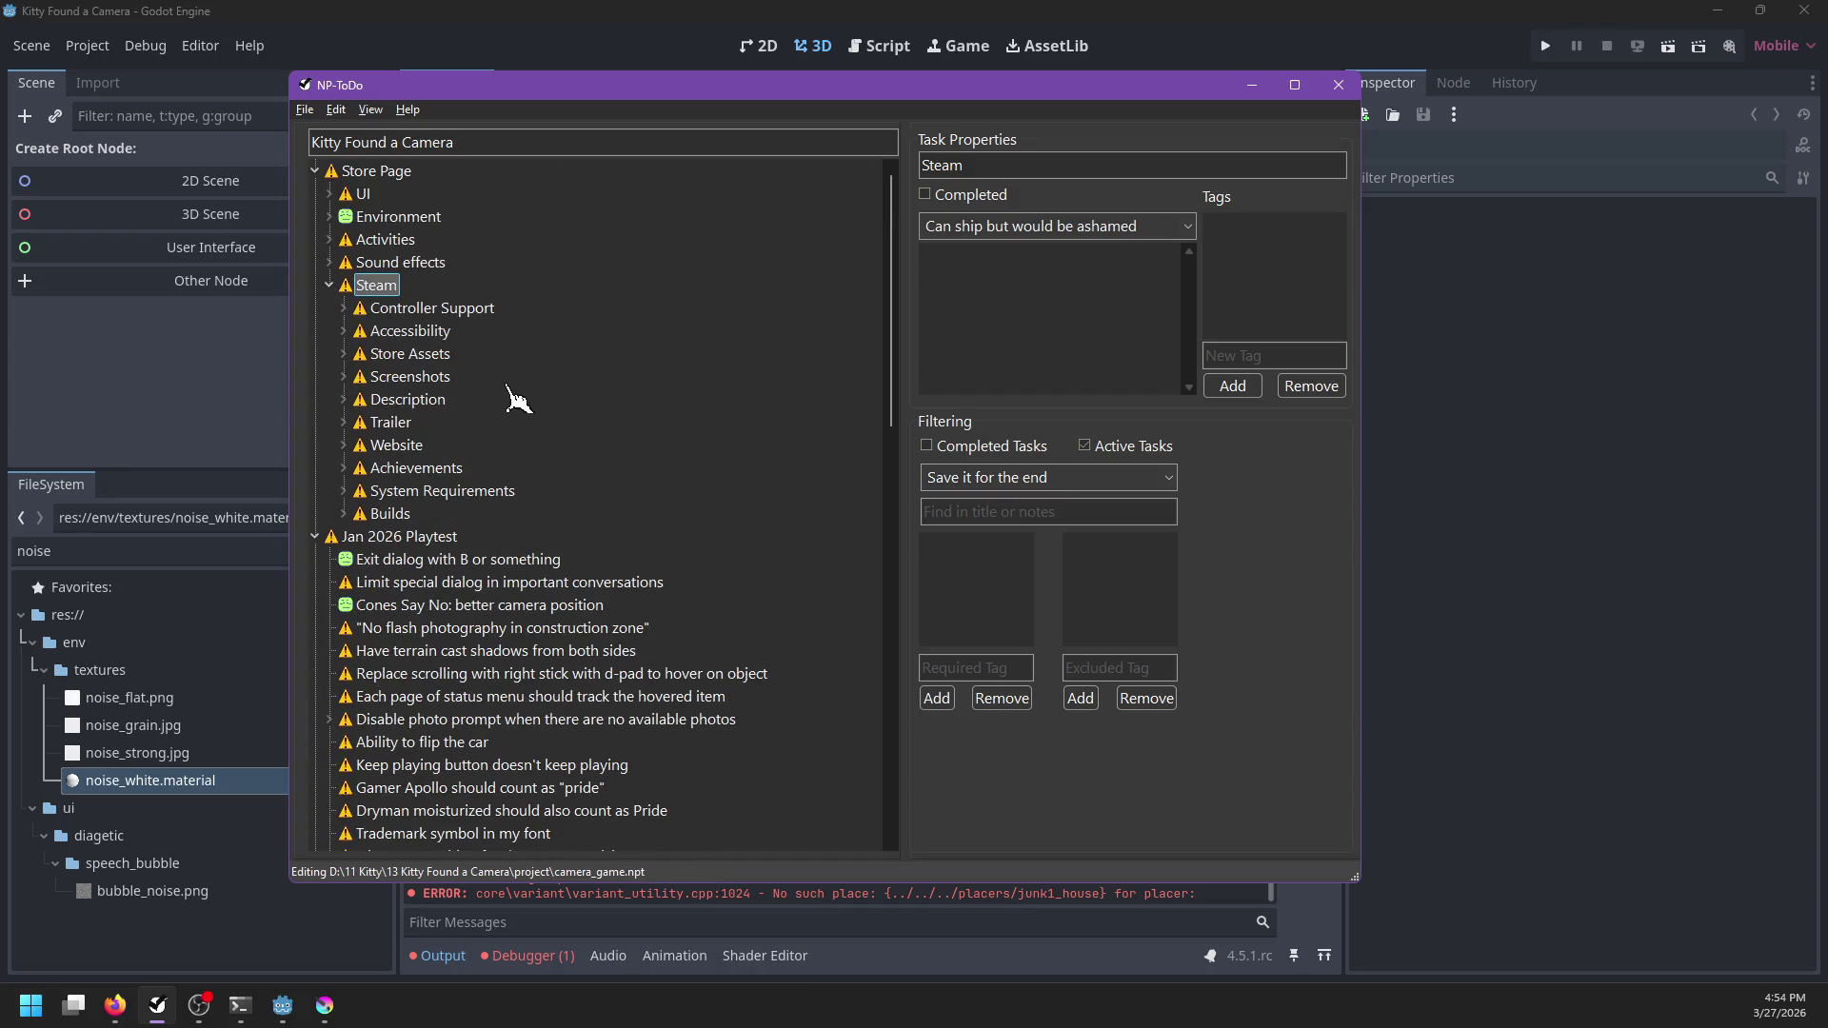
Undo the Steam move with Ctrl+Z, then redo it with Ctrl+Y
key(ctrl+z)
scroll(504, 409, down, 6)
key(ctrl+y)
scroll(471, 514, up, 2)
Under Controller Support, mark Dualshock Glyphs as Completed and save
click(344, 308)
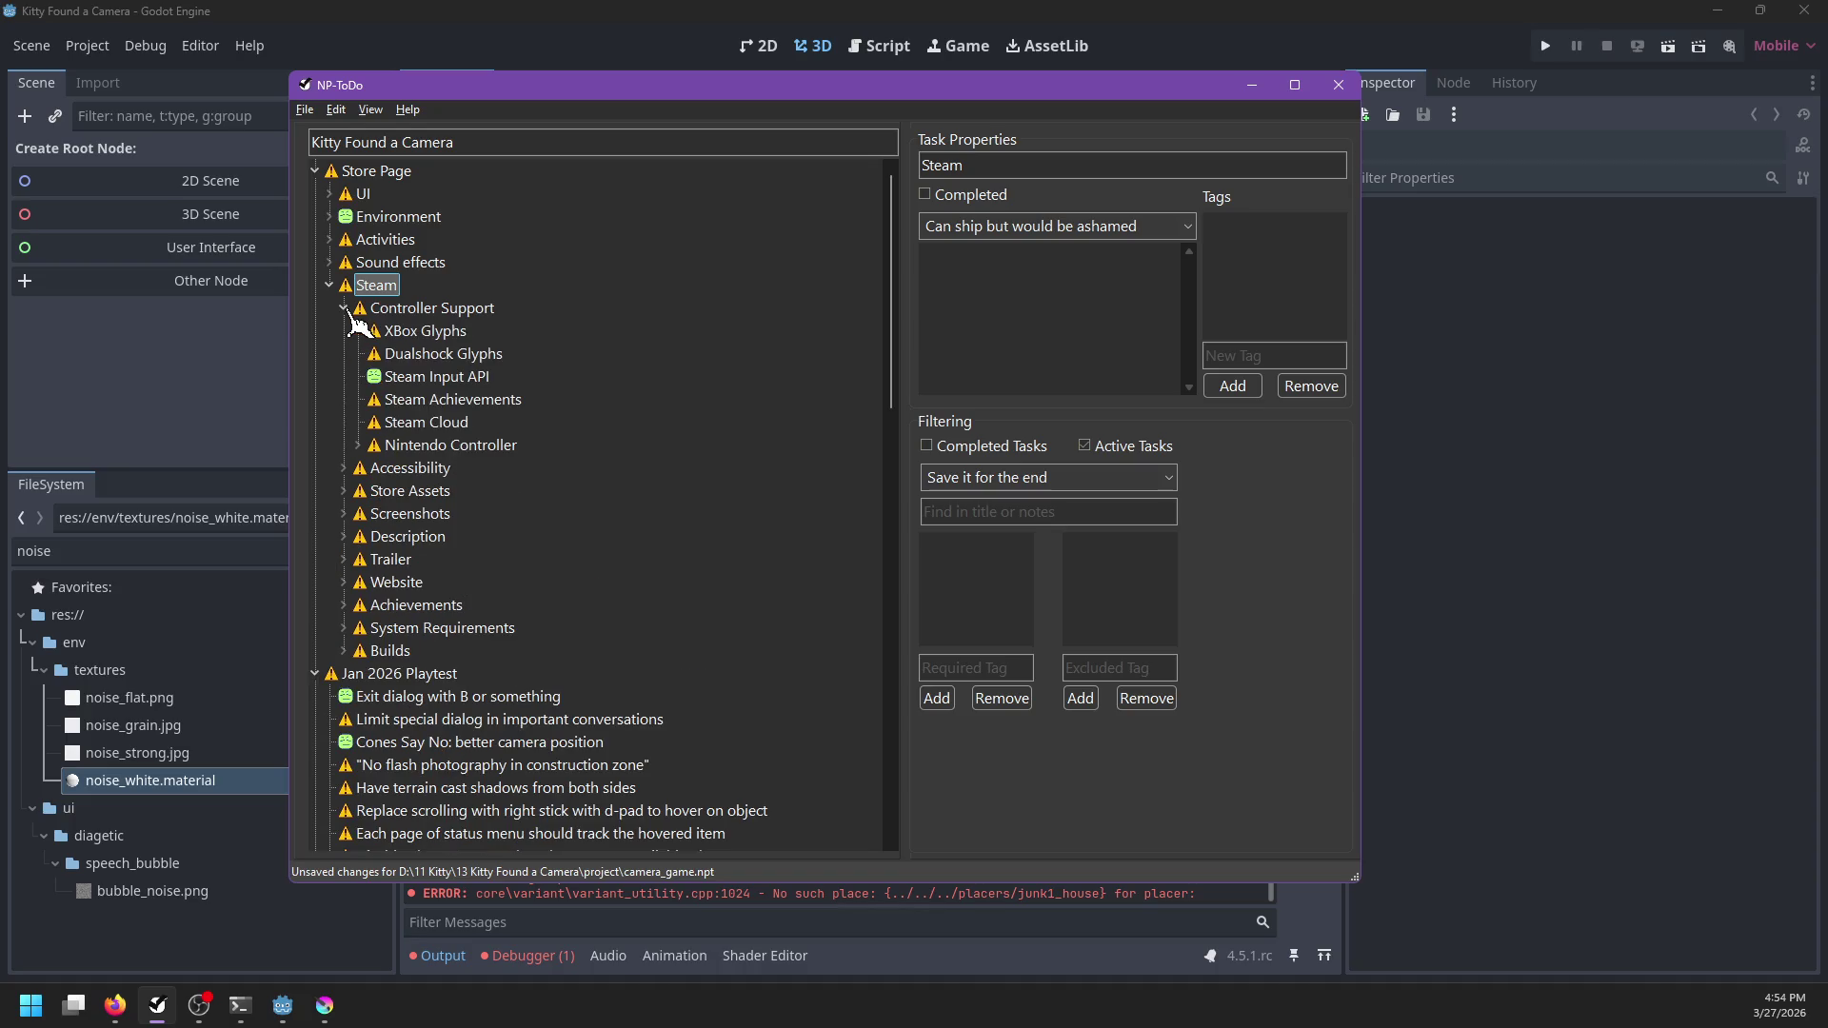
click(401, 335)
right_click(408, 331)
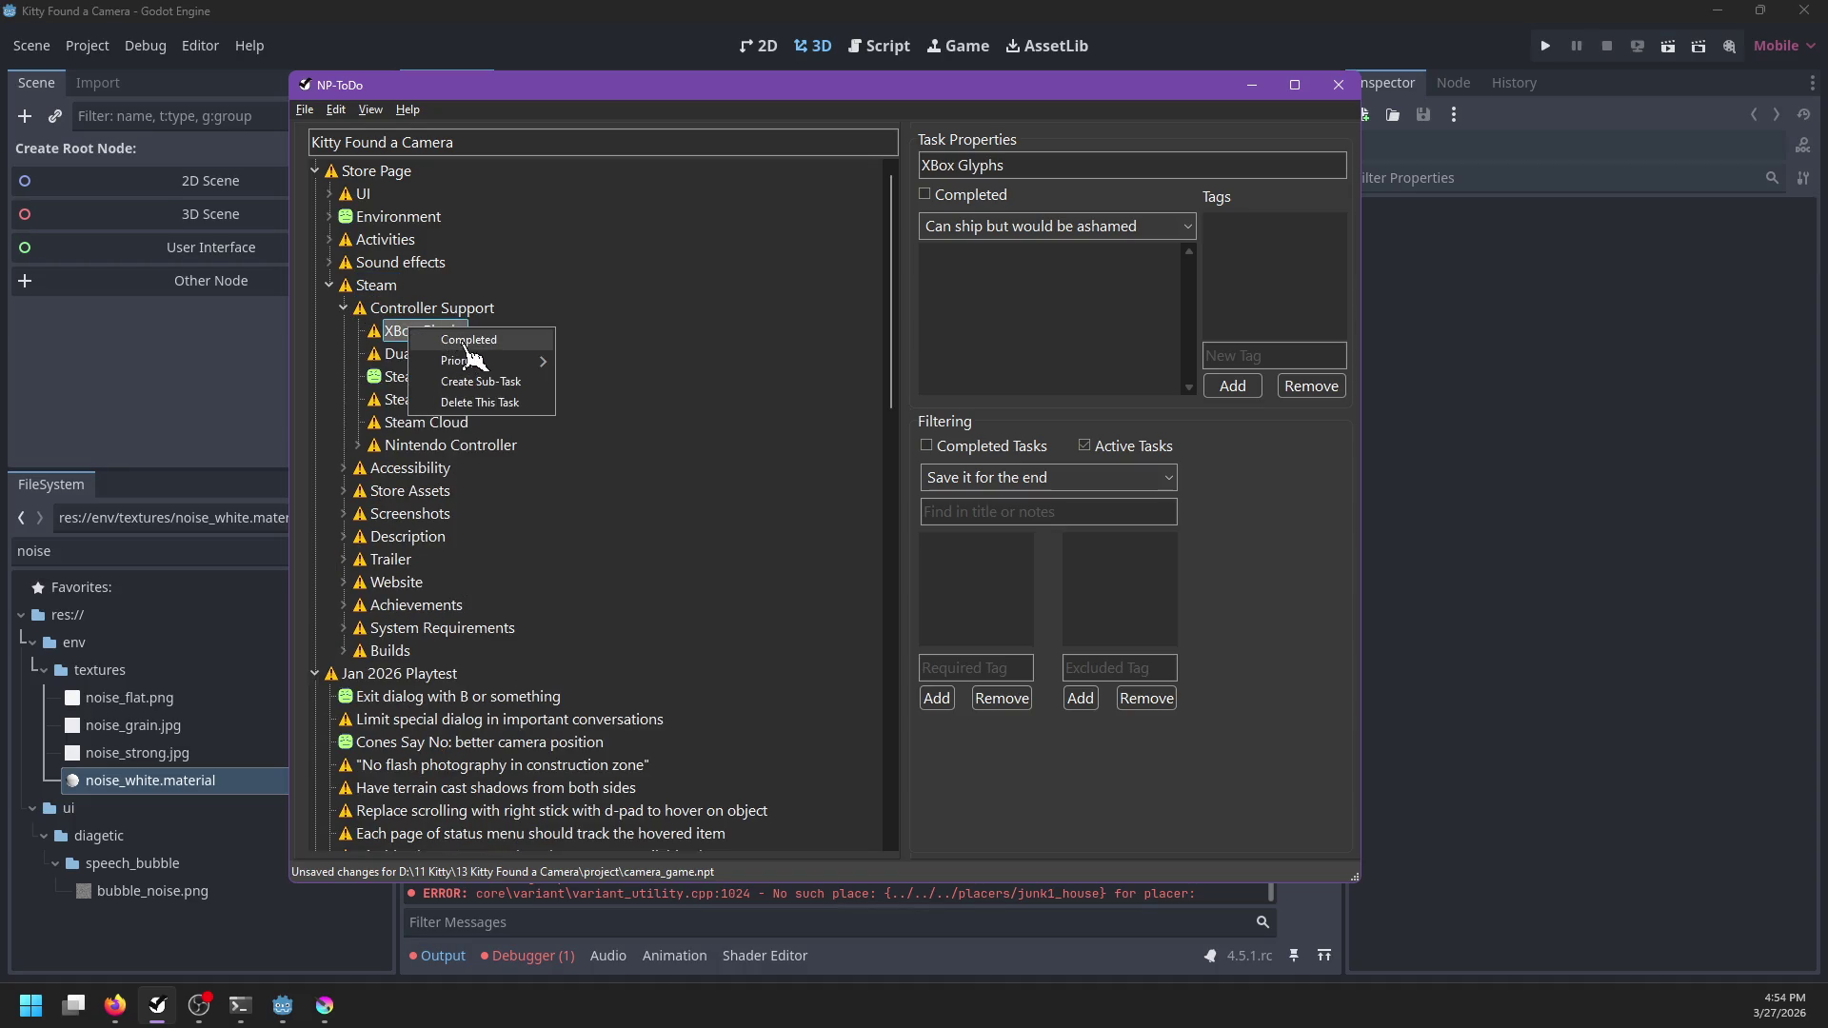
click(395, 353)
right_click(401, 360)
click(448, 372)
key(ctrl+s)
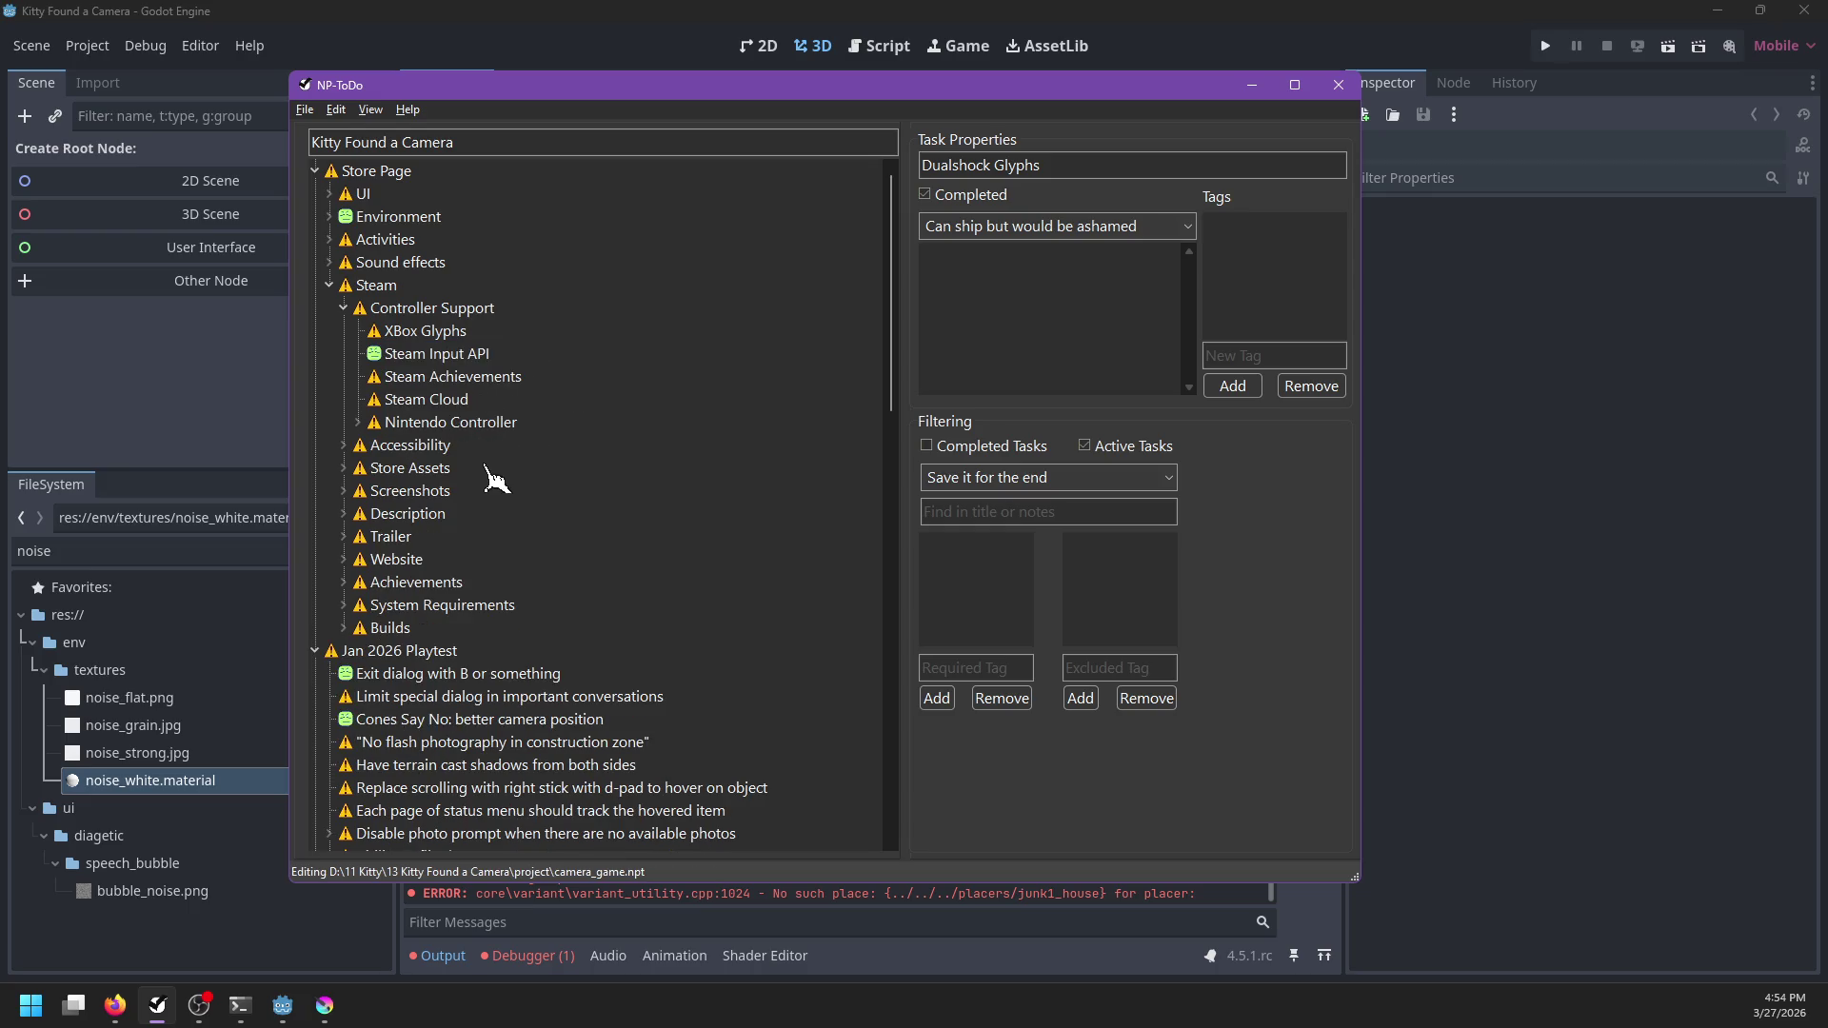
Move Steam Achievements and Steam Cloud directly under Steam and save
click(393, 380)
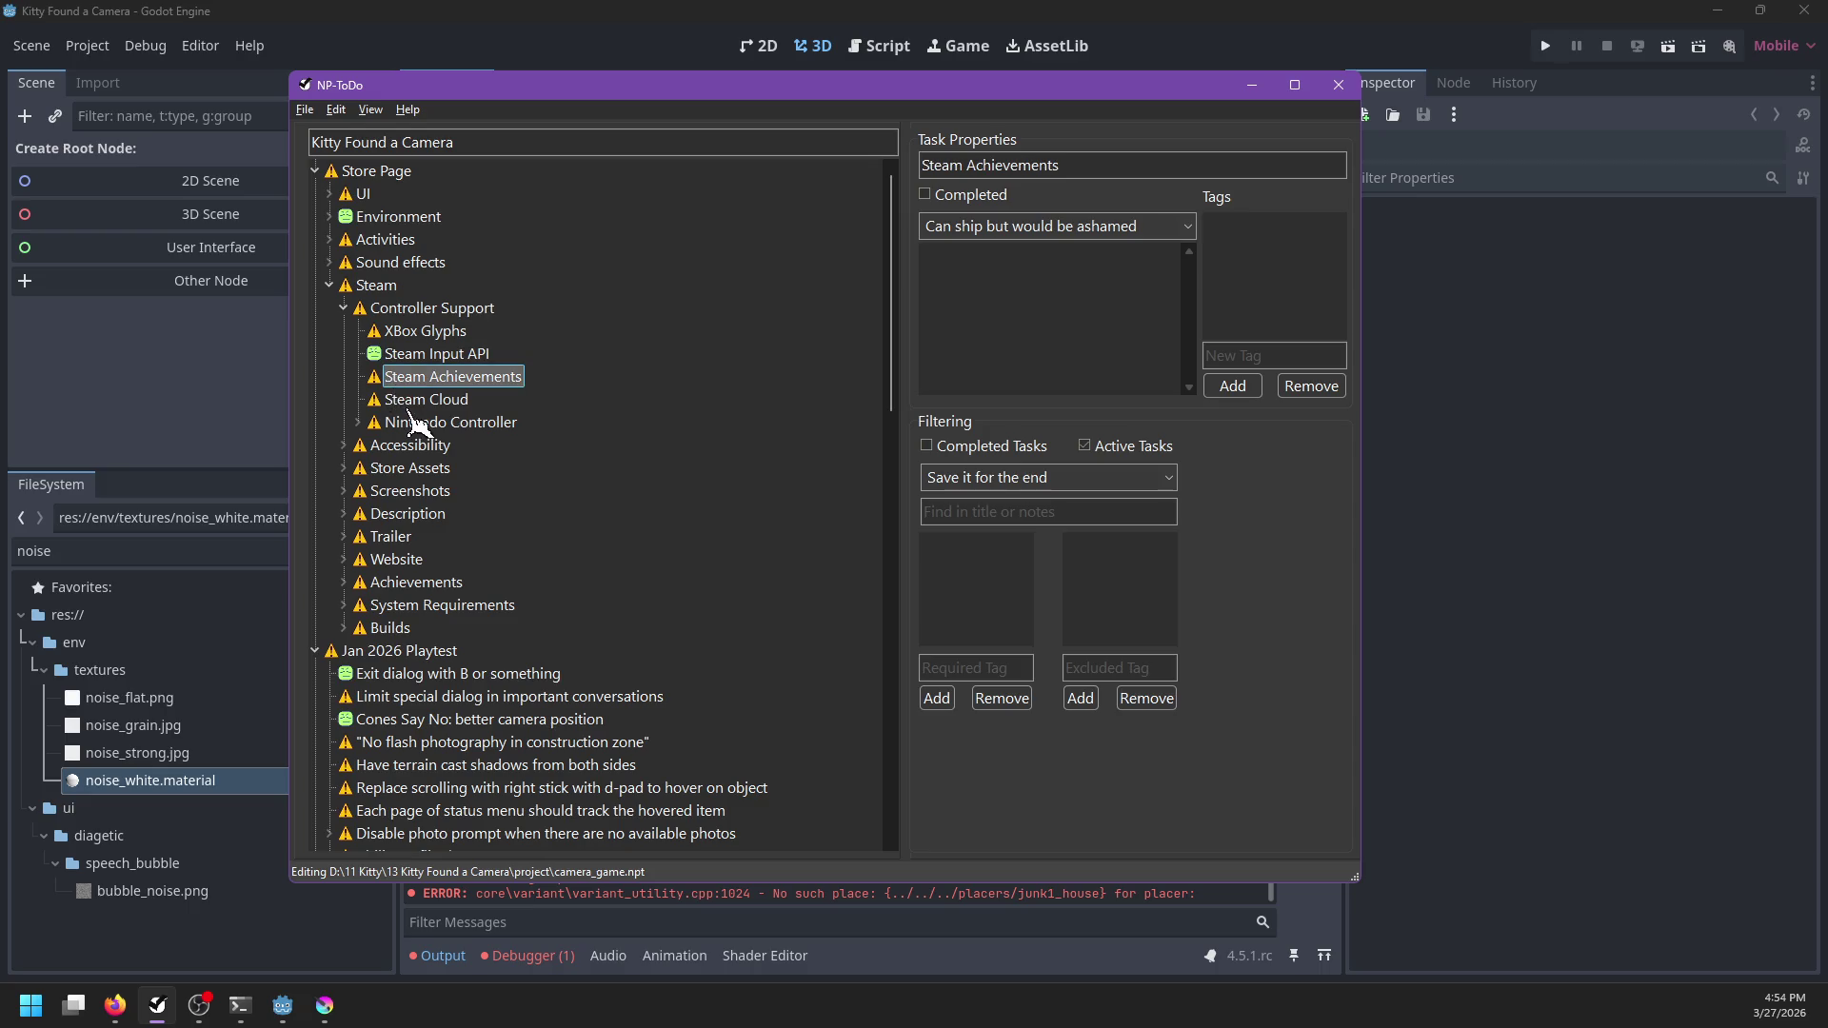
click(420, 401)
drag(413, 378, 406, 305)
key(ctrl+s)
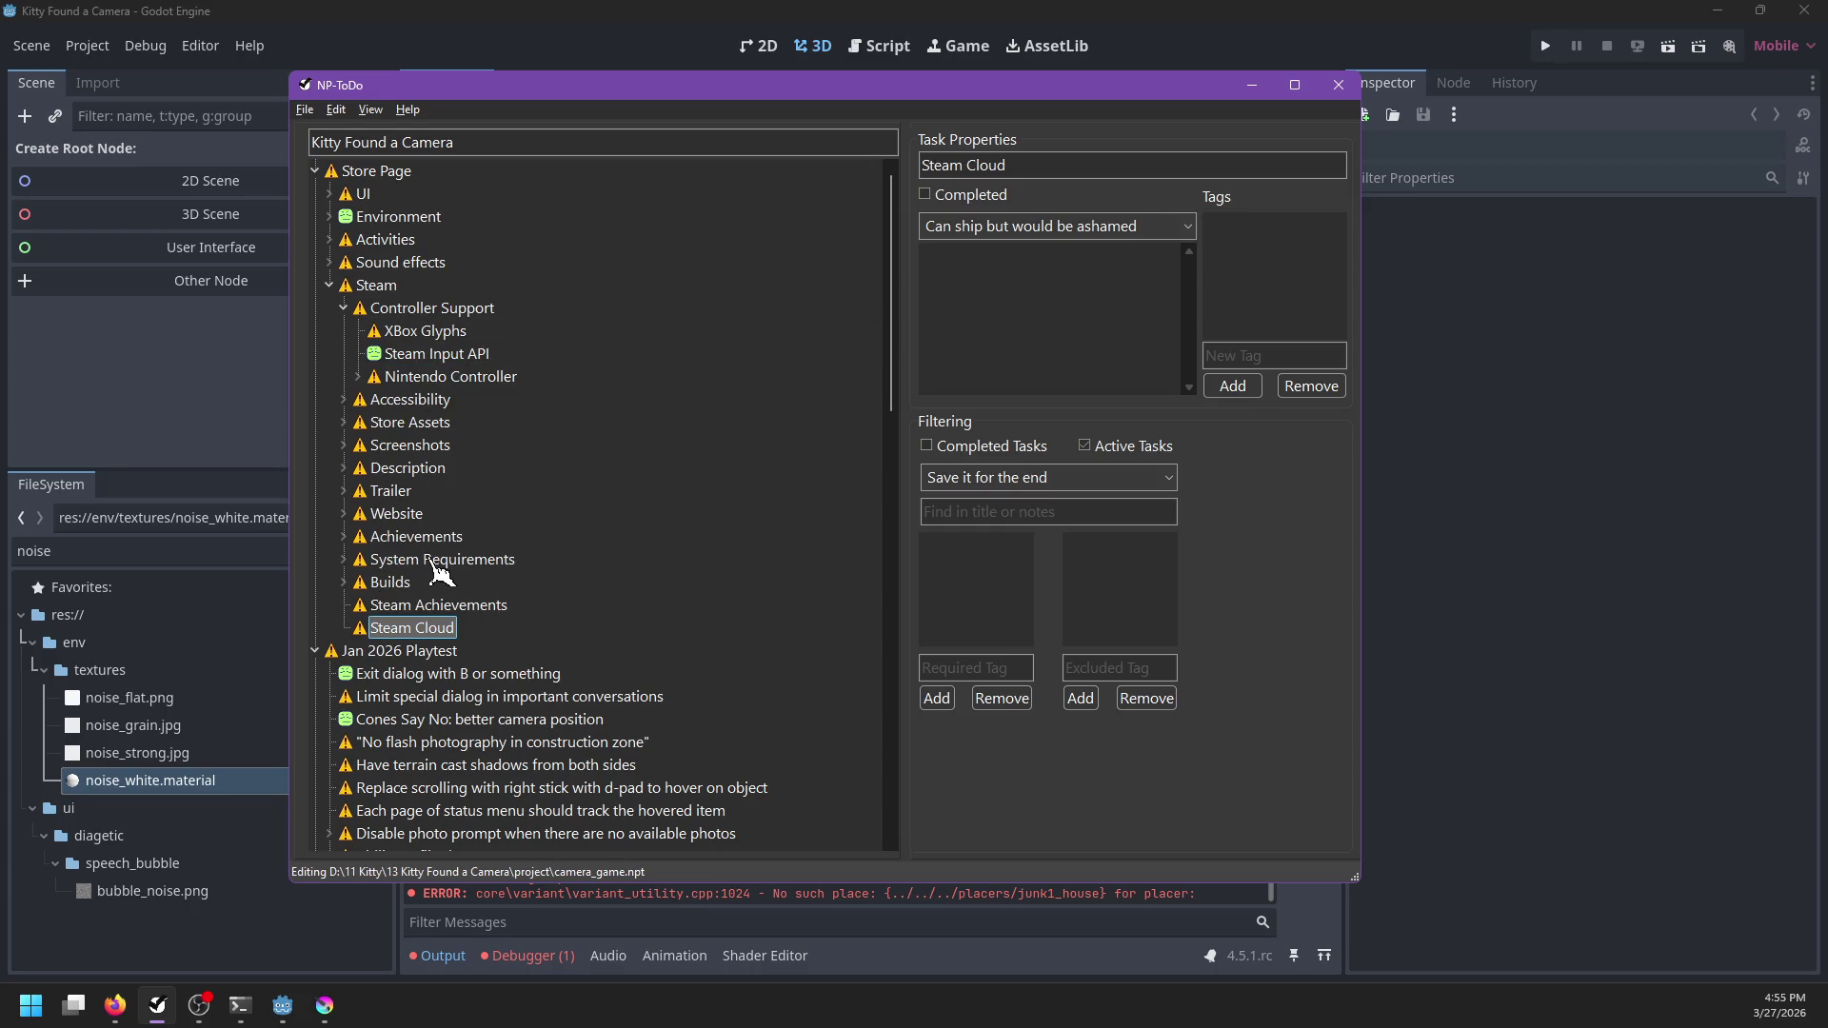
Briefly check the Website tasks, then expand Accessibility
click(345, 515)
click(345, 515)
click(345, 400)
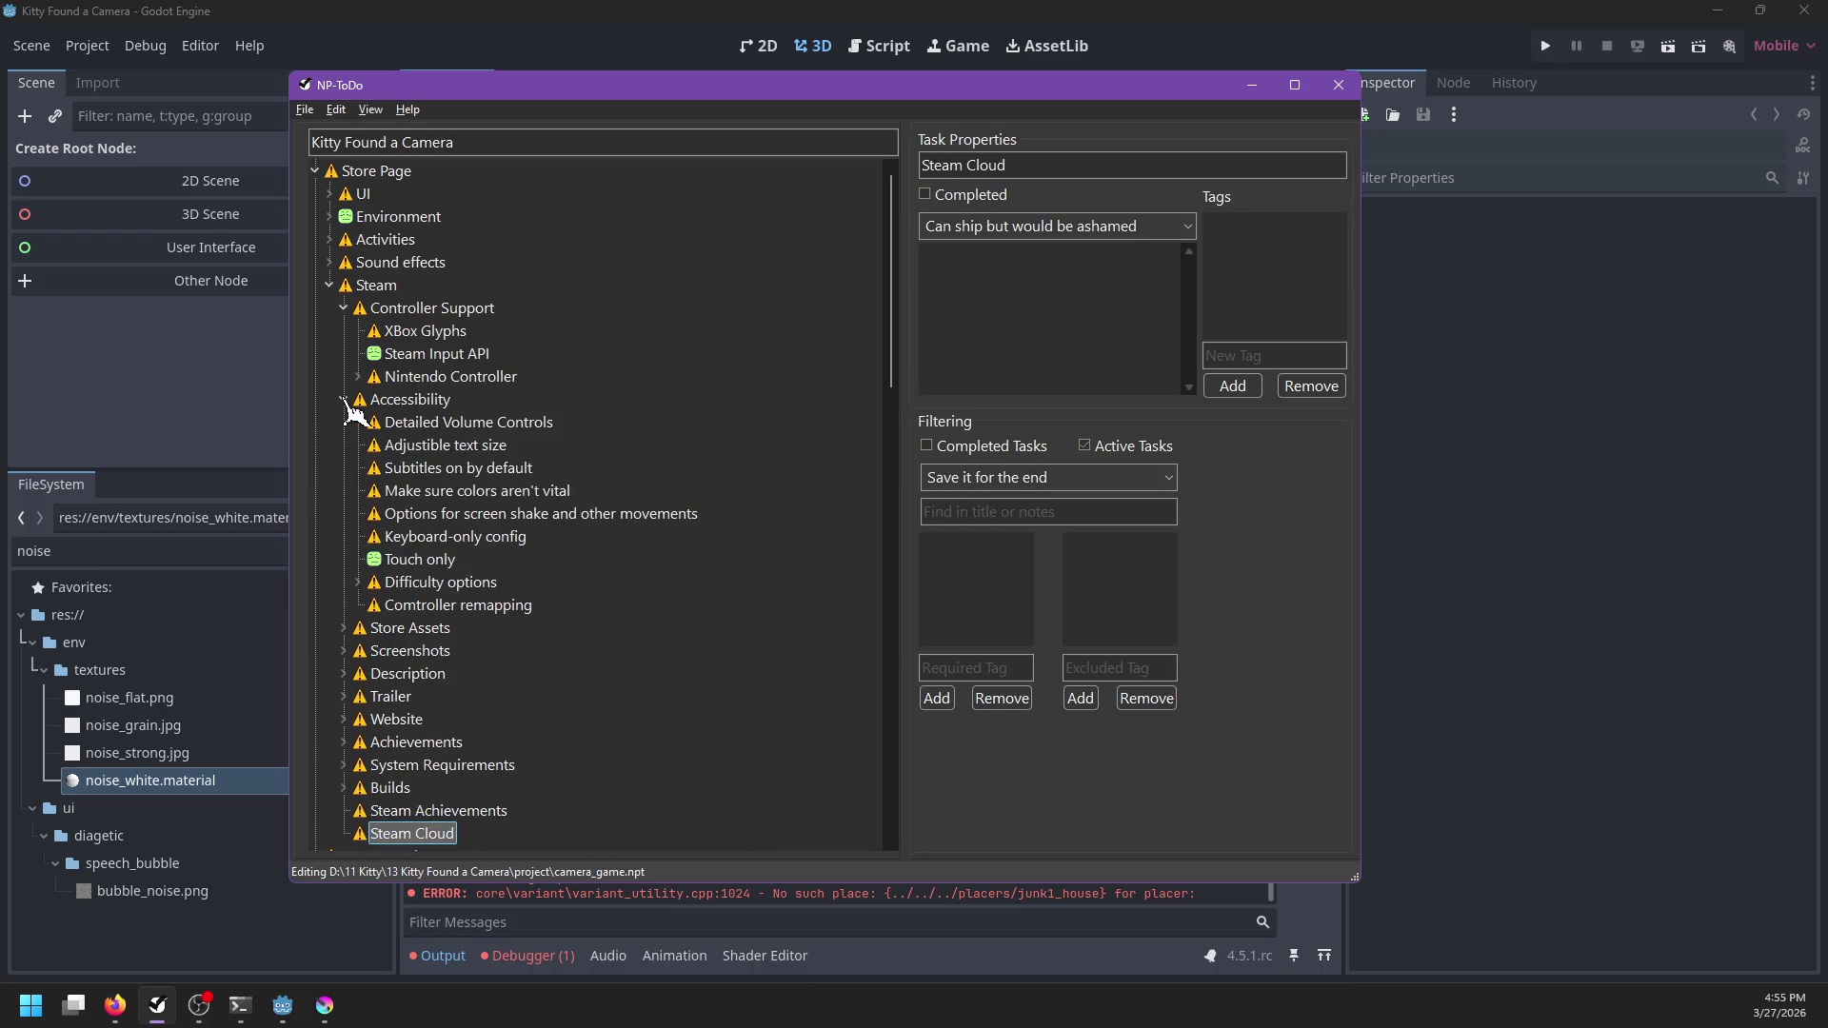
Mark Detailed Volume Controls completed and delete Adjustible text size
click(445, 422)
right_click(444, 424)
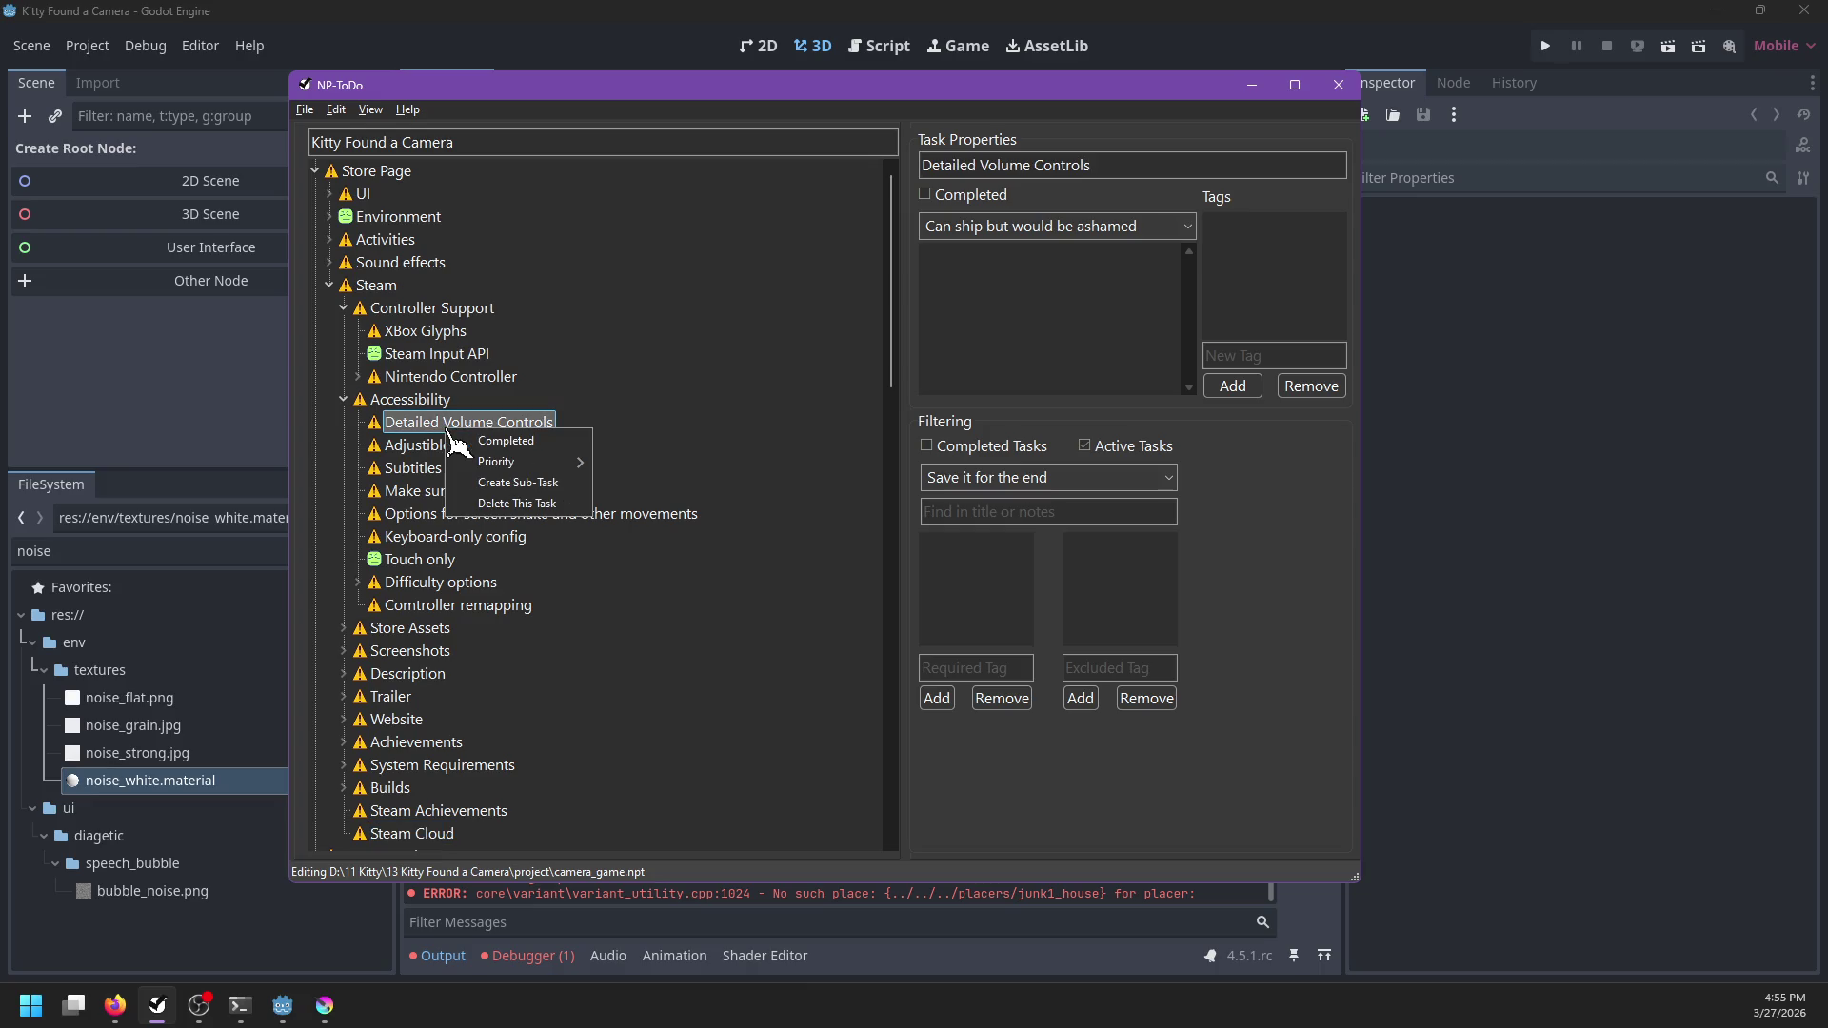
click(465, 436)
click(466, 424)
key(Delete)
Mark Subtitles on by default, Make sure colors aren't vital and the screen-shake task completed
click(440, 425)
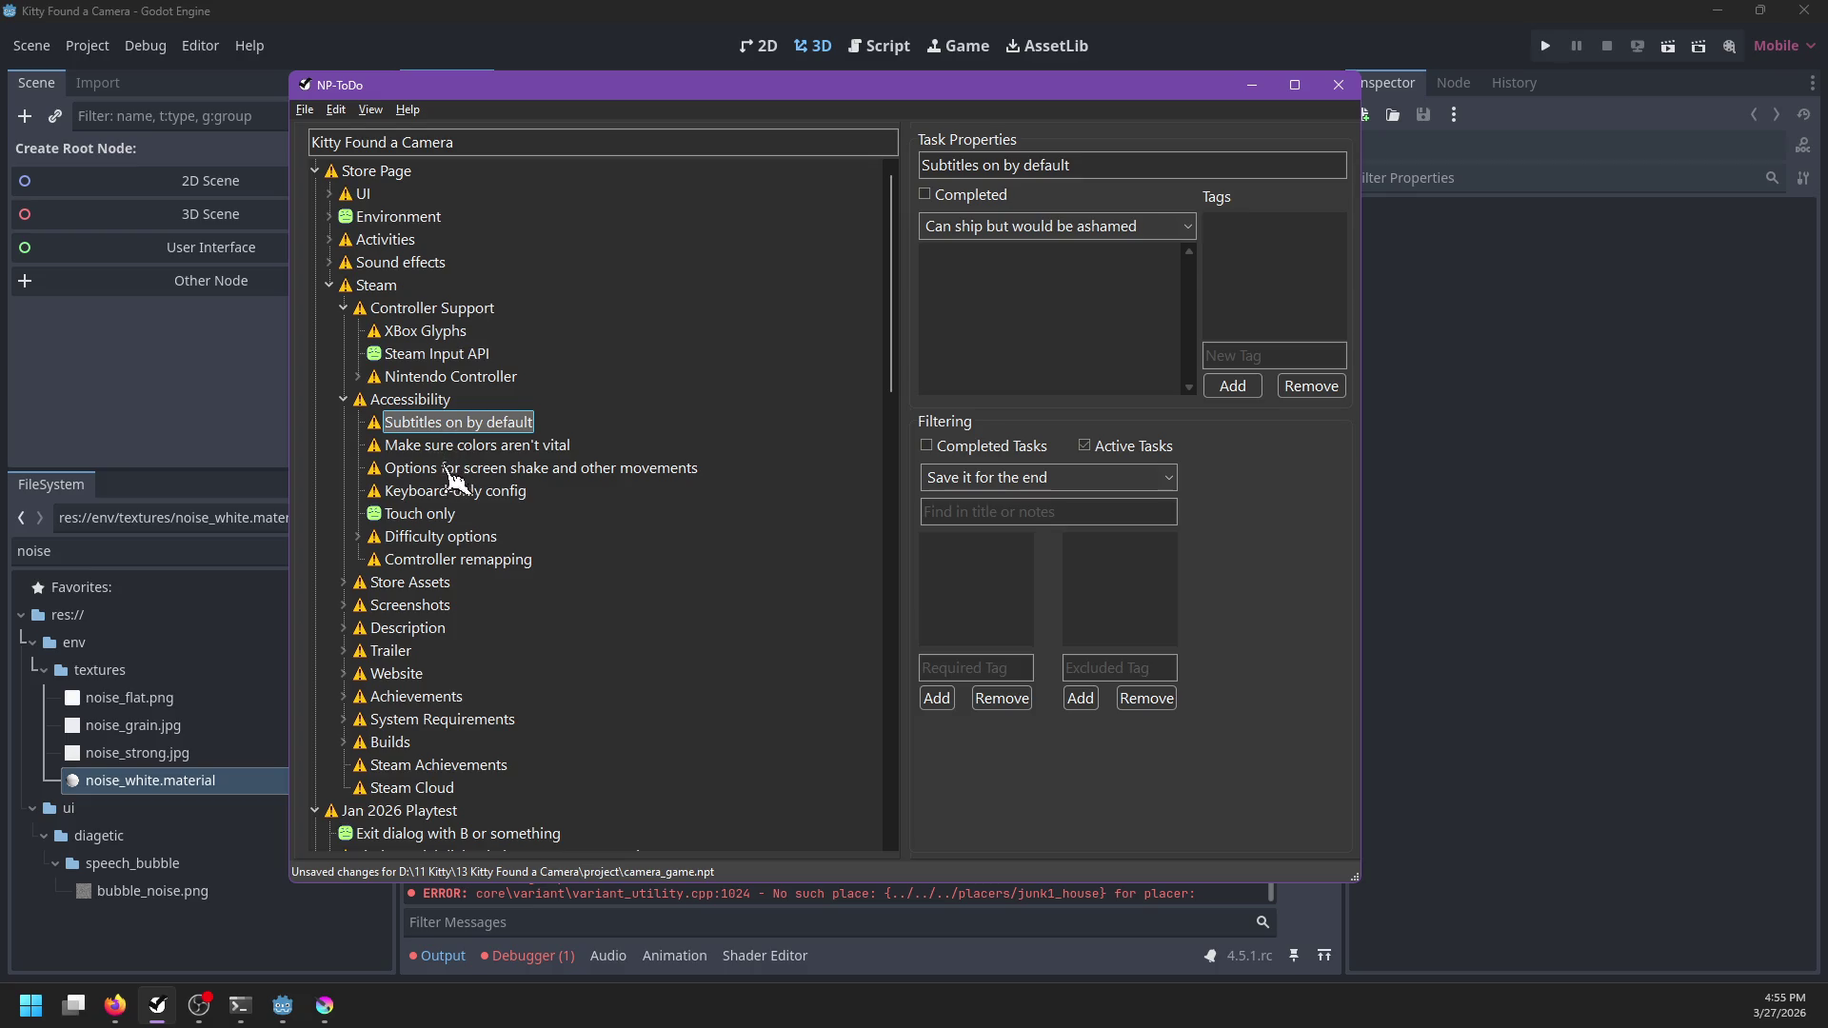
right_click(440, 427)
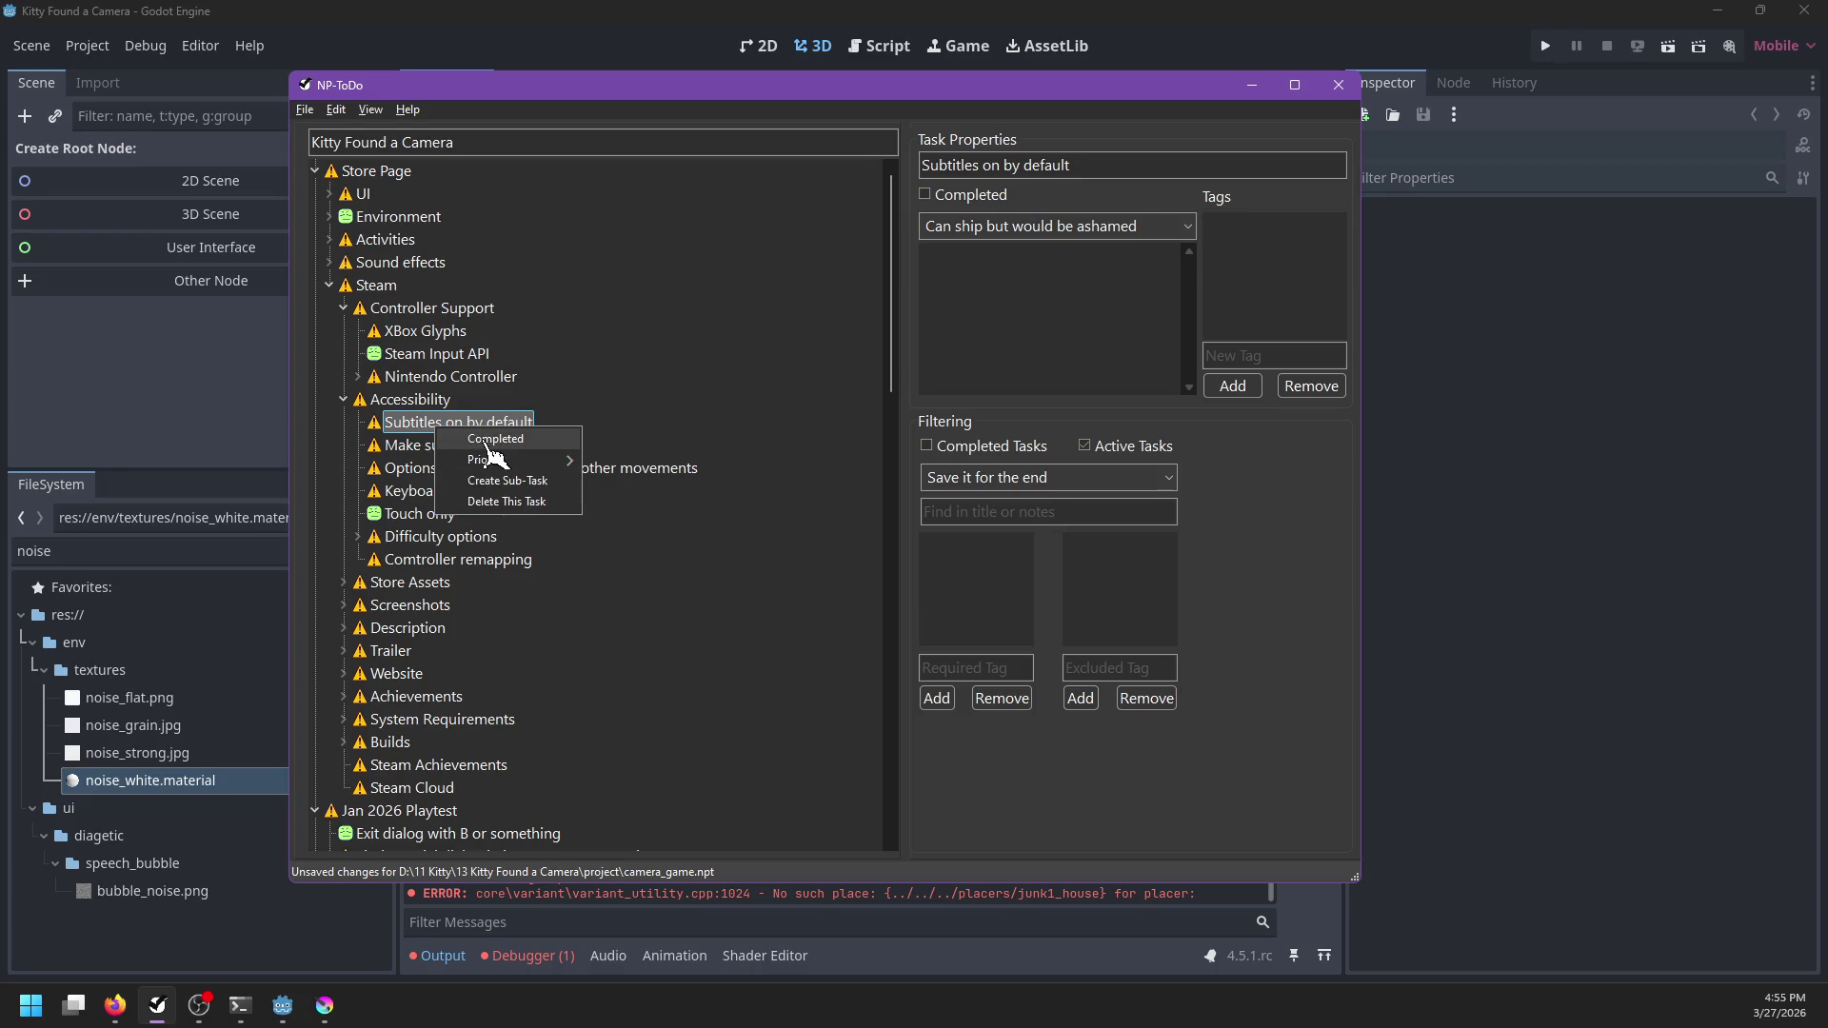
click(489, 455)
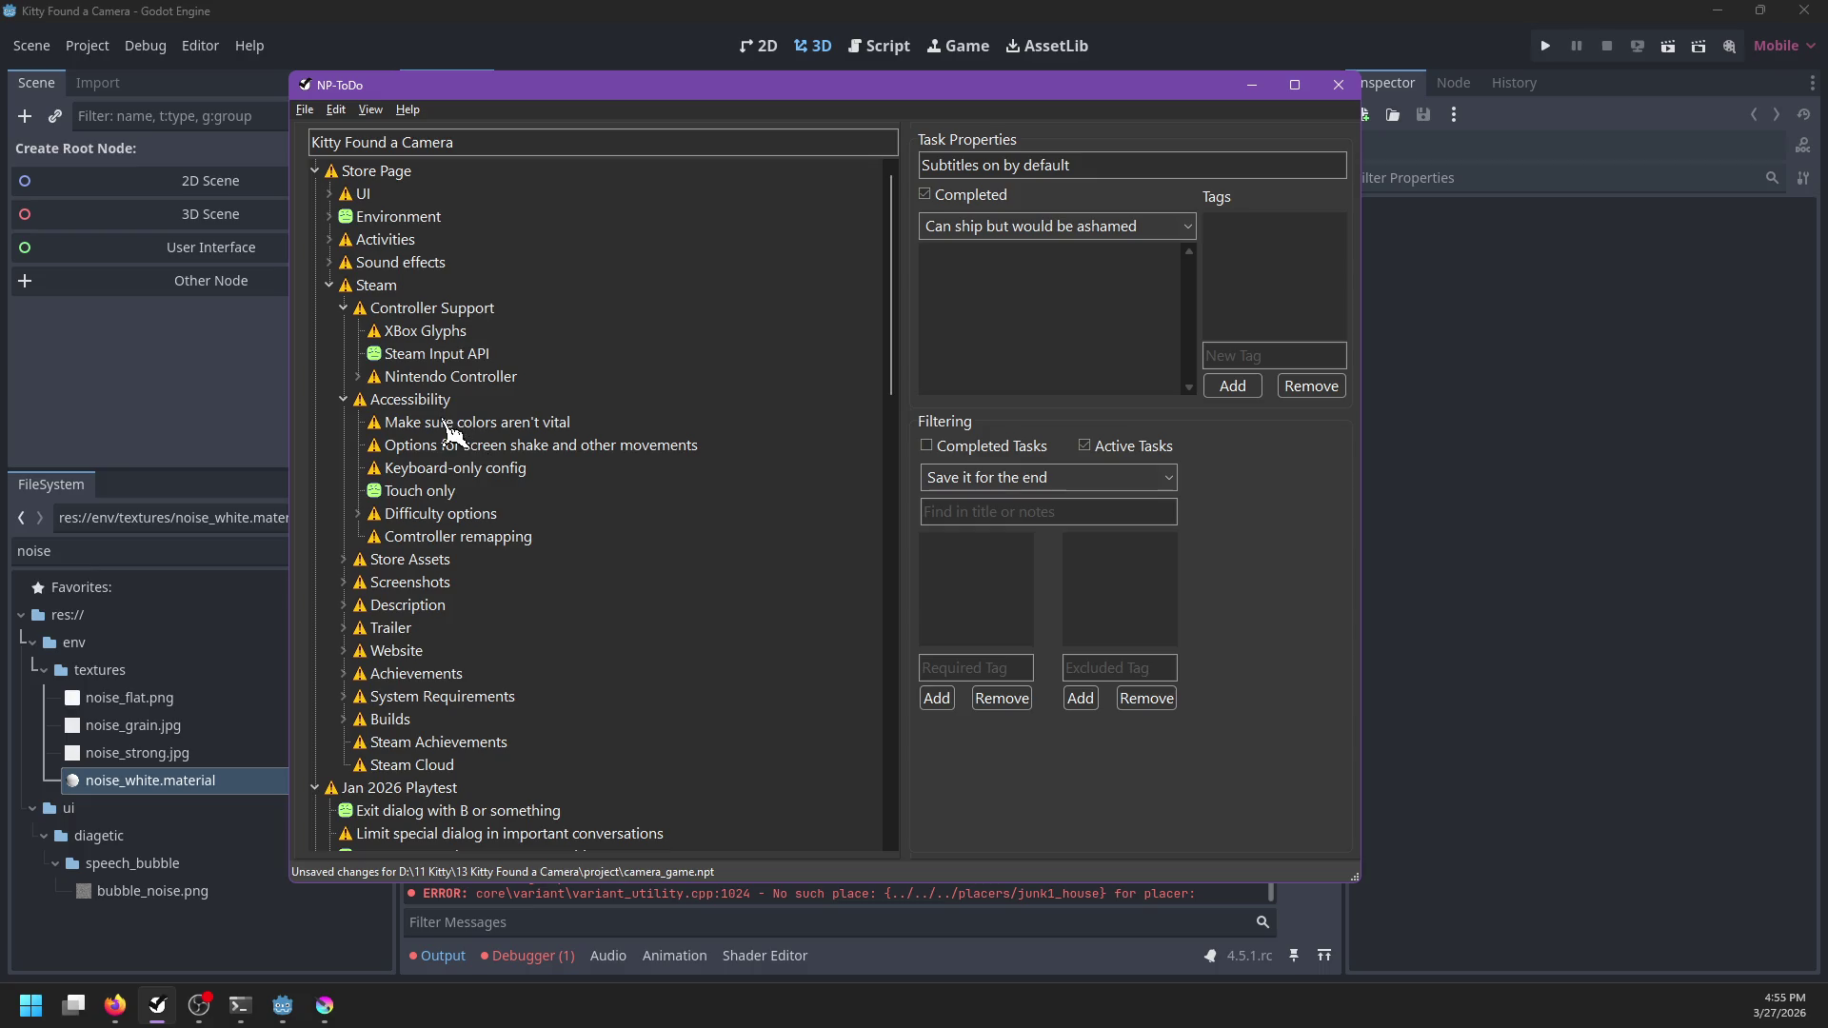
click(459, 424)
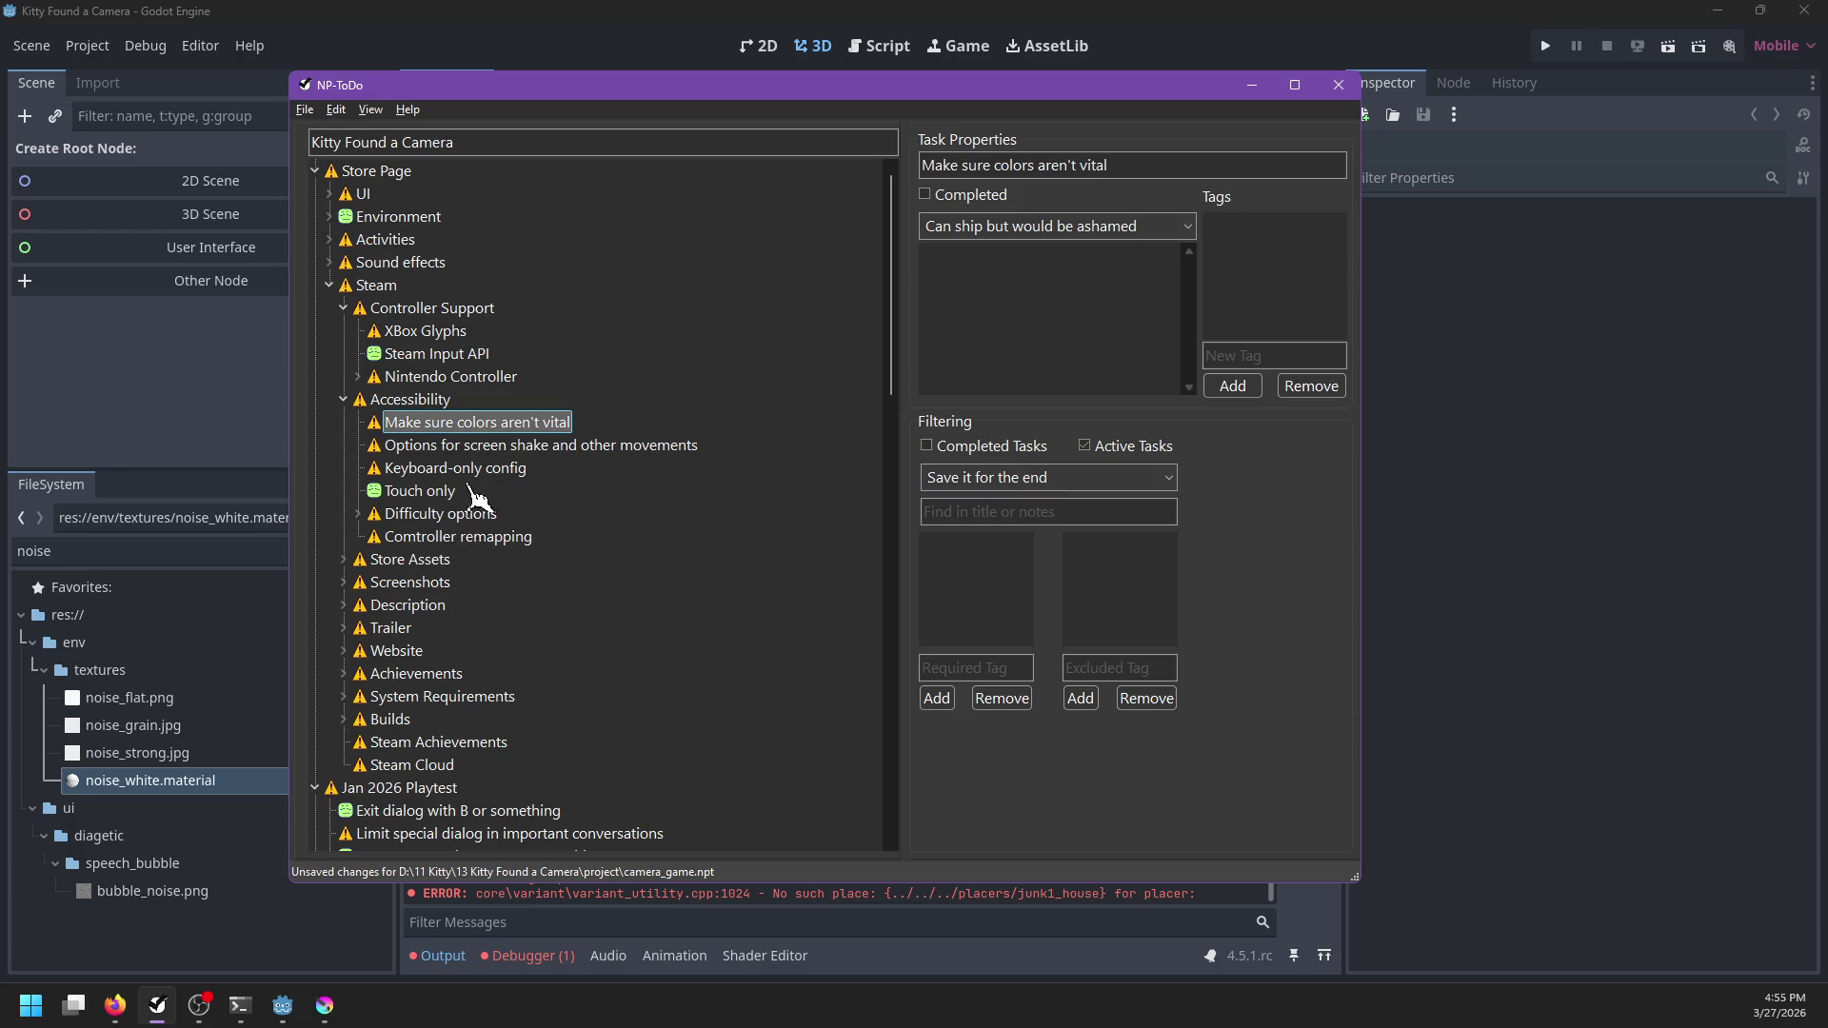
right_click(461, 422)
click(493, 446)
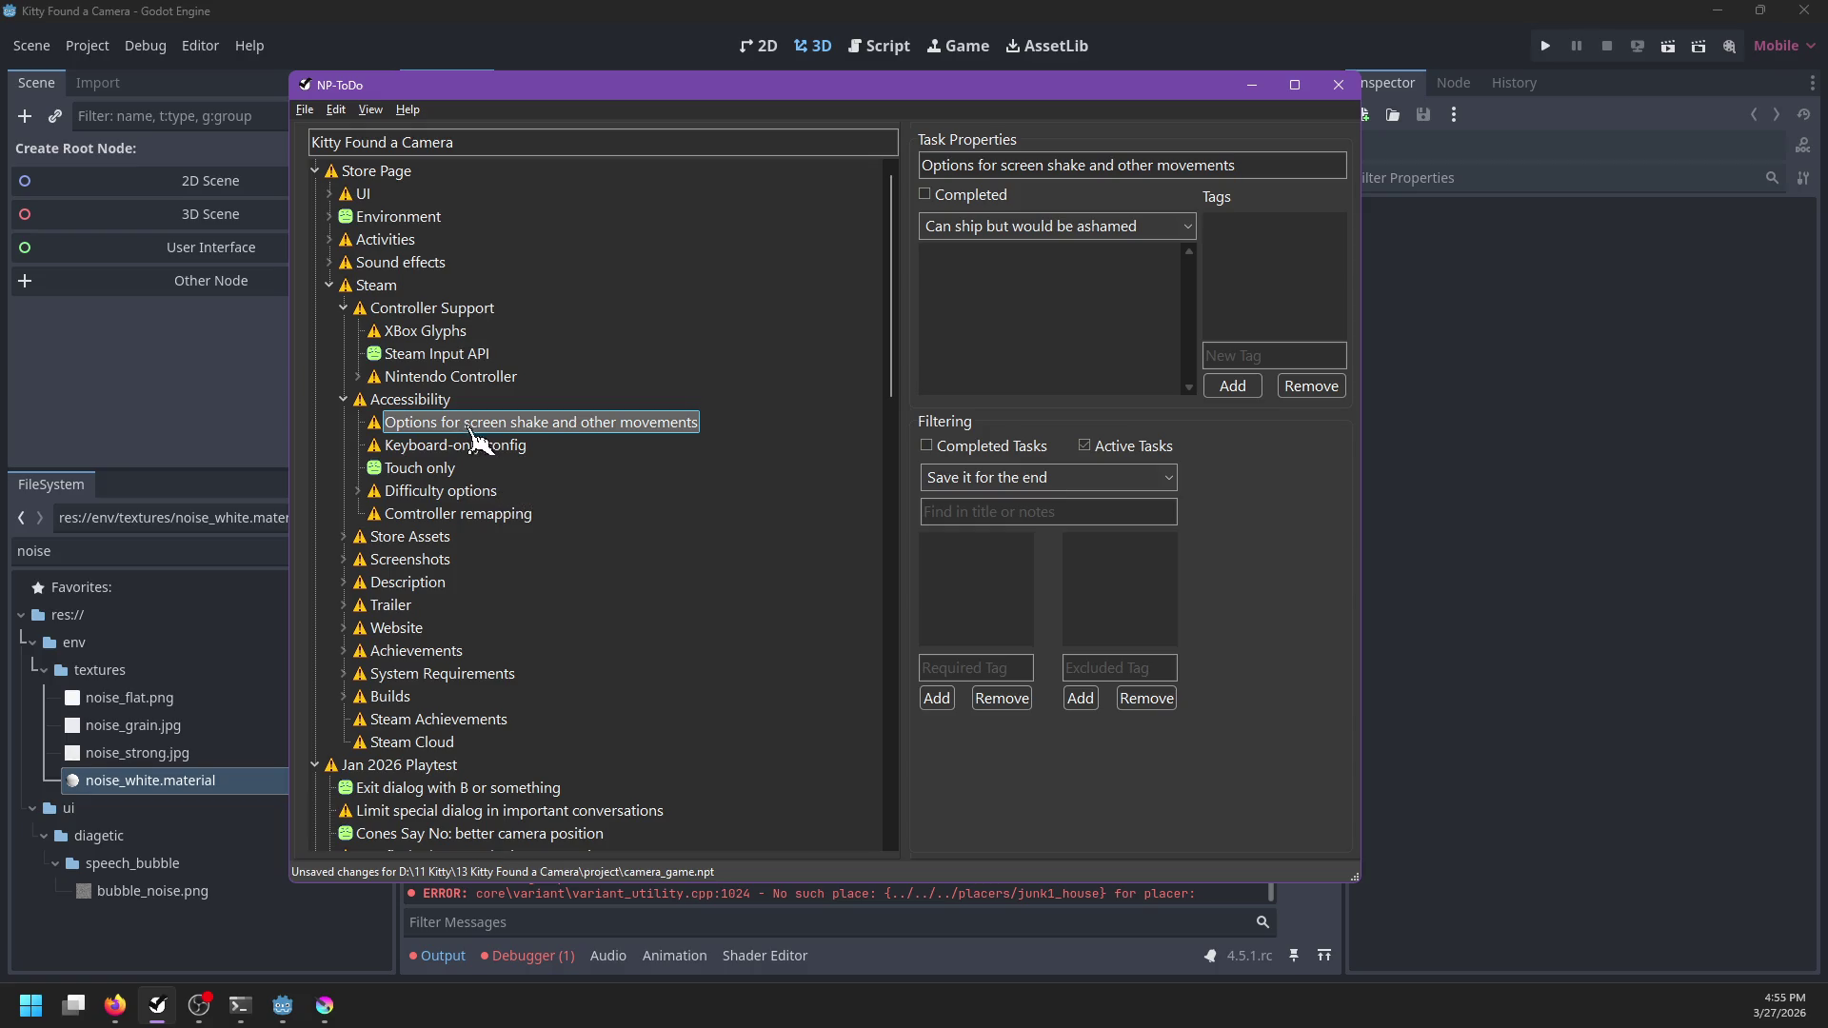
right_click(469, 428)
click(500, 445)
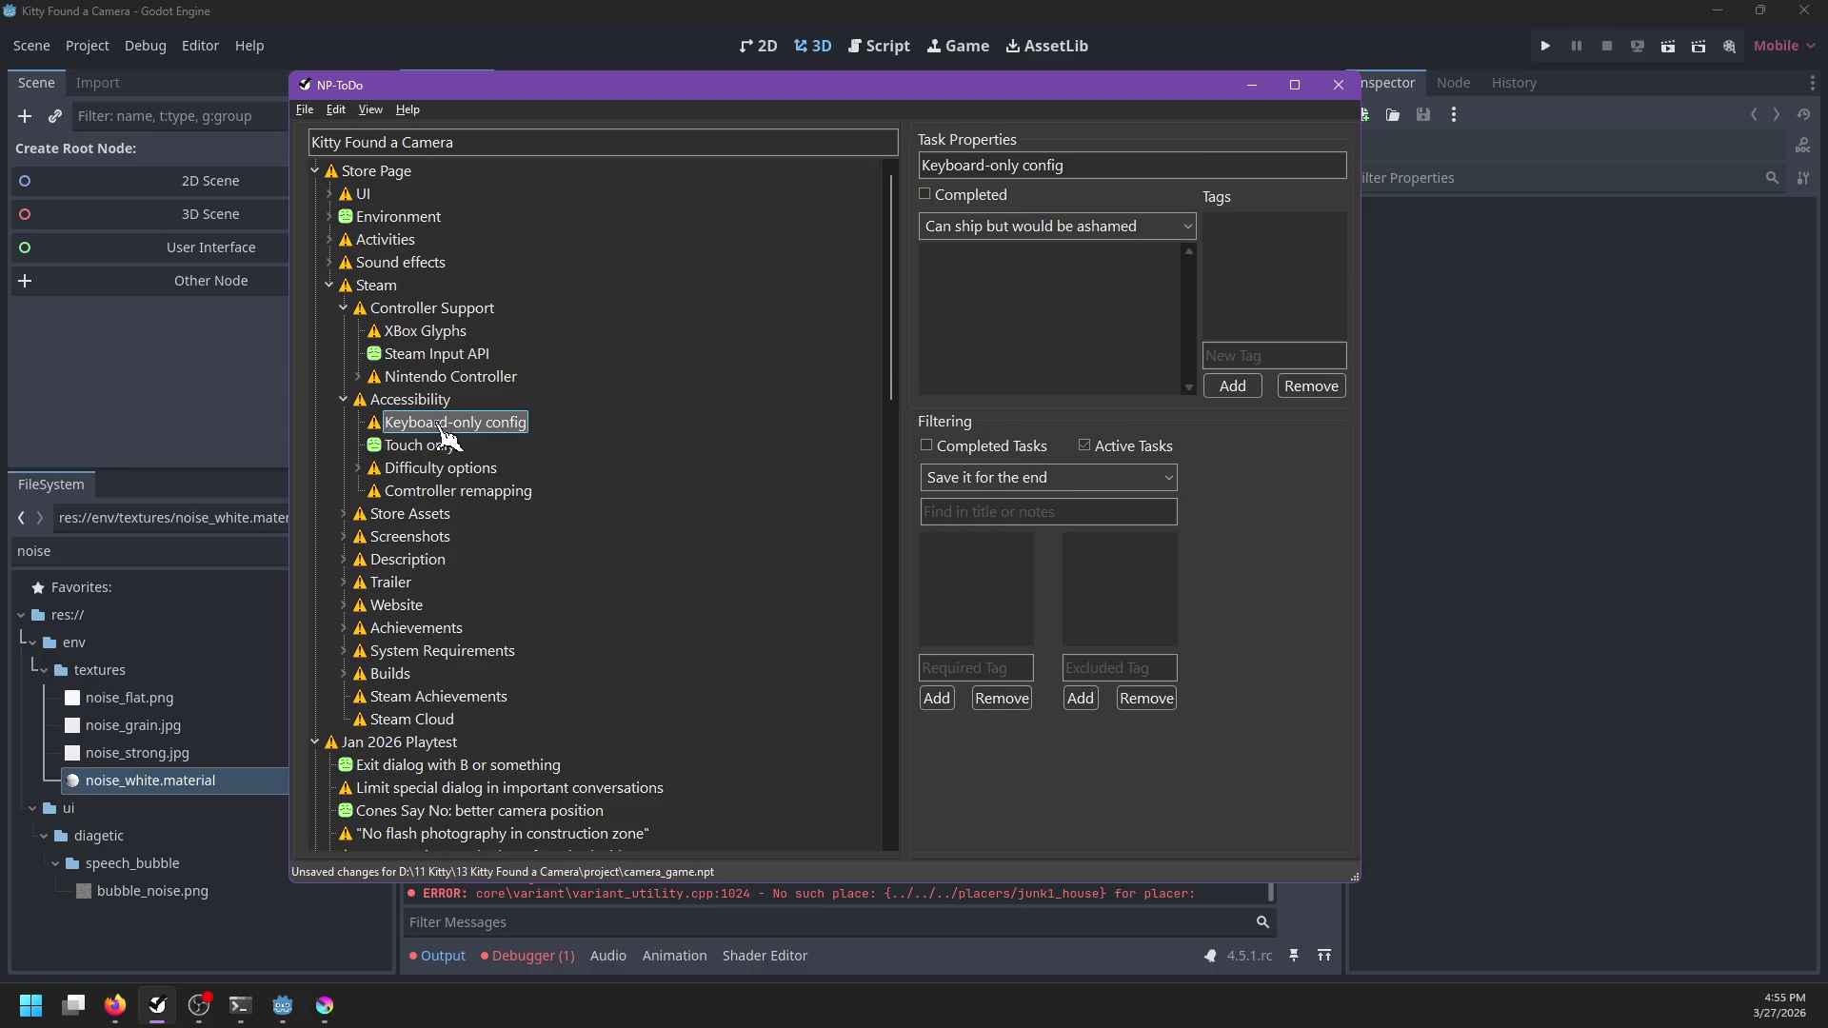